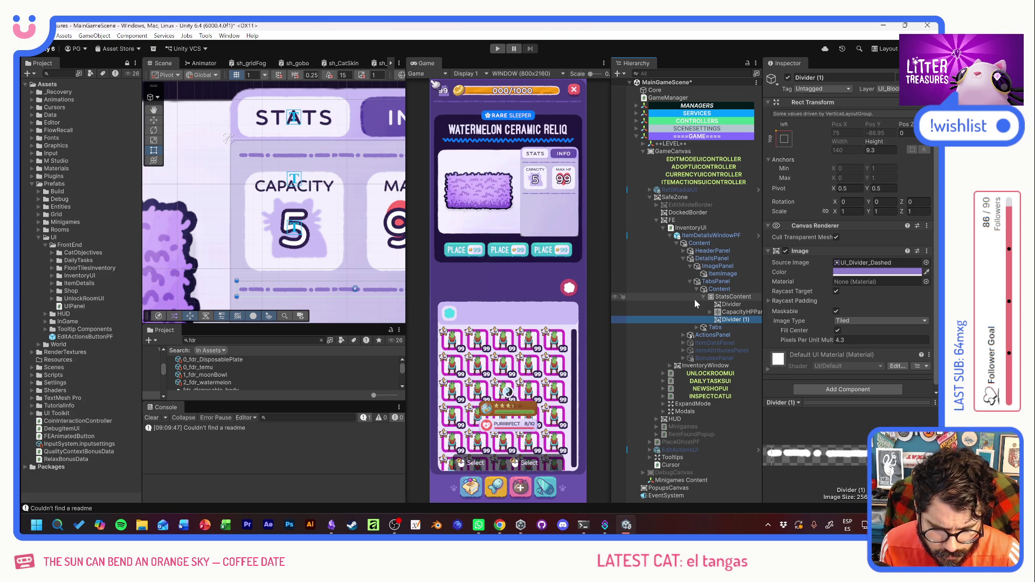
Duplicate the CapacityHPPanel stats row and place the copy below Divider (1).
click(731, 313)
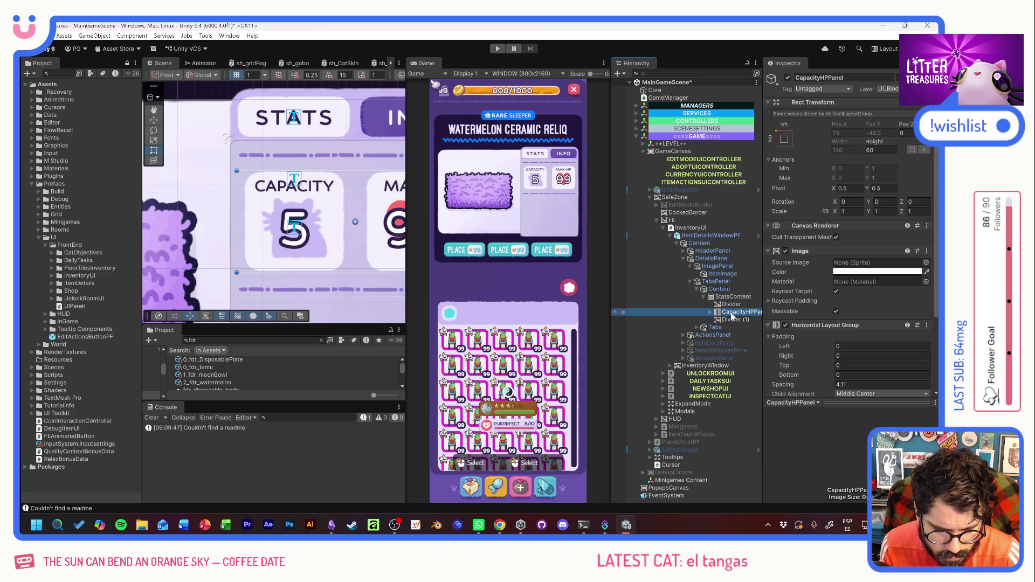
key(ctrl+d)
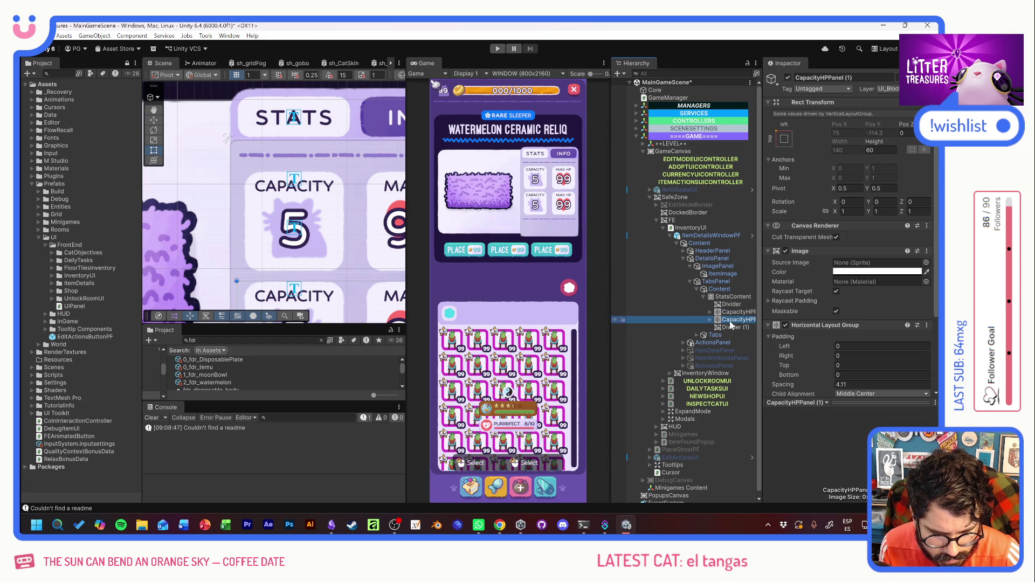
drag(731, 323, 730, 329)
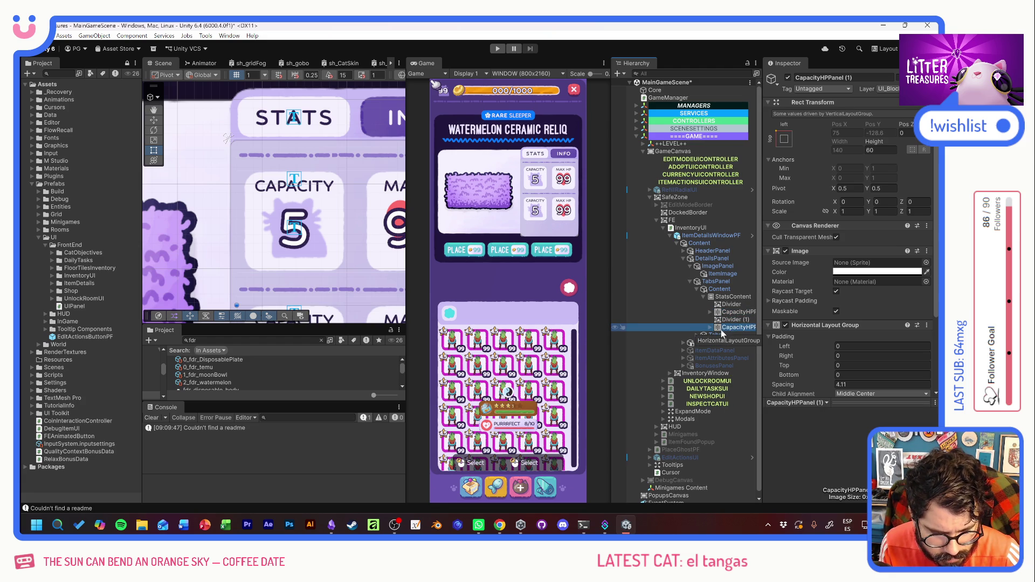
Remove the copy's Horizontal Layout Group and delete its HPPanel child, leaving only the capacity box.
right_click(812, 325)
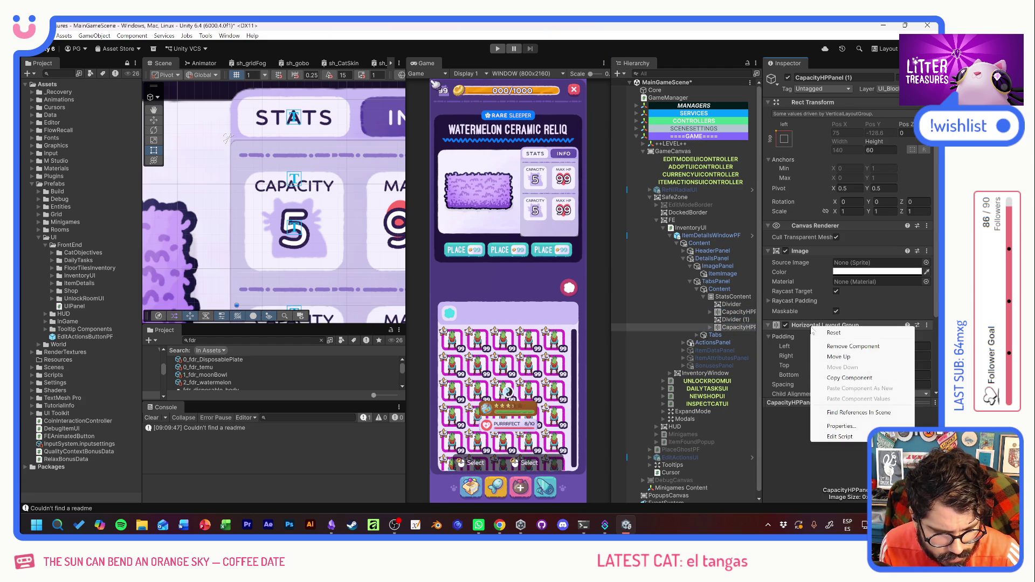
click(849, 347)
click(710, 327)
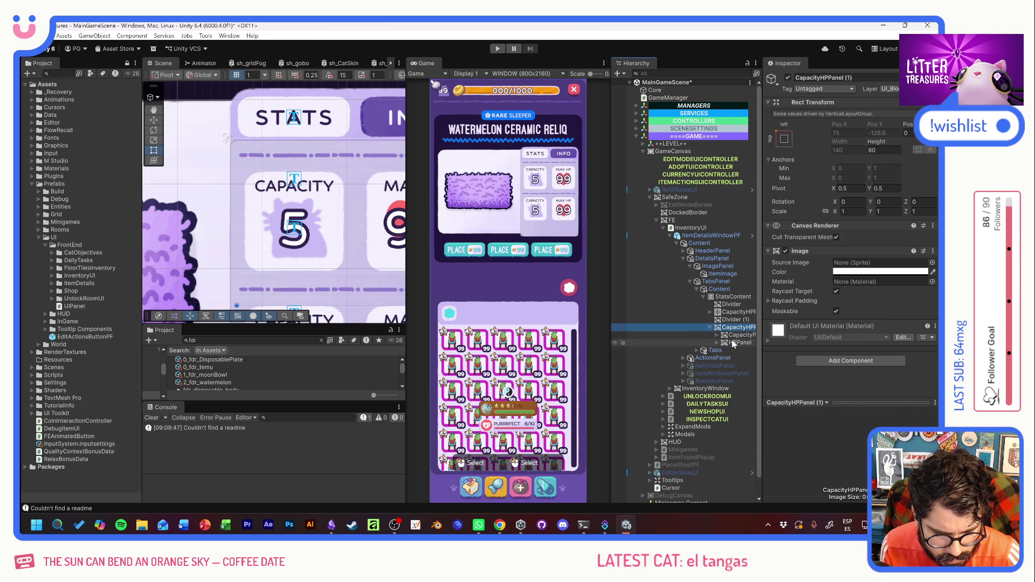
click(733, 343)
key(Delete)
click(732, 336)
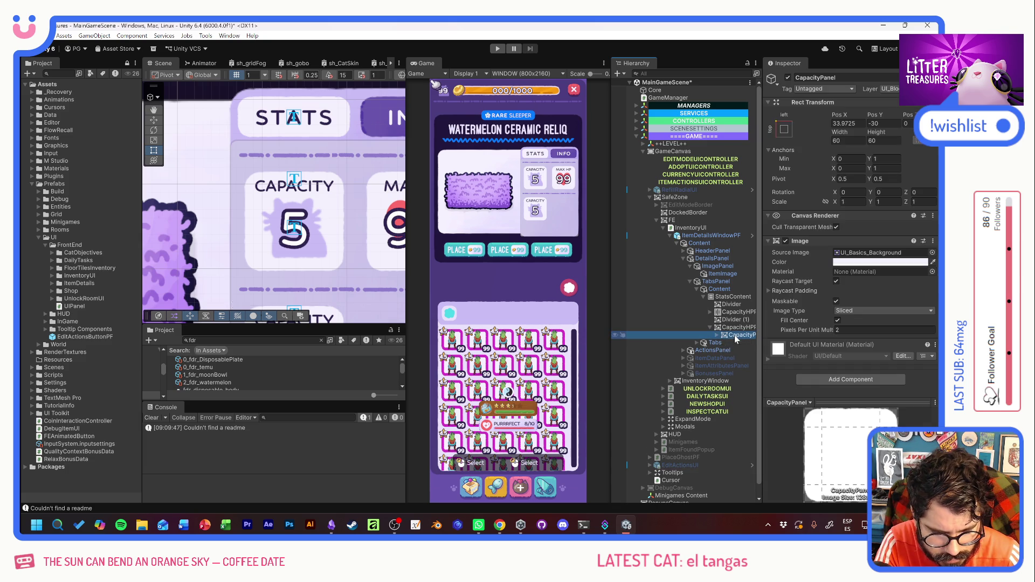
click(717, 335)
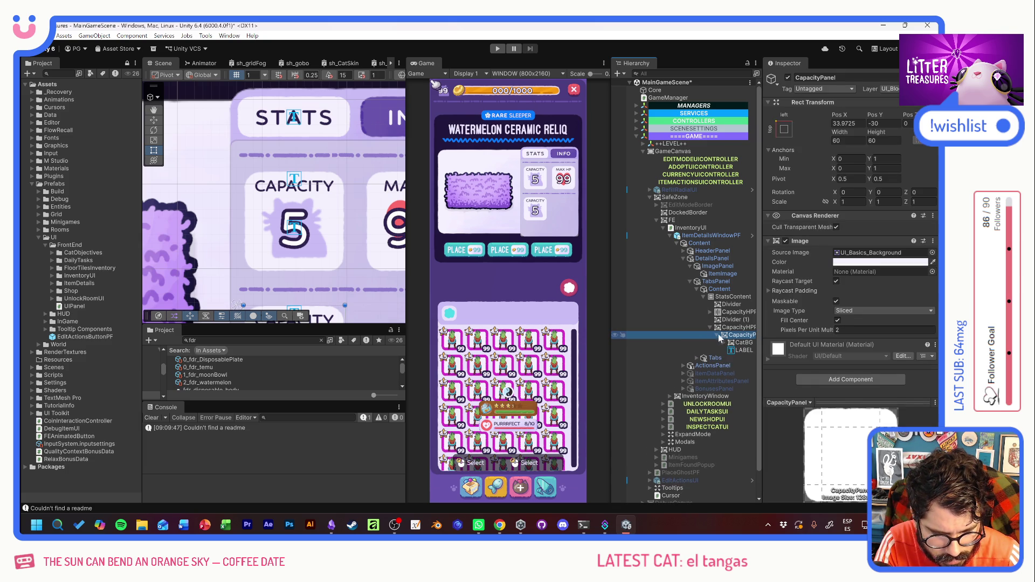
click(737, 327)
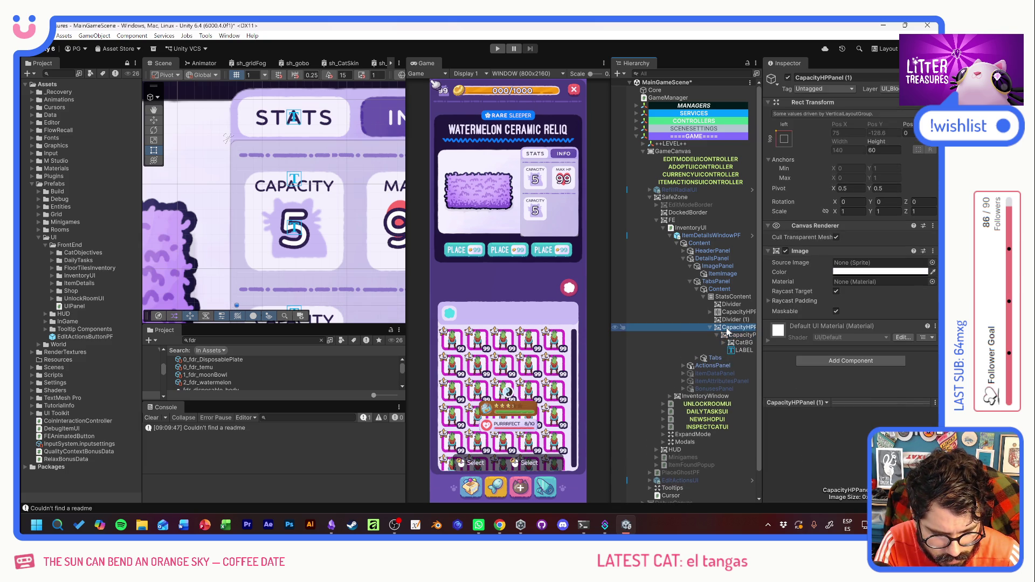
Add a Vertical Layout Group component to the copied stats row.
click(840, 360)
text(verti)
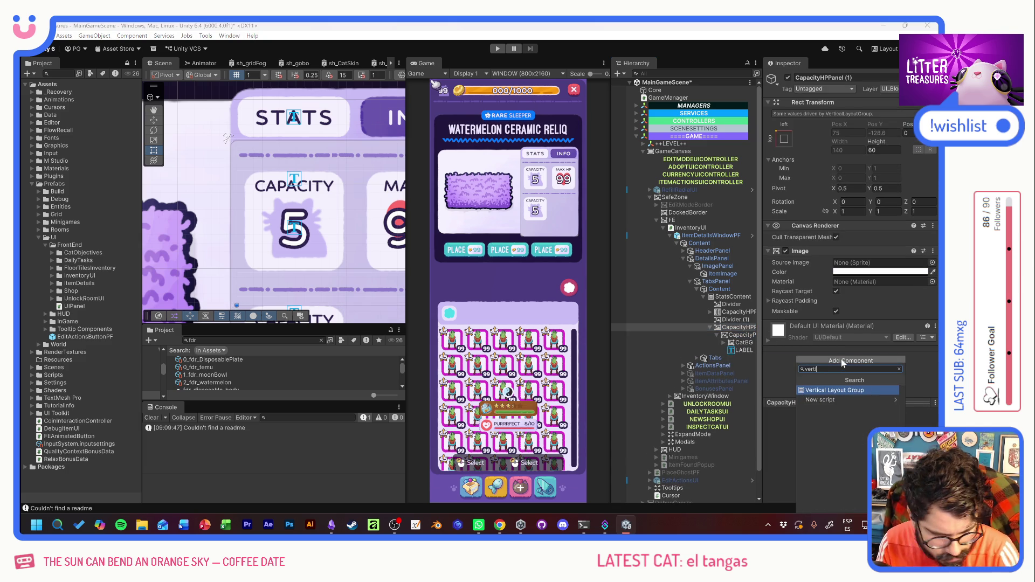
click(840, 390)
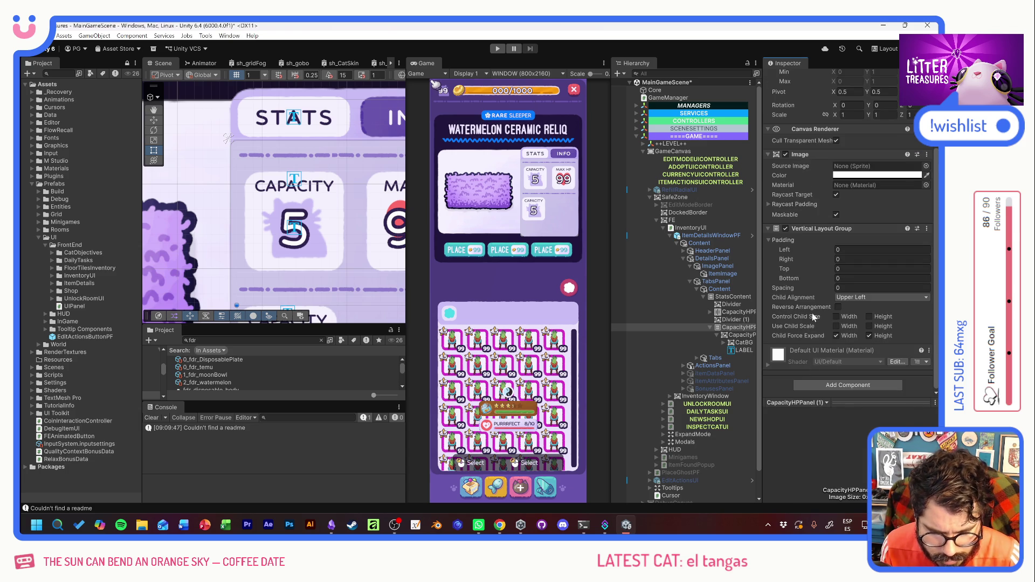
Set the layout's padding to 5 on all four sides and enable Control Child Size Width.
click(863, 249)
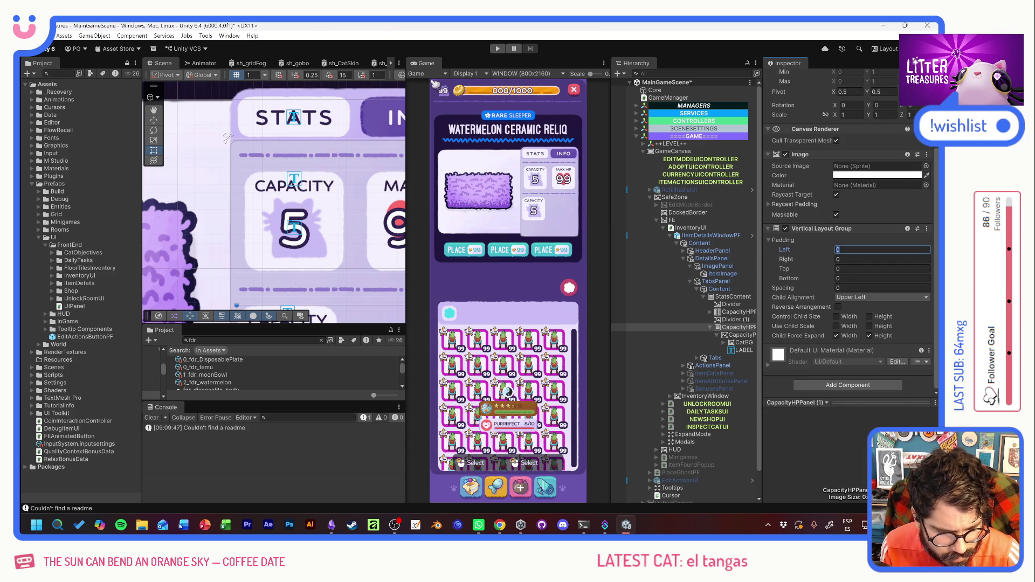
text(5)
key(Tab)
text(5)
key(Tab)
text(5)
key(Tab)
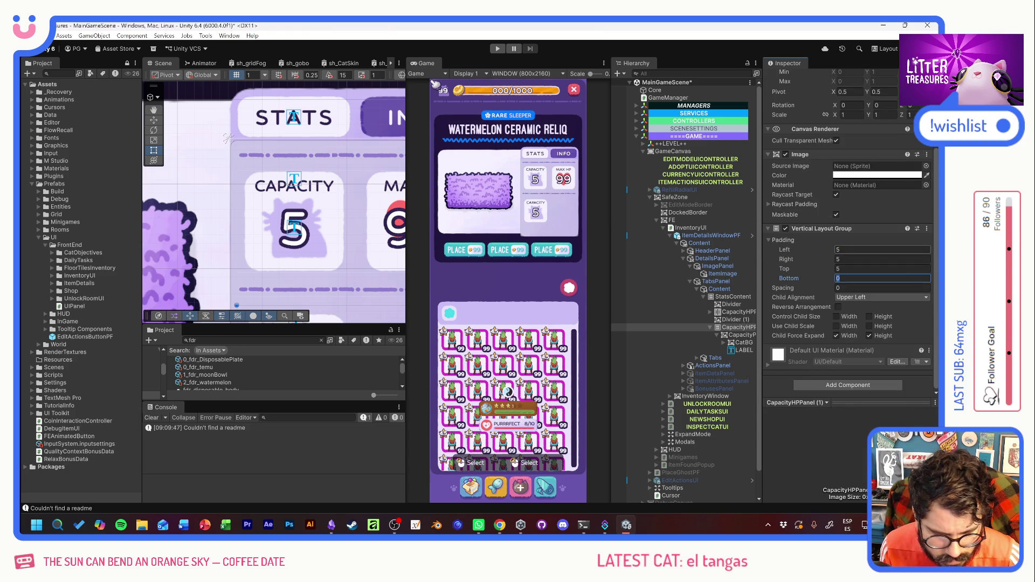
text(5)
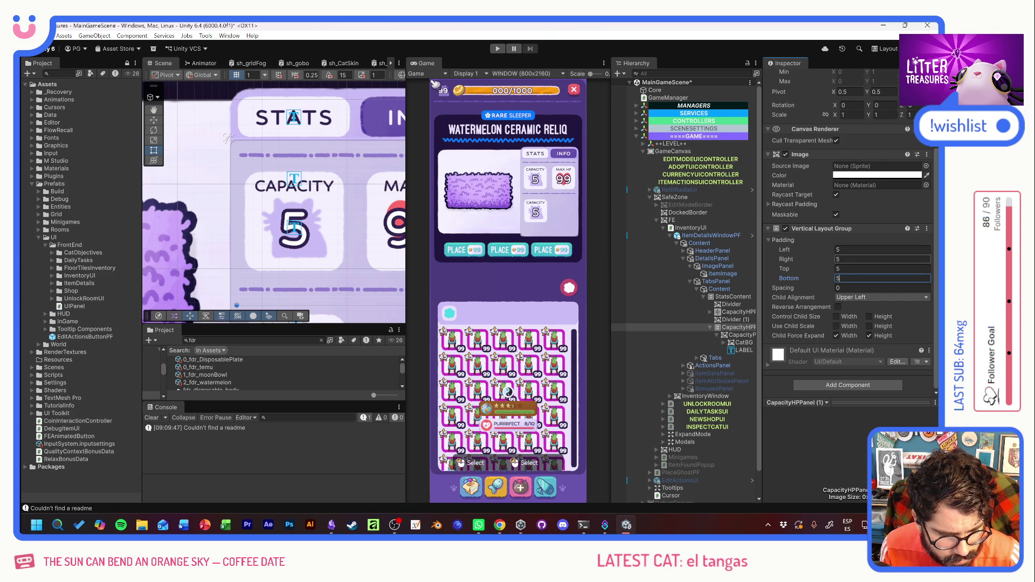
click(837, 316)
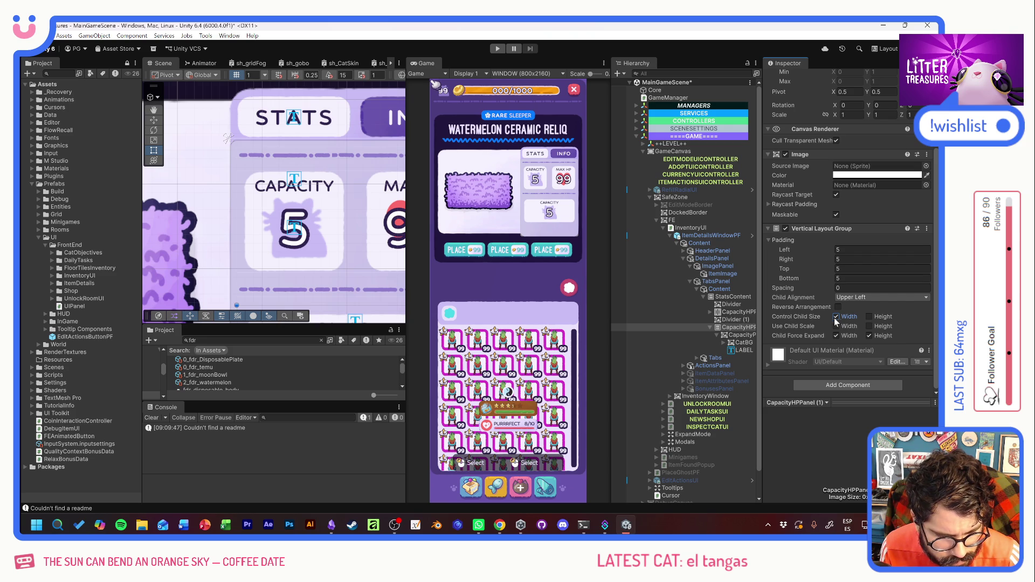
click(742, 350)
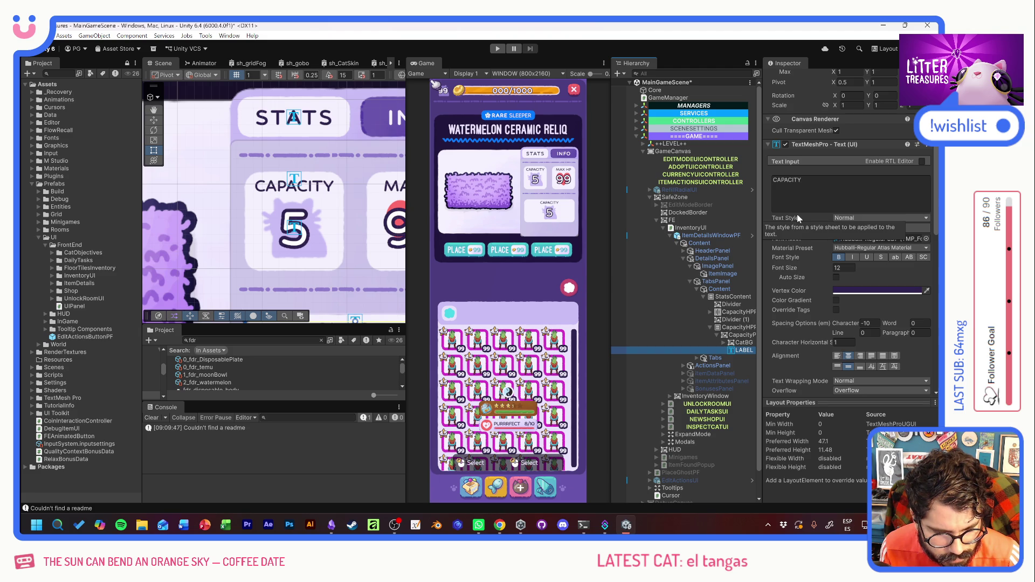
Replace the copied LABEL's TextMeshPro text with 'SUPPLY CAPACITY'.
click(798, 189)
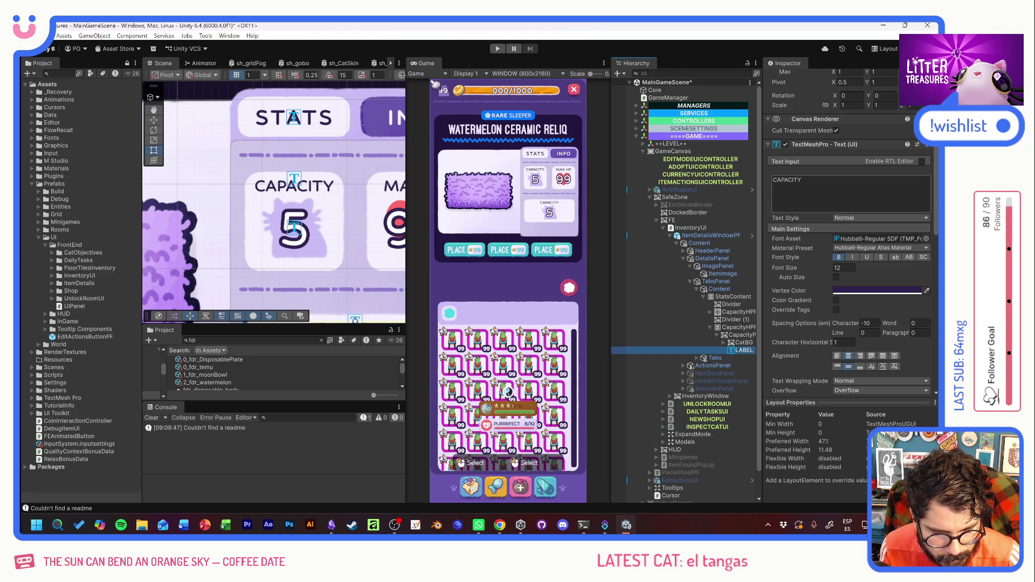
key(ctrl+a)
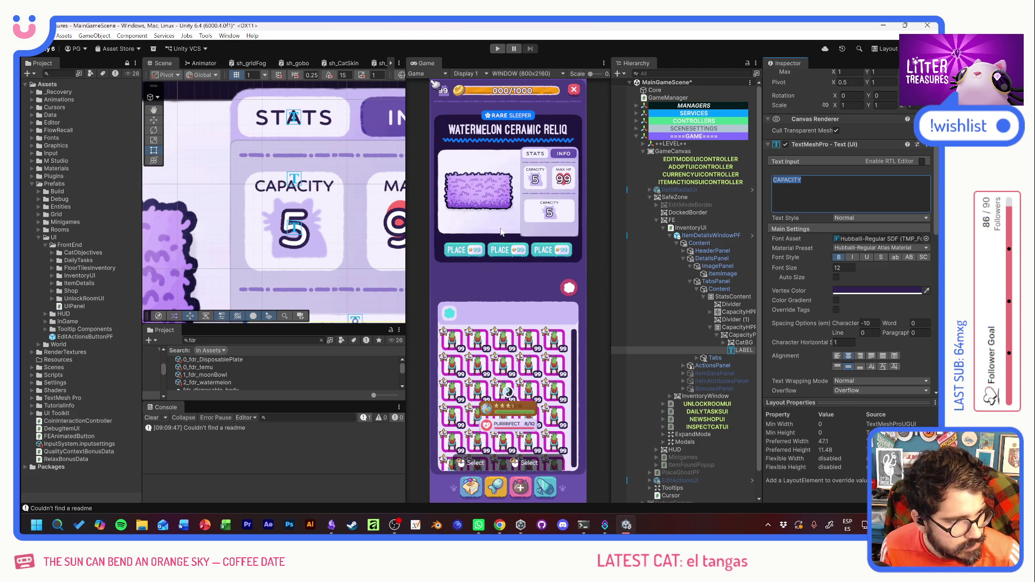
click(825, 189)
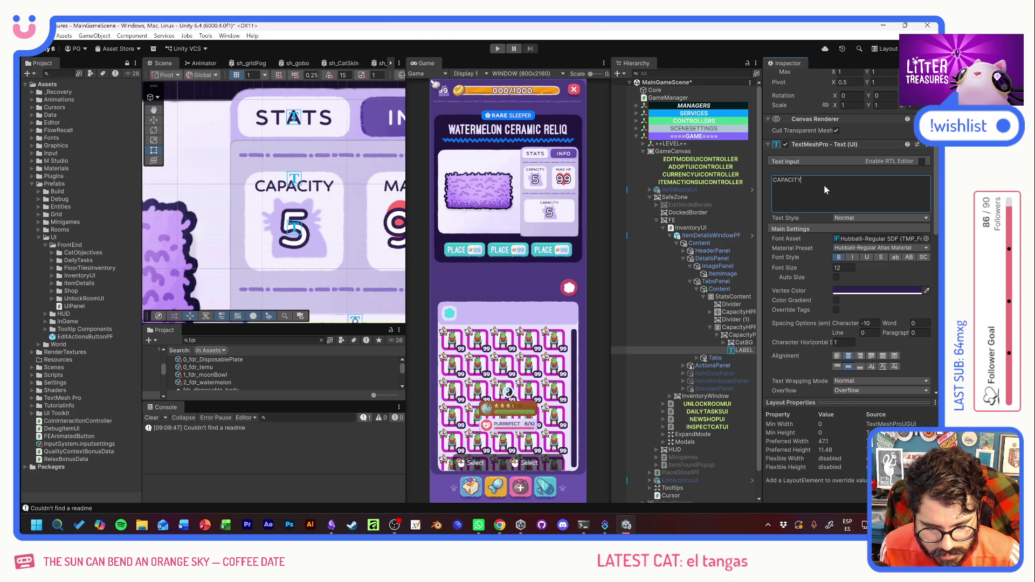
key(ctrl+a)
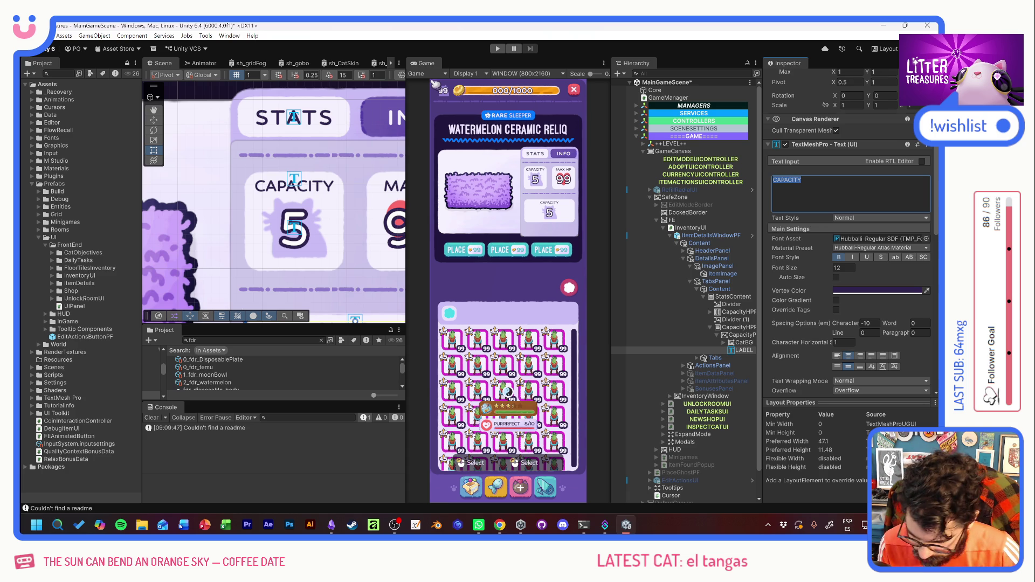
text(SUPPLY)
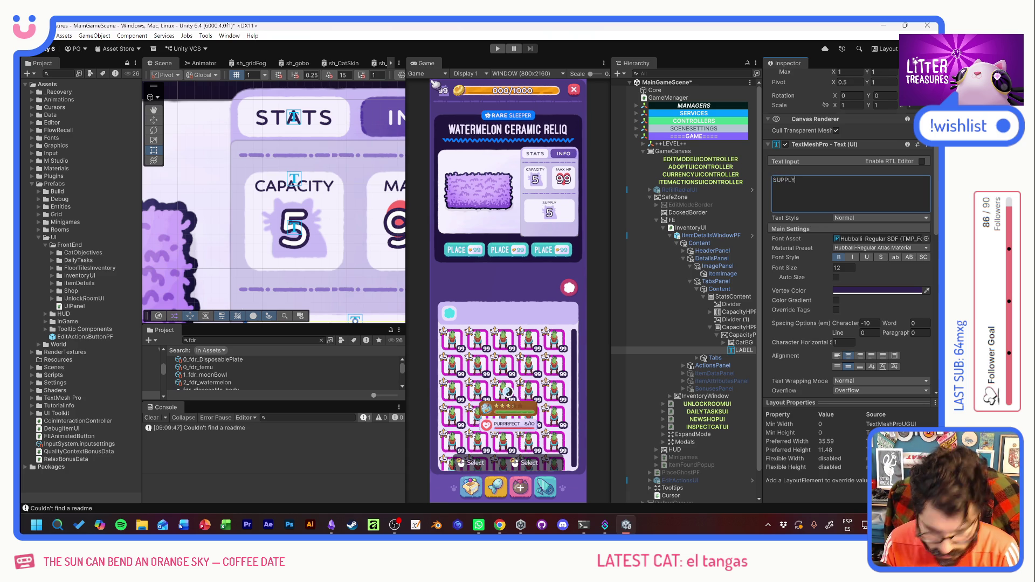
text( CAPACITY)
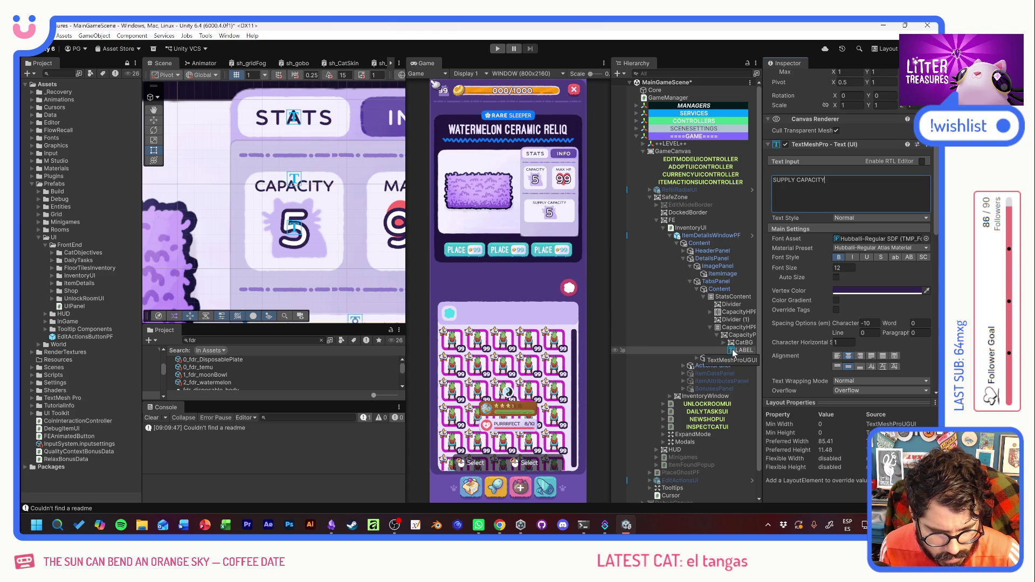
click(724, 343)
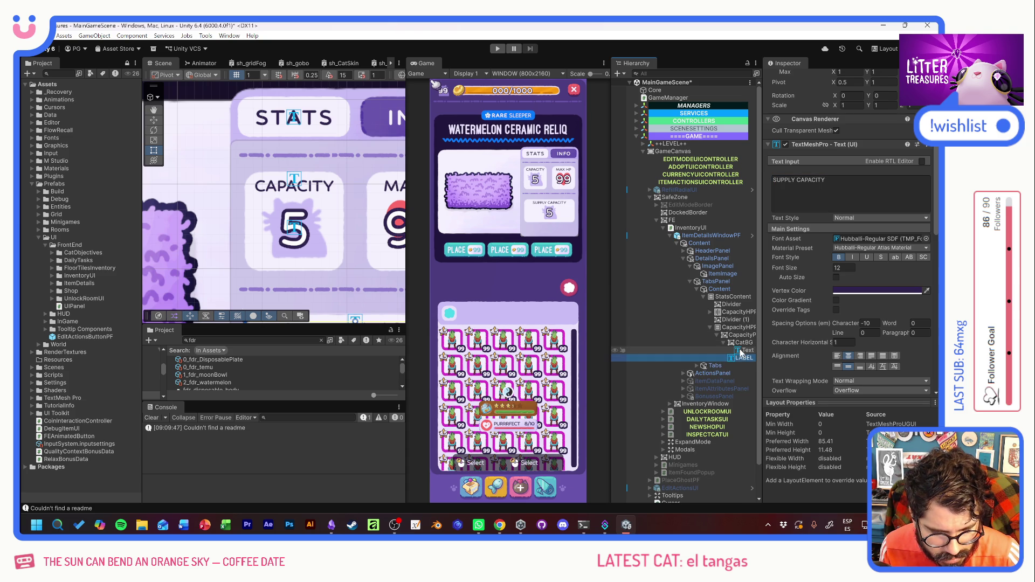
Move the value text out of CatBG and remove the cat background image.
click(740, 344)
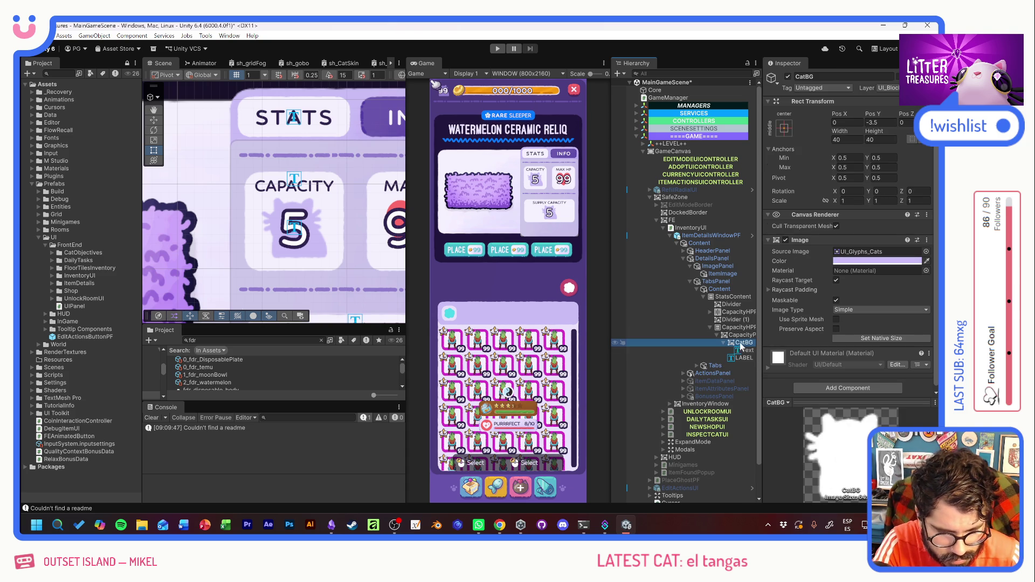
drag(742, 348, 743, 344)
key(ctrl+z)
key(ctrl+z)
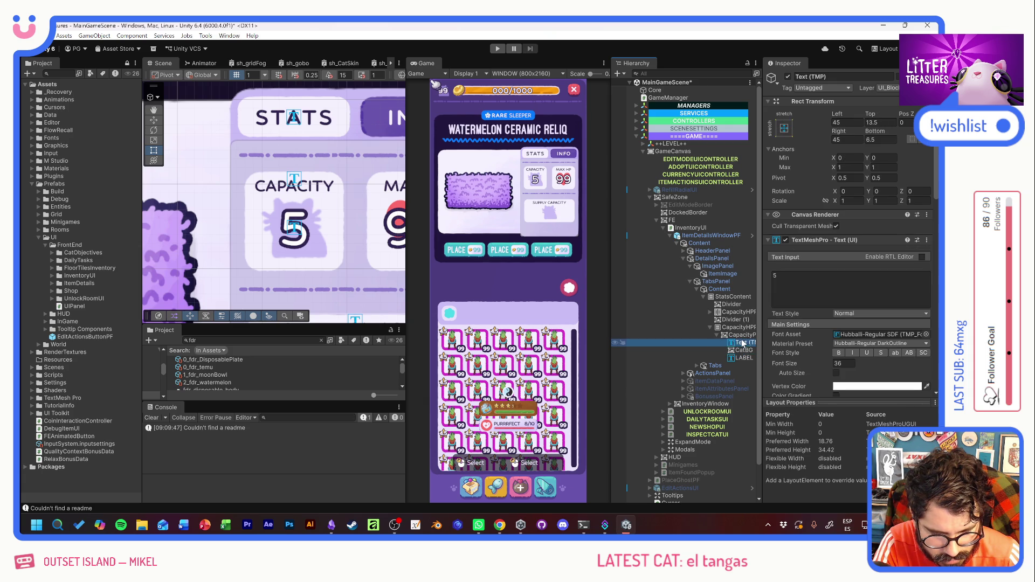
Change the value text to 'GIGANTIC' and shrink its font size to about 20.65.
click(798, 281)
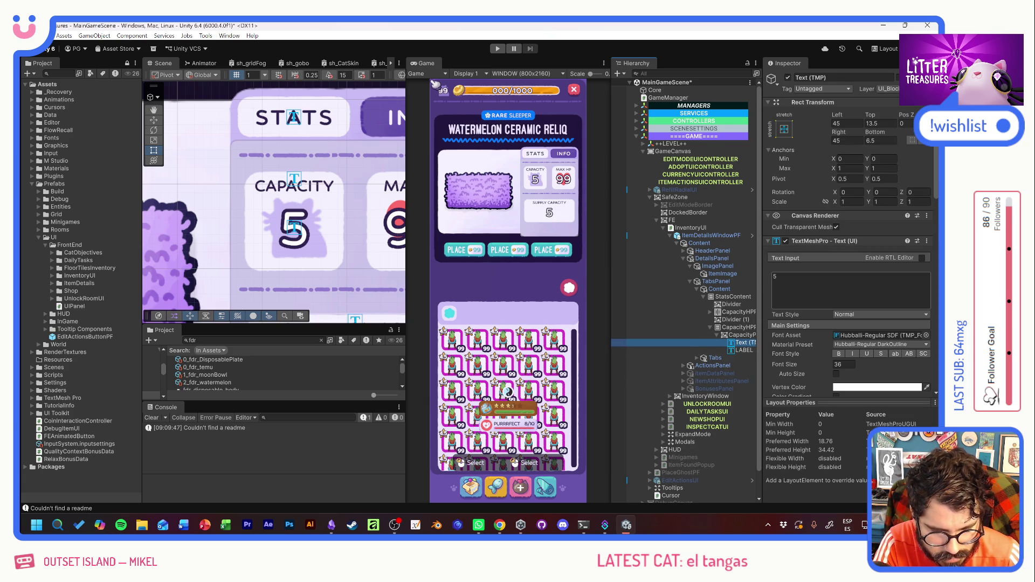
text(MICRO)
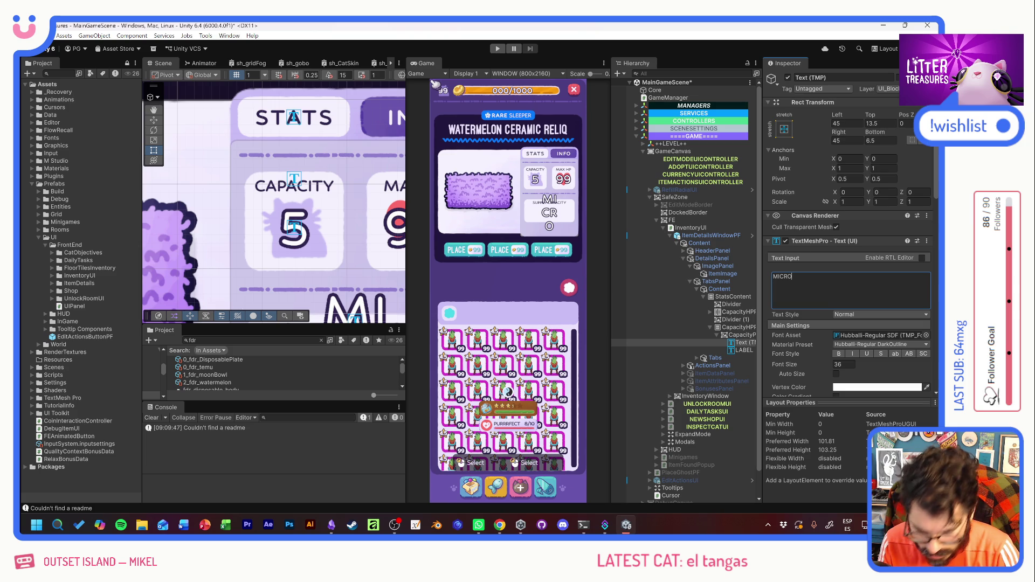
key(BackSpace)
key(BackSpace)
key(BackSpace)
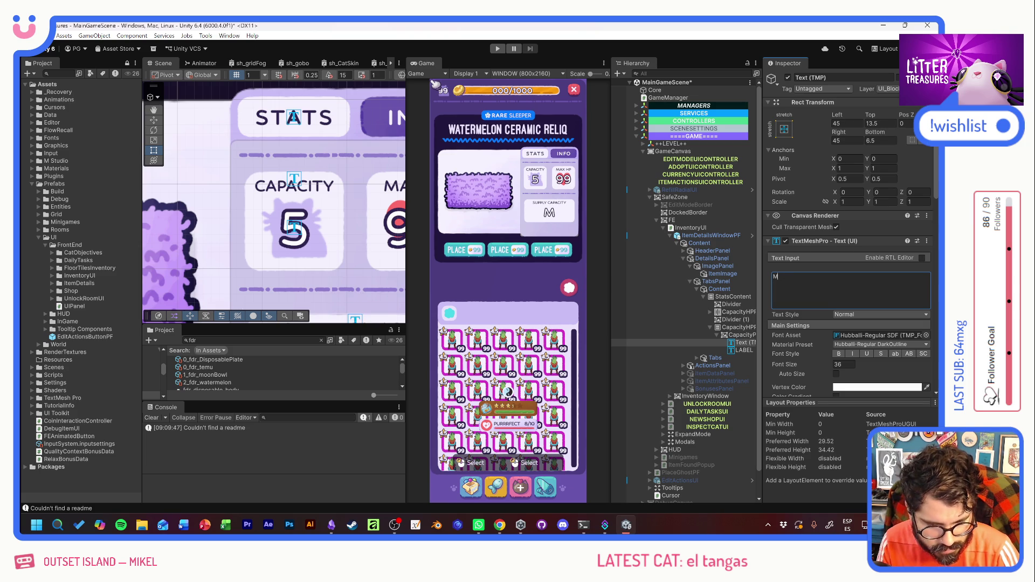
key(BackSpace)
text(GIGANTIC)
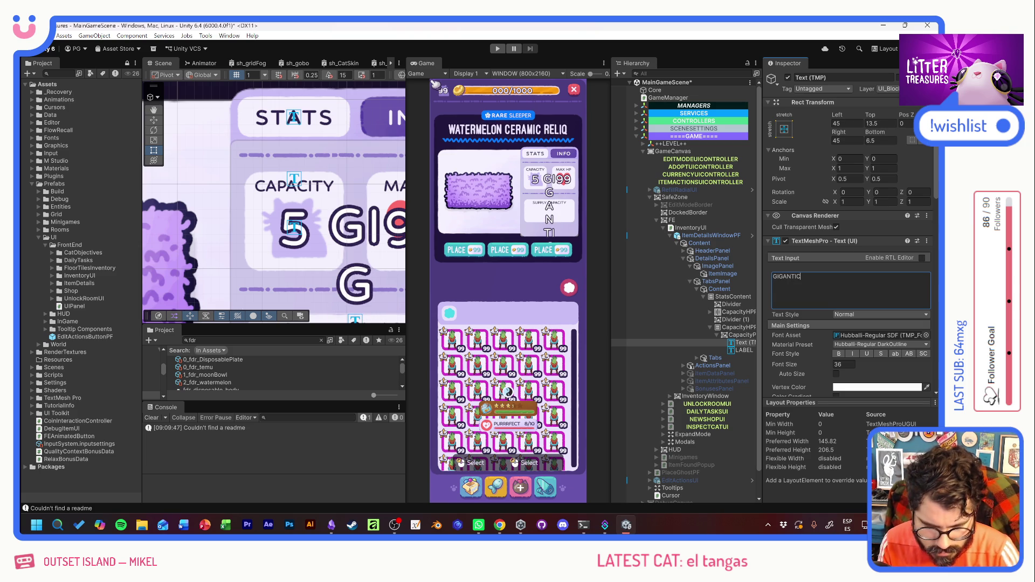
drag(820, 364, 554, 351)
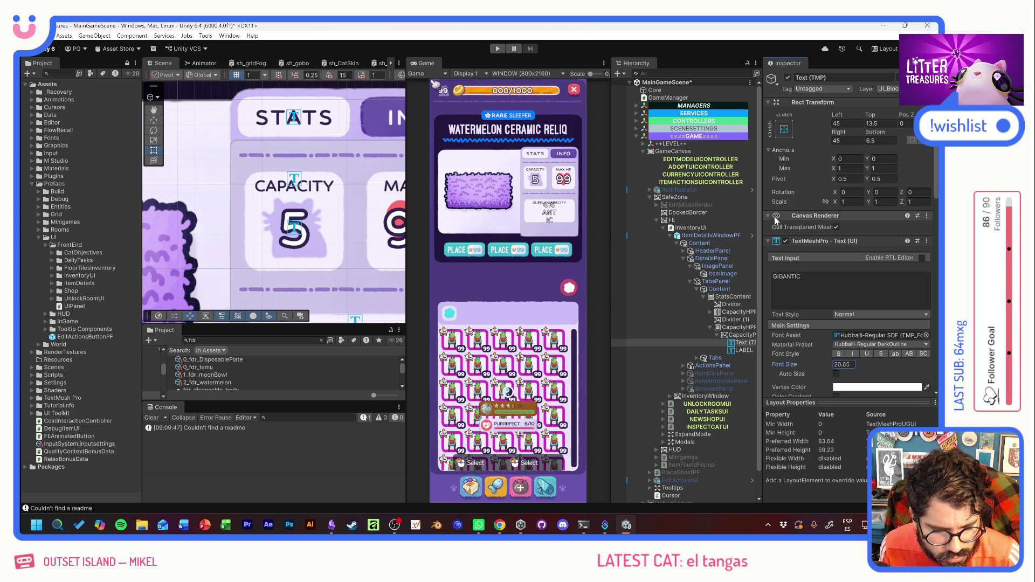
Anchor the GIGANTIC text bottom-stretch and order LABEL above it in the panel.
click(785, 129)
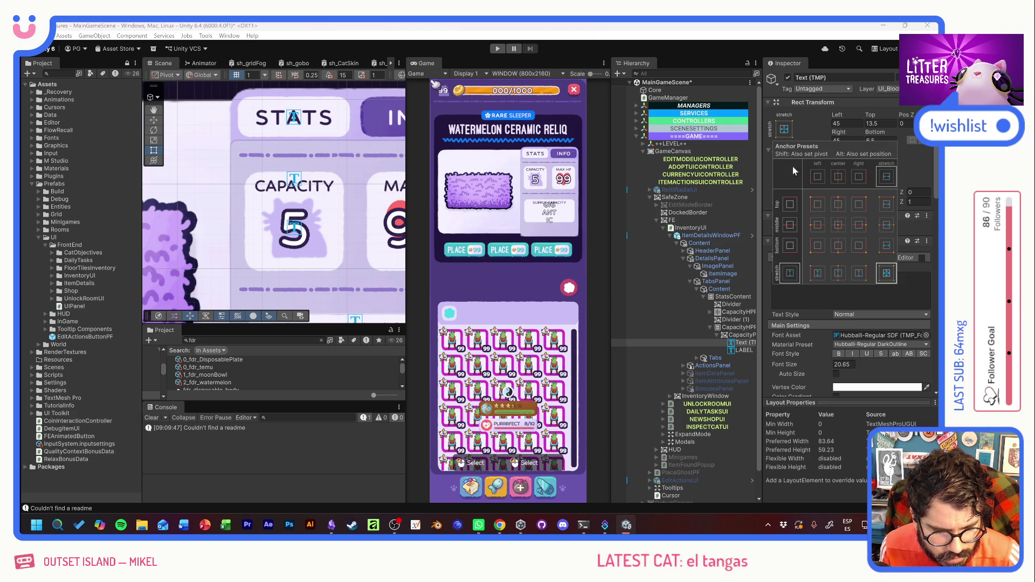
alt+shift+click(886, 224)
alt+shift+click(887, 248)
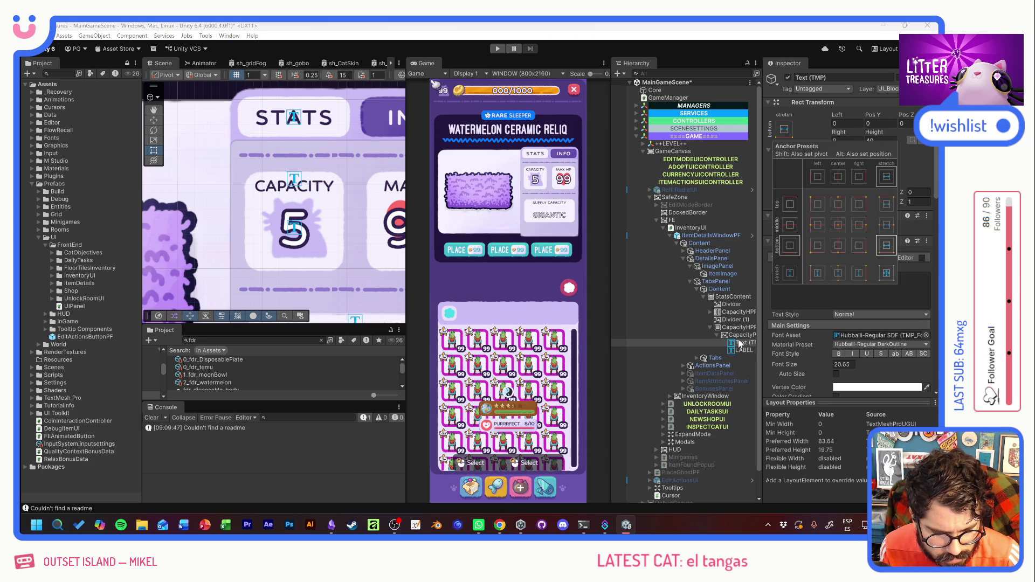
click(745, 344)
drag(745, 343, 745, 352)
click(743, 343)
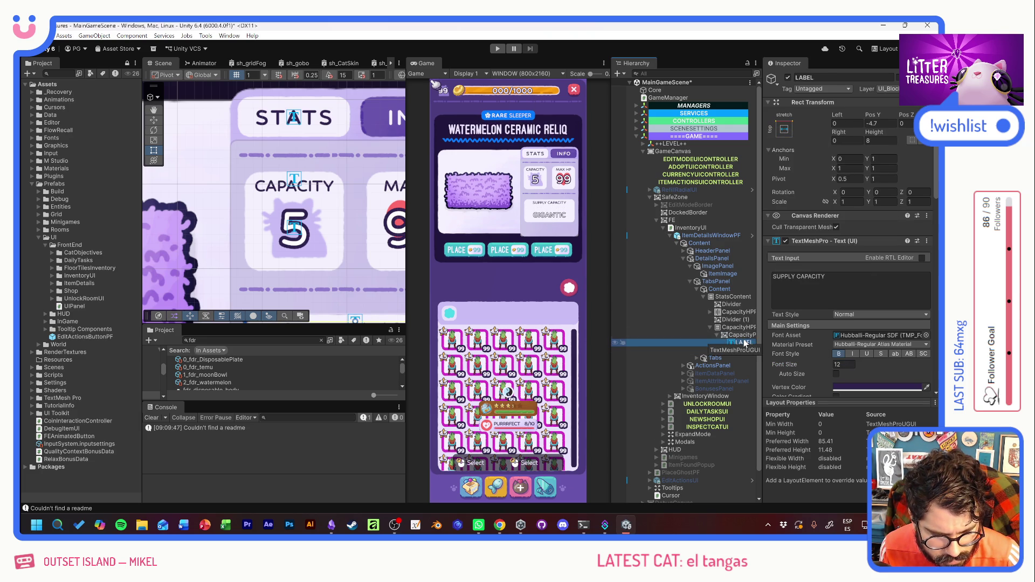
click(785, 130)
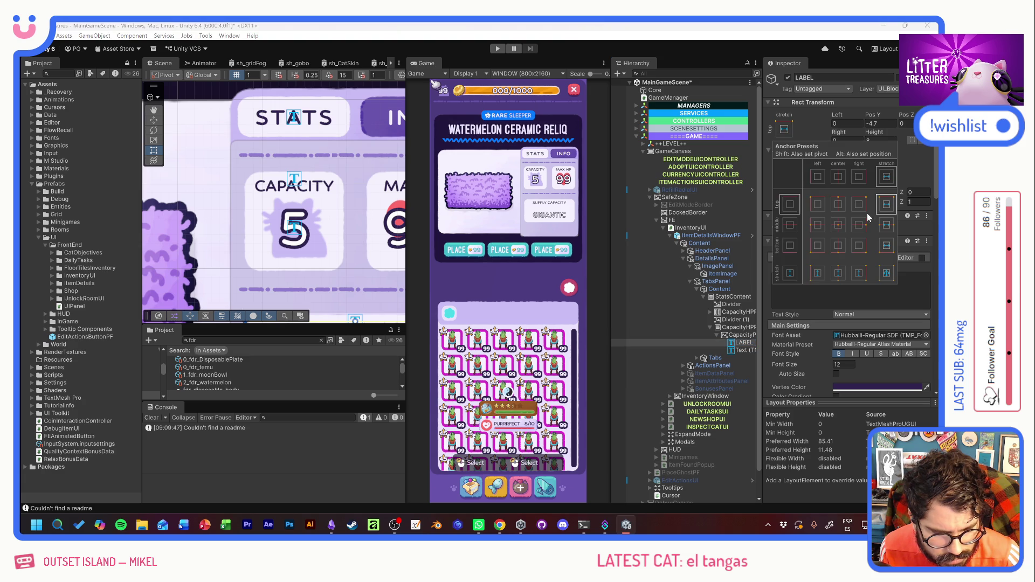
click(741, 350)
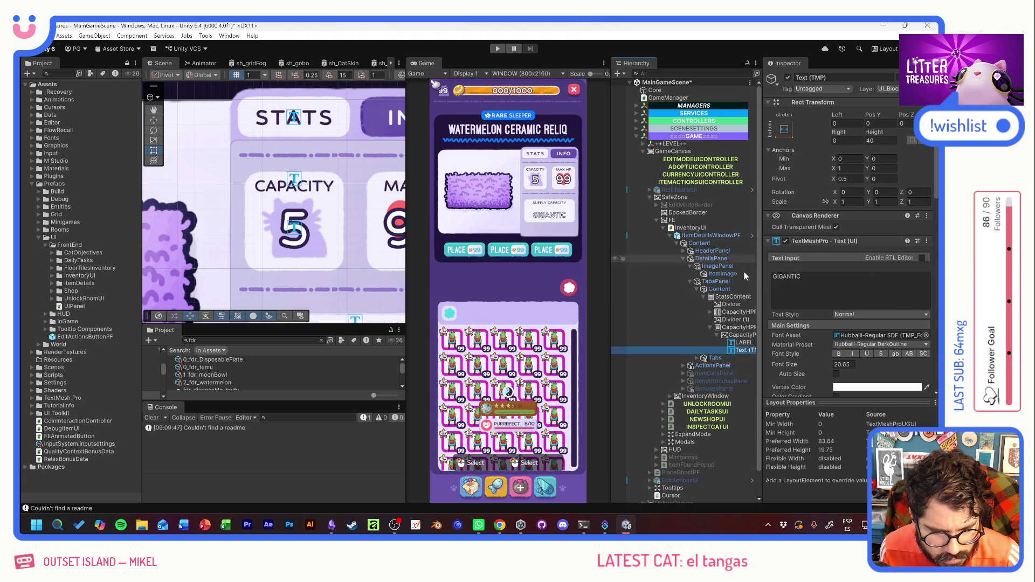
Reduce CapacityPanel's height from 60 to 45.3.
click(739, 335)
drag(872, 146, 830, 141)
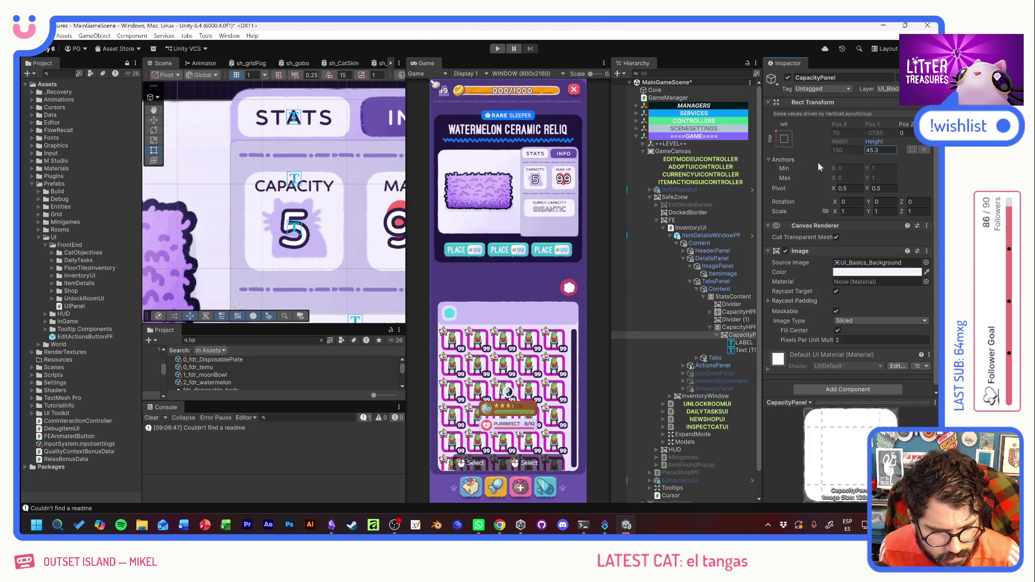
click(743, 344)
Left-align both the SUPPLY CAPACITY label and the GIGANTIC text.
shift+click(742, 351)
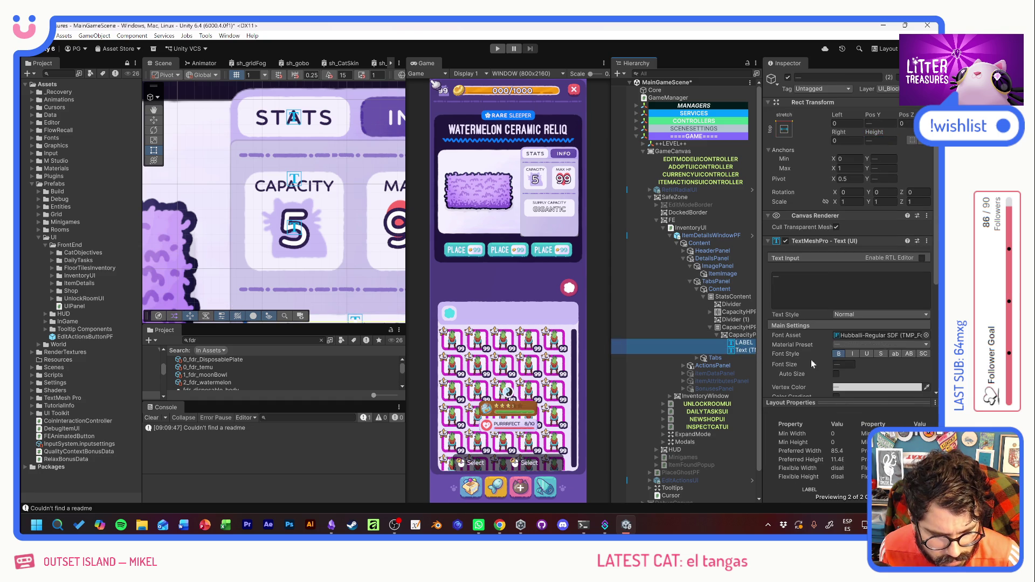
scroll(814, 359, down, 5)
click(837, 324)
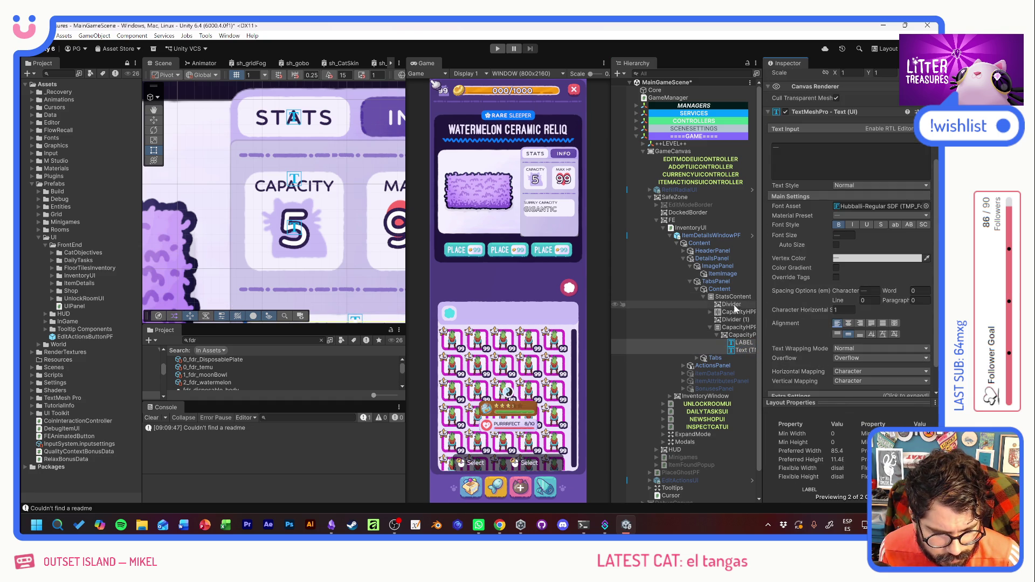
key(F2)
text(Image)
Reduce the GIGANTIC text box height to 15.5.
click(742, 350)
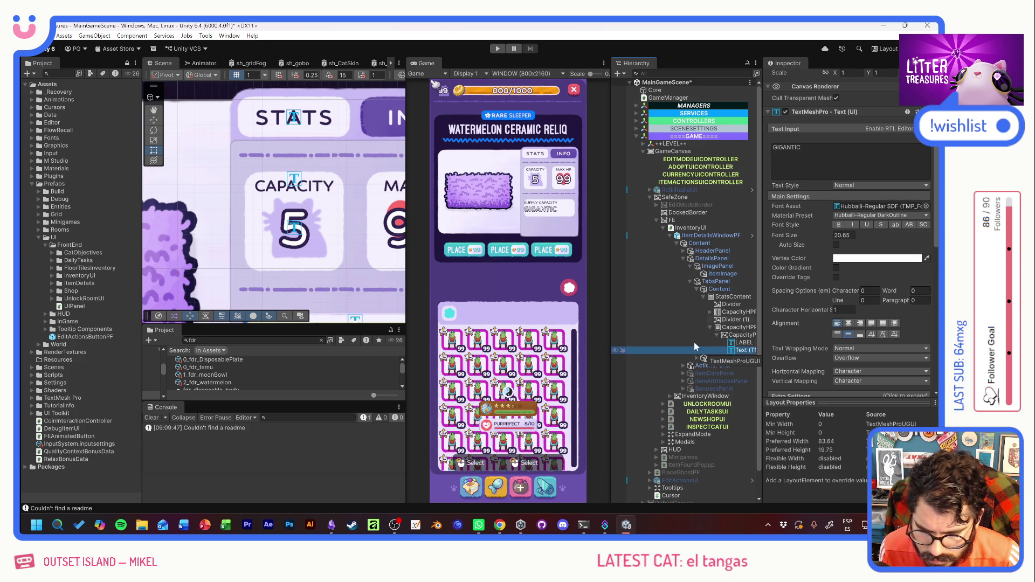
key(f)
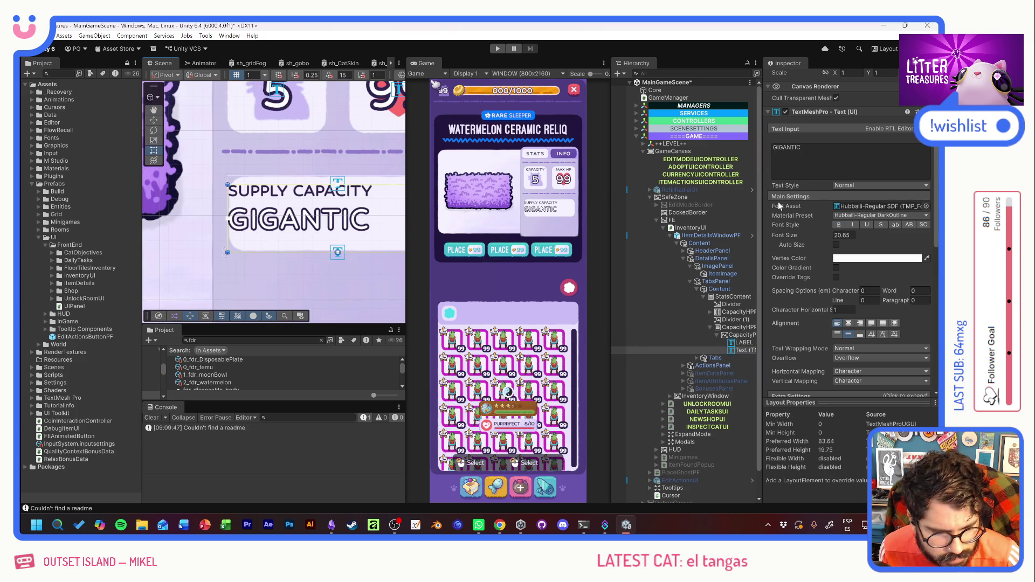
scroll(778, 205, up, 5)
drag(874, 132, 818, 137)
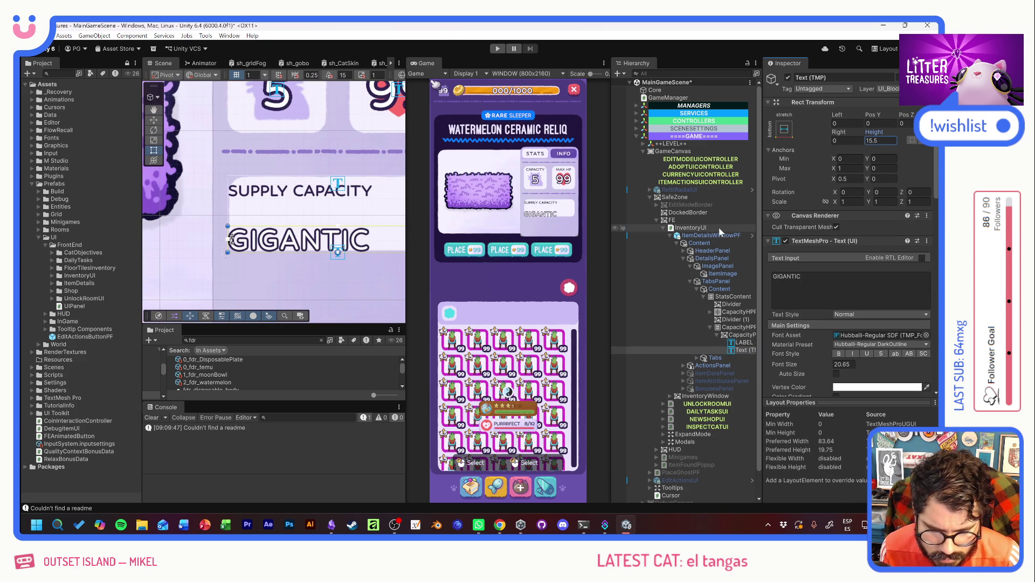
click(743, 342)
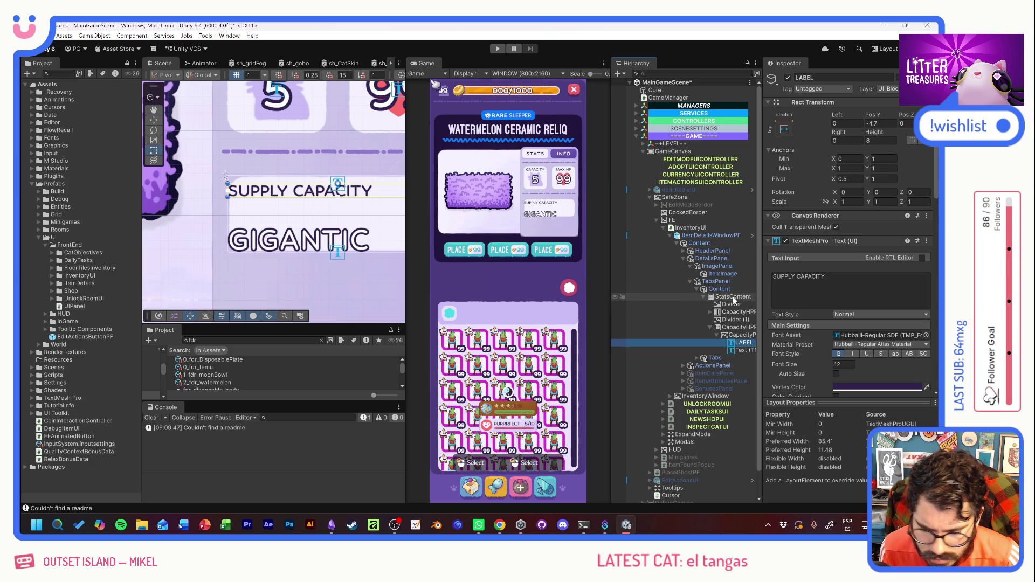
click(740, 350)
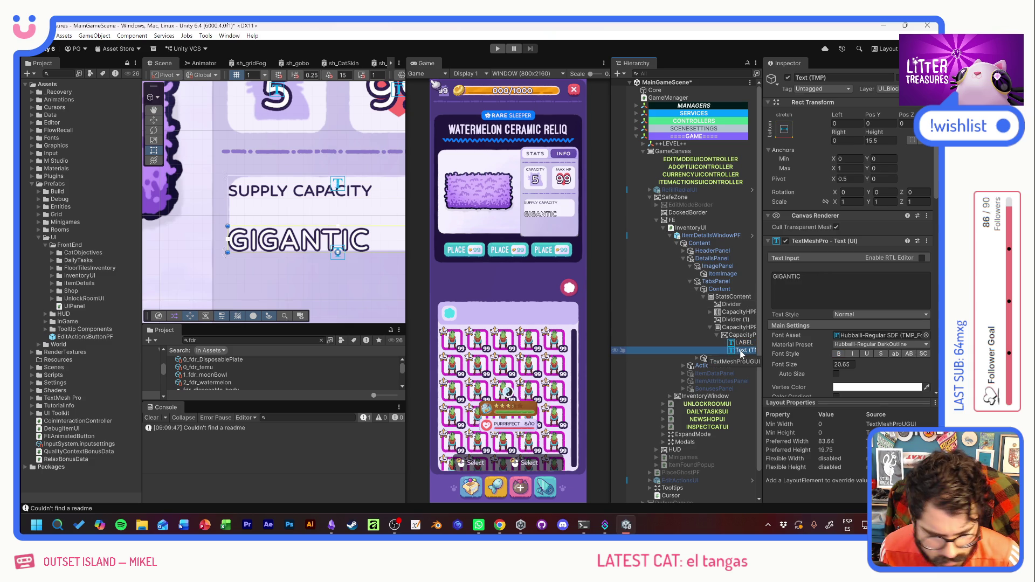
click(738, 327)
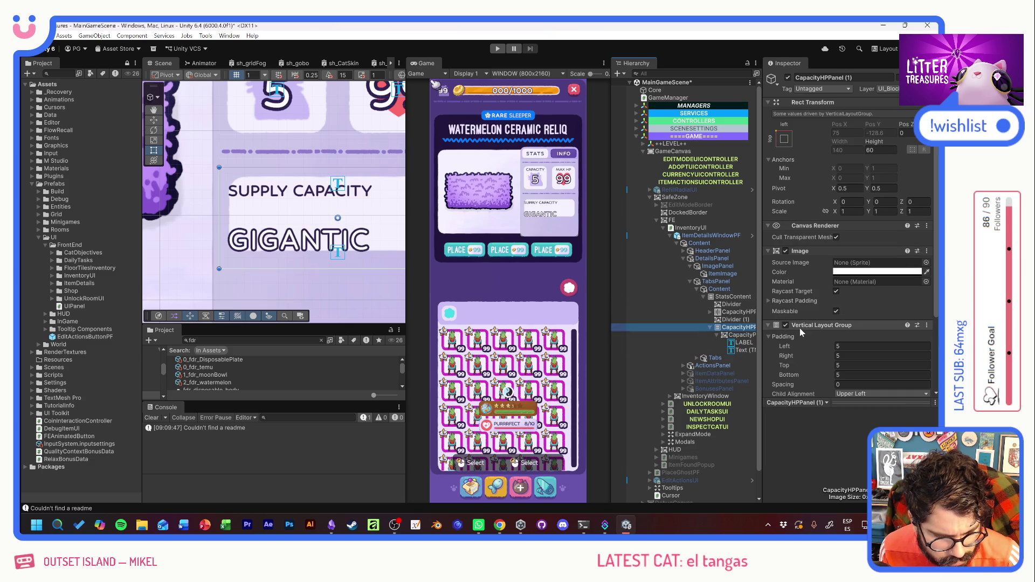
mouse_move(792, 376)
mouse_down()
mouse_move(817, 374)
mouse_move(785, 372)
mouse_move(799, 371)
mouse_up()
scroll(813, 348, down, 4)
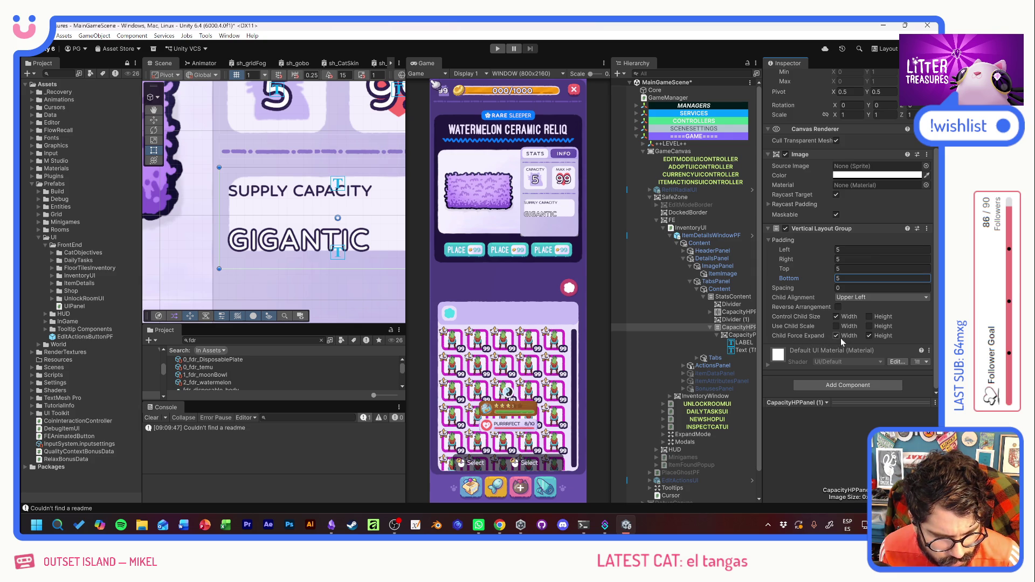
click(869, 335)
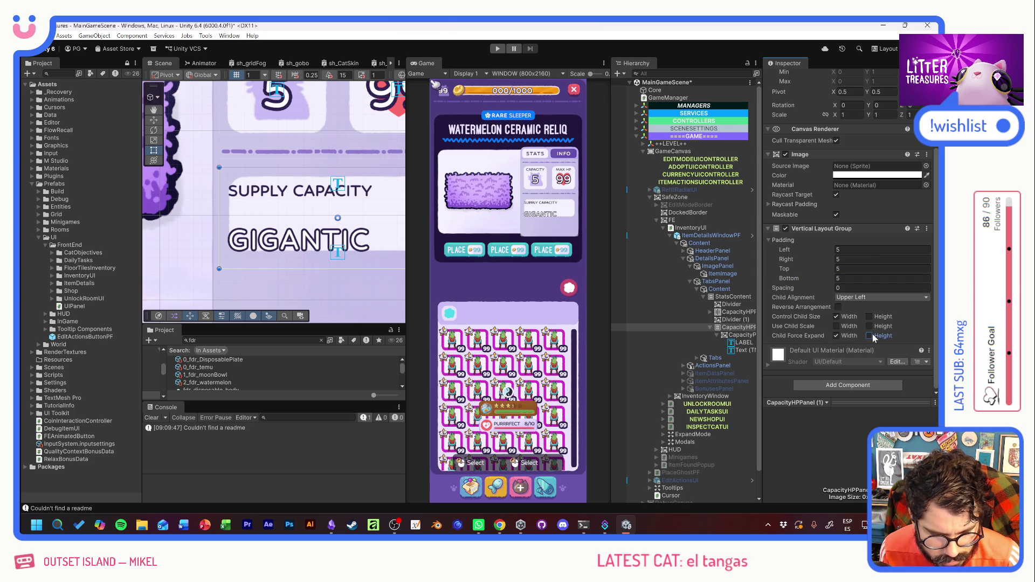
click(869, 336)
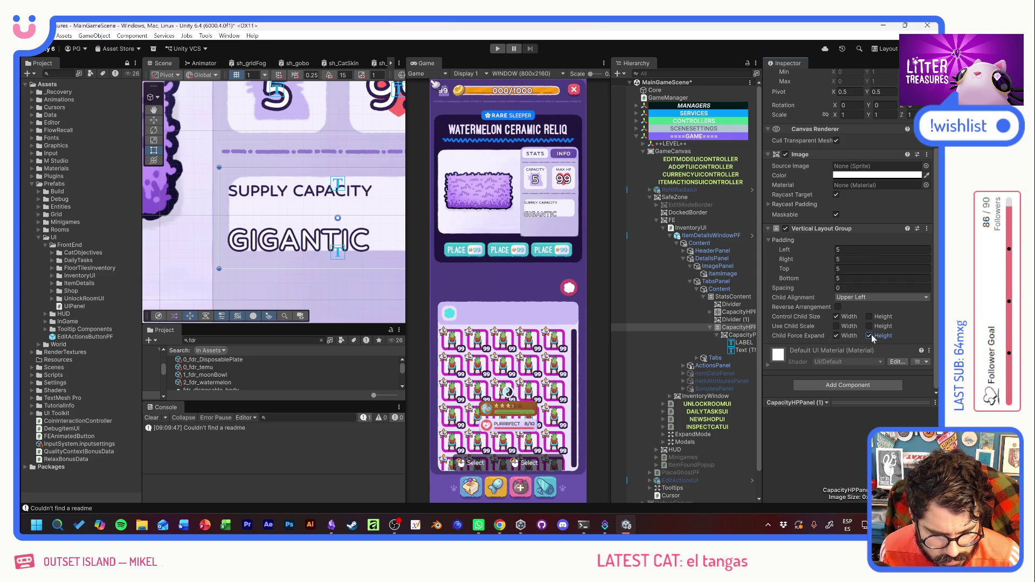
click(742, 335)
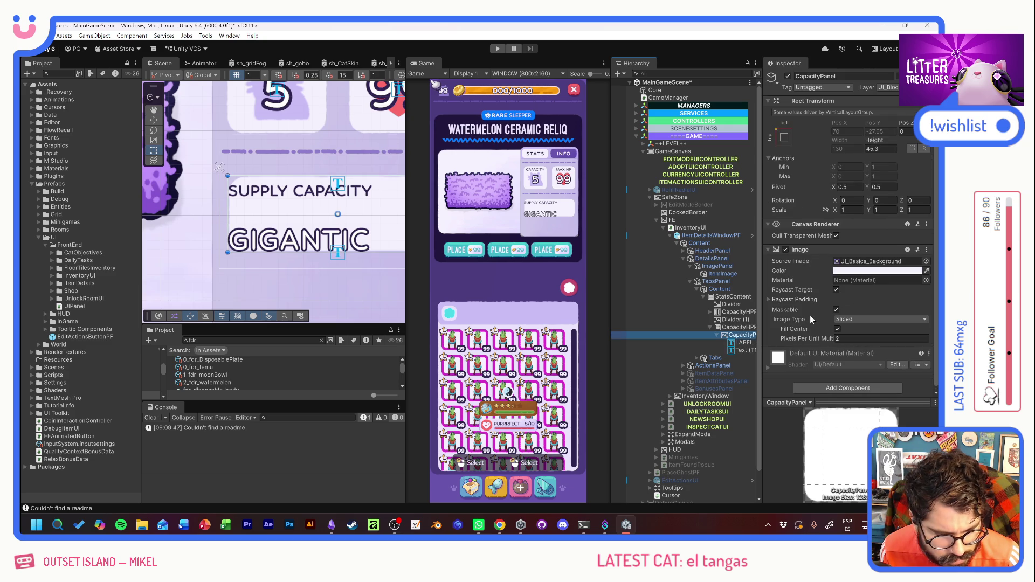
Set CapacityPanel's height to 31 and delete the SUPPLY CAPACITY label.
drag(873, 141, 670, 145)
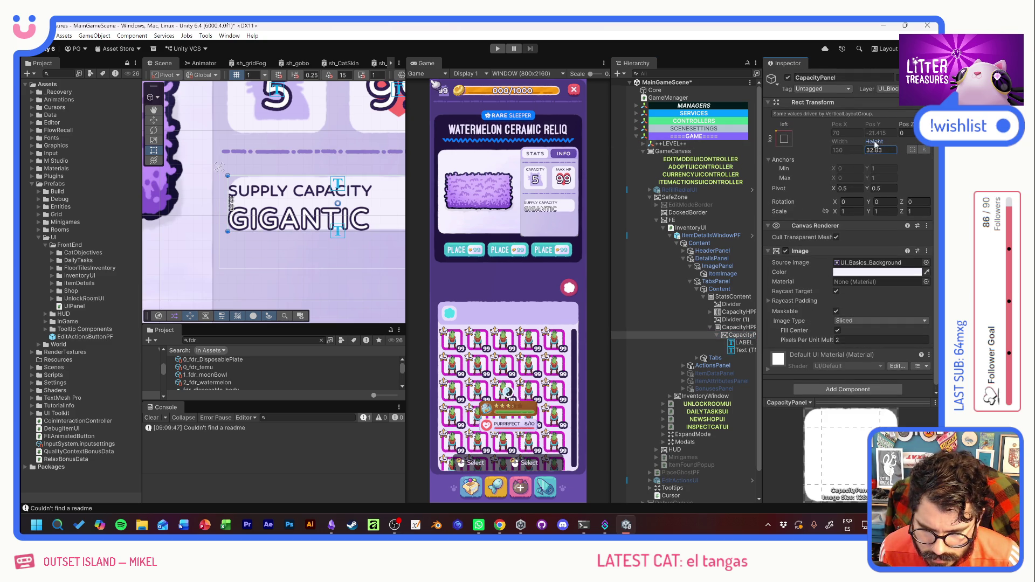
drag(875, 144, 869, 145)
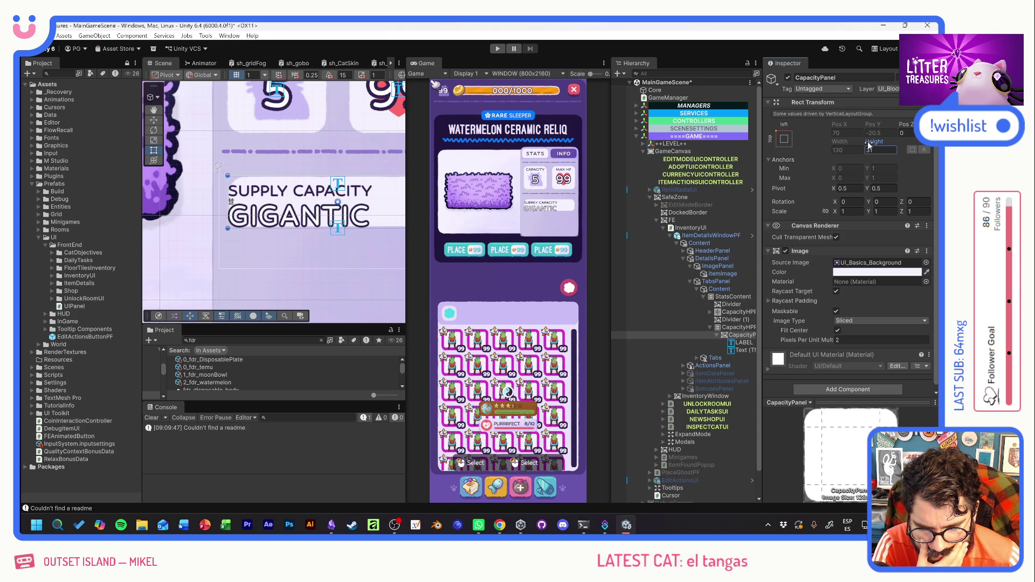
click(740, 344)
key(Delete)
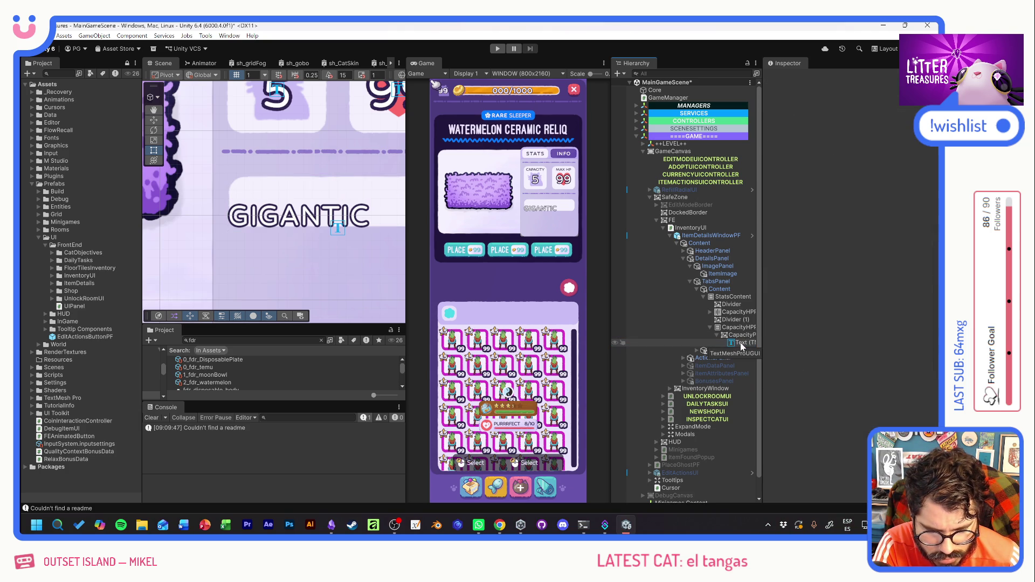
click(742, 345)
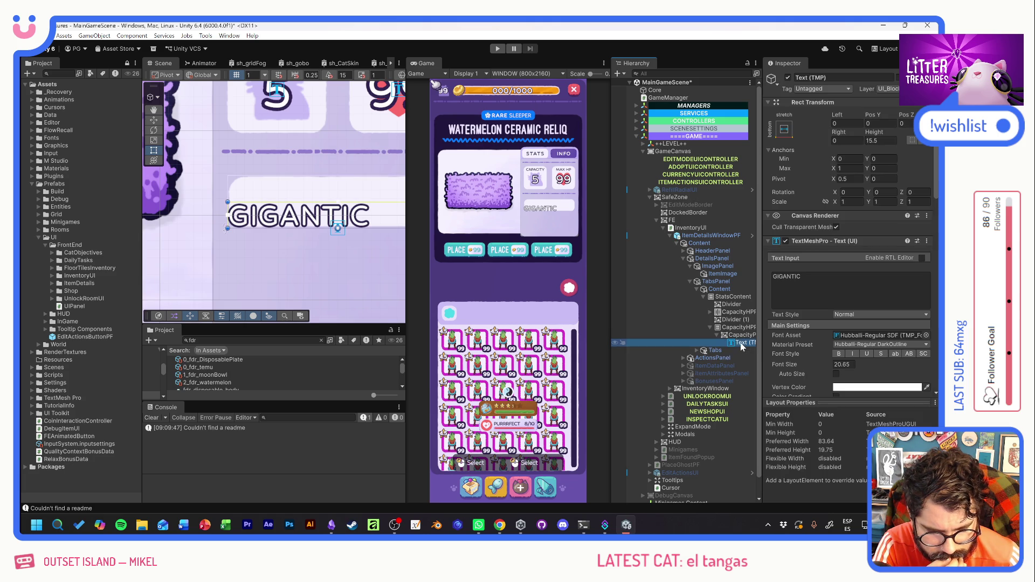
Add a UI Image inside CapacityPanel, anchored middle-left, sized 30×30.
right_click(736, 336)
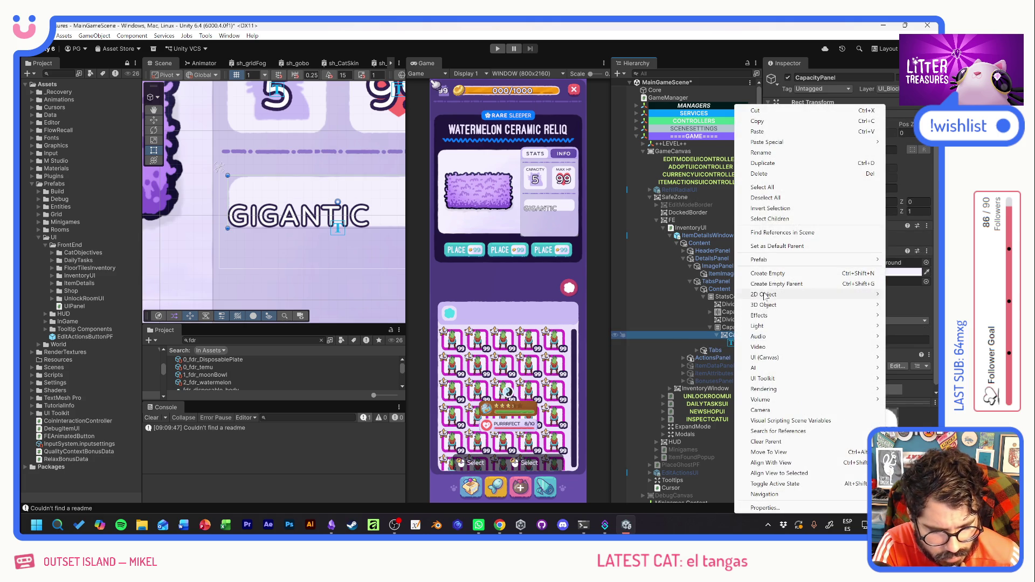
mouse_move(766, 359)
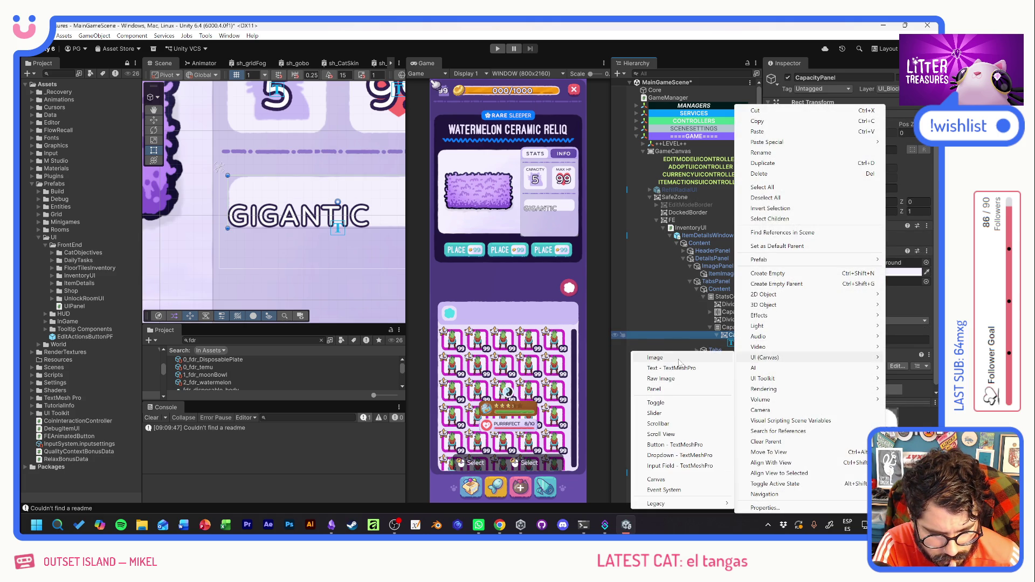
click(679, 360)
click(784, 128)
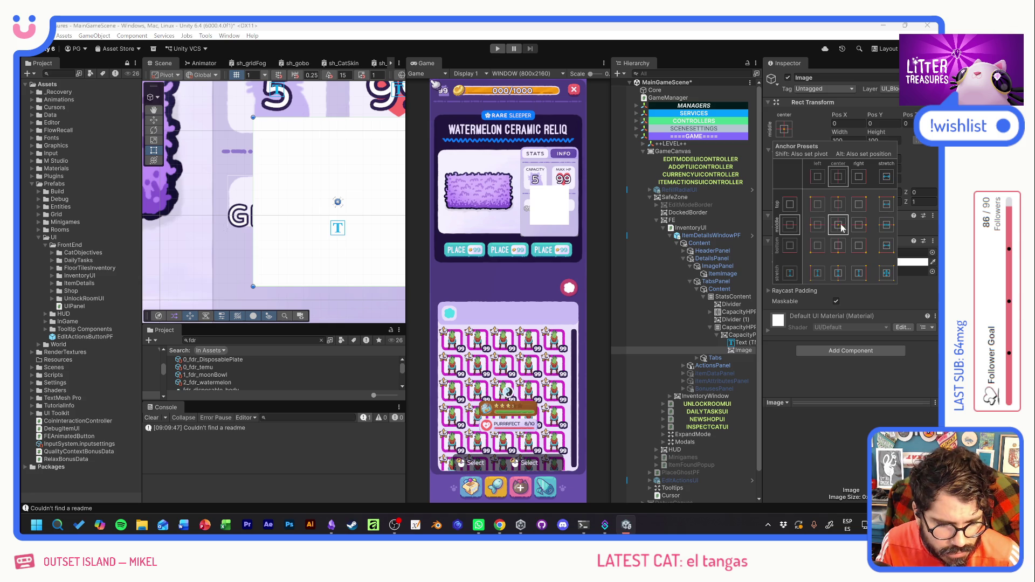
alt+shift+click(818, 224)
click(848, 140)
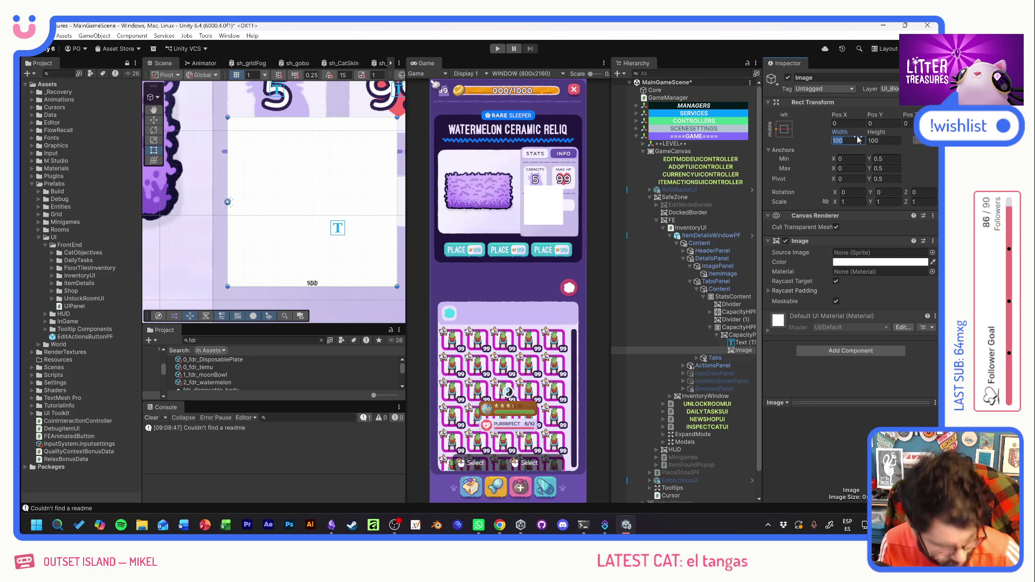
text(30)
key(Tab)
text(30)
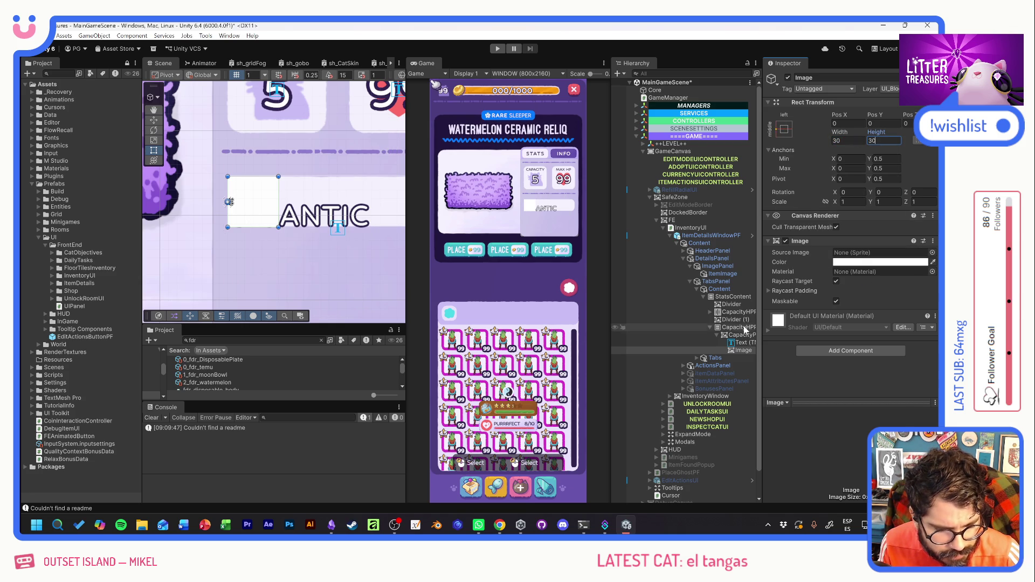
Set the new image's Source Image to the ico_food fish sprite.
click(933, 253)
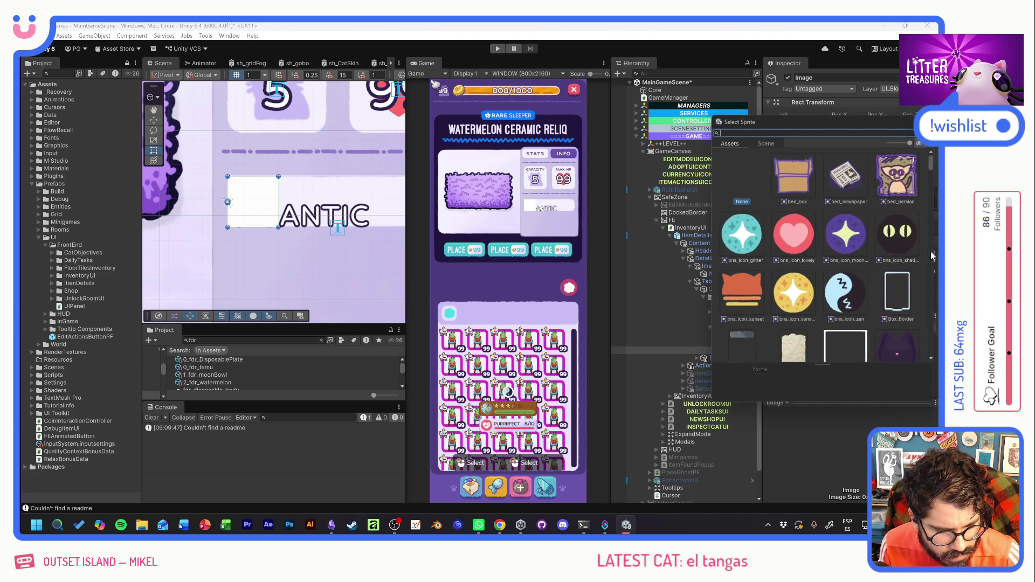
scroll(794, 286, down, 10)
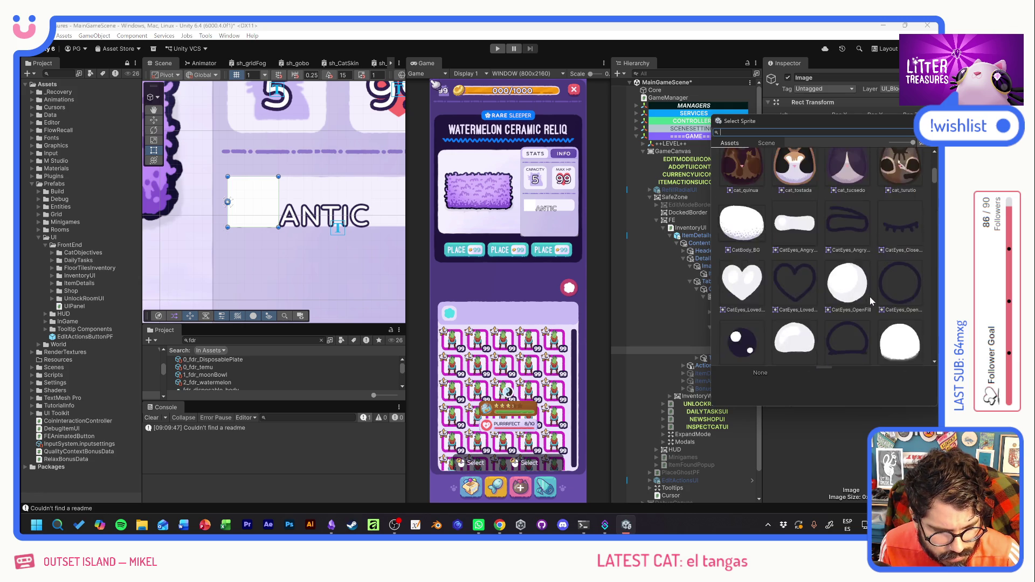
scroll(874, 298, down, 10)
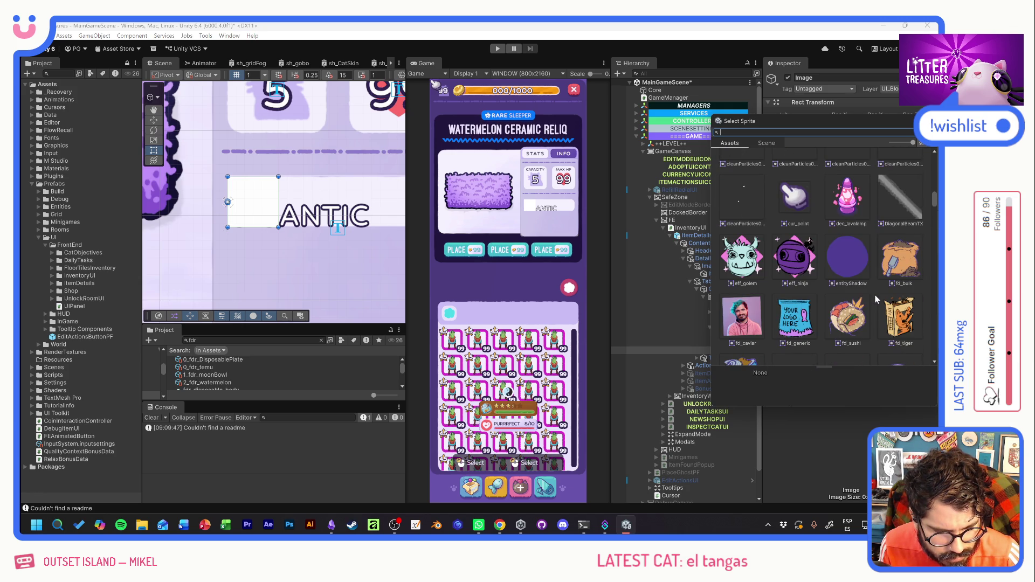
scroll(884, 300, down, 10)
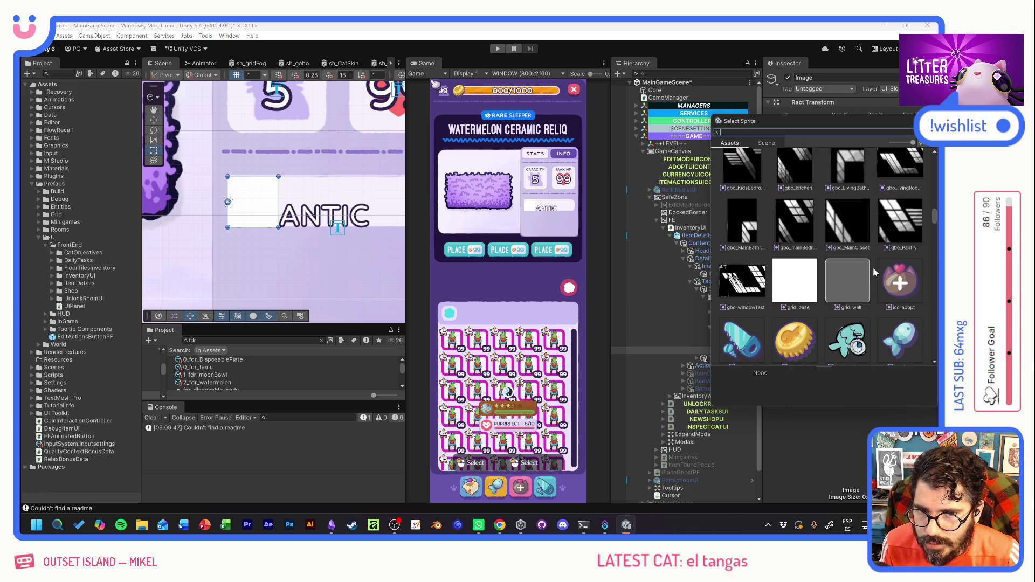
scroll(861, 264, down, 6)
scroll(884, 242, up, 3)
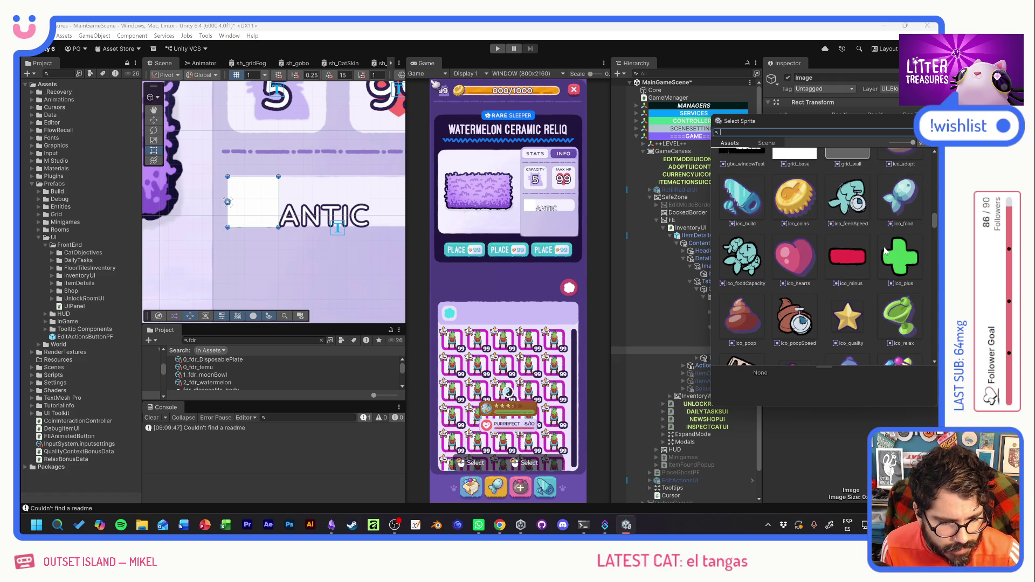
click(898, 200)
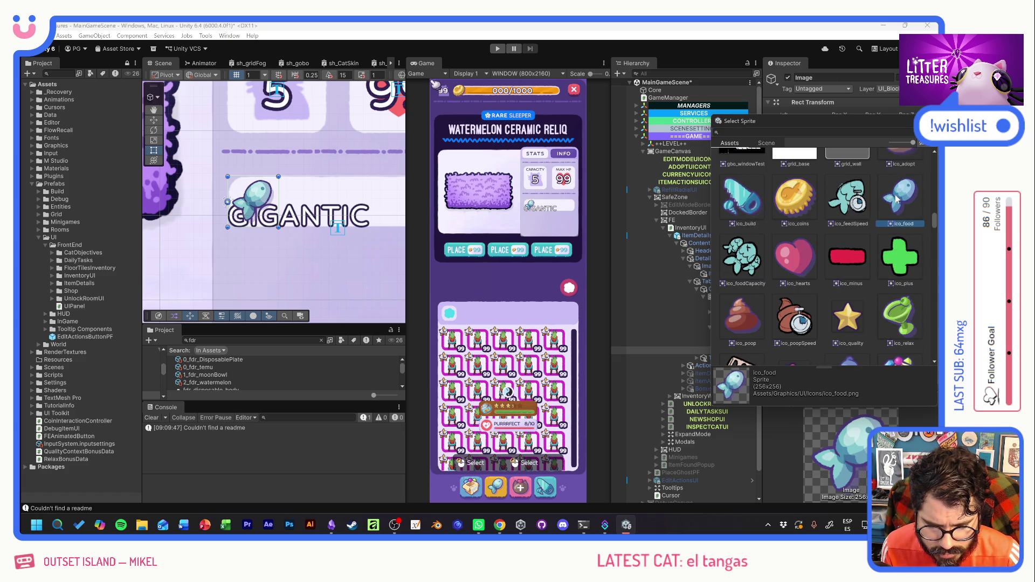
key(Return)
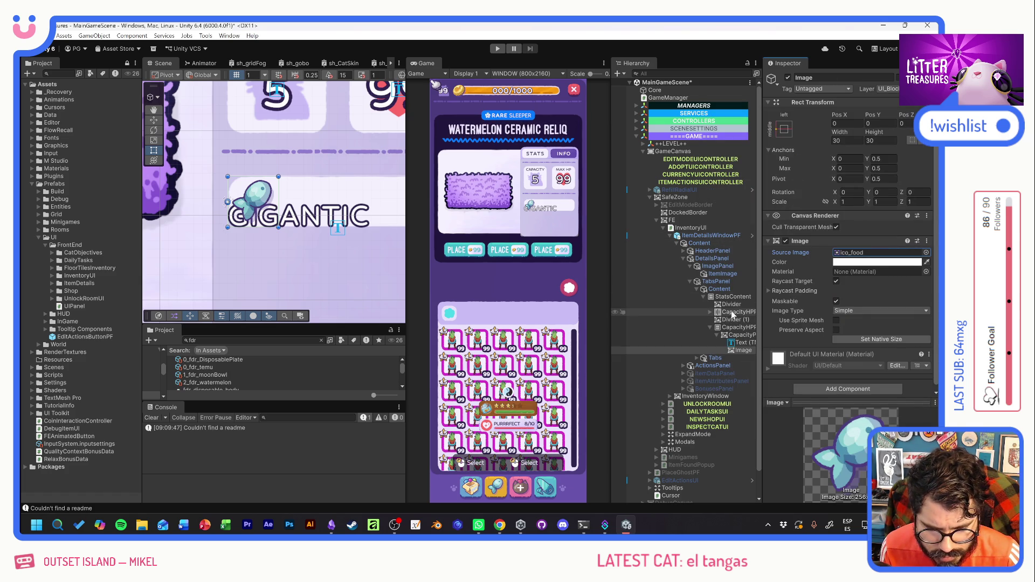
Anchor the GIGANTIC text middle-stretch with a left inset of about 32.
click(732, 351)
click(740, 343)
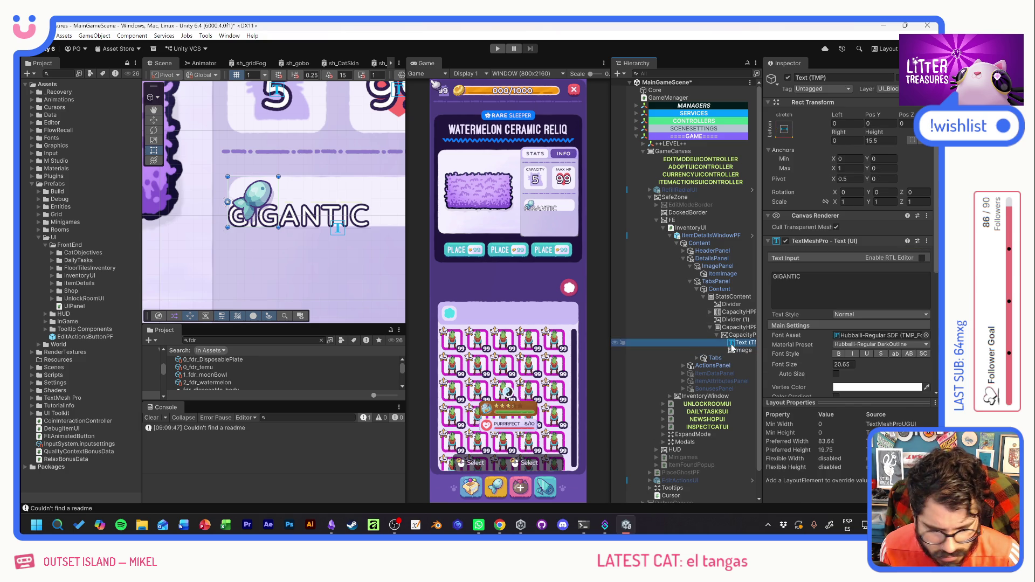
click(785, 130)
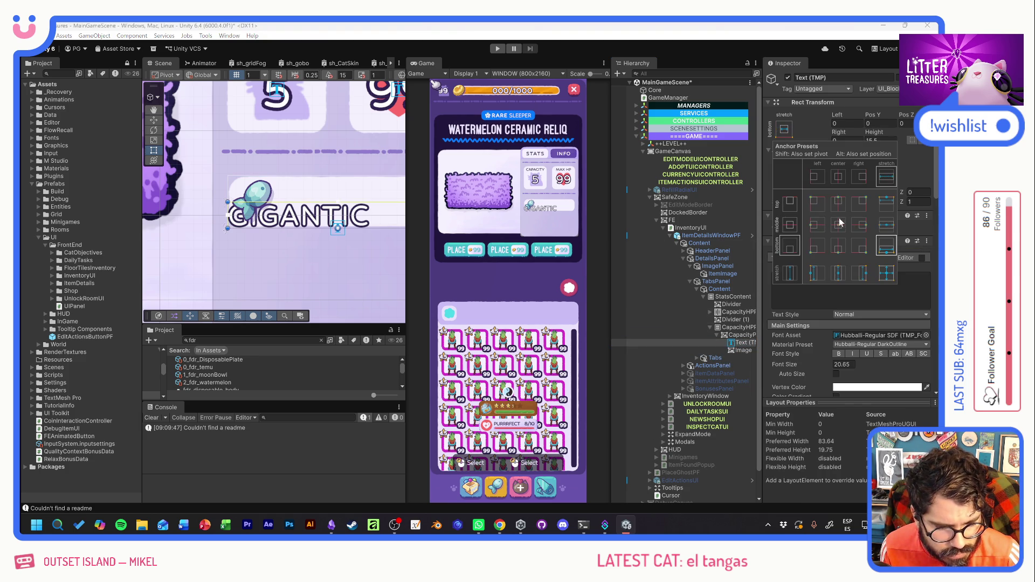
click(887, 225)
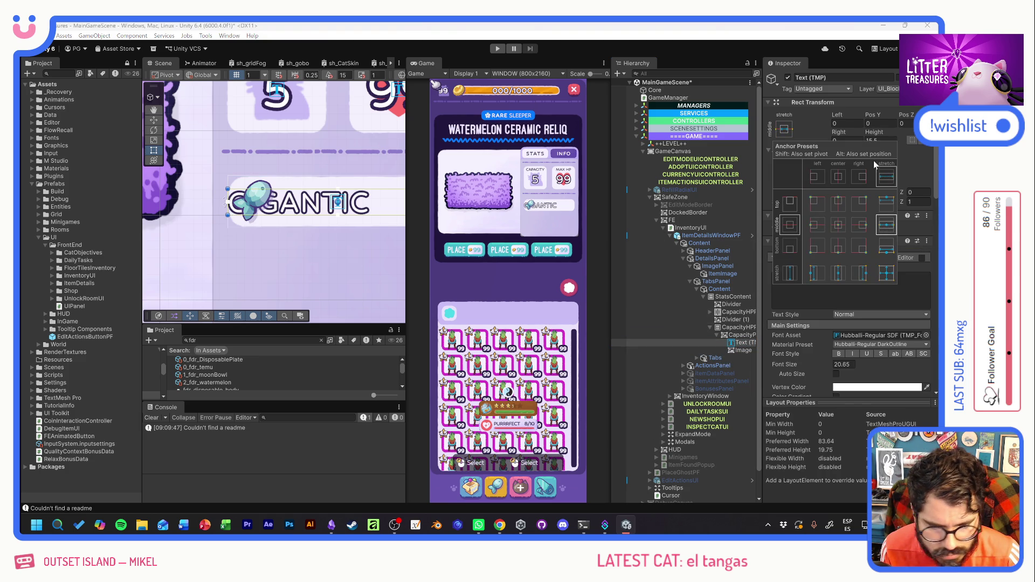
drag(838, 116, 920, 115)
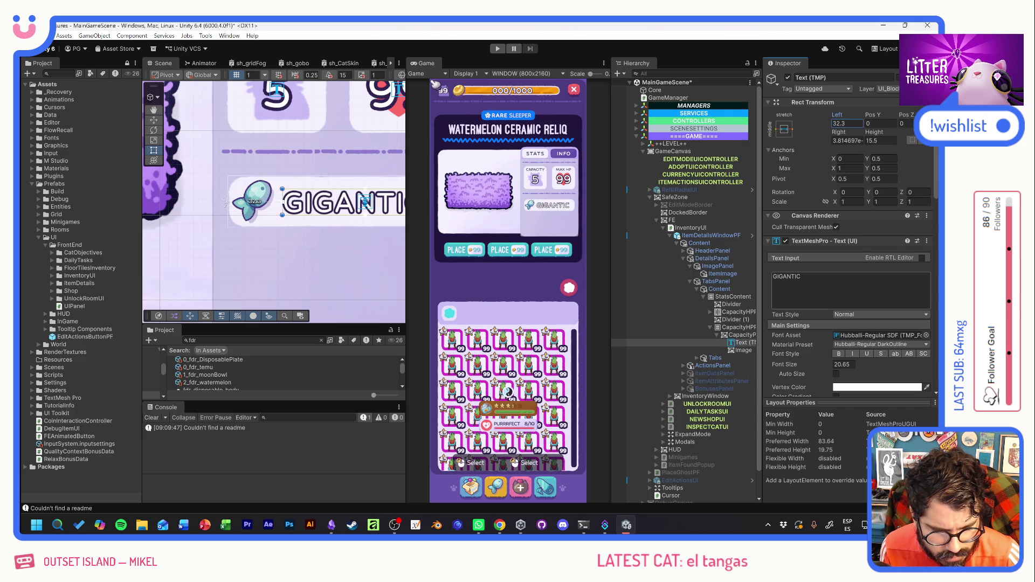
Switch the text to the ExtraBold material preset and colour it dark purple.
click(908, 344)
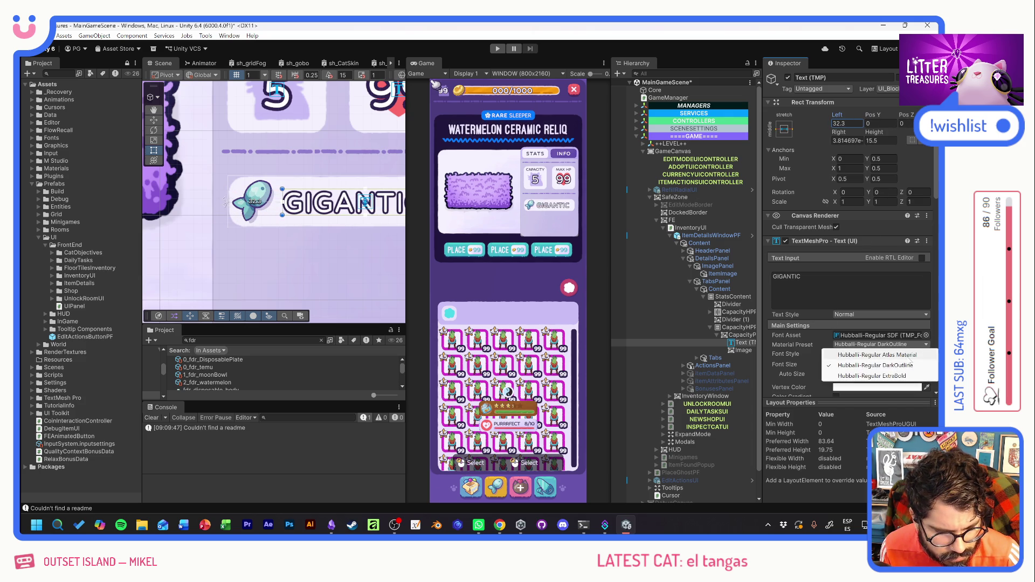
click(899, 376)
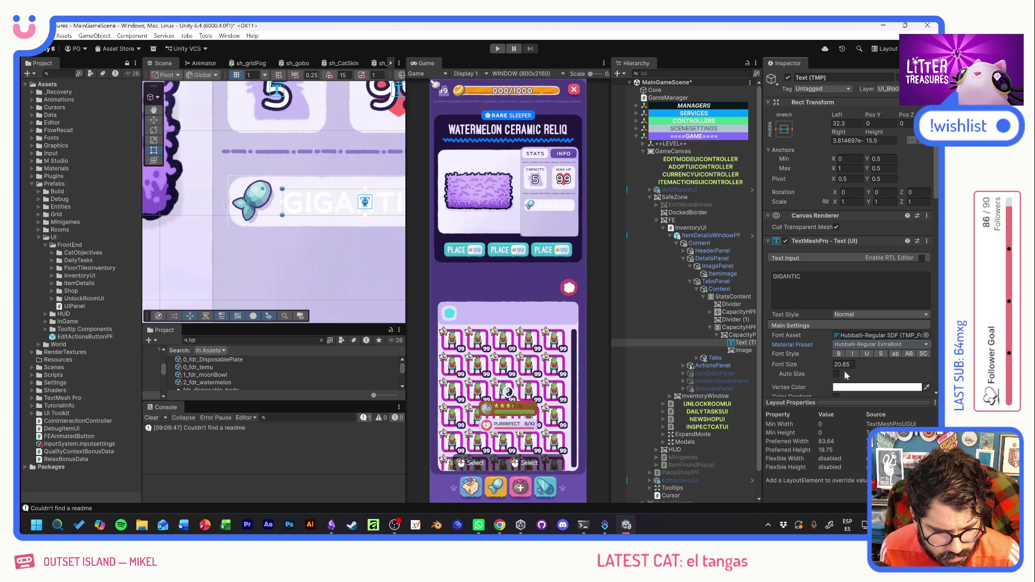
click(863, 387)
click(847, 498)
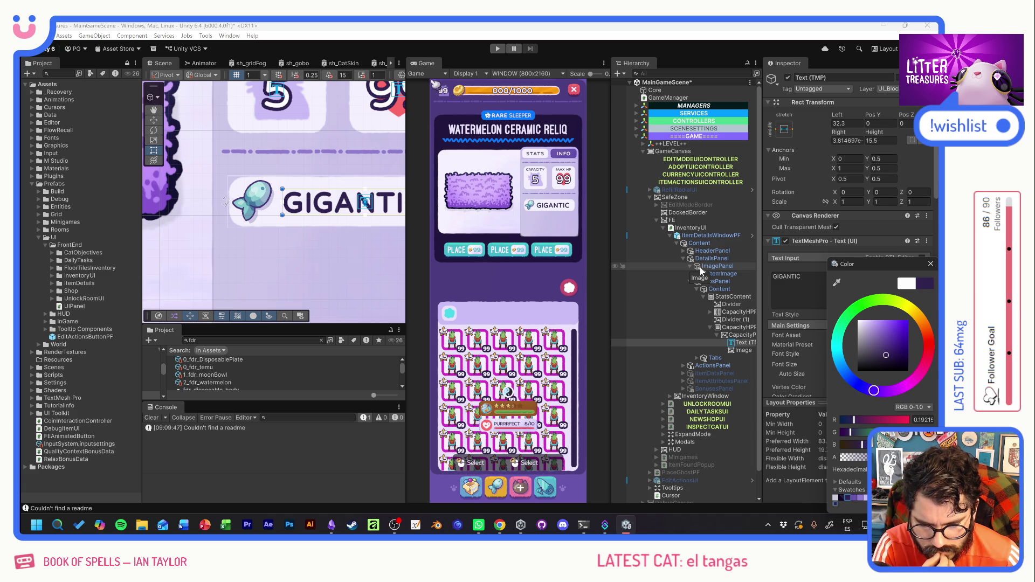
click(930, 265)
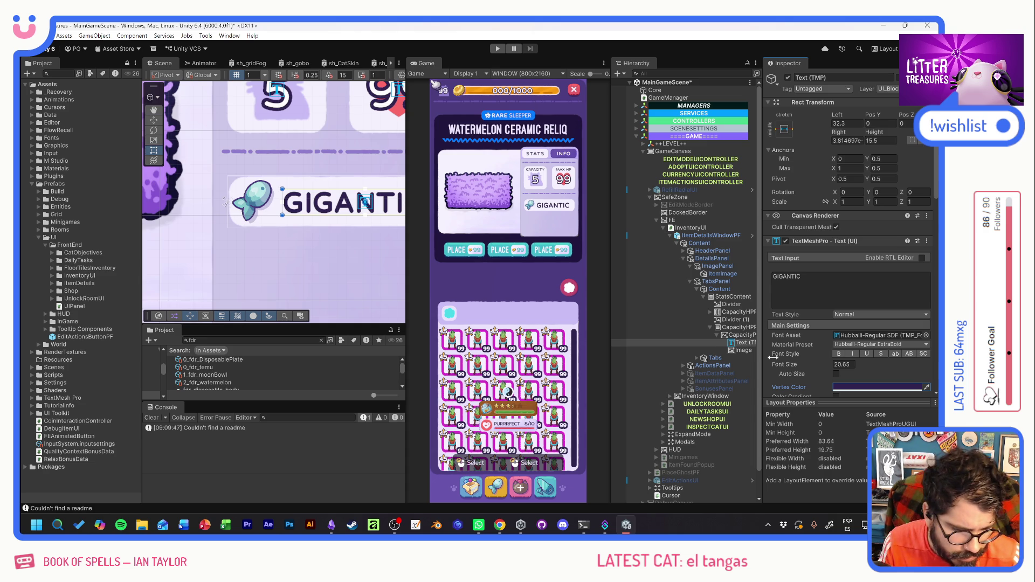
Set the GIGANTIC font size to 18 and make the fish icon 25×25 at X 3.1.
click(846, 365)
text(18)
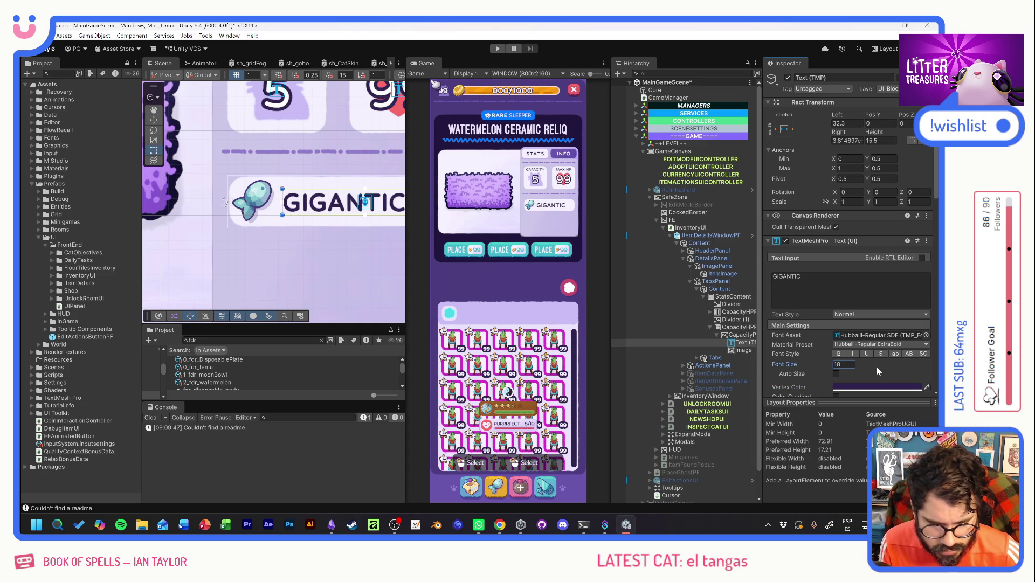
click(746, 351)
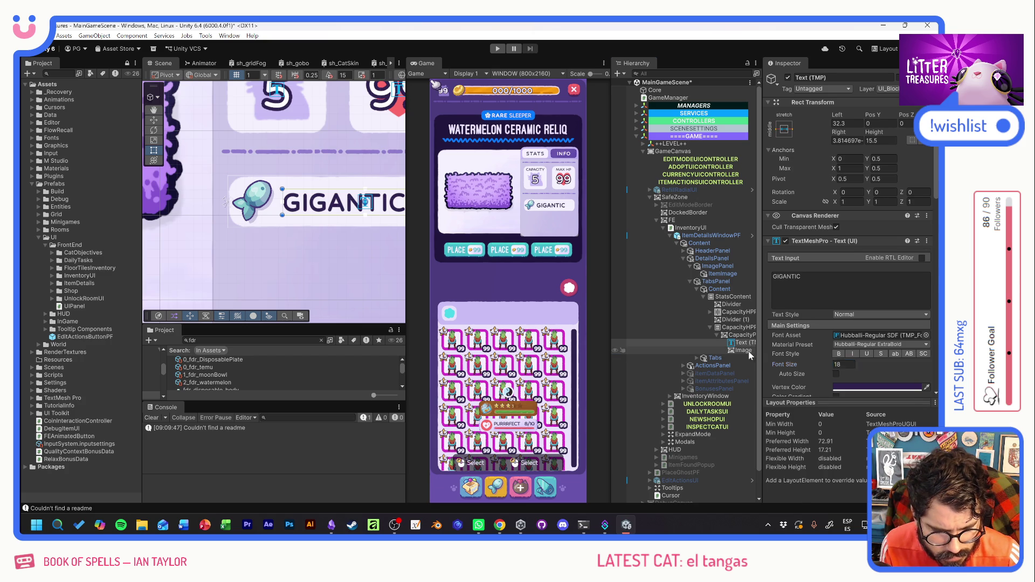
click(846, 141)
text(25)
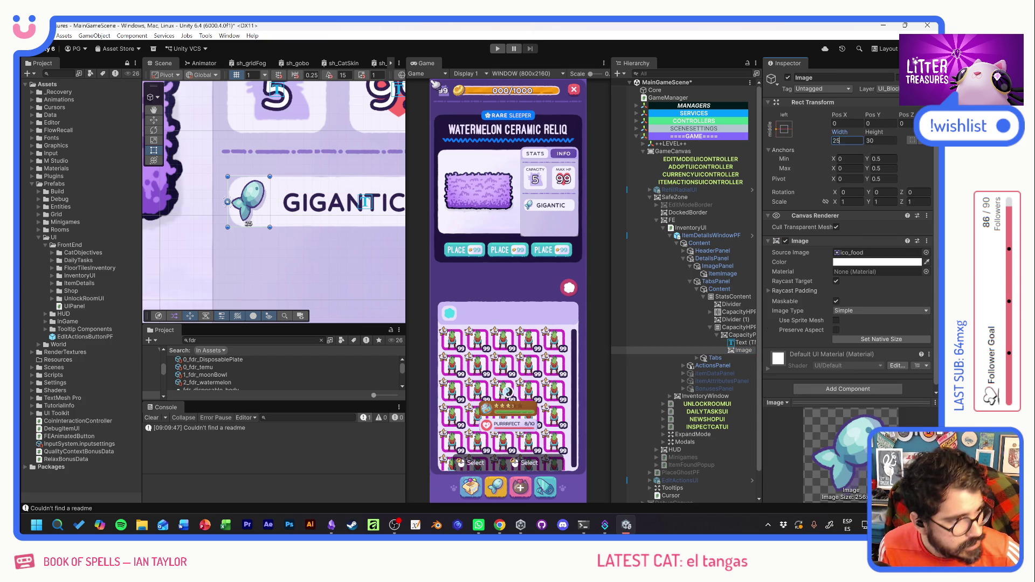
key(Tab)
text(25)
key(Return)
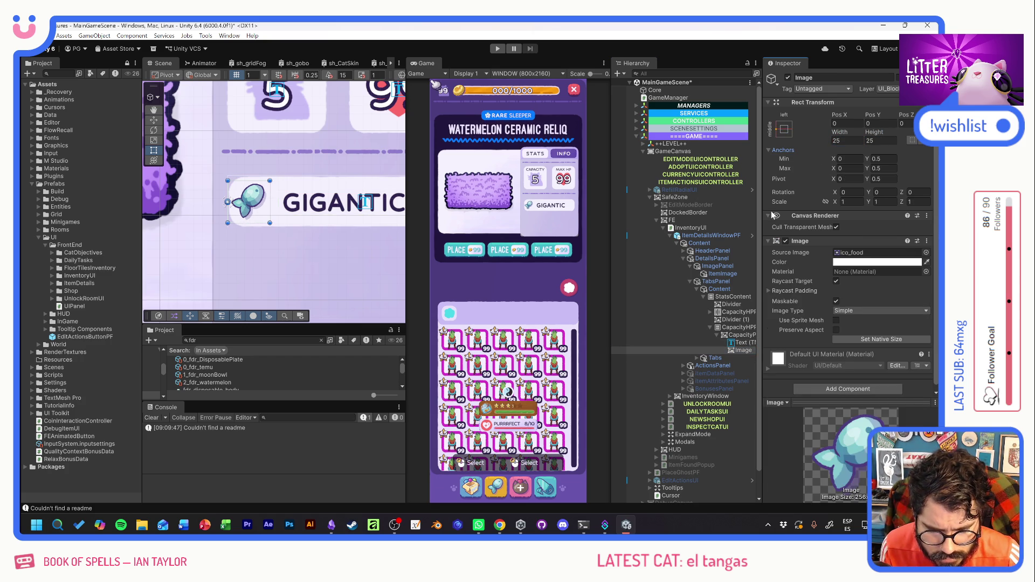
drag(837, 113, 888, 118)
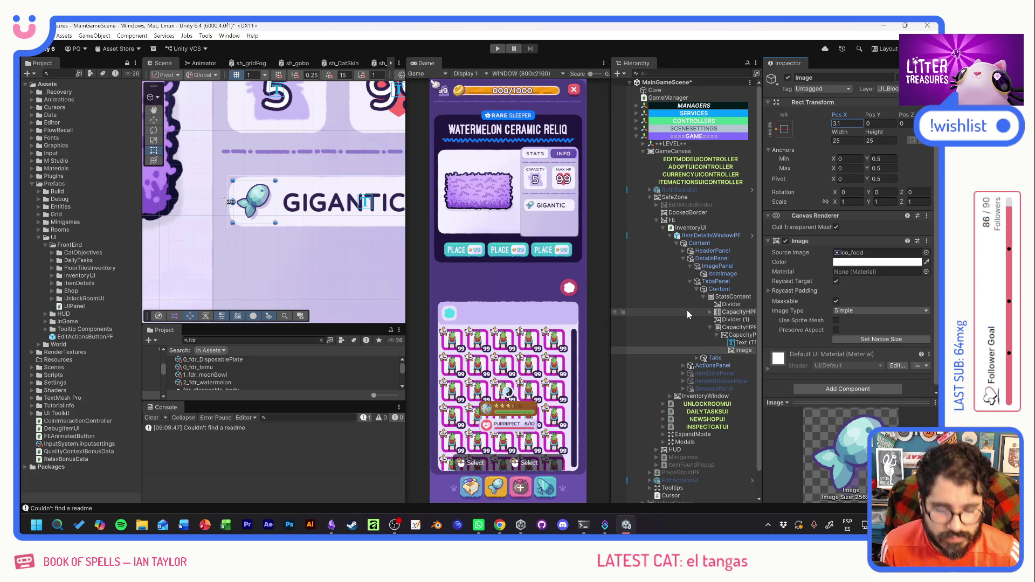
Add a new Image inside CapacityPanel and name it SizeBar.
click(735, 335)
right_click(735, 336)
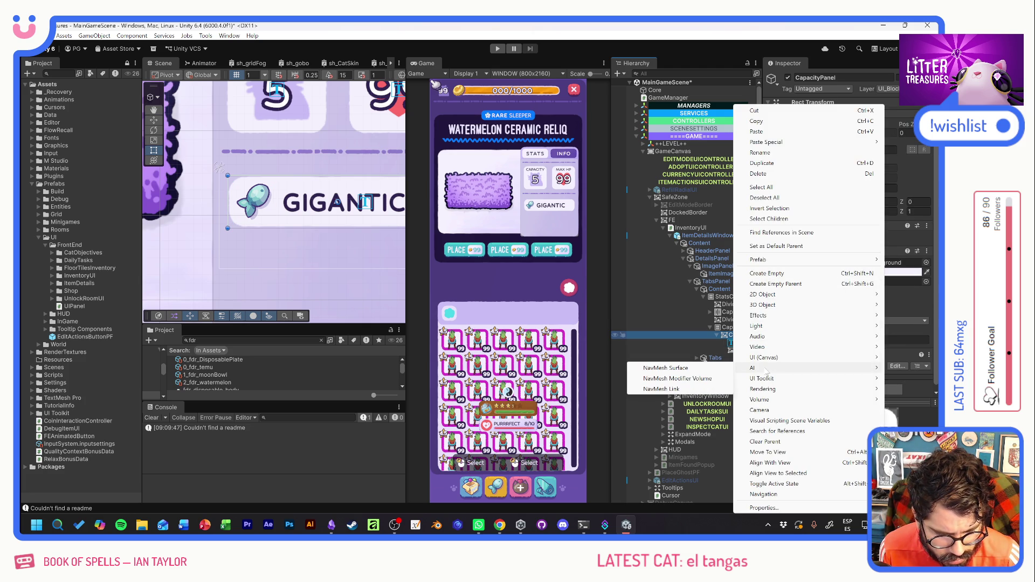
mouse_move(765, 358)
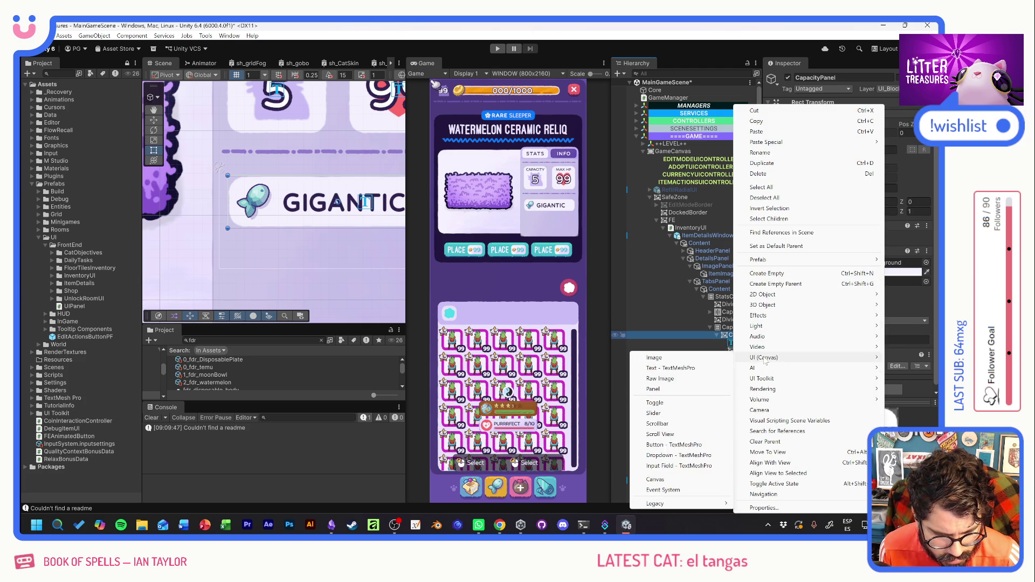
click(696, 359)
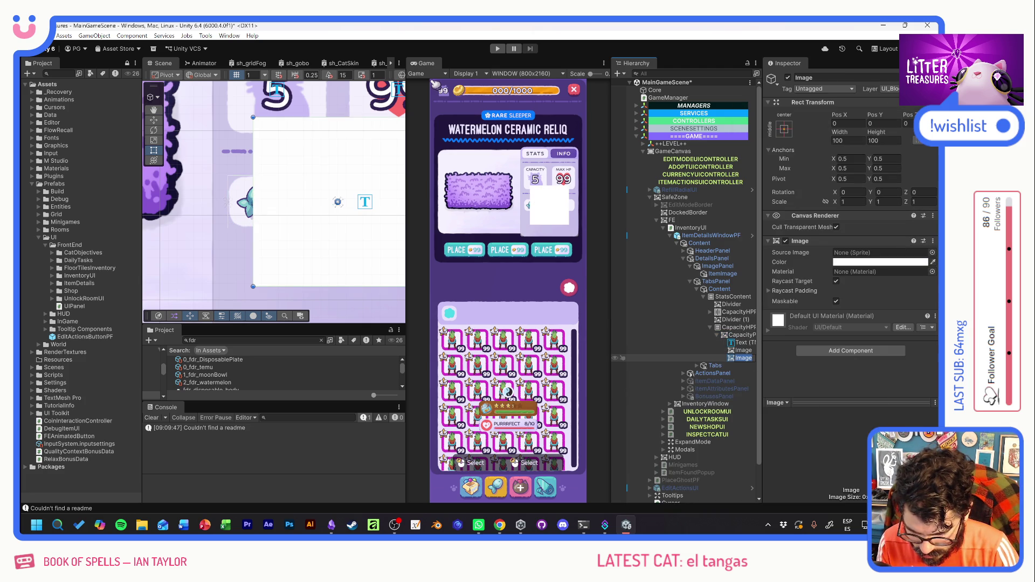
key(F2)
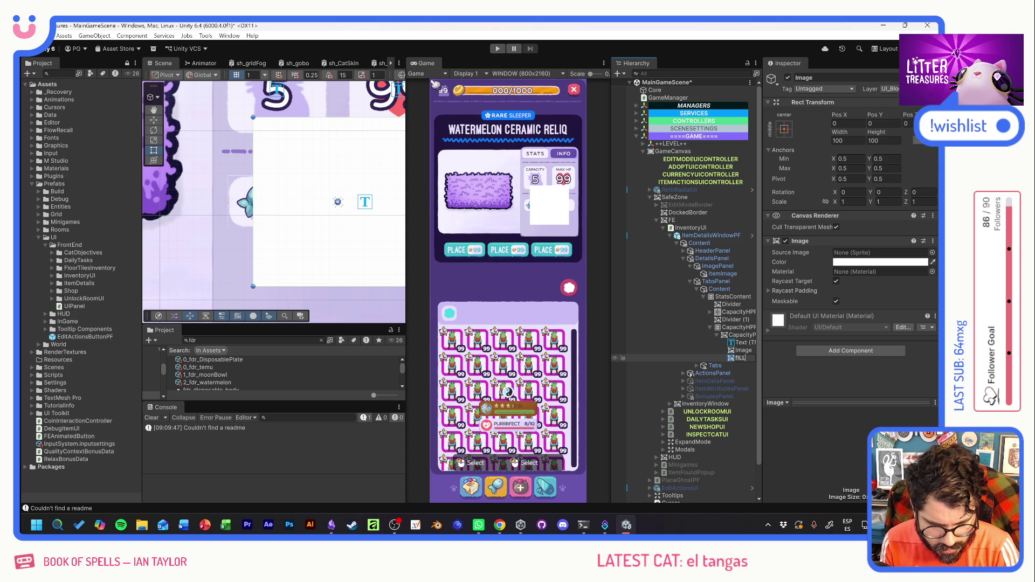
text(SizeBar)
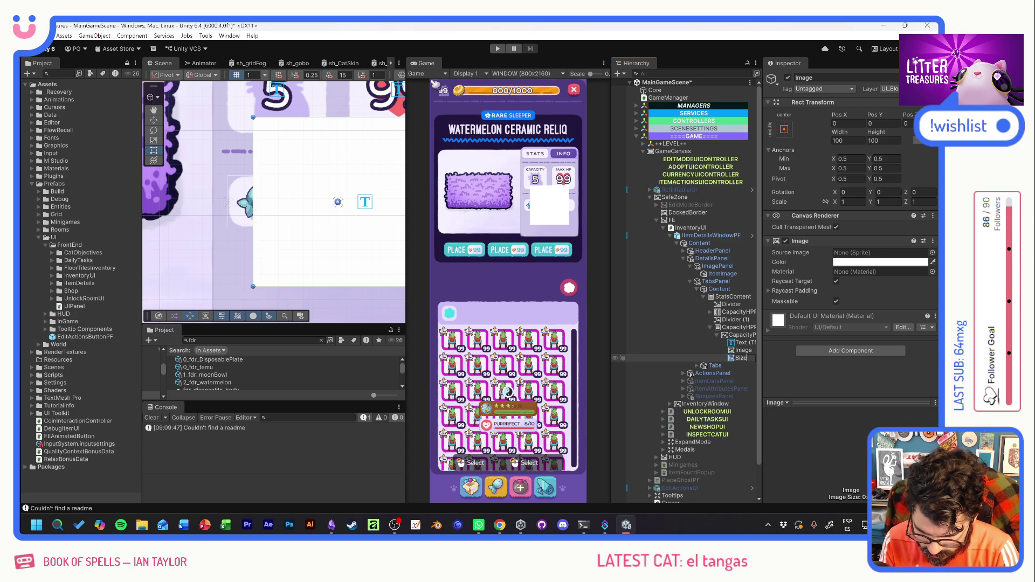
key(Return)
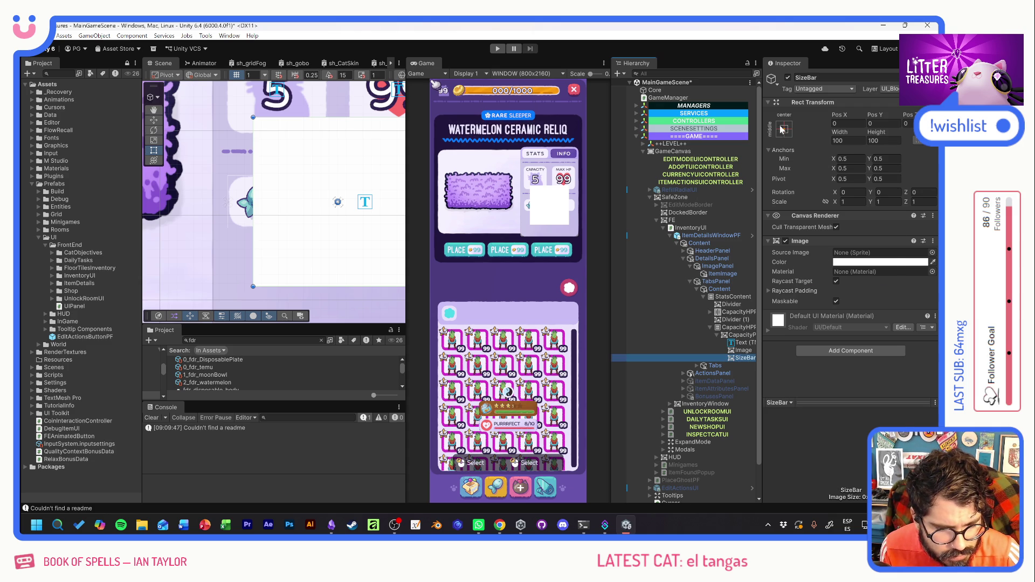
Anchor SizeBar bottom-stretch and shrink its height to a thin strip.
click(785, 129)
alt+click(887, 246)
mouse_move(876, 132)
mouse_down()
mouse_move(669, 186)
mouse_move(283, 166)
mouse_up()
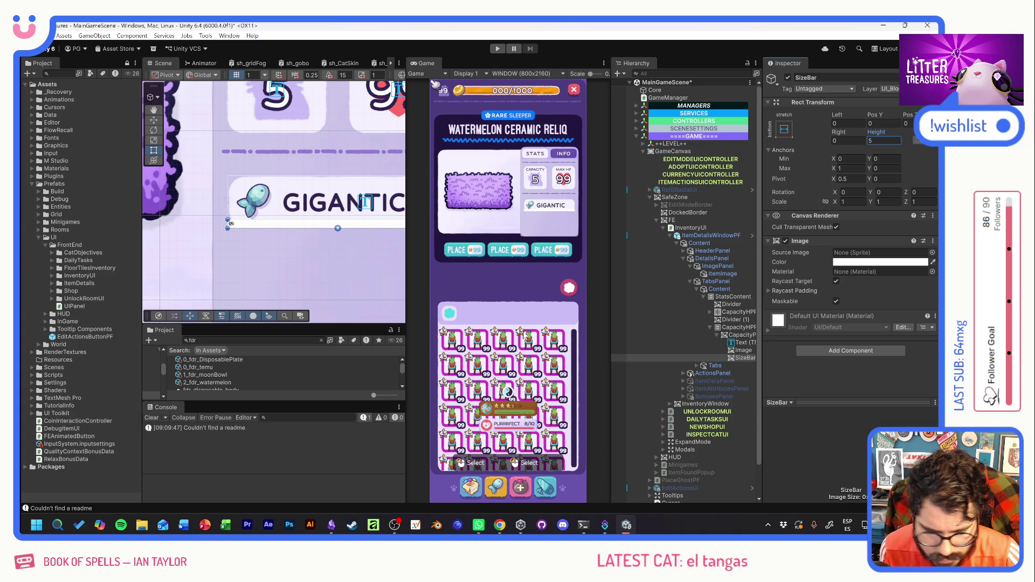
Recolour SizeBar from semi-transparent orange to black.
click(875, 262)
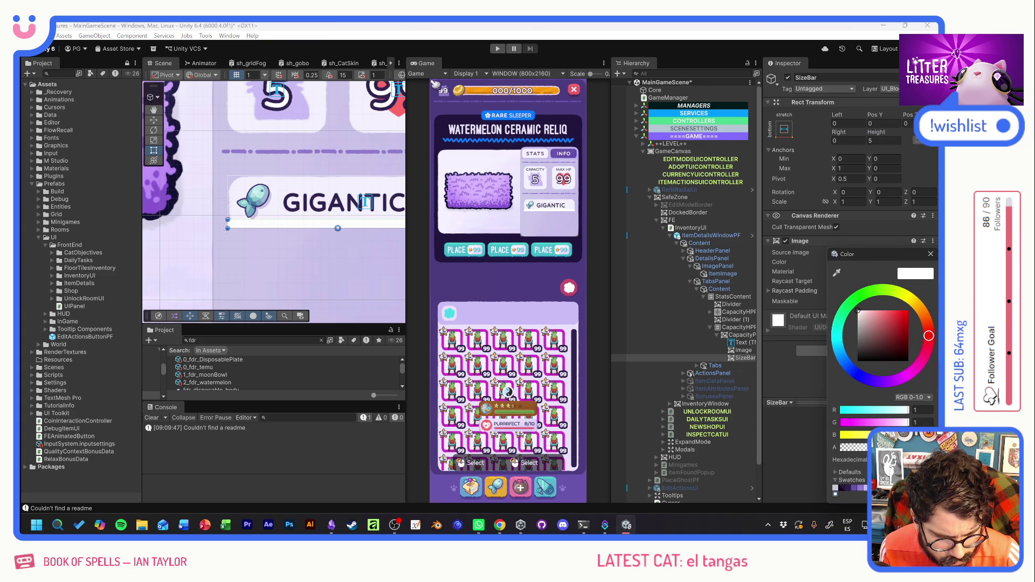
click(905, 311)
click(920, 308)
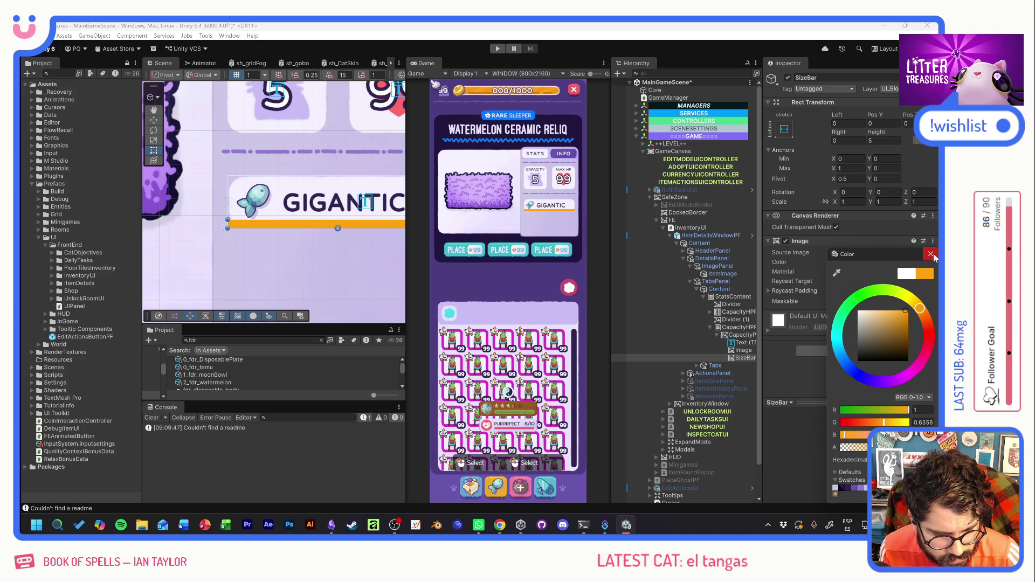
click(884, 447)
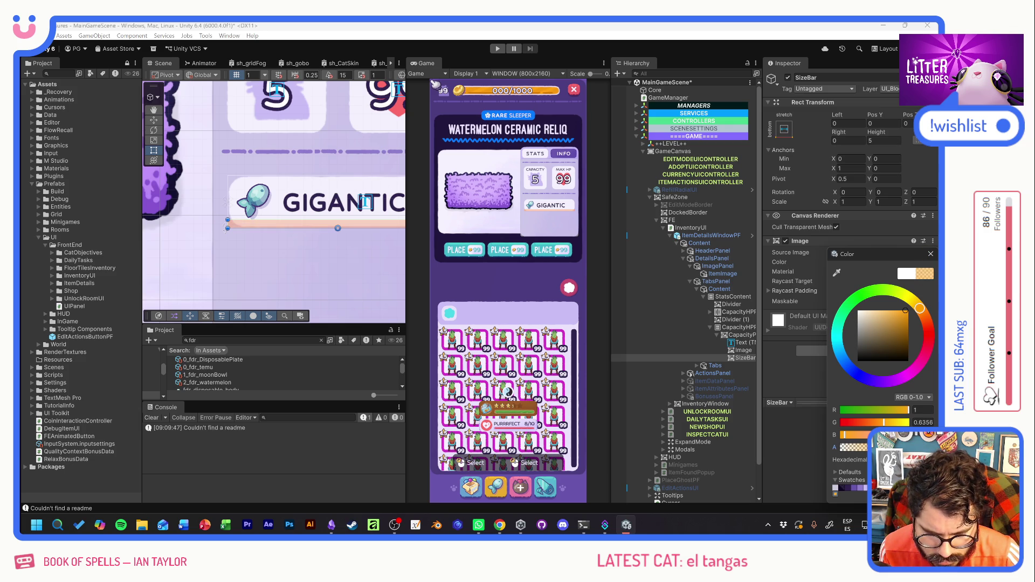
click(931, 254)
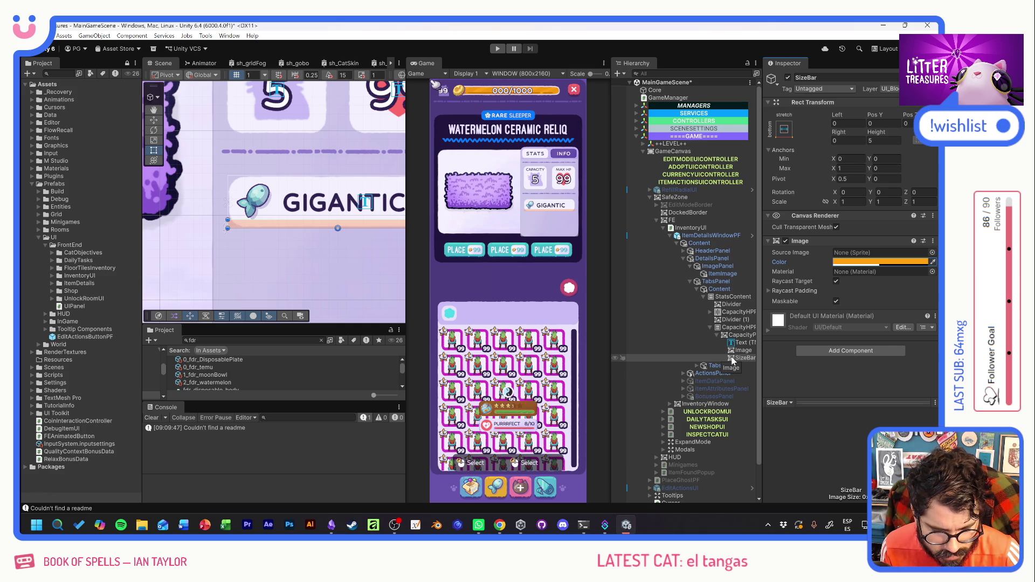
click(855, 262)
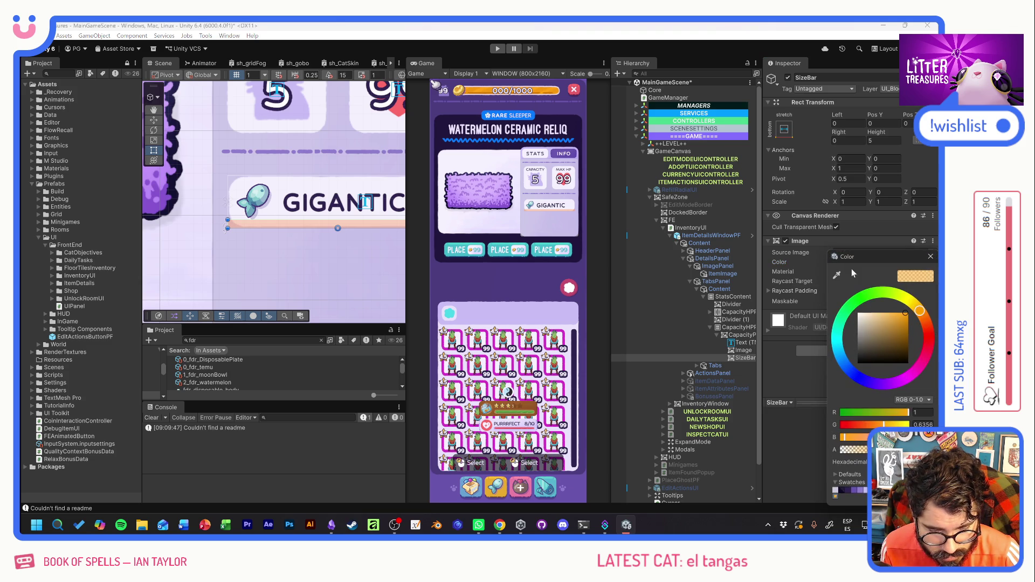
drag(877, 329, 820, 383)
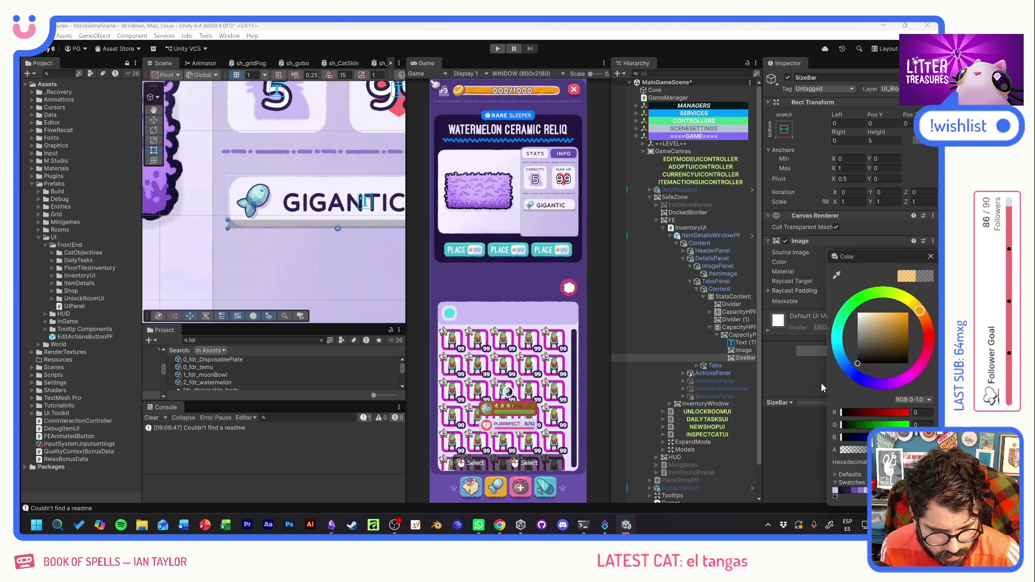
click(930, 256)
Add a new Image named SizePIP inside SizeBar.
click(740, 359)
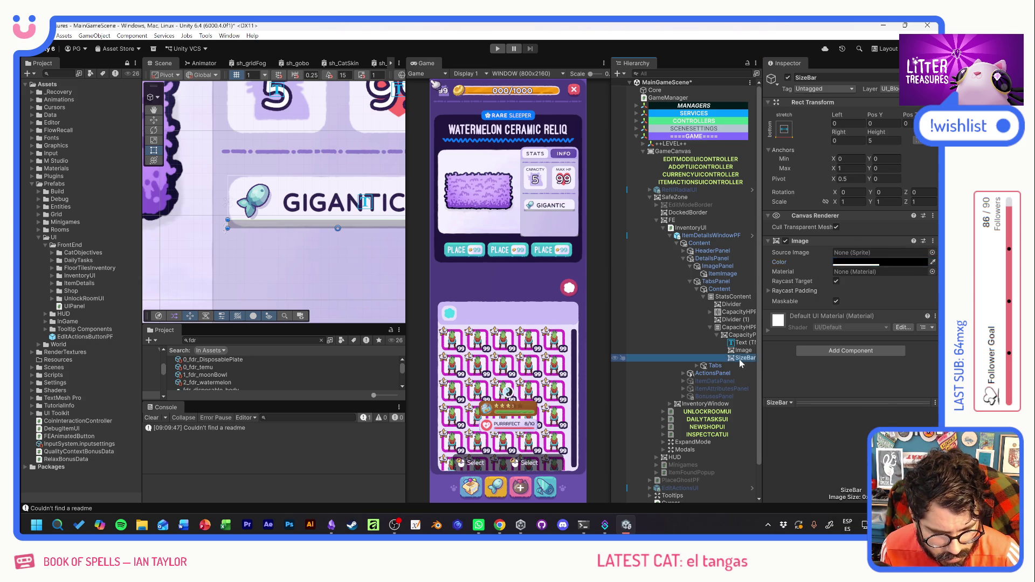
right_click(740, 359)
mouse_move(749, 347)
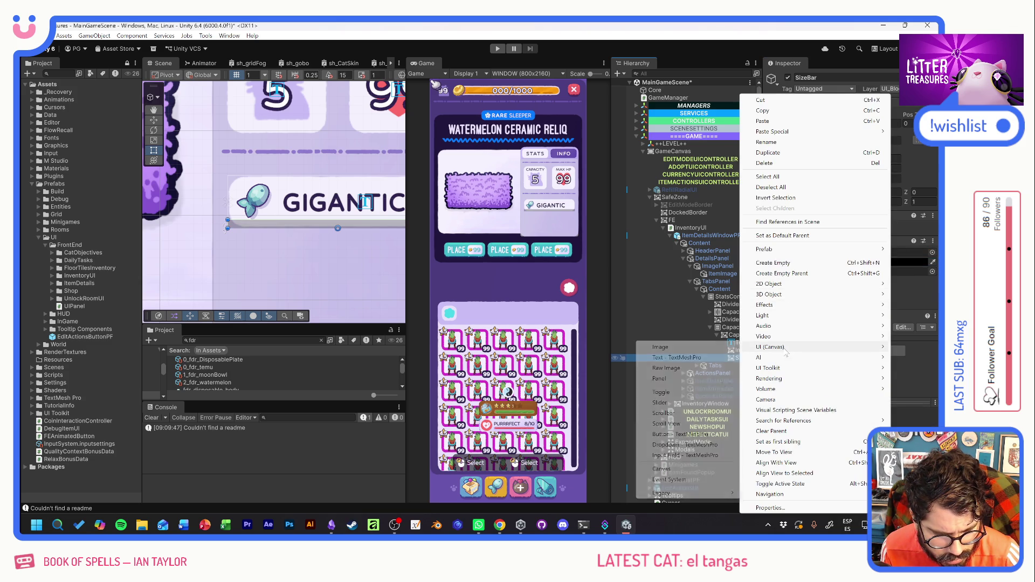
click(694, 353)
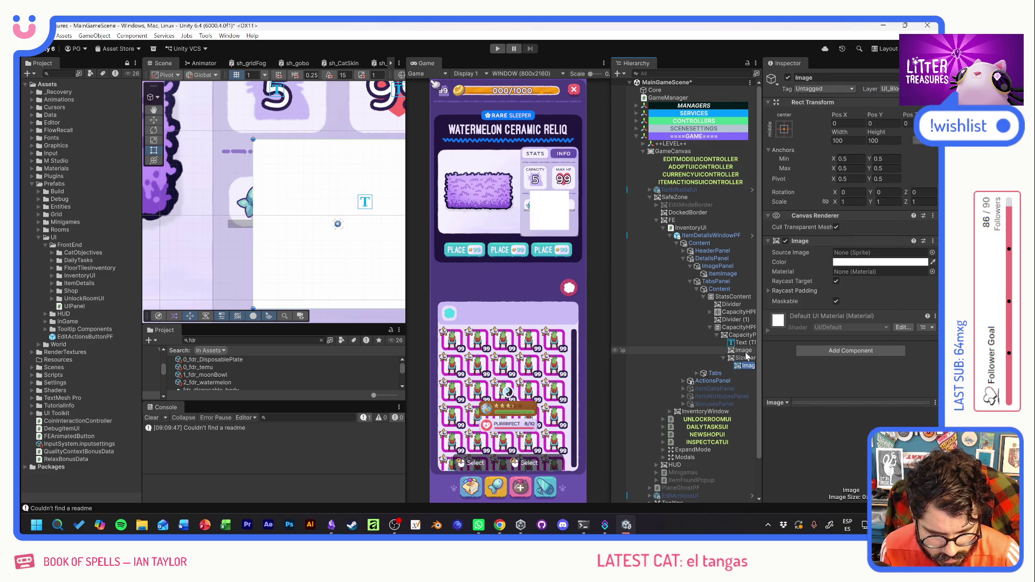
text(SizePIP)
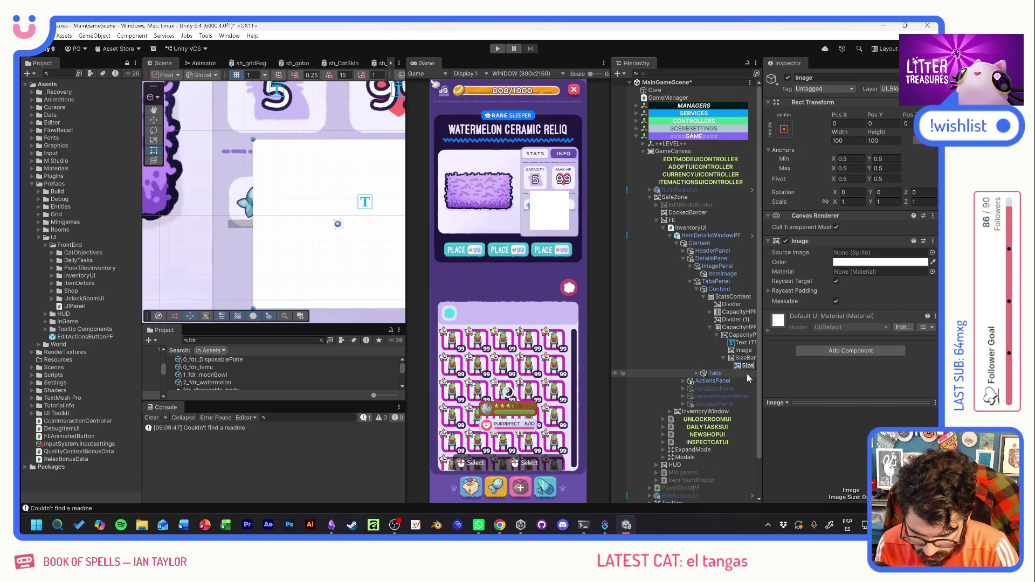
key(Return)
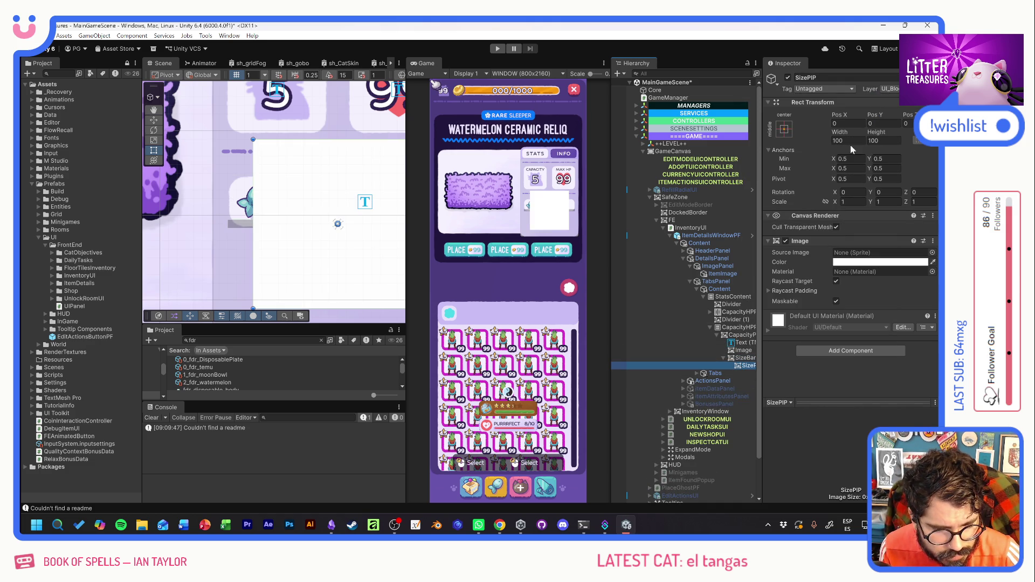
Set SizePIP's height to 5.
key(Up)
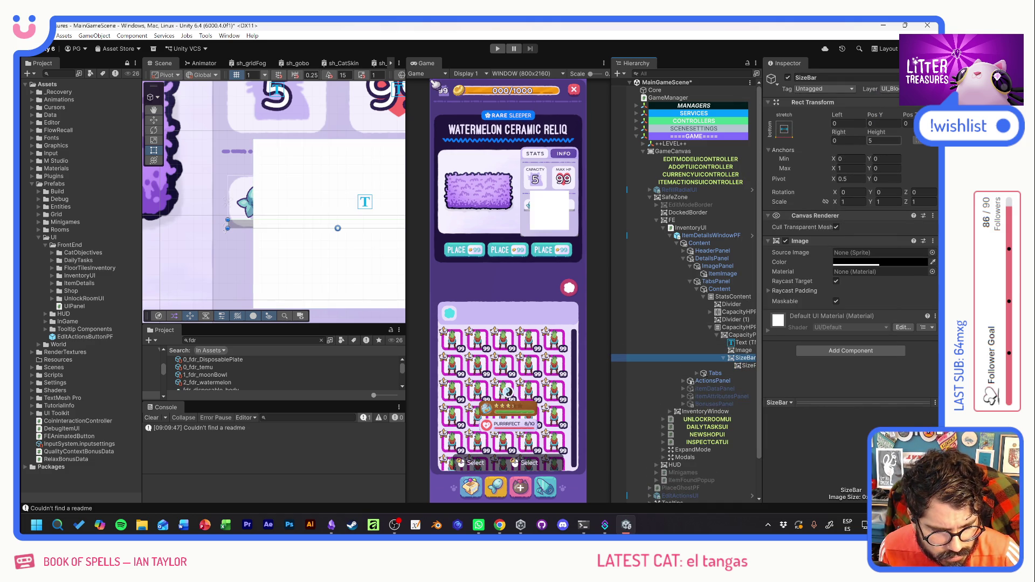
key(Down)
click(884, 141)
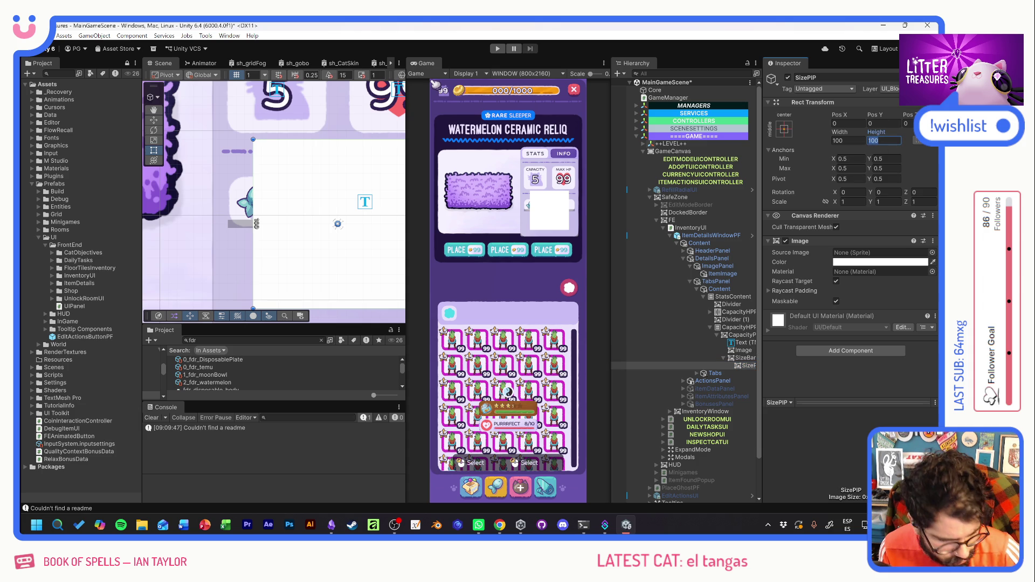
text(5)
Frame SizeBar, try a middle-centre anchor on it, then undo.
click(745, 358)
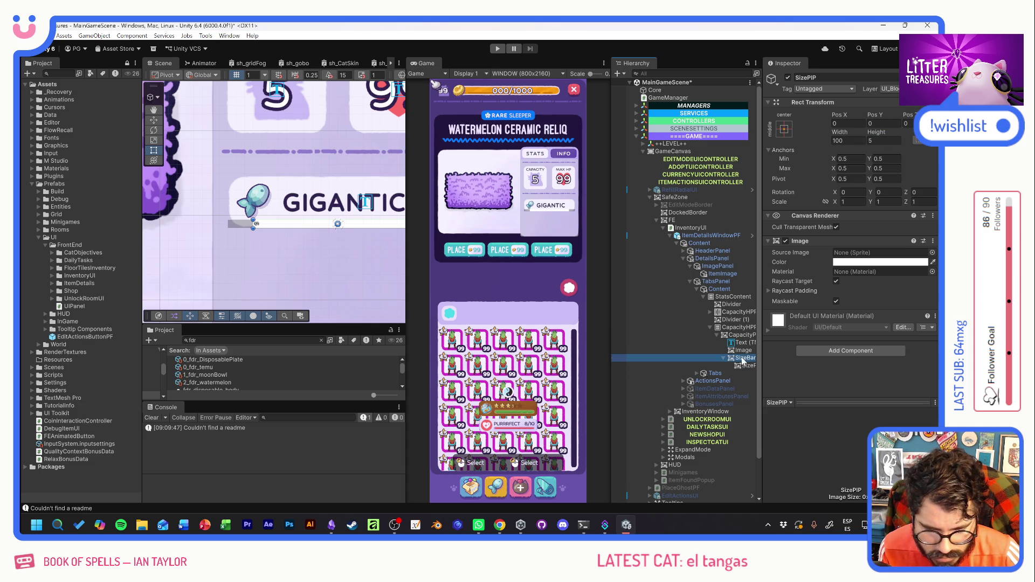
key(f)
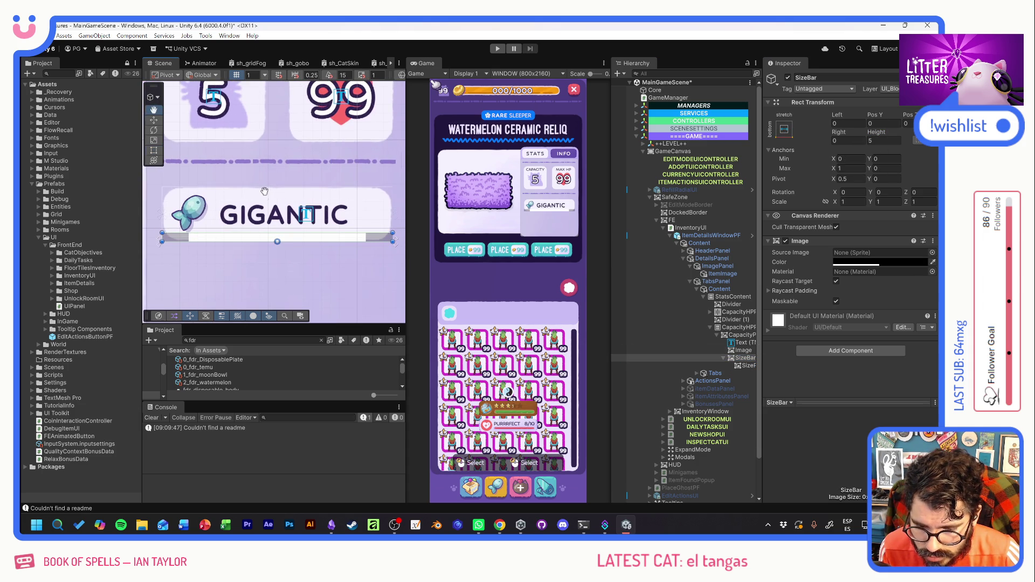
click(784, 129)
click(840, 229)
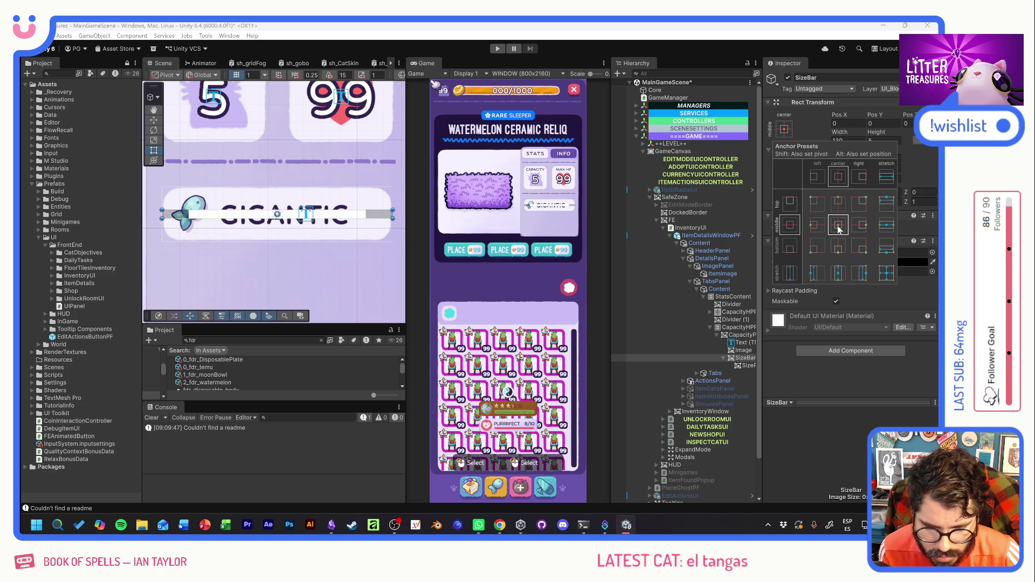
click(847, 140)
key(ctrl+z)
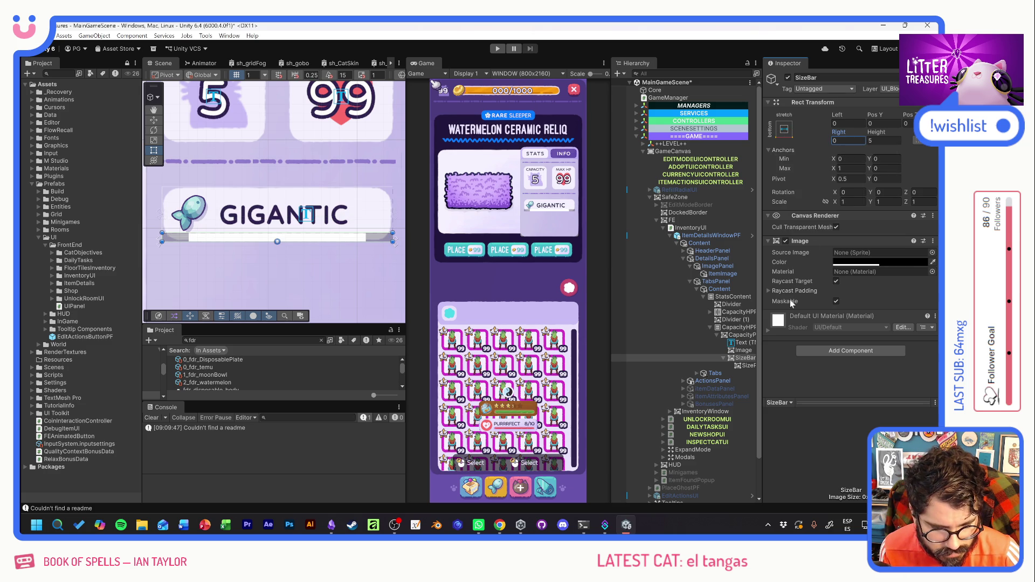
Make SizePIP green and set its width to 20.
click(749, 365)
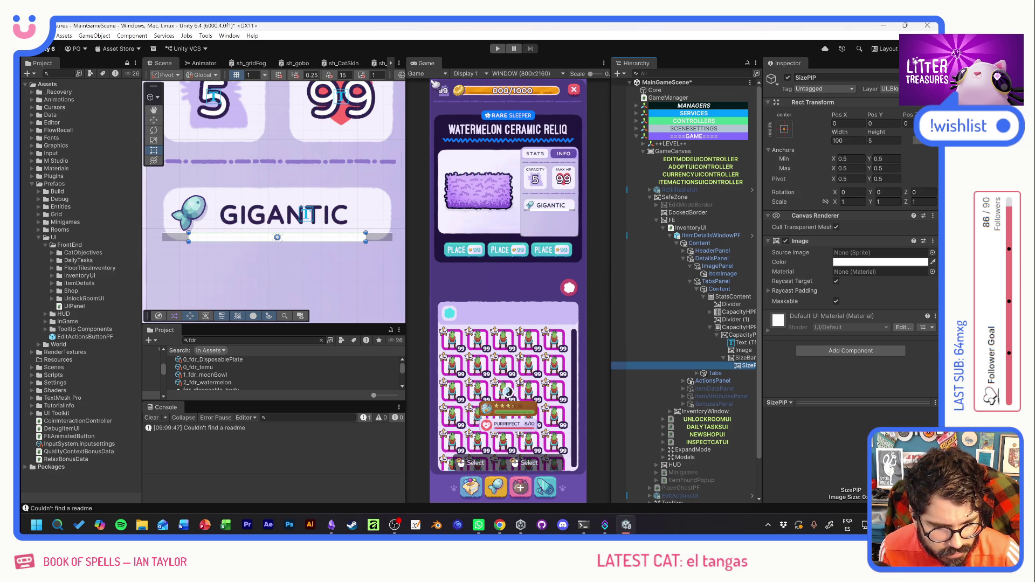
click(847, 141)
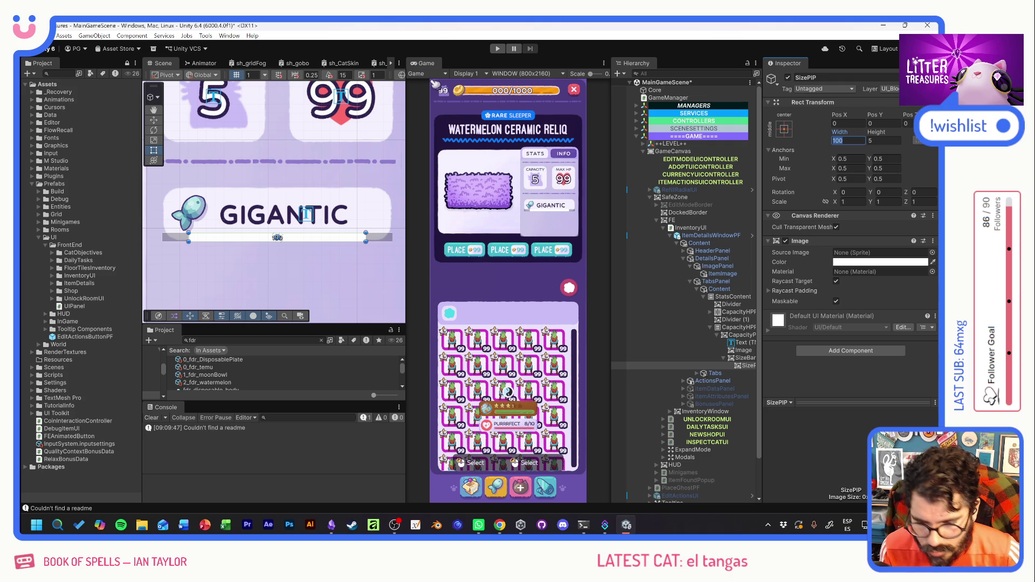
text(25)
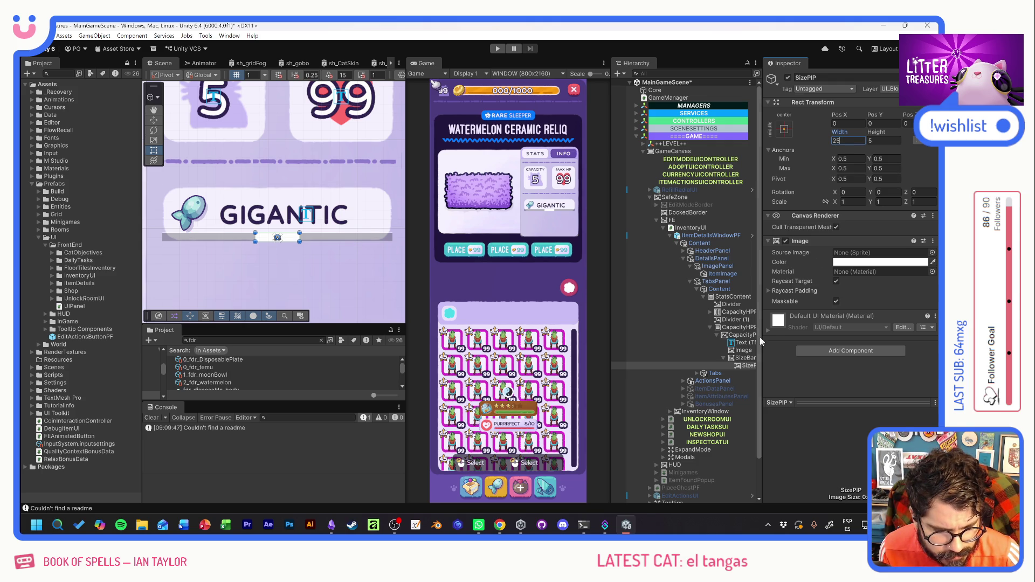
click(849, 263)
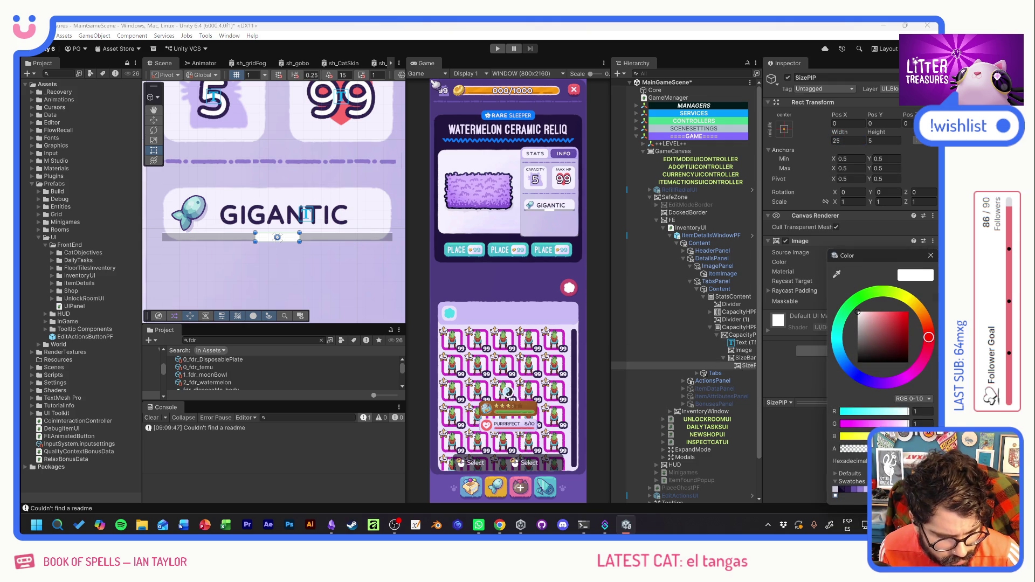
key(ctrl+v)
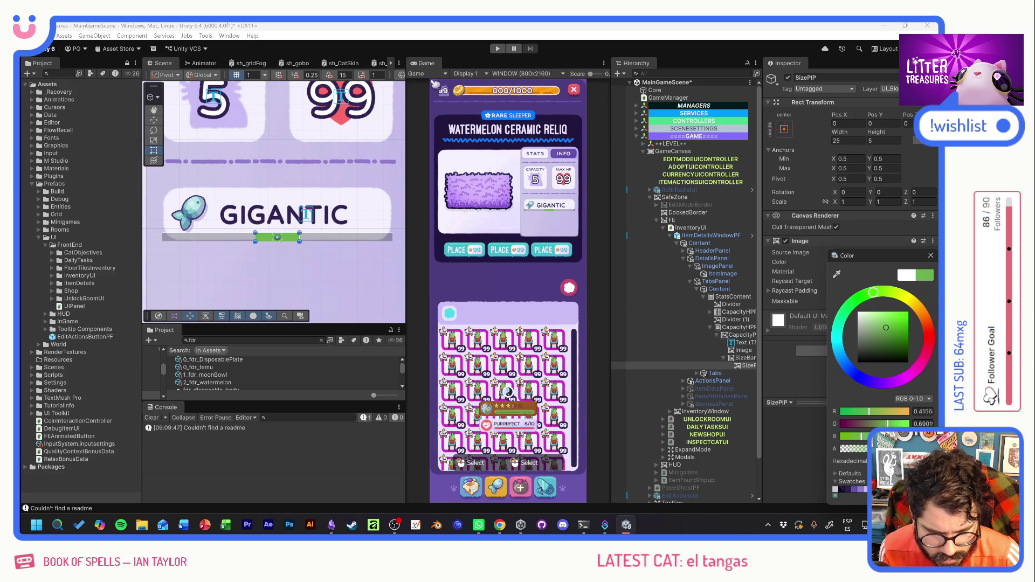
click(931, 256)
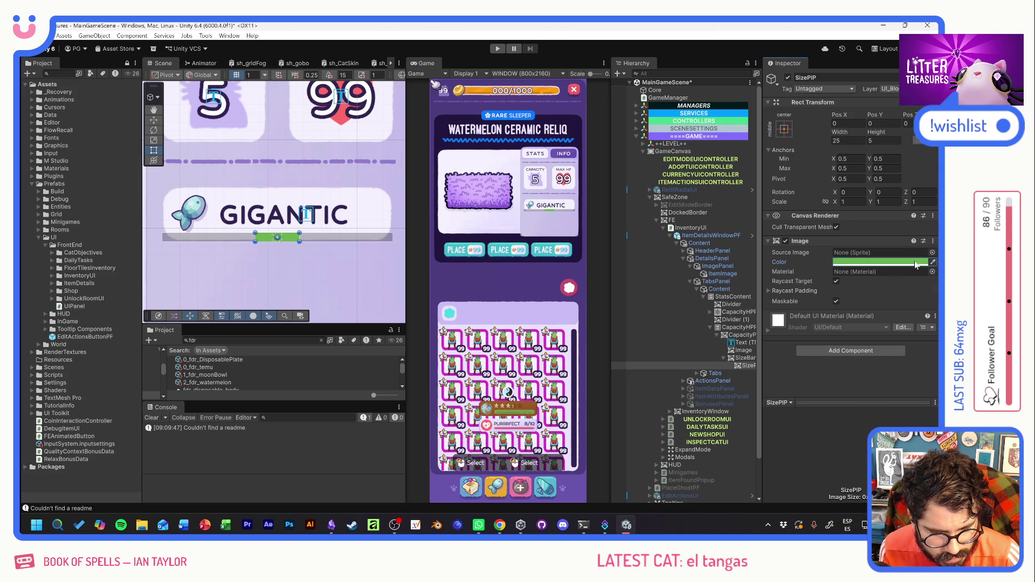
double_click(845, 141)
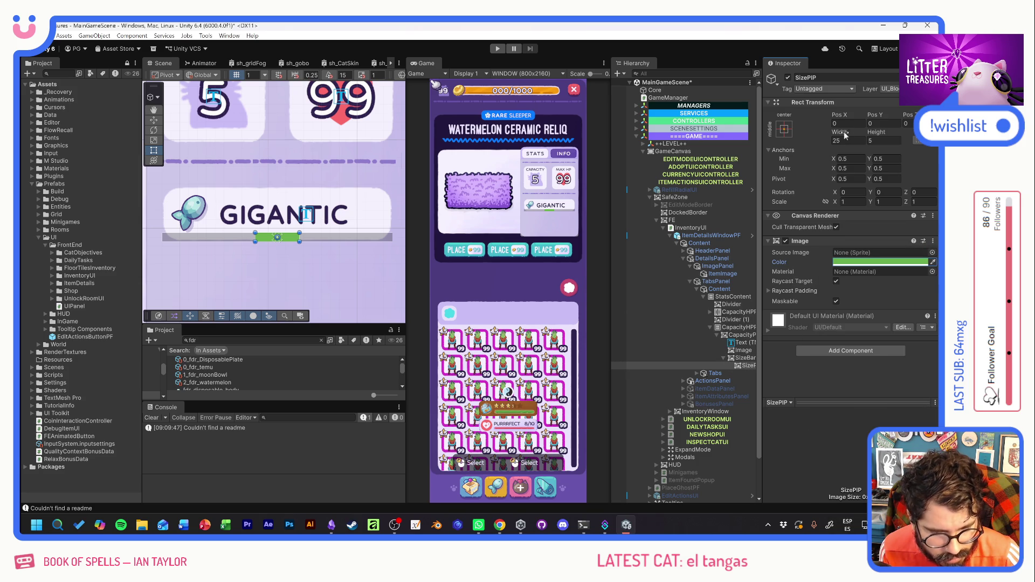
text(20)
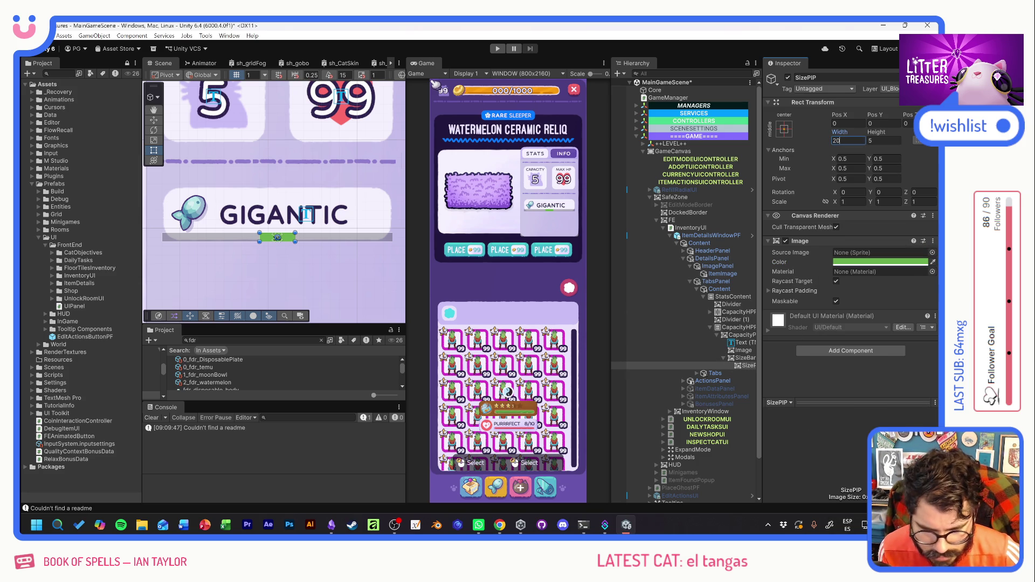
click(723, 358)
Give SizeBar a Horizontal Layout Group with Child Force Expand Width, and duplicate SizePIP into five pips.
click(852, 349)
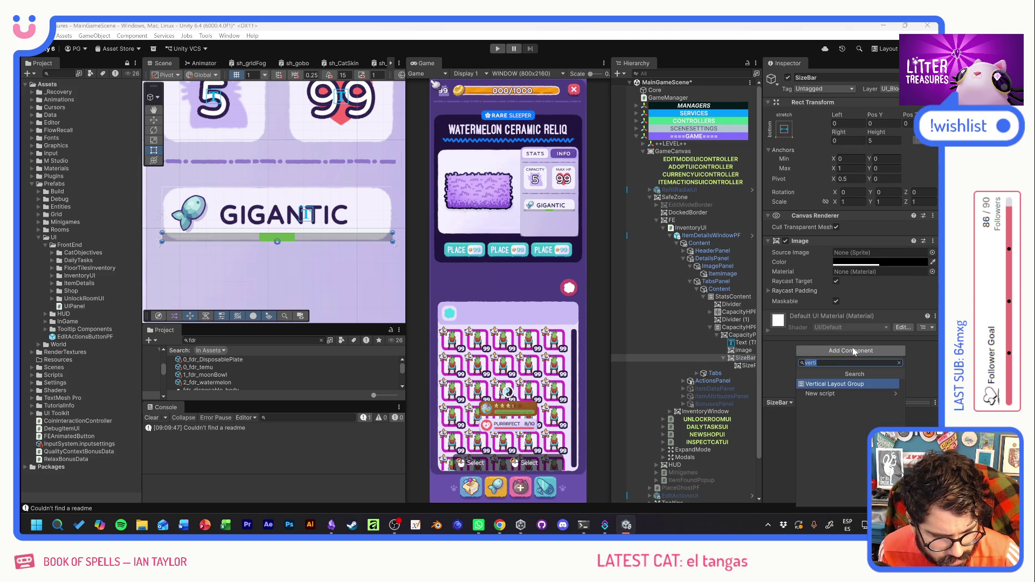
text(hori)
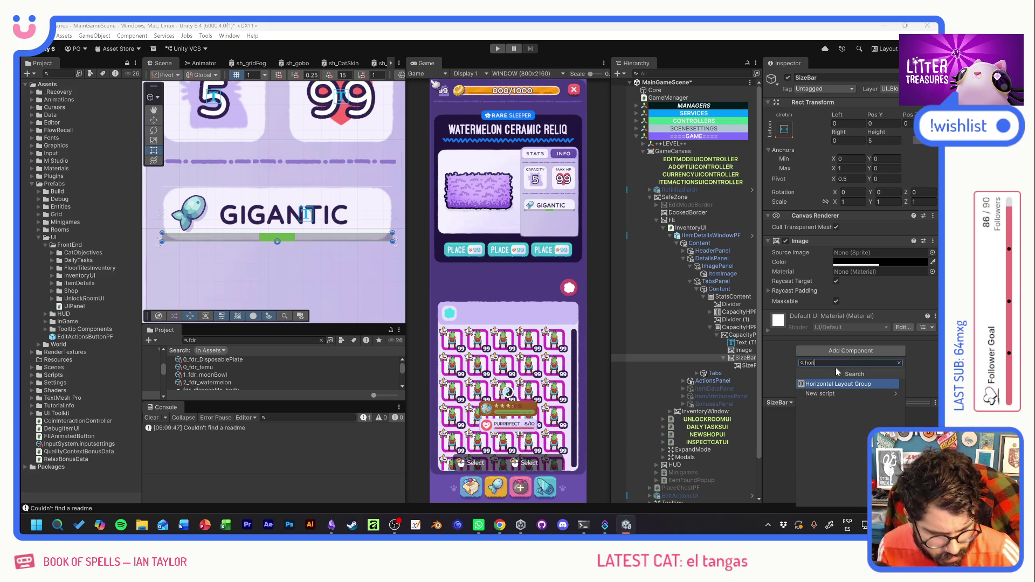
key(Return)
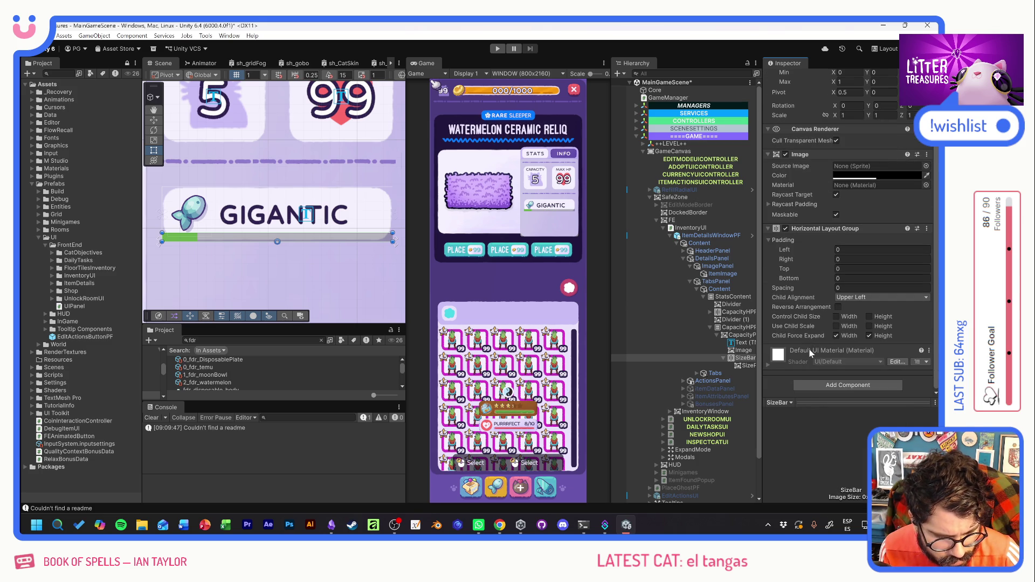
click(836, 336)
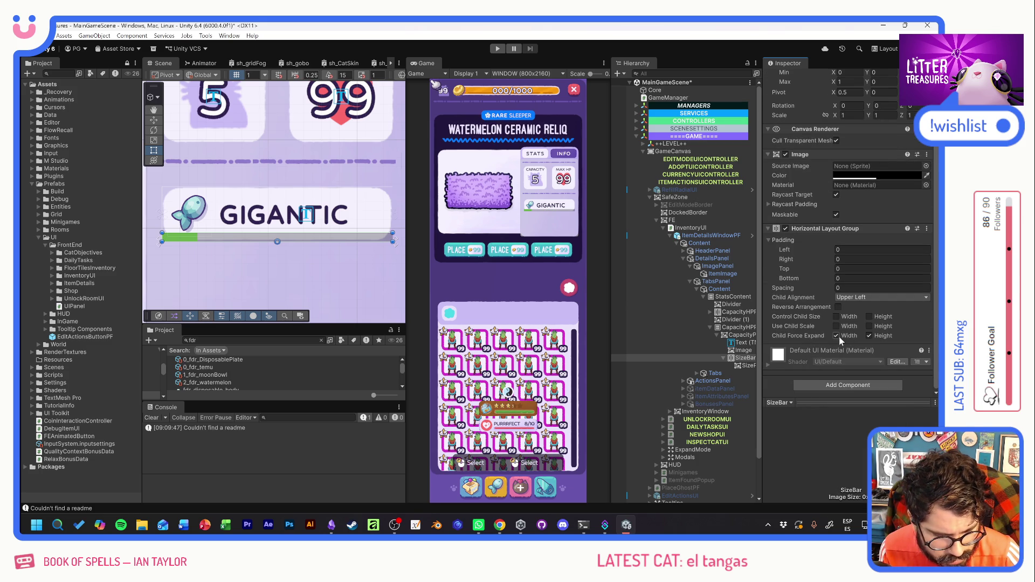
click(743, 366)
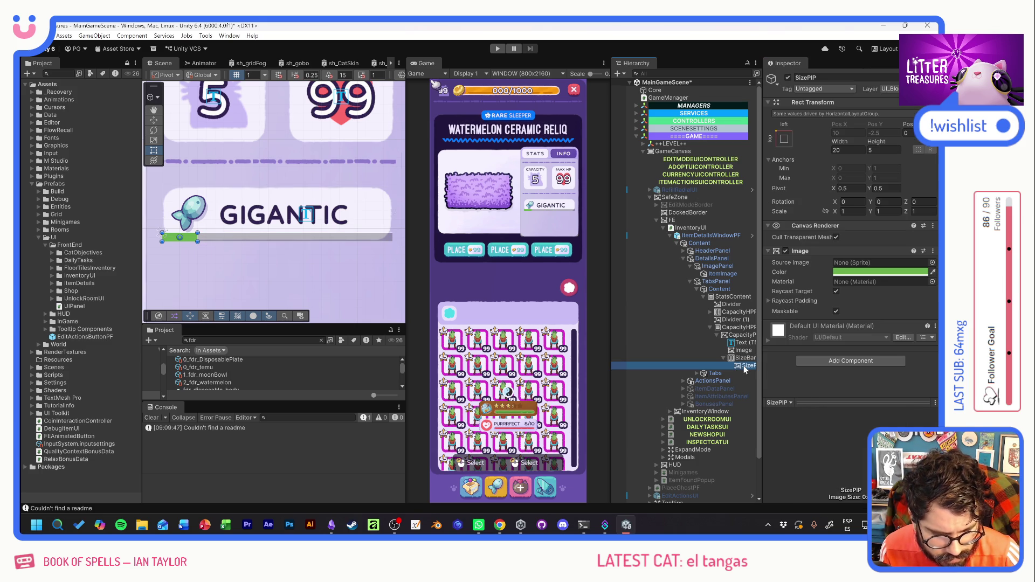
key(ctrl+d)
key(ctrl+d)
key(ctrl+d)
key(ctrl+d)
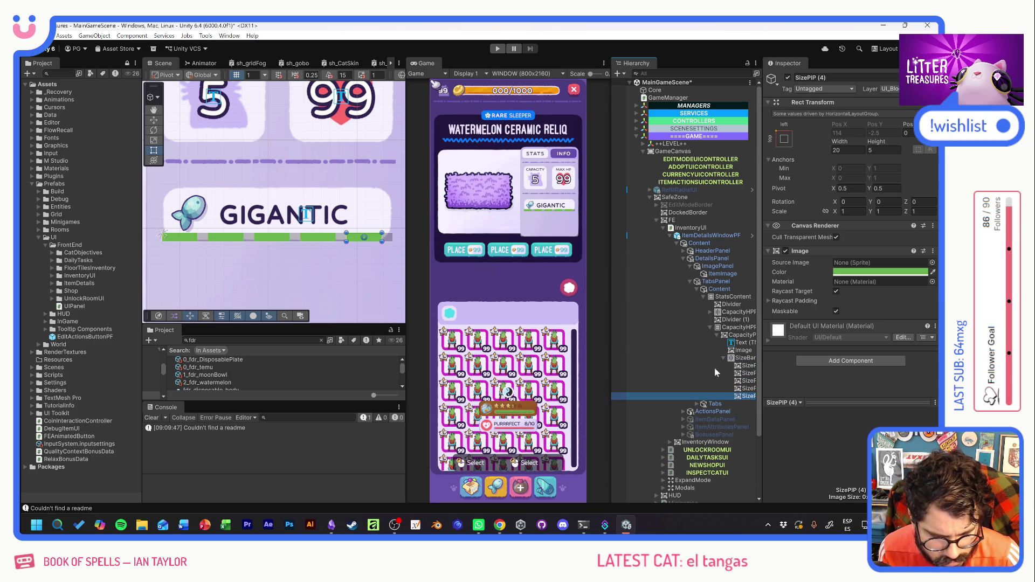
Inset SizeBar 30 from the left and 5 from the right, then select all five pips.
click(744, 358)
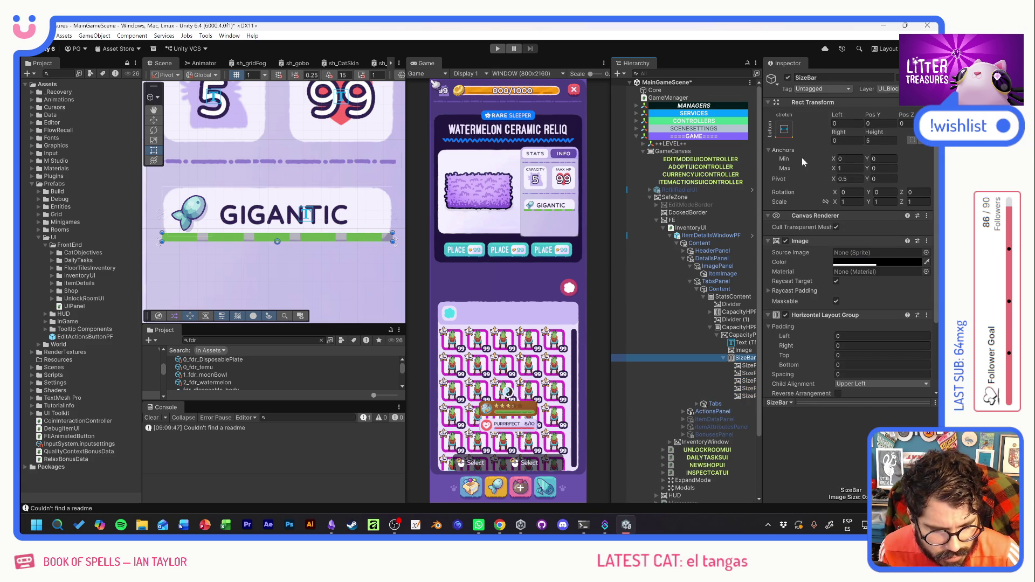
drag(837, 114, 890, 115)
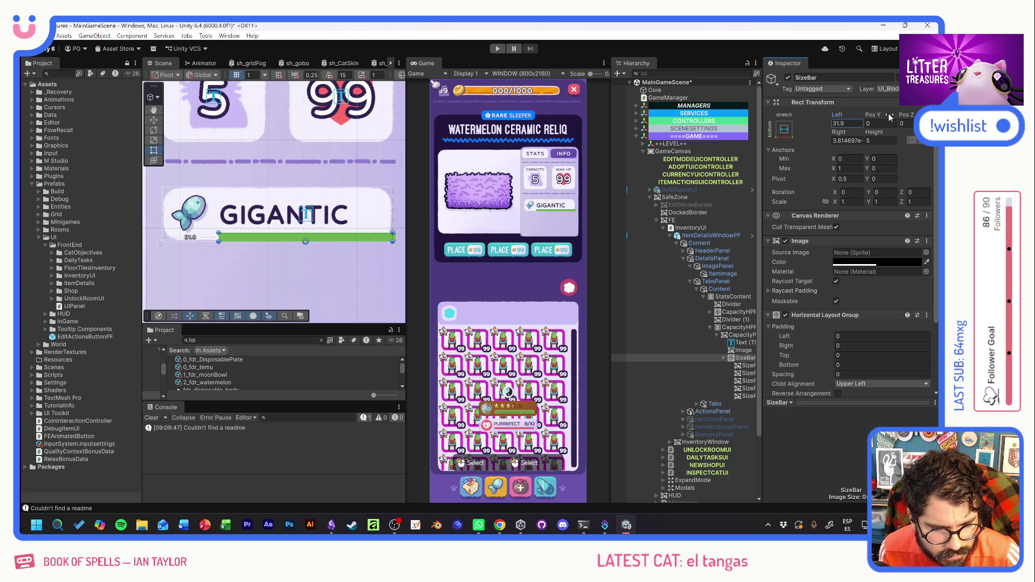
click(873, 116)
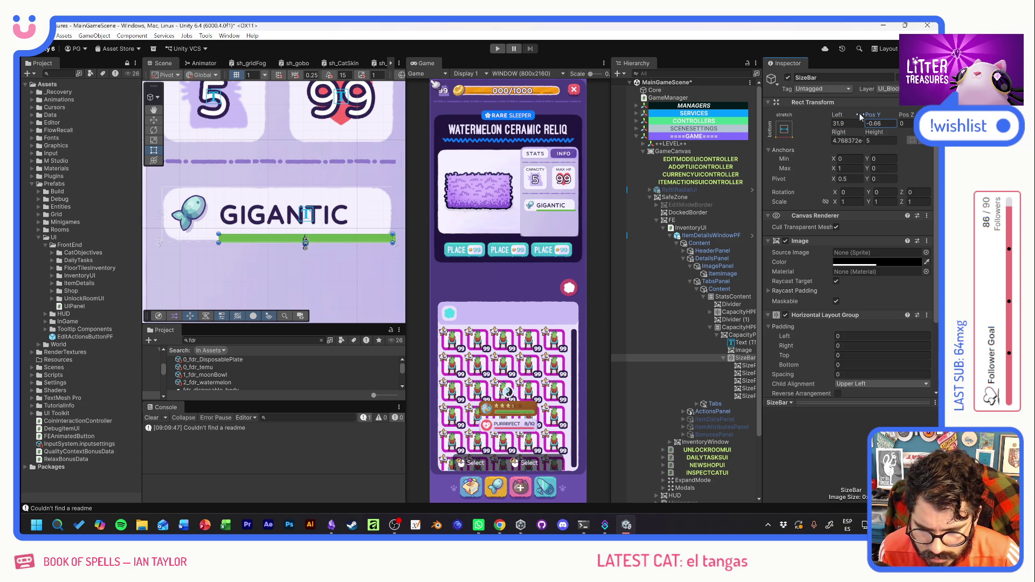
key(shift+Tab)
text(30)
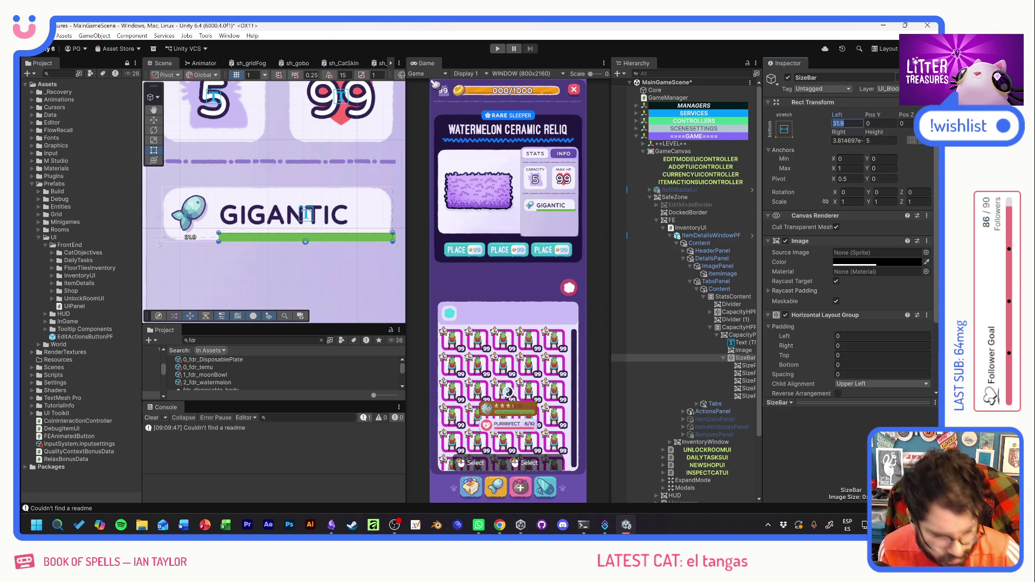
key(Tab)
key(Tab)
key(Tab)
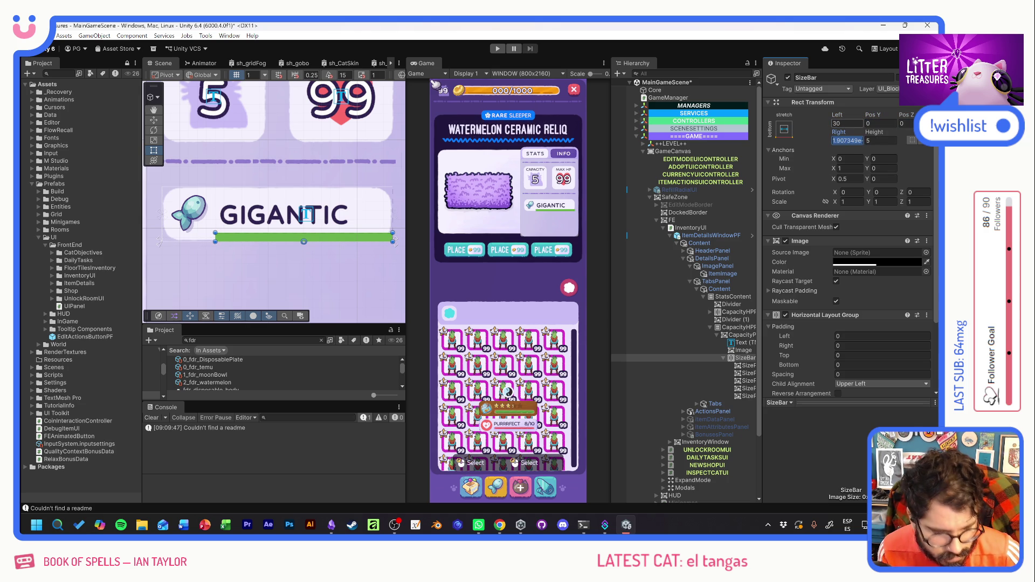
text(5)
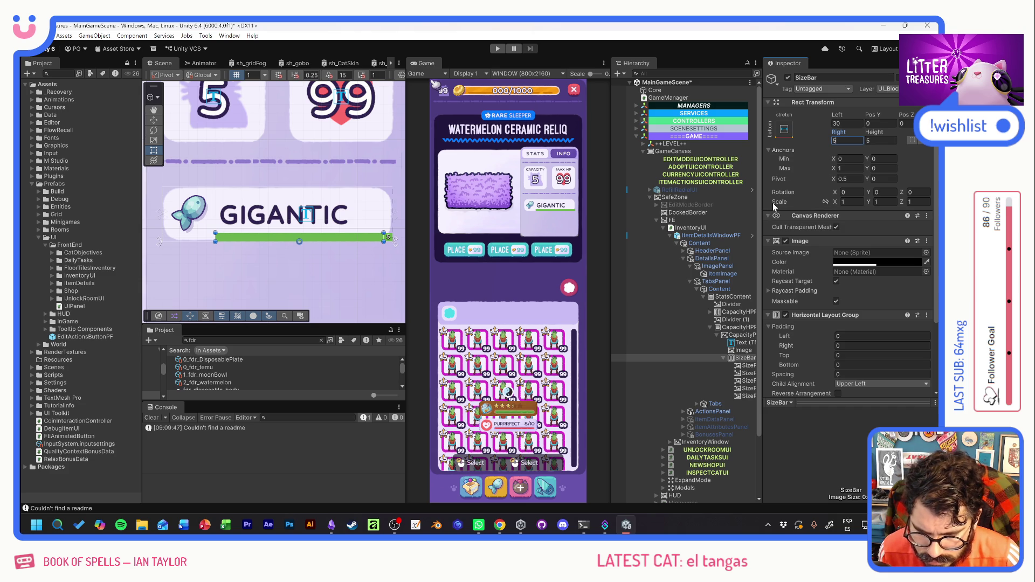
click(748, 368)
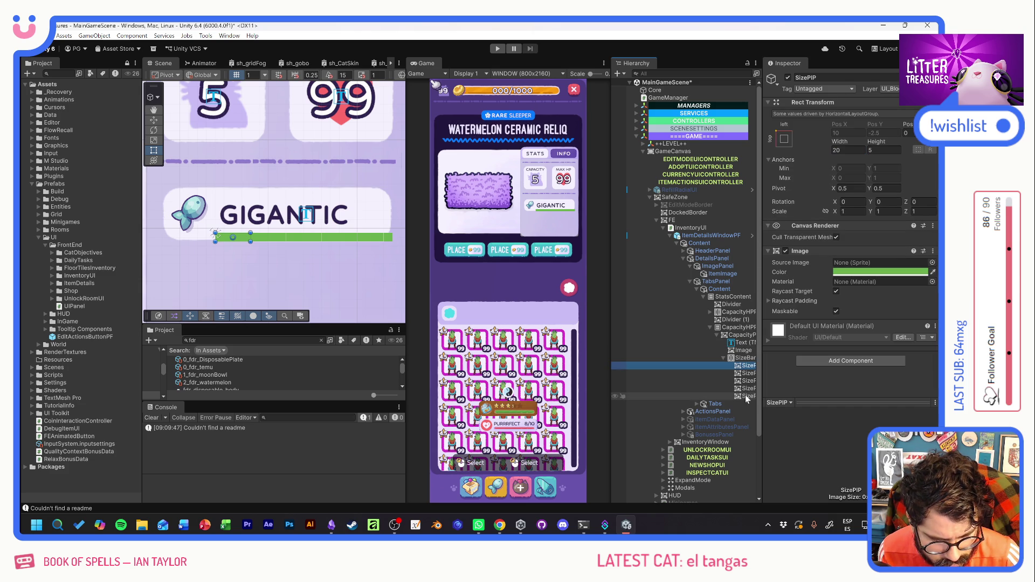
shift+click(746, 396)
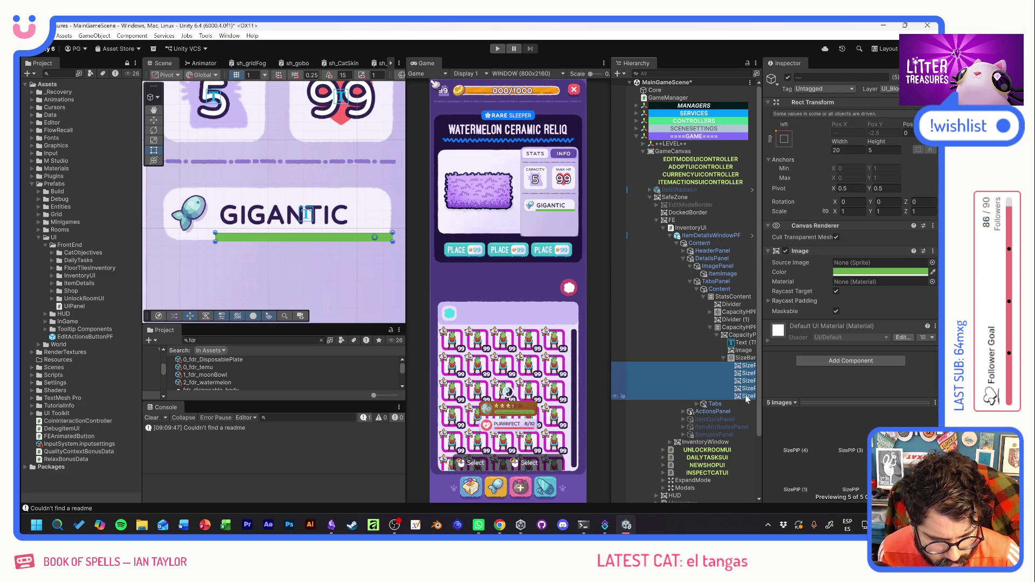
Set all five pips' width to 18.
click(841, 150)
text(15)
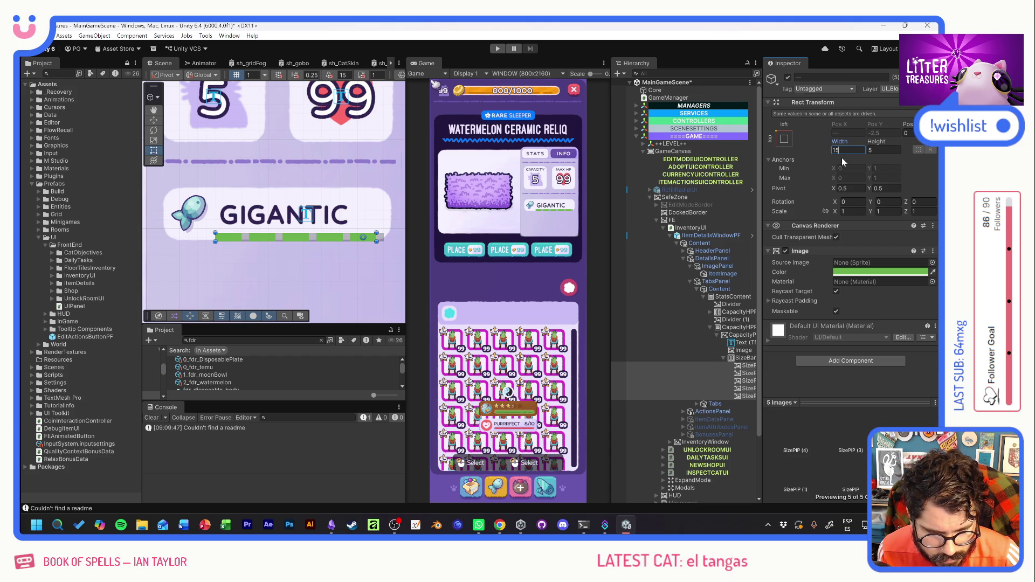
text(18)
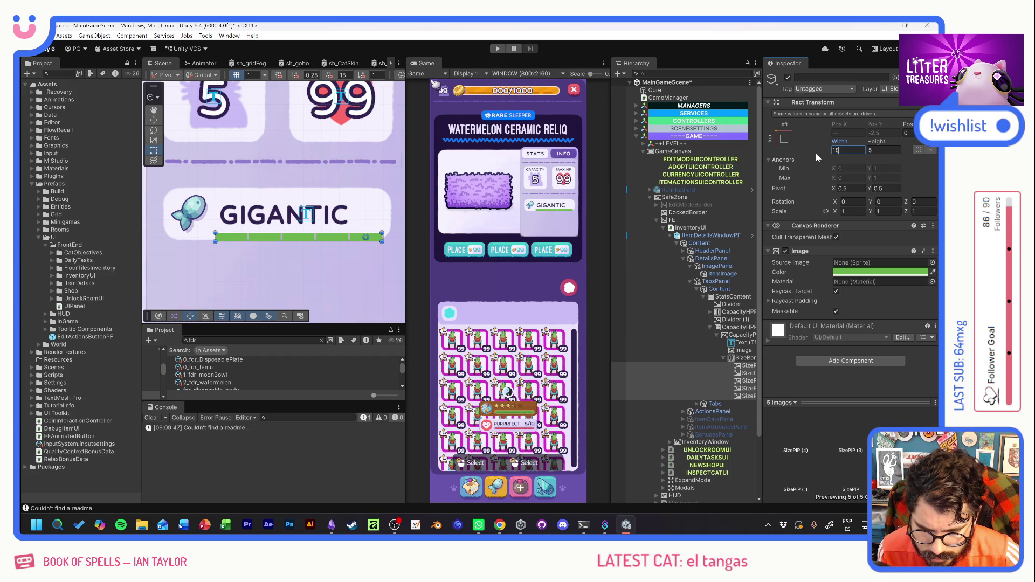
Assign the UI_Basics_BackgroundBorder sprite to the pips' images.
click(933, 263)
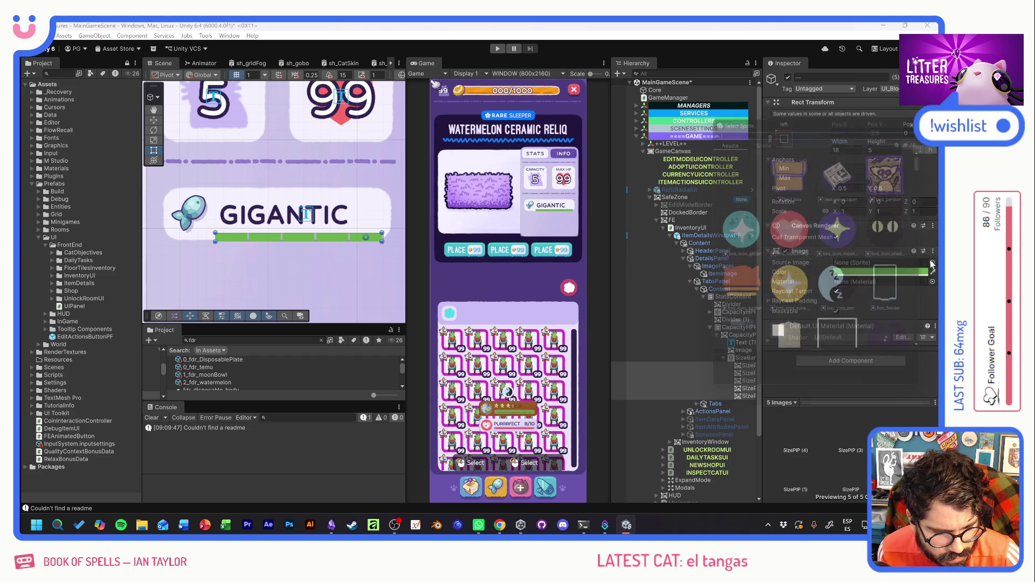
scroll(872, 288, down, 10)
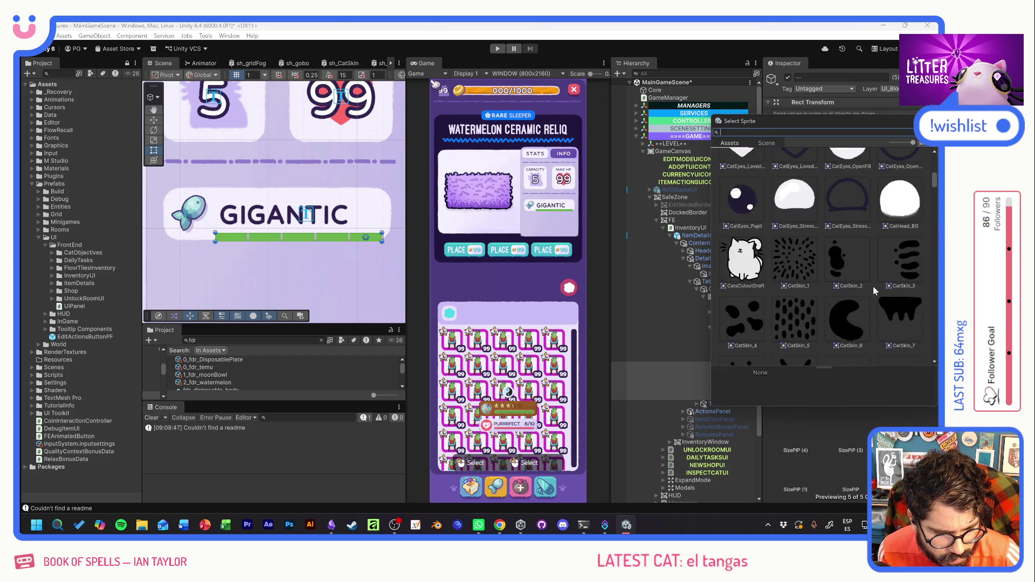
scroll(875, 284, down, 15)
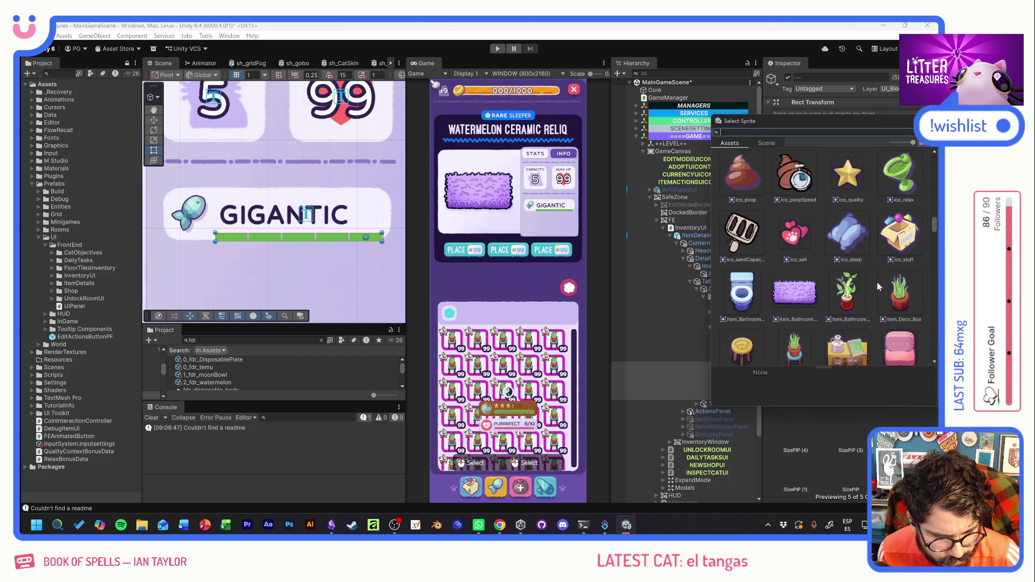
scroll(882, 285, down, 15)
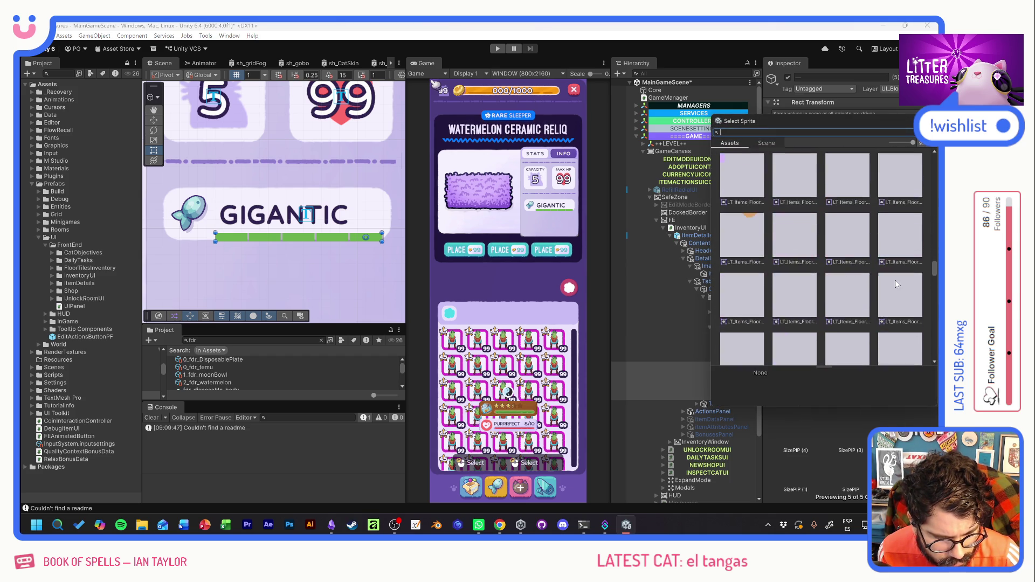
scroll(885, 283, down, 15)
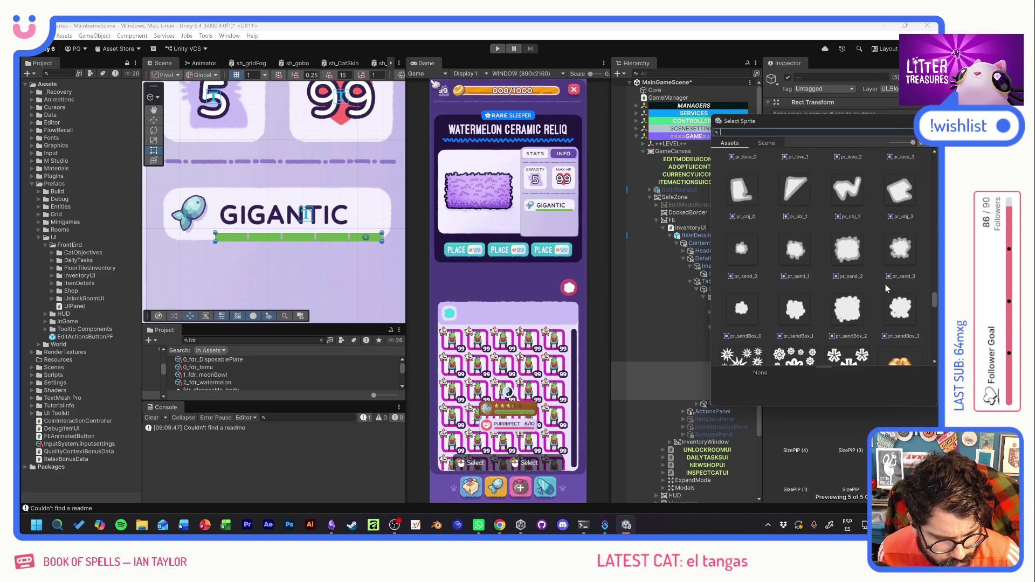
scroll(886, 286, up, 15)
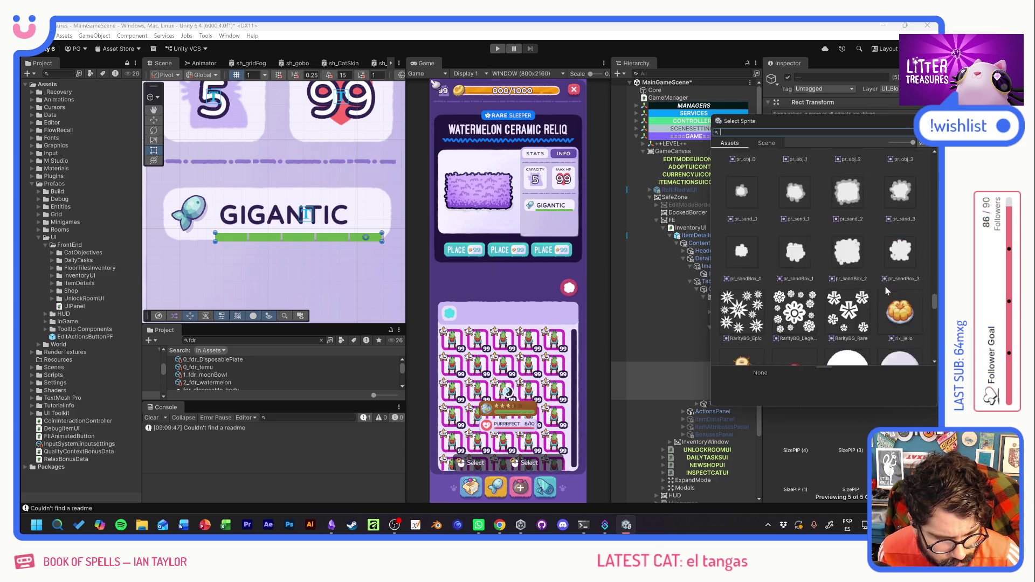
scroll(884, 286, down, 10)
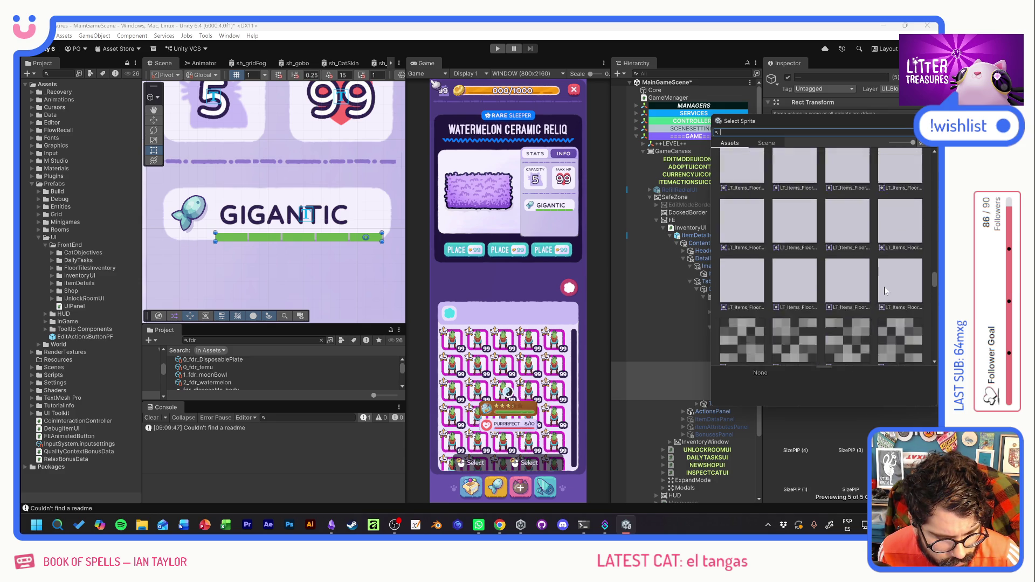
scroll(877, 276, down, 10)
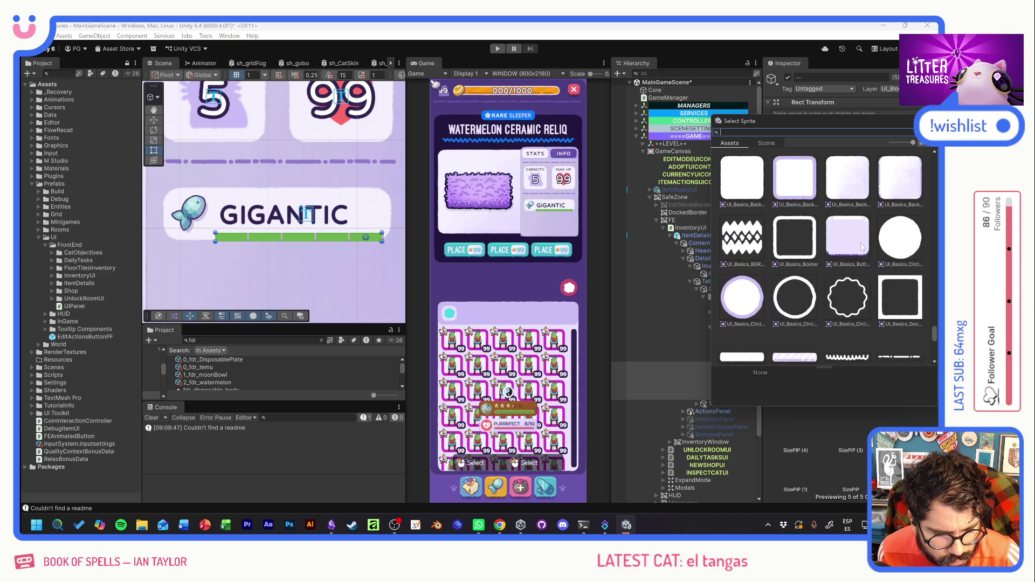
click(808, 185)
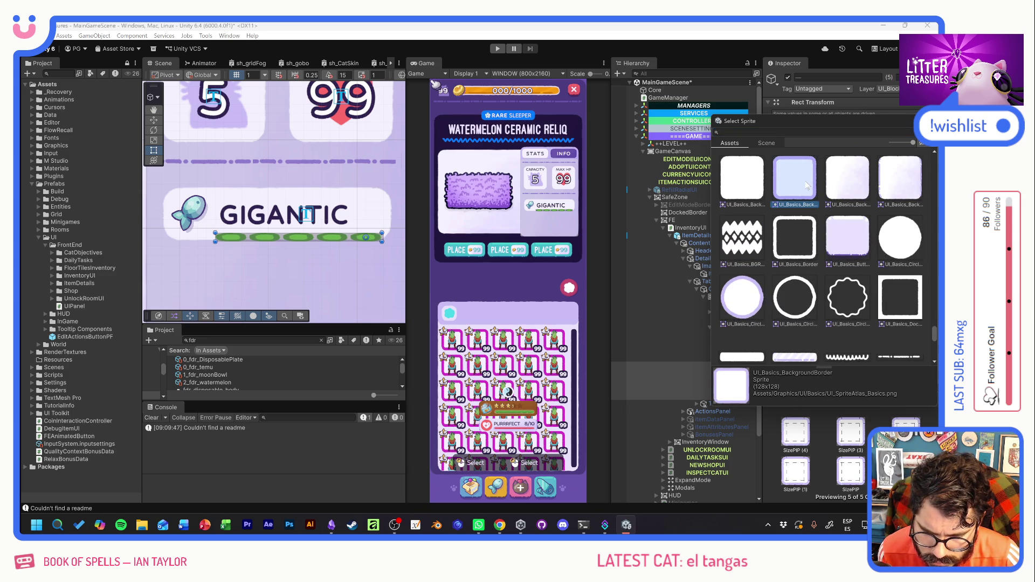
key(Return)
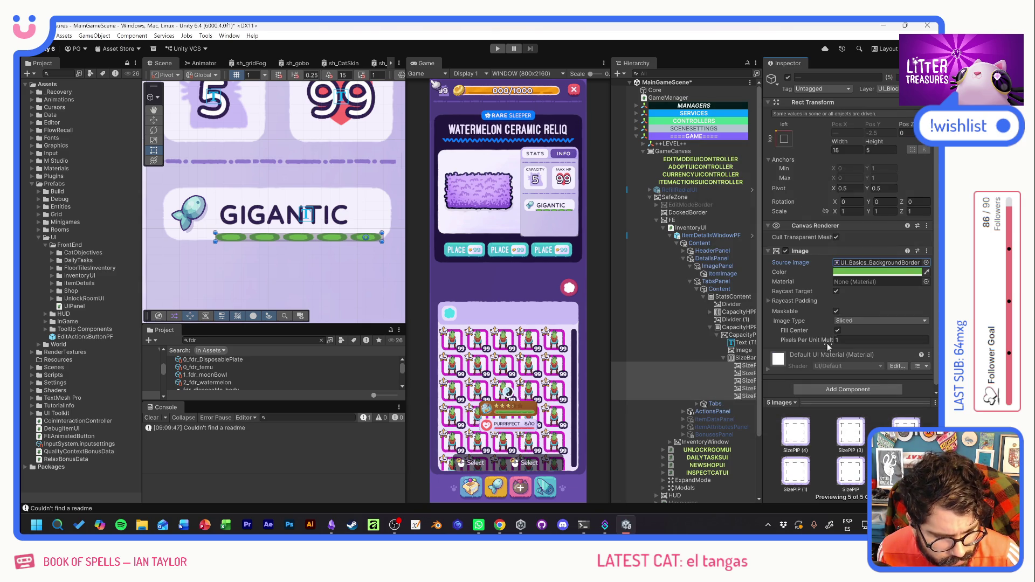
Set the pips' Pixels Per Unit Multiplier to 6.56.
click(825, 341)
text(6.56)
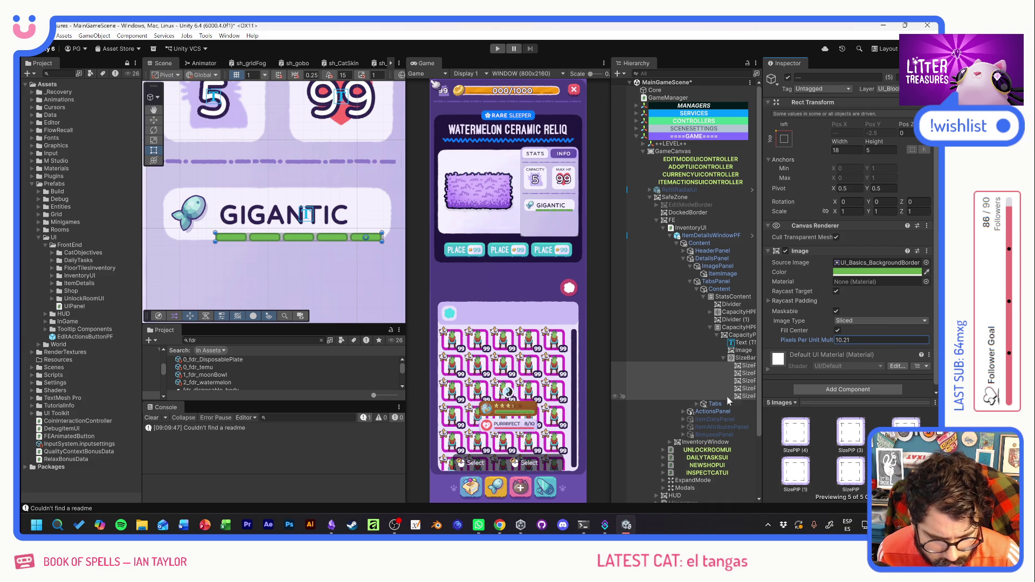
click(747, 397)
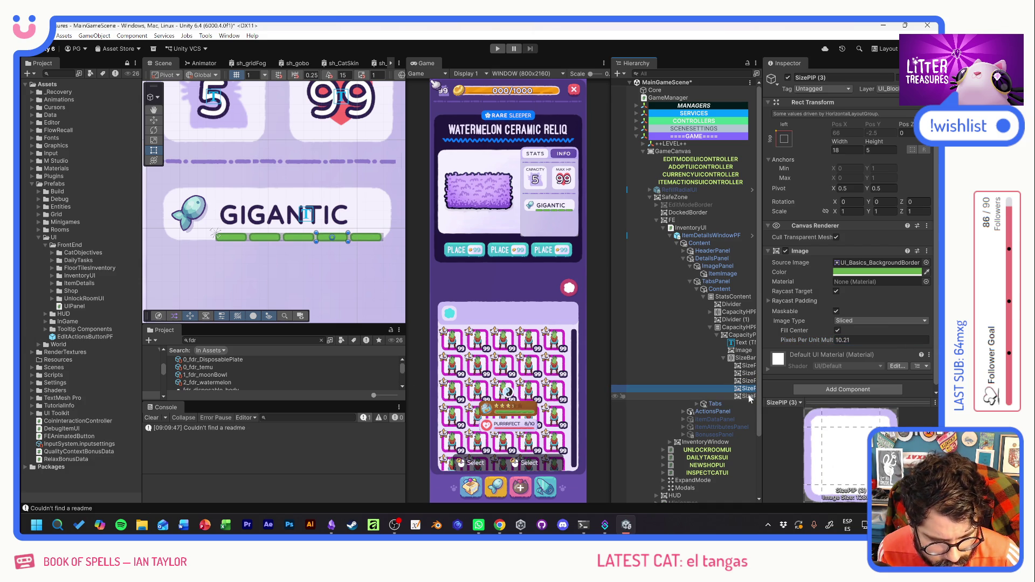
Change the capacity label text from GIGANTIC to MEDIUM.
click(749, 396)
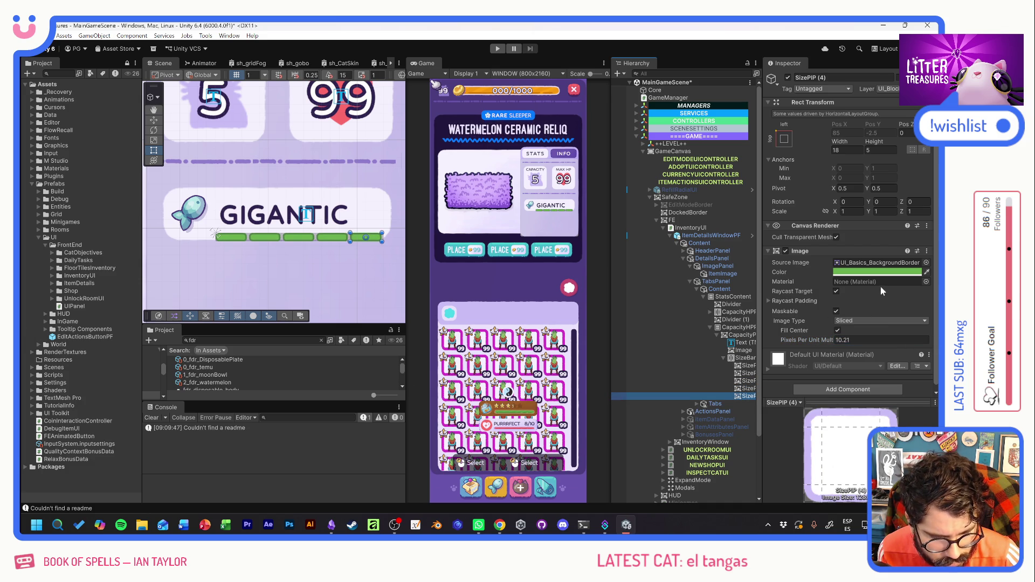
click(741, 342)
double_click(787, 276)
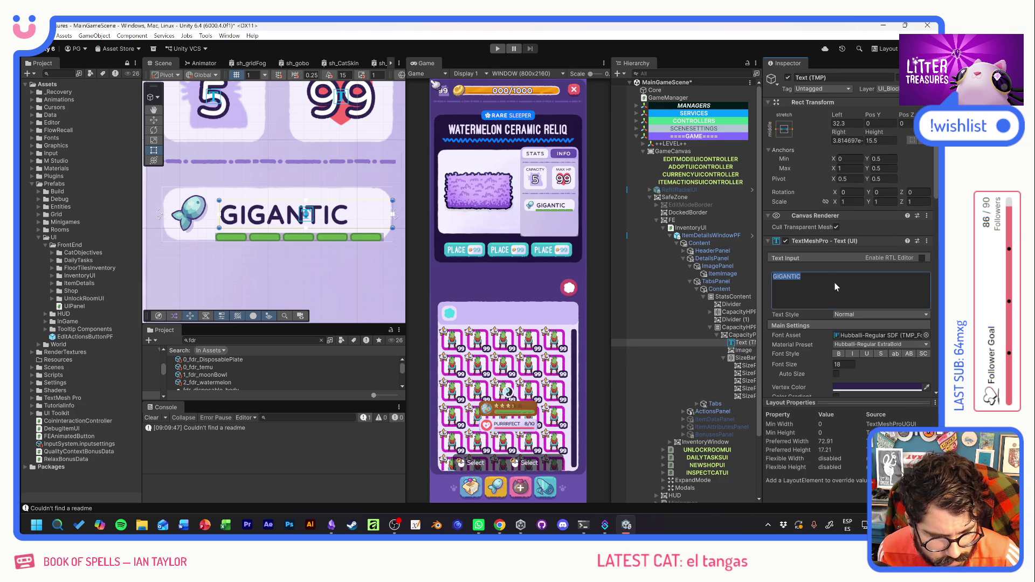
text(MEDIUM)
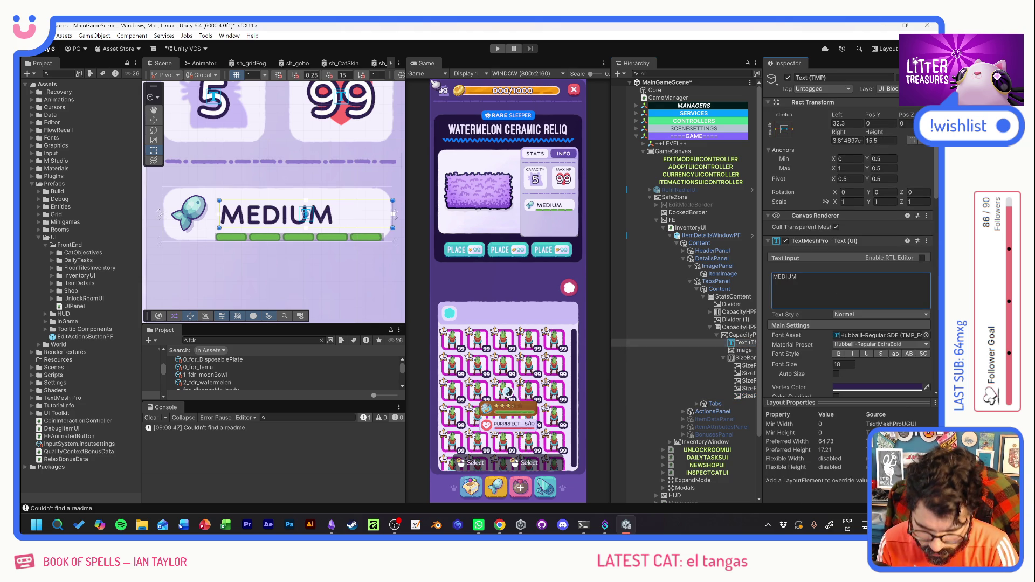
Give the last two SizePIP segments the plain UI_Basics_Background sprite.
click(748, 388)
shift+click(750, 396)
click(927, 262)
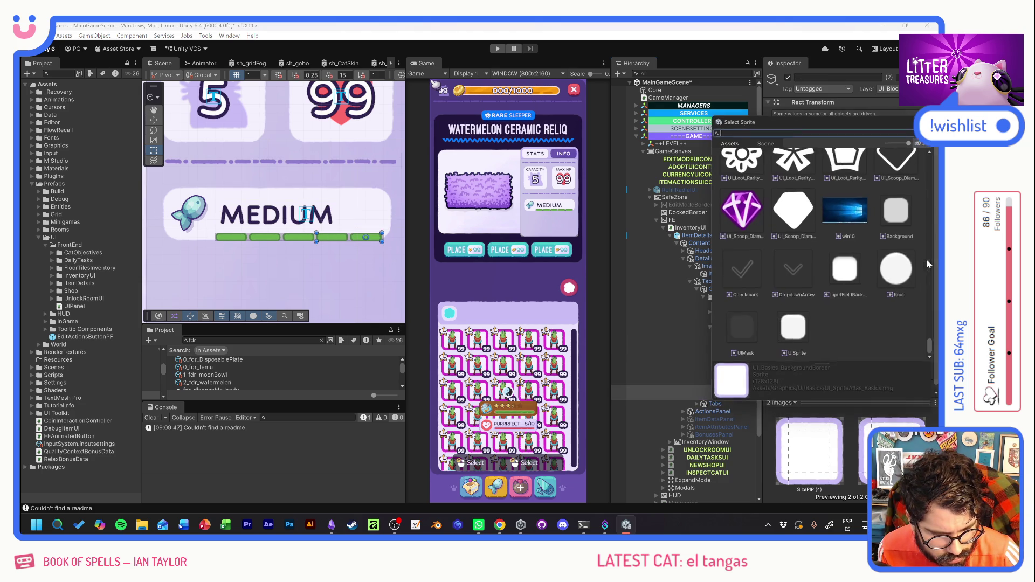
scroll(879, 251, up, 10)
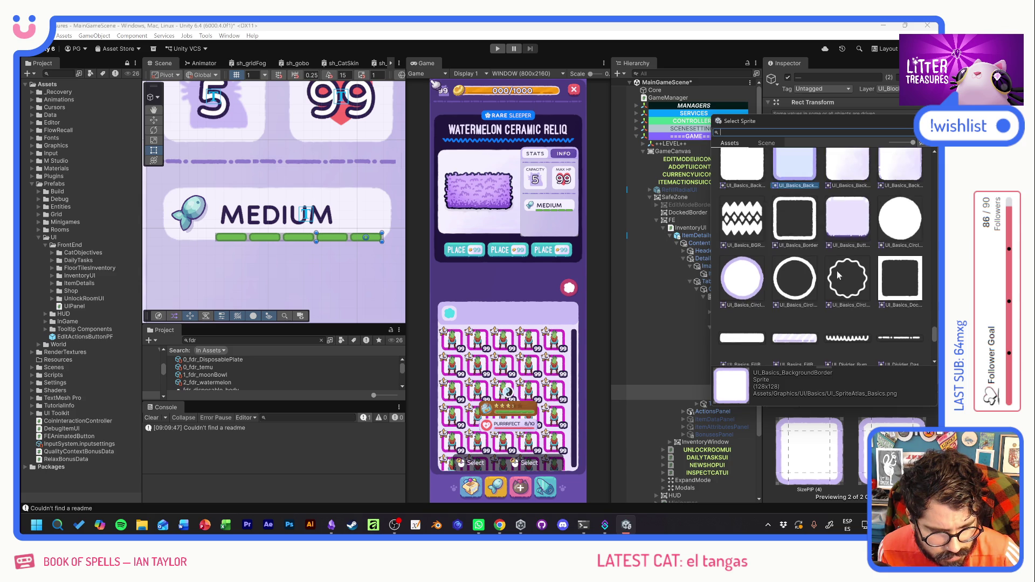
scroll(837, 269, up, 2)
double_click(739, 243)
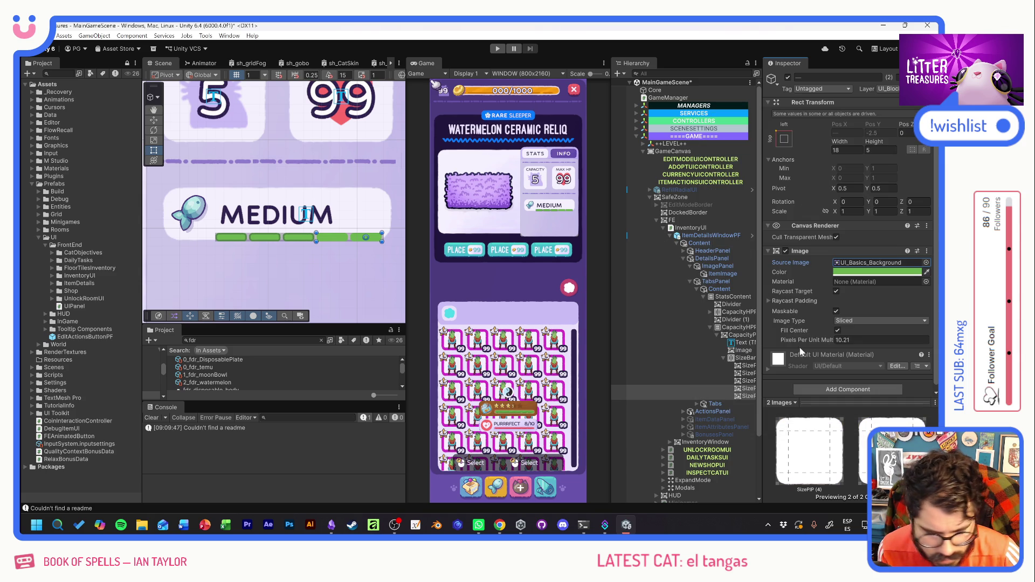
Tint those two segments light purple.
click(874, 272)
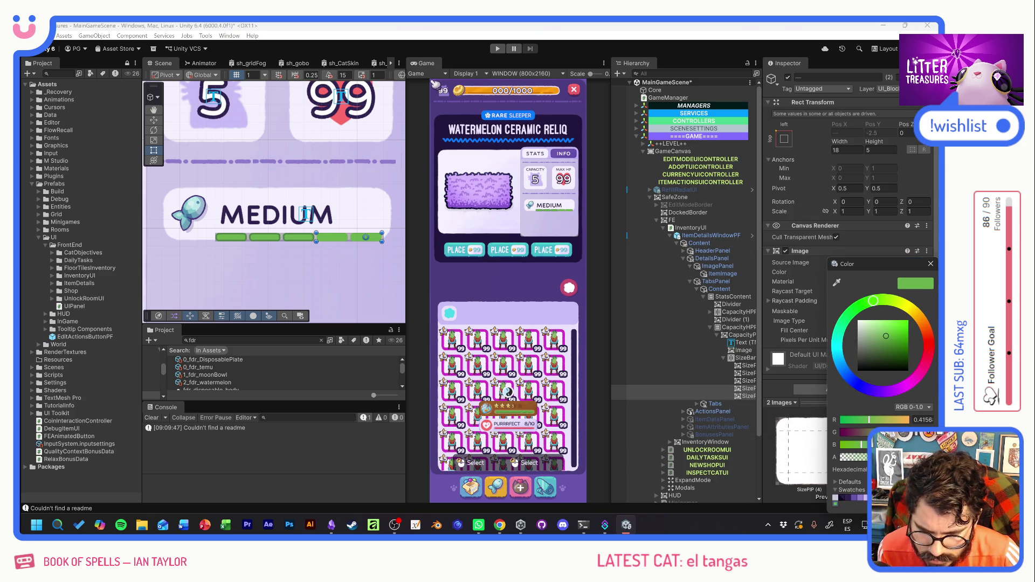
click(861, 498)
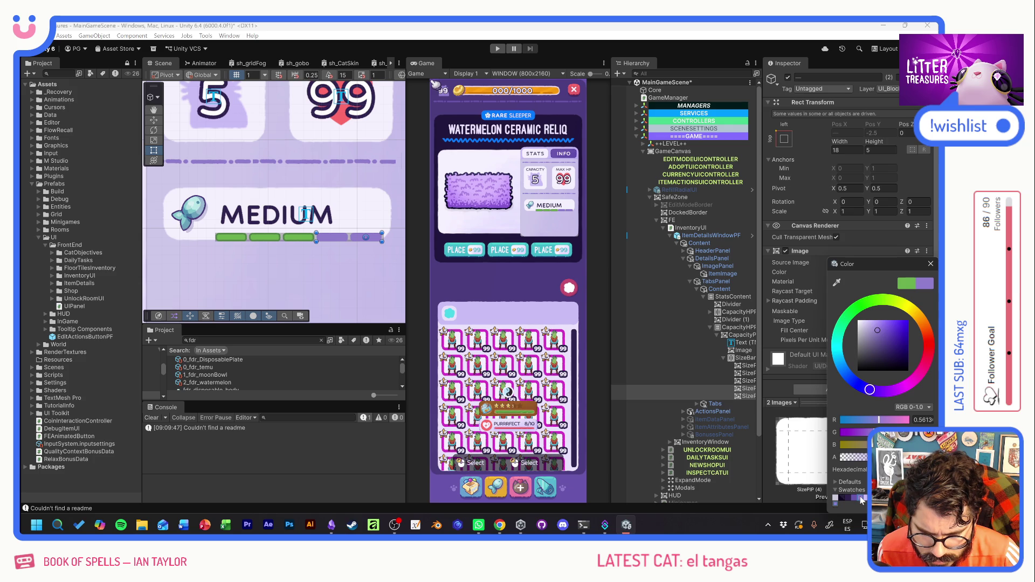
click(866, 498)
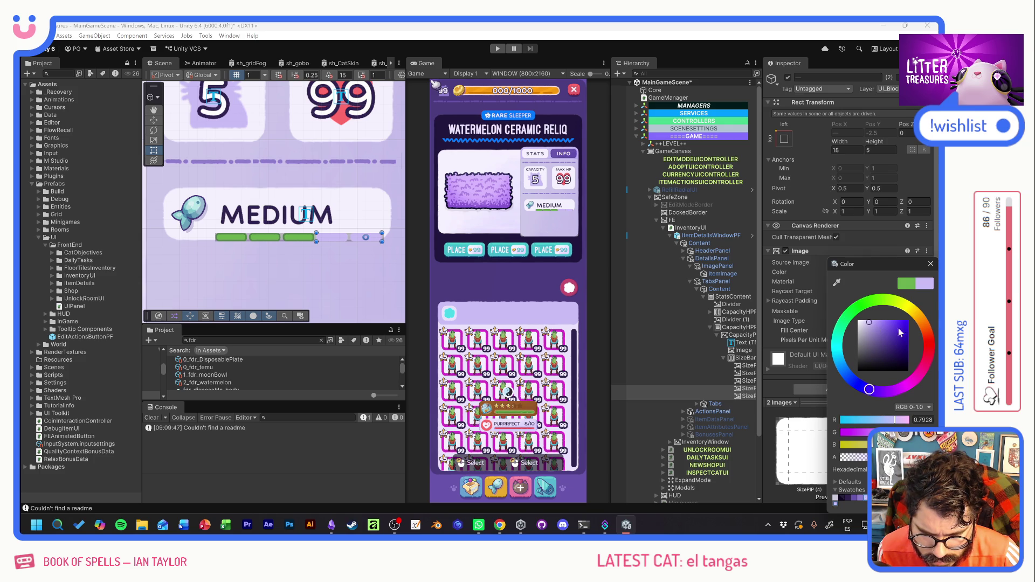
click(931, 264)
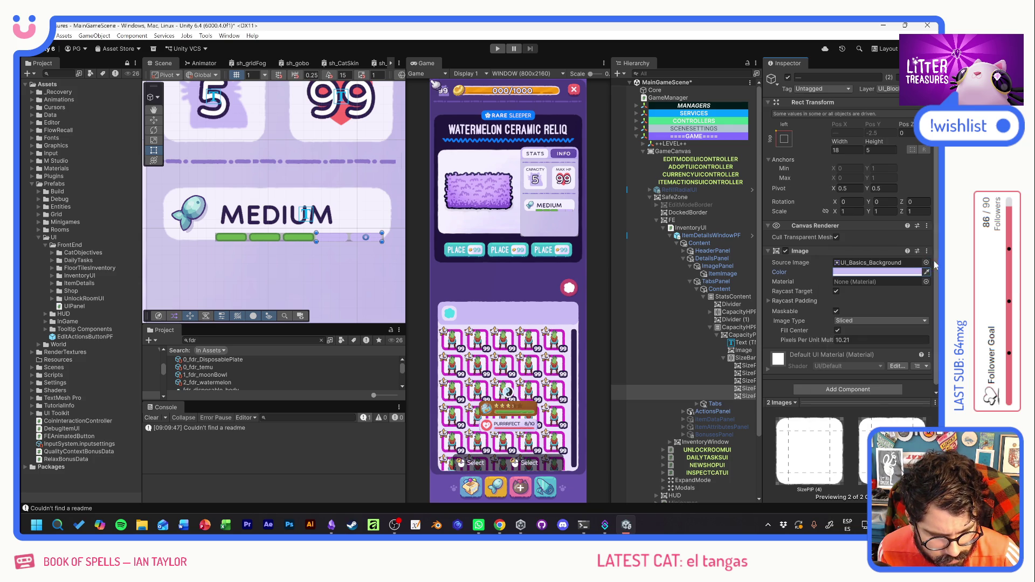
click(753, 359)
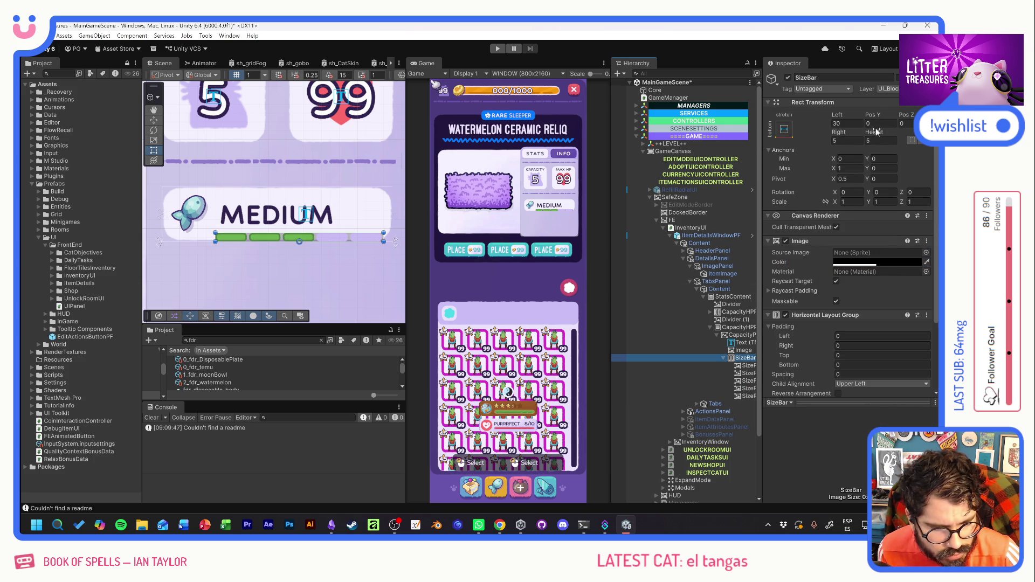
Raise SizeBar slightly, then set the MEDIUM label to font size 16 and nudge it up.
mouse_move(870, 114)
mouse_down()
mouse_move(970, 115)
mouse_move(34, 118)
mouse_move(51, 115)
mouse_up()
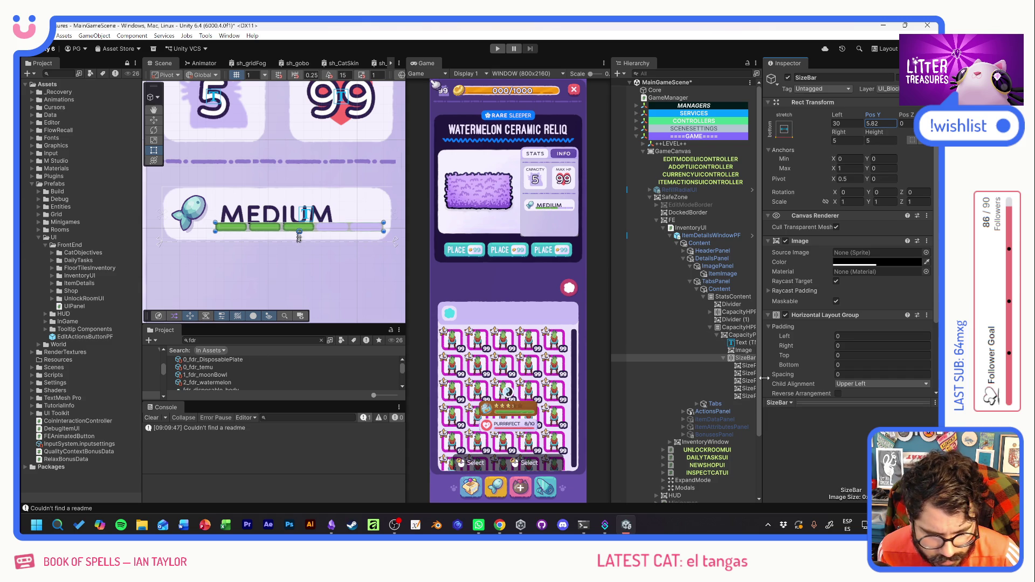
click(743, 343)
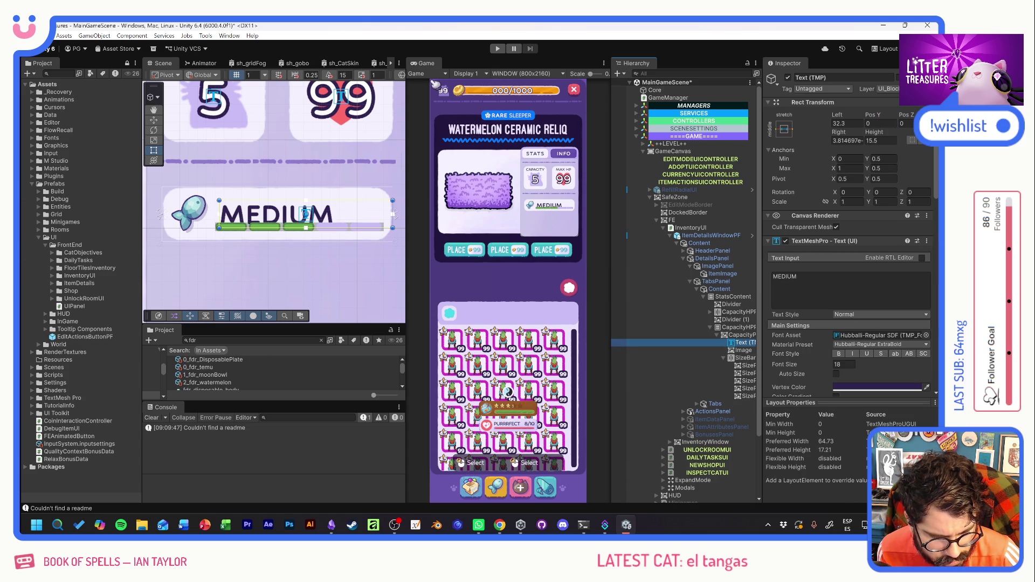
click(843, 364)
text(16)
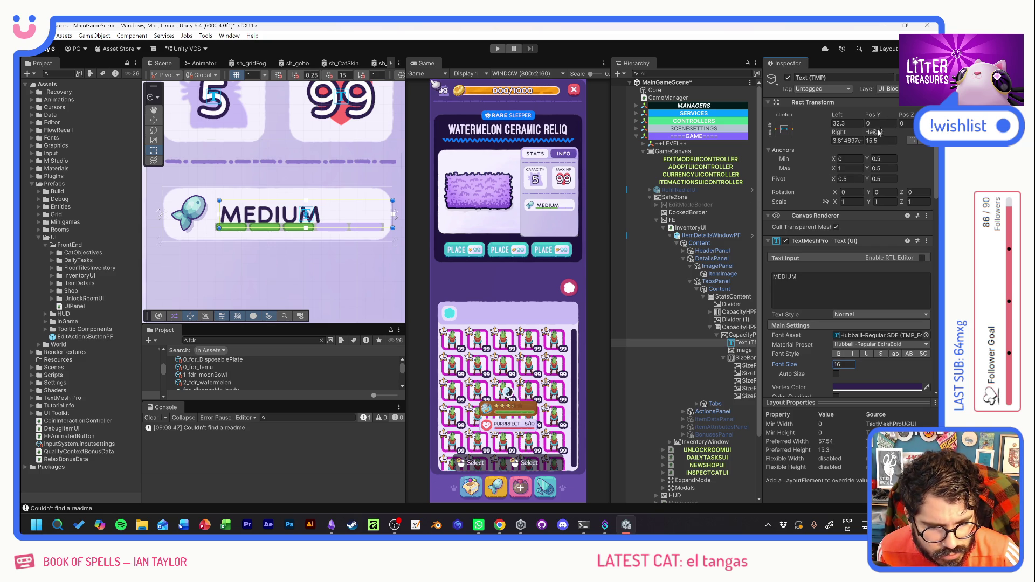
drag(871, 115, 884, 115)
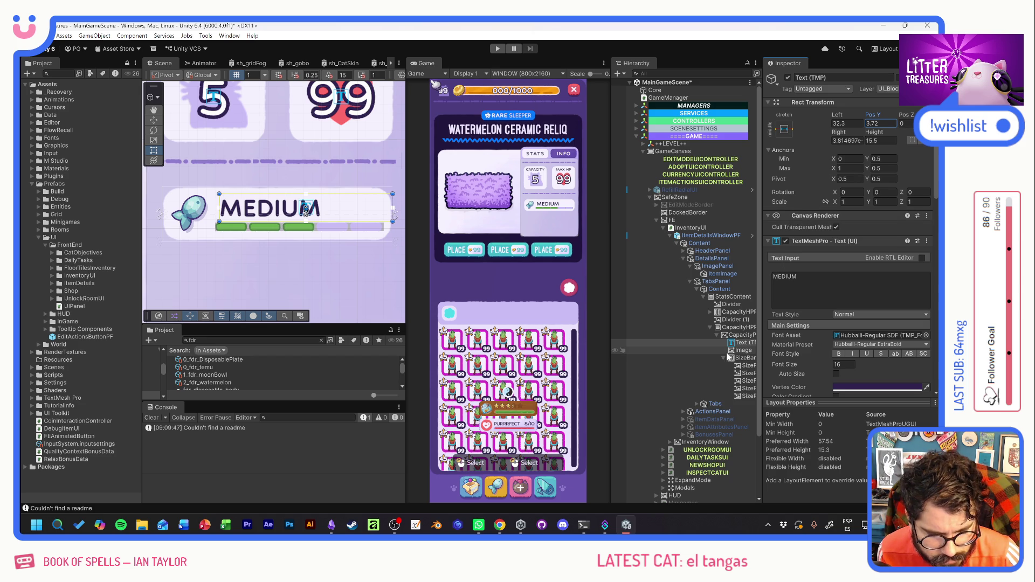
Make SizeBar's dark backing visible and adjust its left inset to 31.9.
click(747, 357)
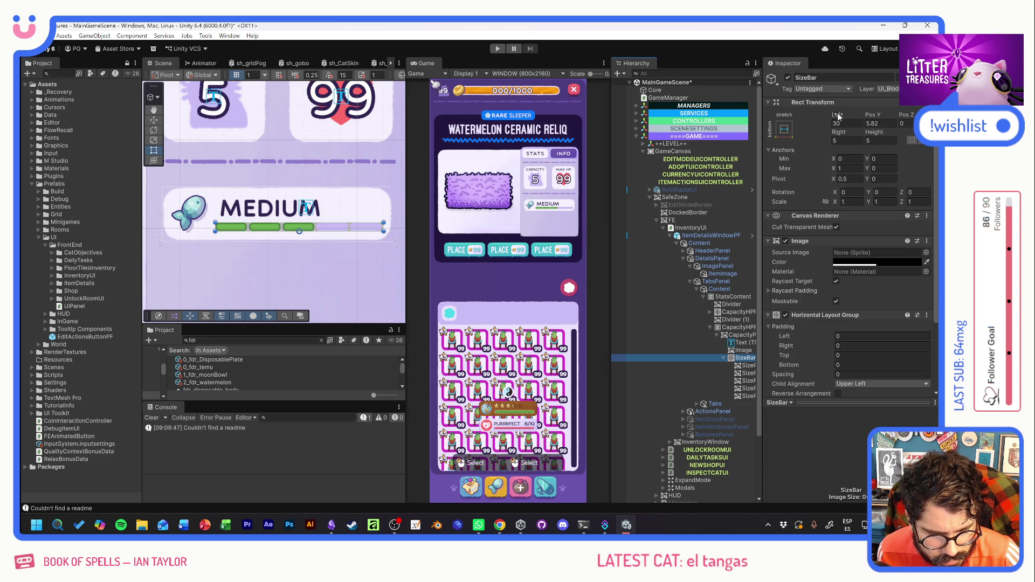
drag(838, 115, 885, 112)
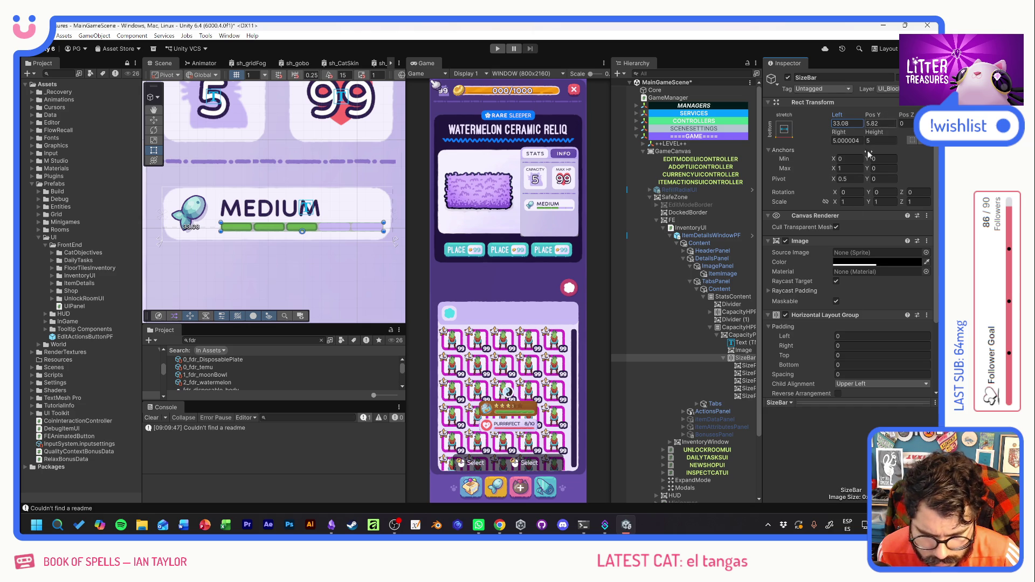
click(877, 262)
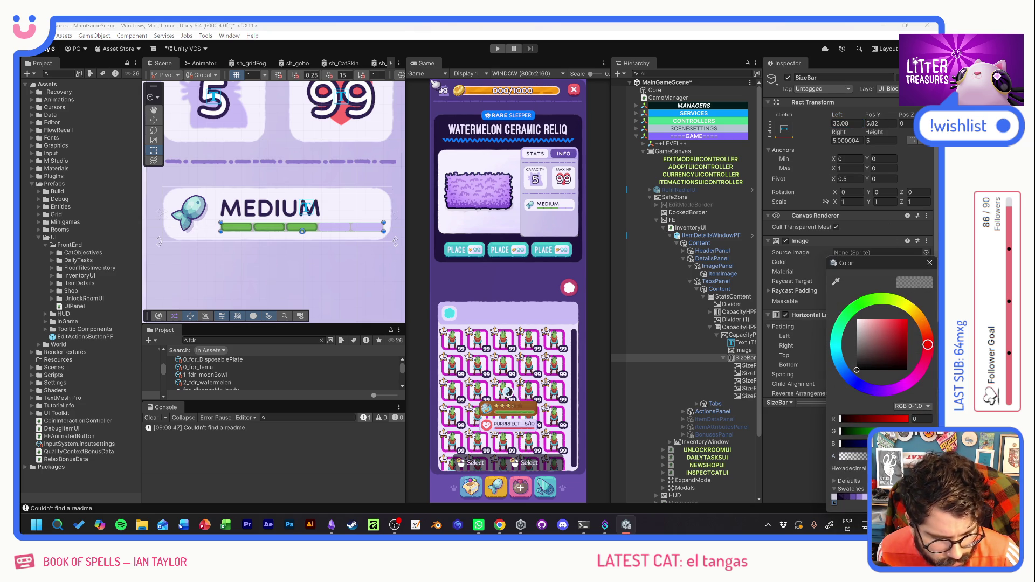
click(884, 457)
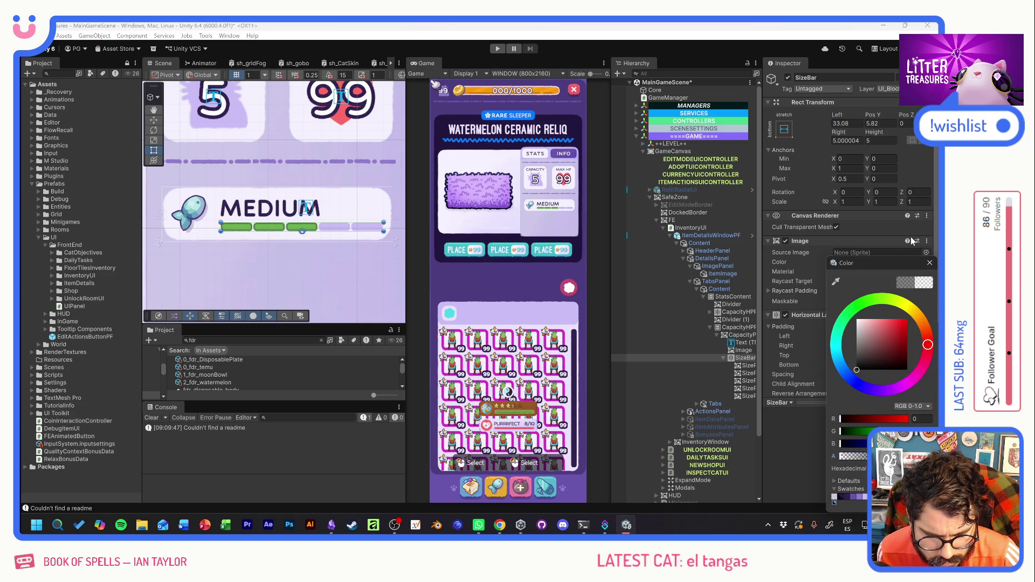
click(929, 263)
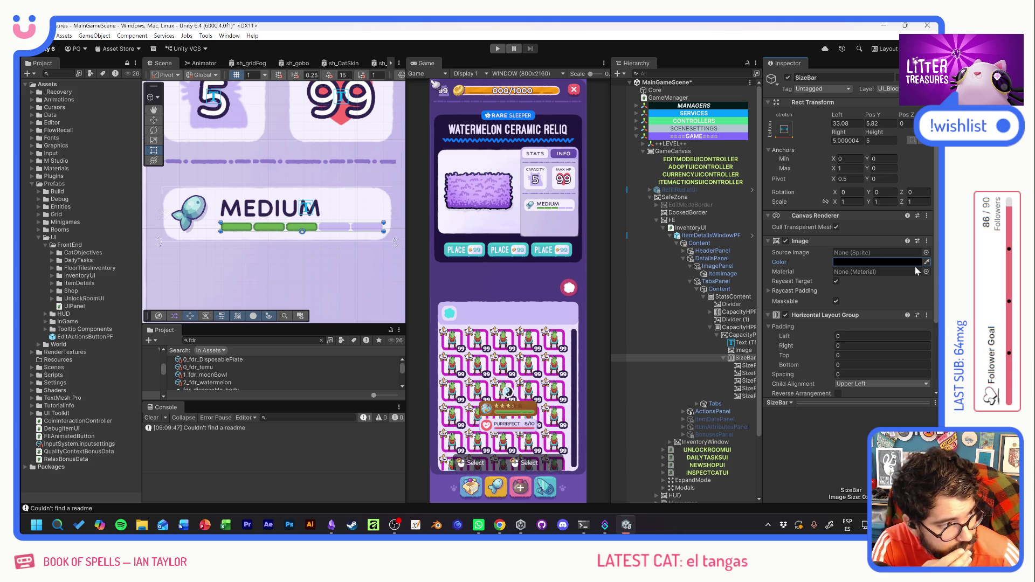
click(545, 208)
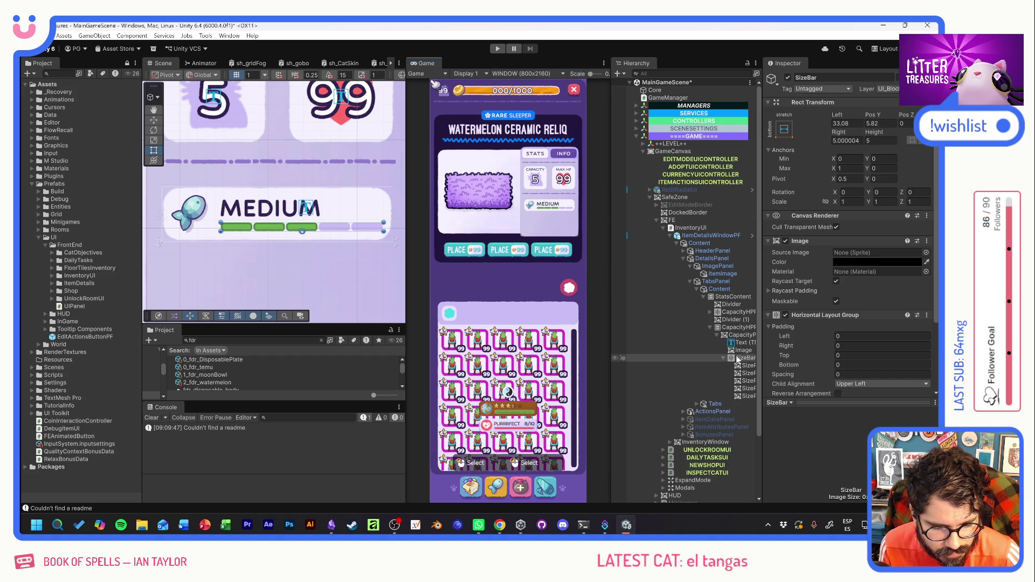
drag(843, 115, 838, 116)
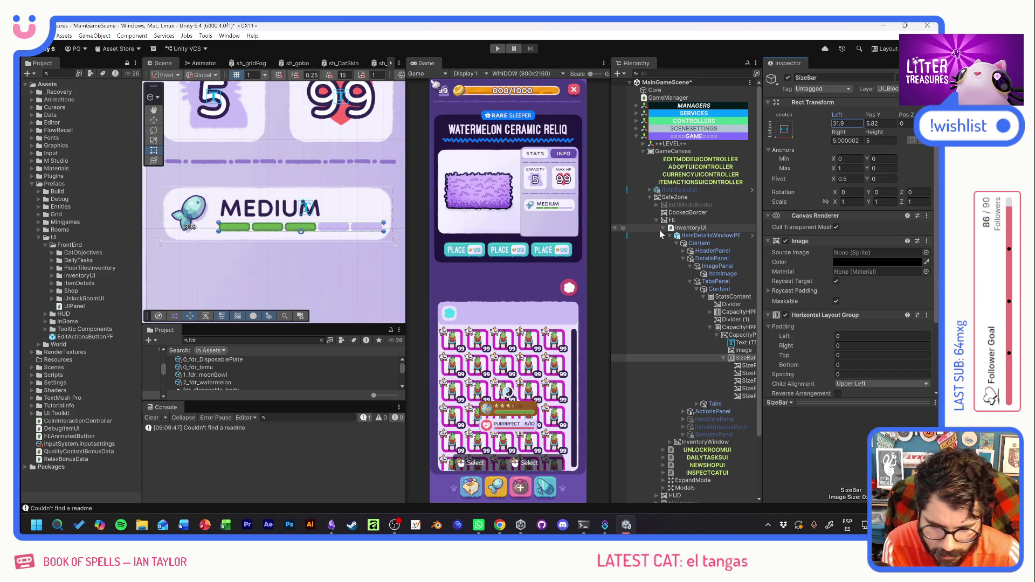
Collapse CapacityPanel and rename it SupplyCapacityPanel.
click(723, 357)
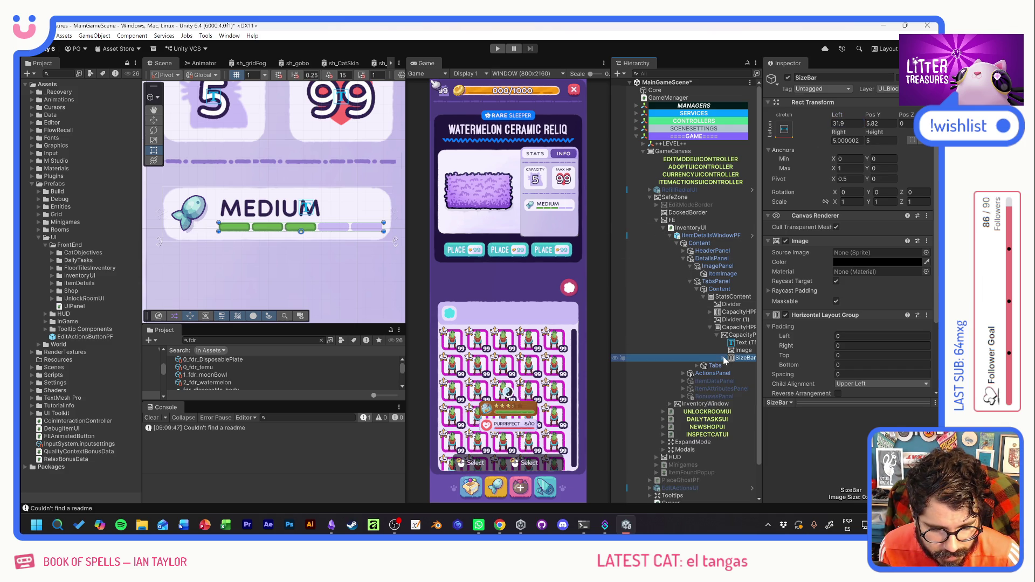
click(718, 336)
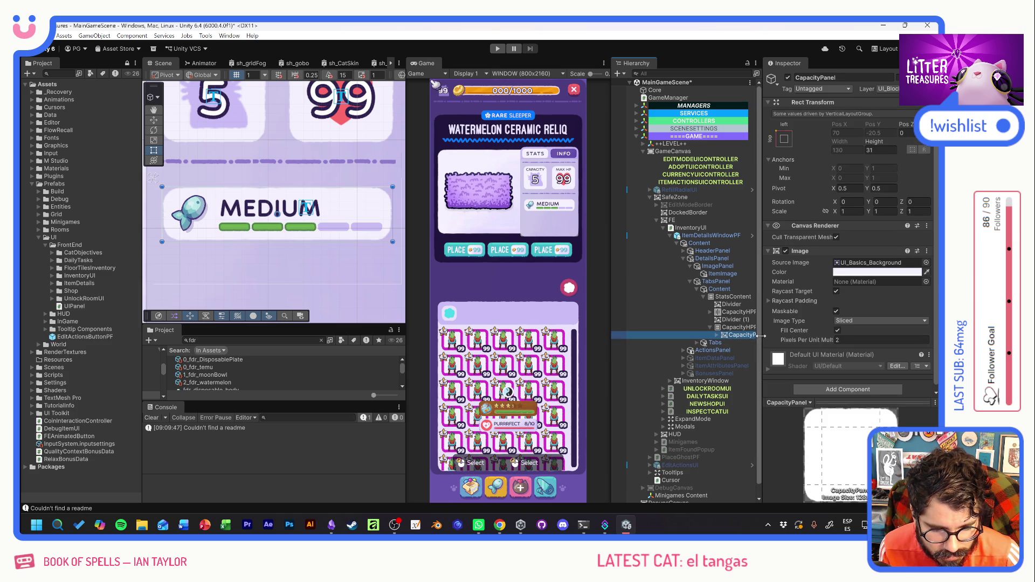
drag(761, 335, 778, 334)
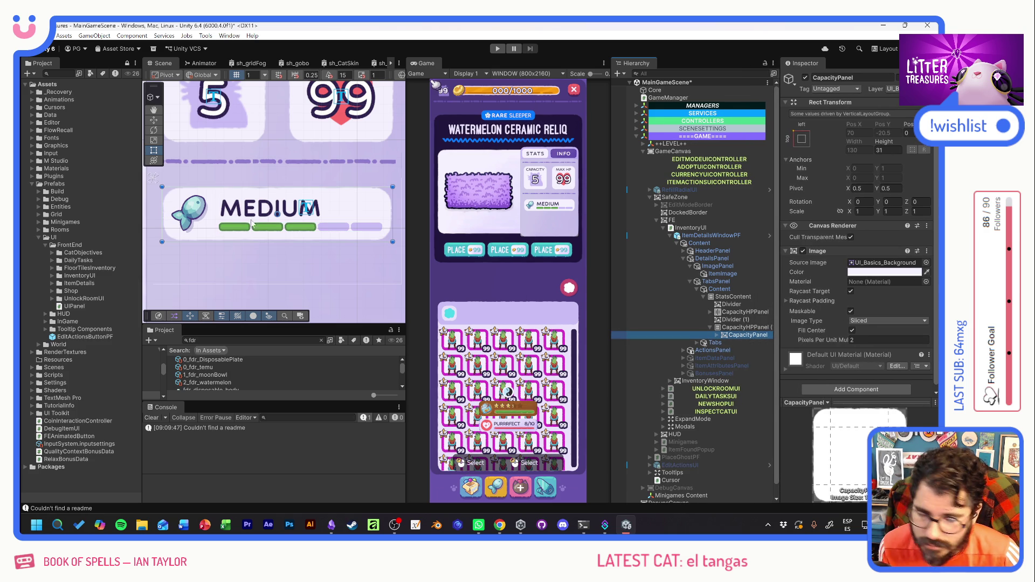
click(745, 335)
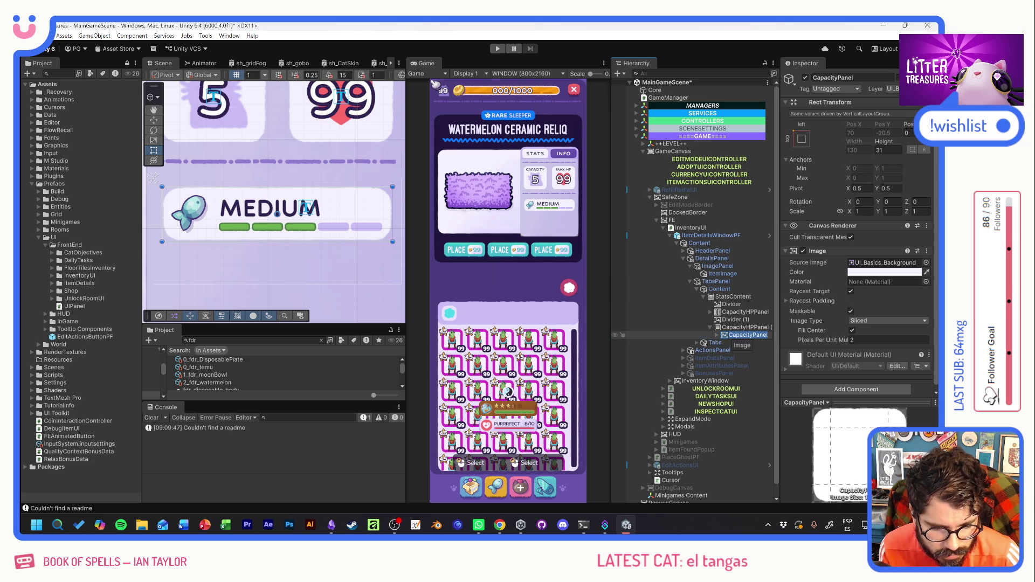
text(sUPPLY)
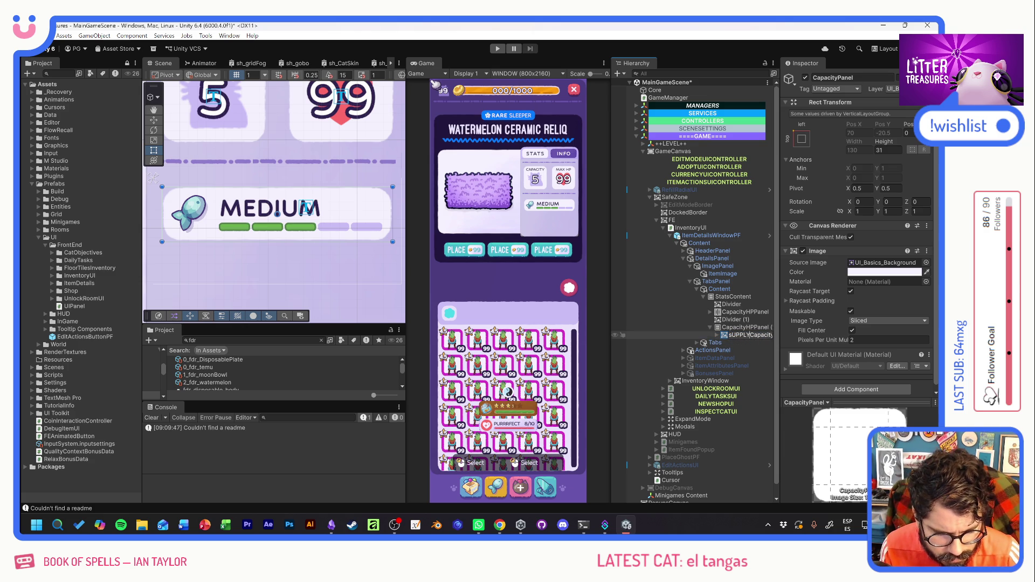
key(BackSpace)
key(BackSpace)
key(BackSpace)
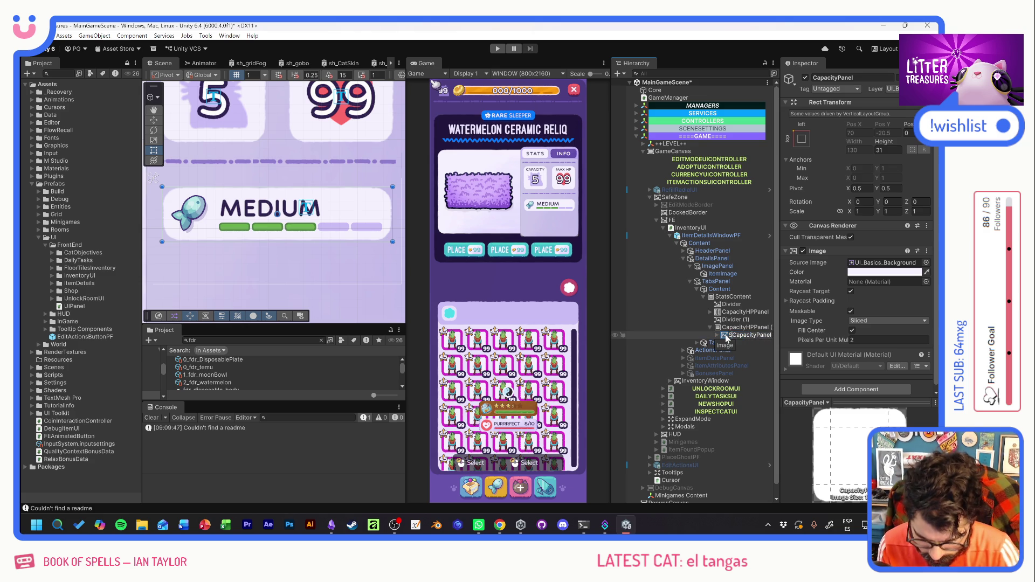
text(Supply)
key(Return)
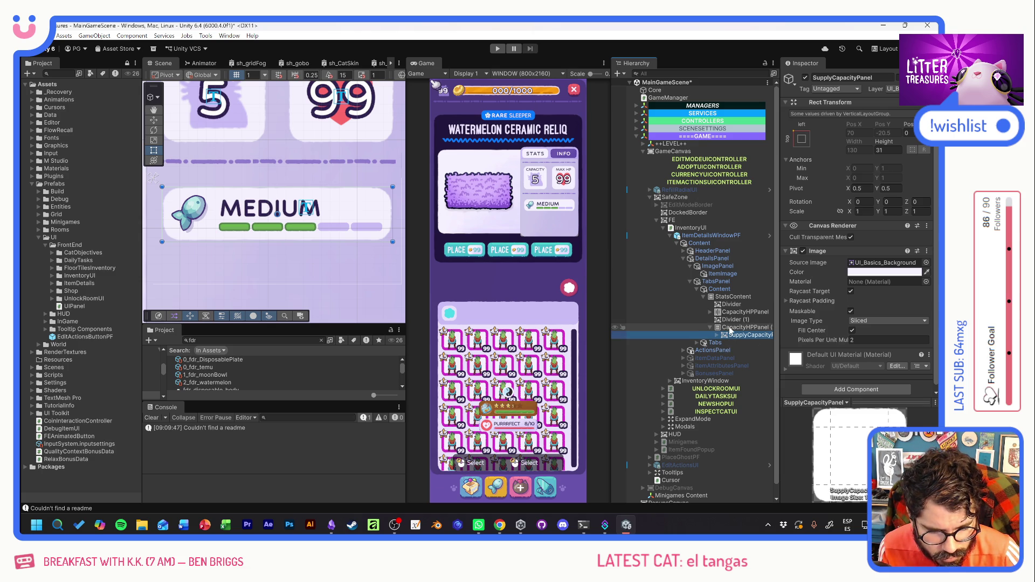
Rename CapacityHPPanel (1) to SupplyCondition.
click(734, 327)
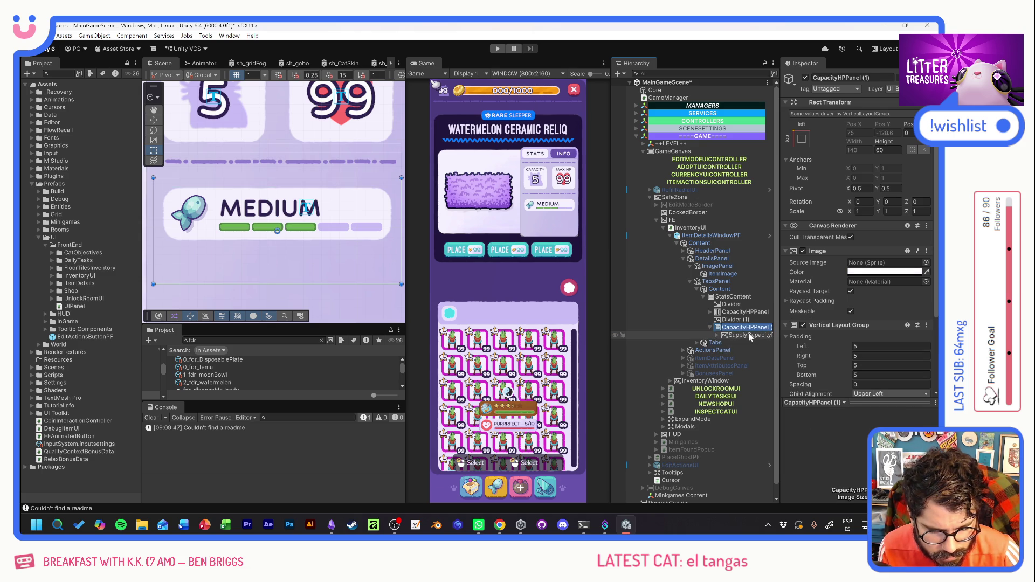
key(F2)
text(Suppl)
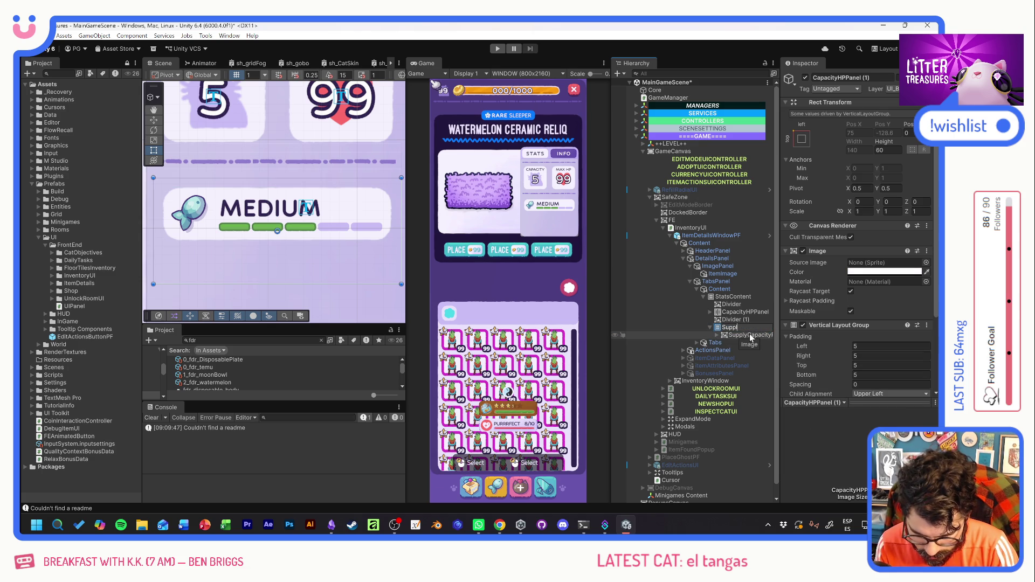
text(yCondition)
key(Return)
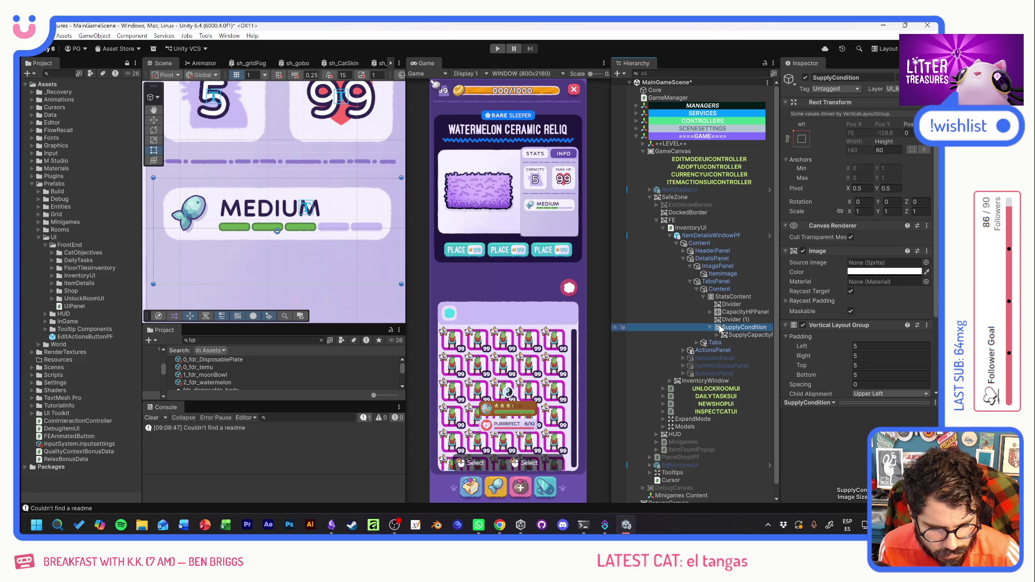
Set SupplyCondition's Vertical Layout Group top and bottom padding to 0.
drag(239, 161, 279, 201)
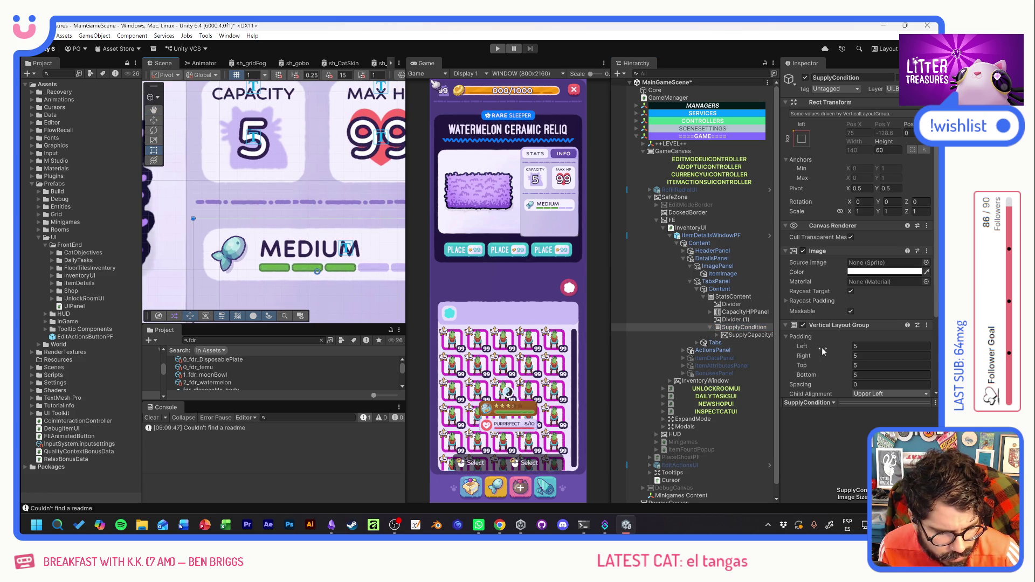
click(889, 365)
text(0)
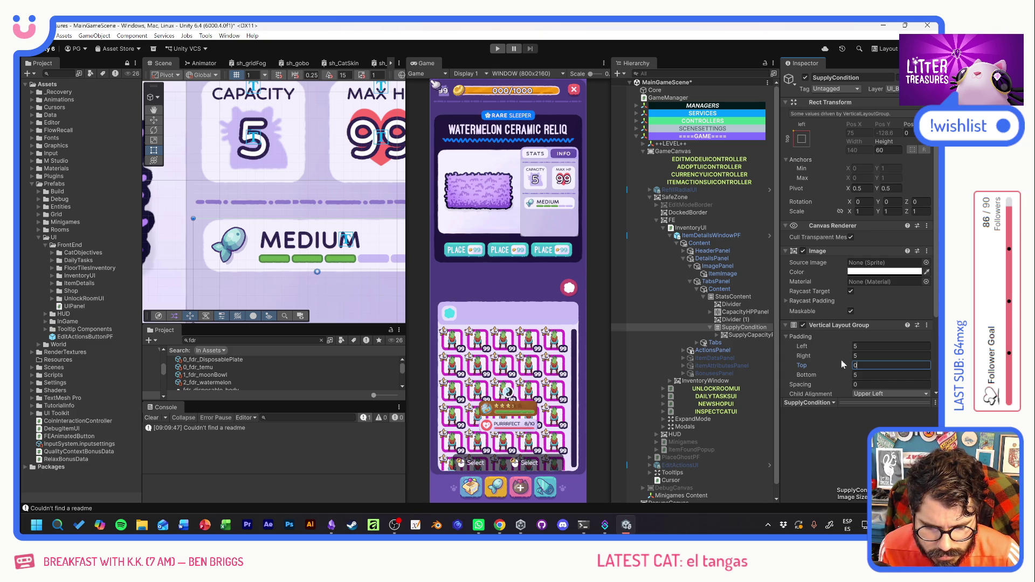
key(Tab)
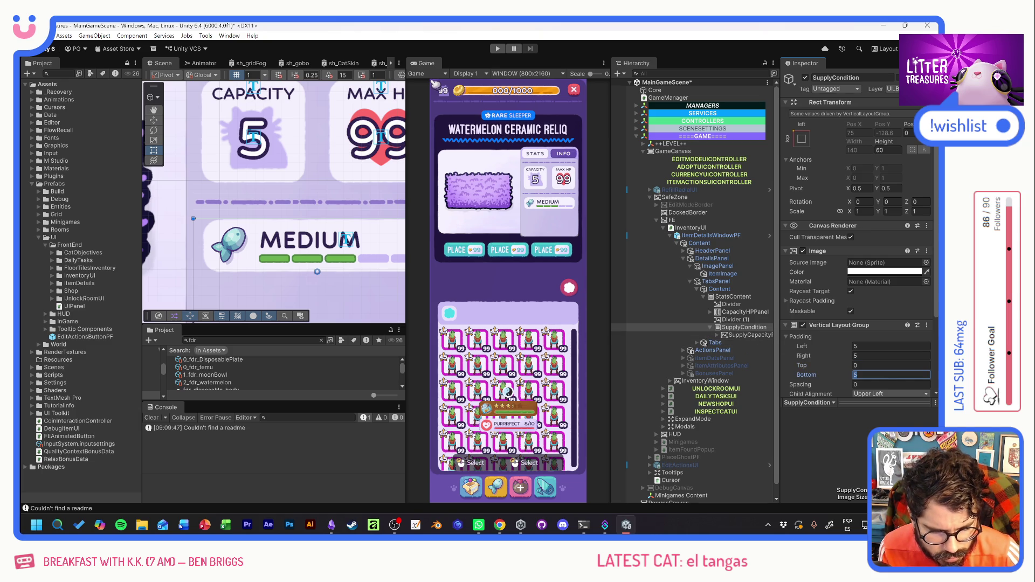
text(0)
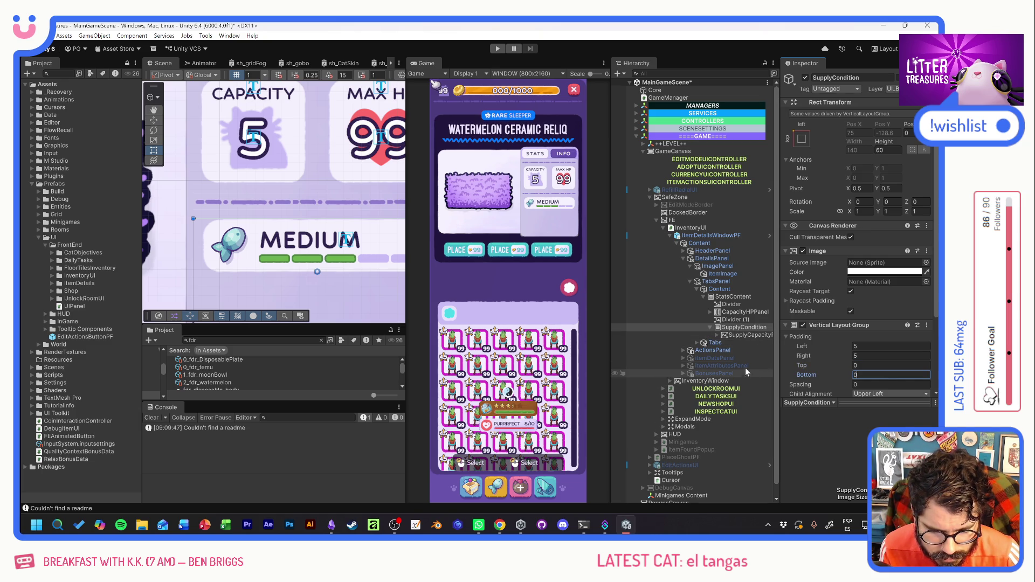
Duplicate SupplyCapacityPanel into SupplyCapacityPanel (1) for a second MEDIUM bar.
click(730, 335)
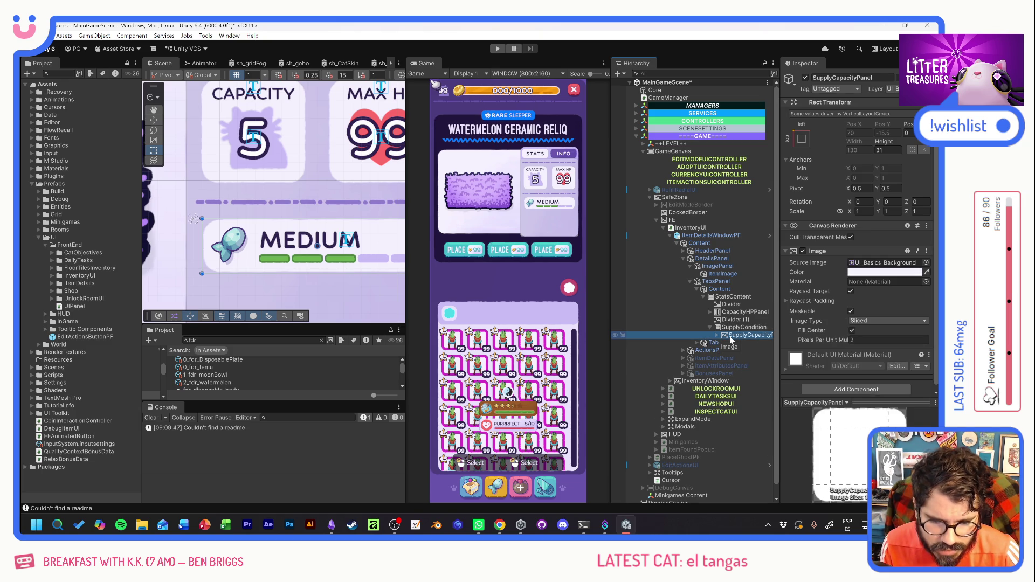
key(ctrl+d)
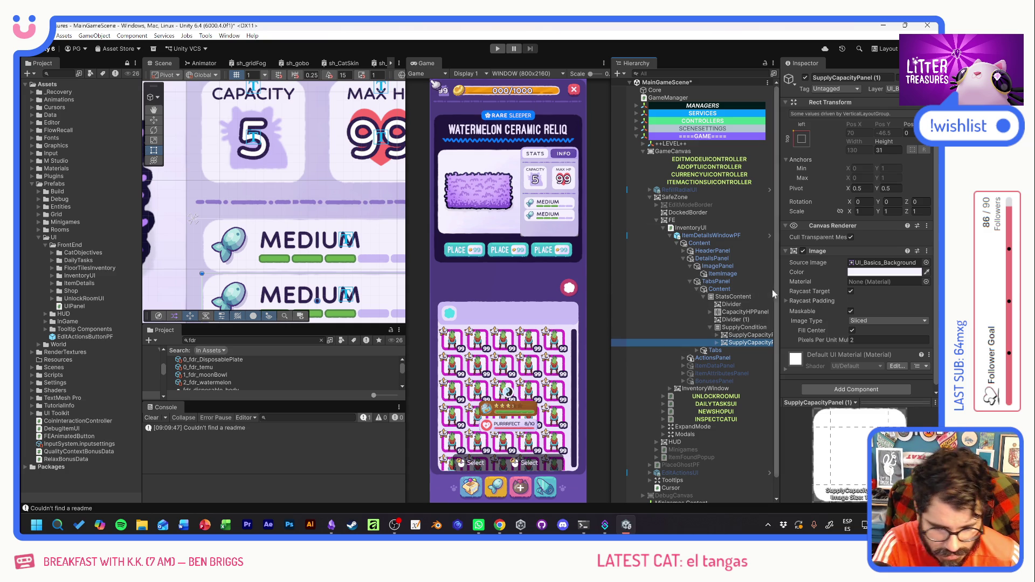
click(717, 334)
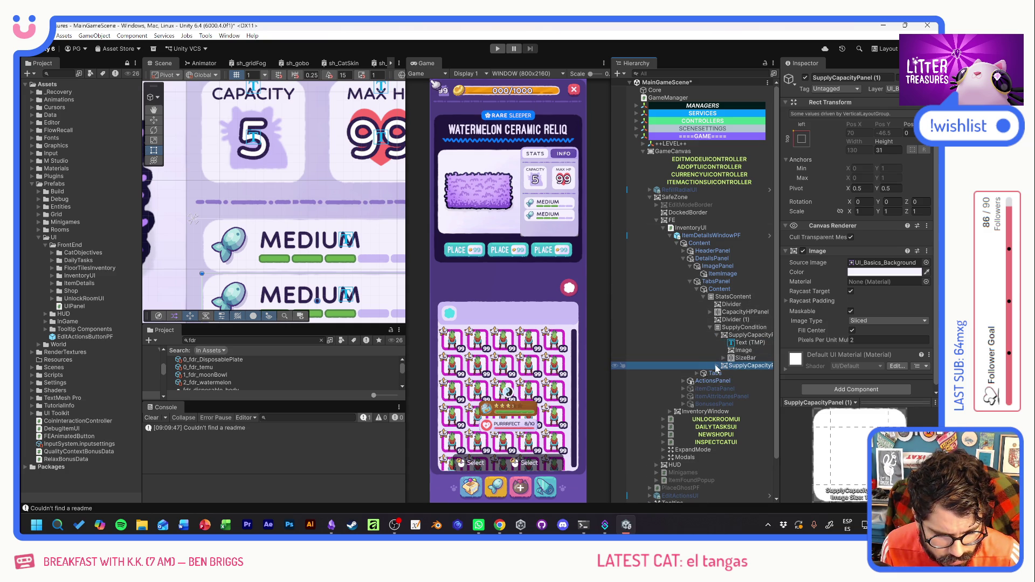
Tidy the hierarchy and select both CapacityPanel and HPPanel under CapacityHPPanel.
click(717, 366)
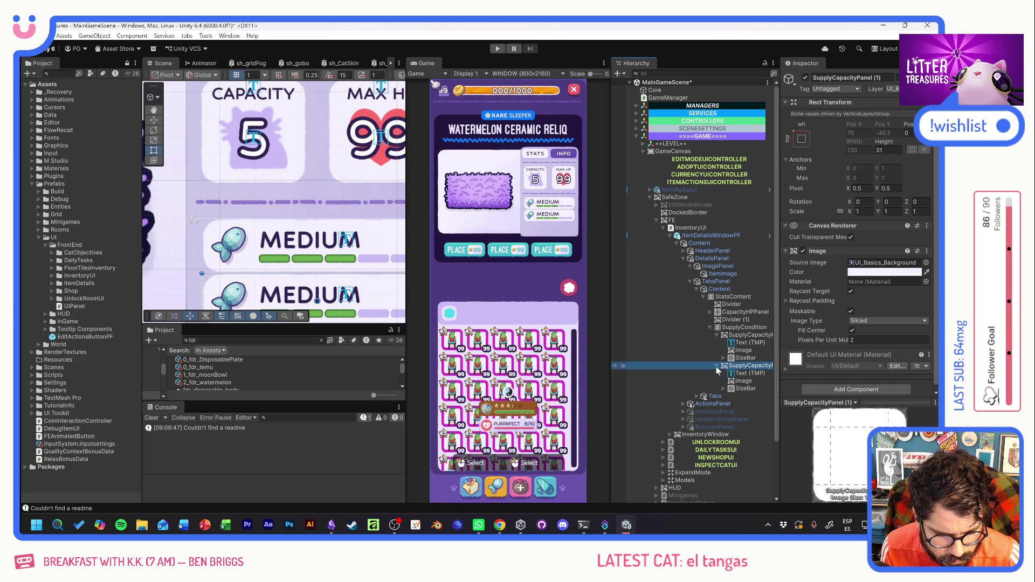
click(716, 366)
click(717, 335)
click(710, 313)
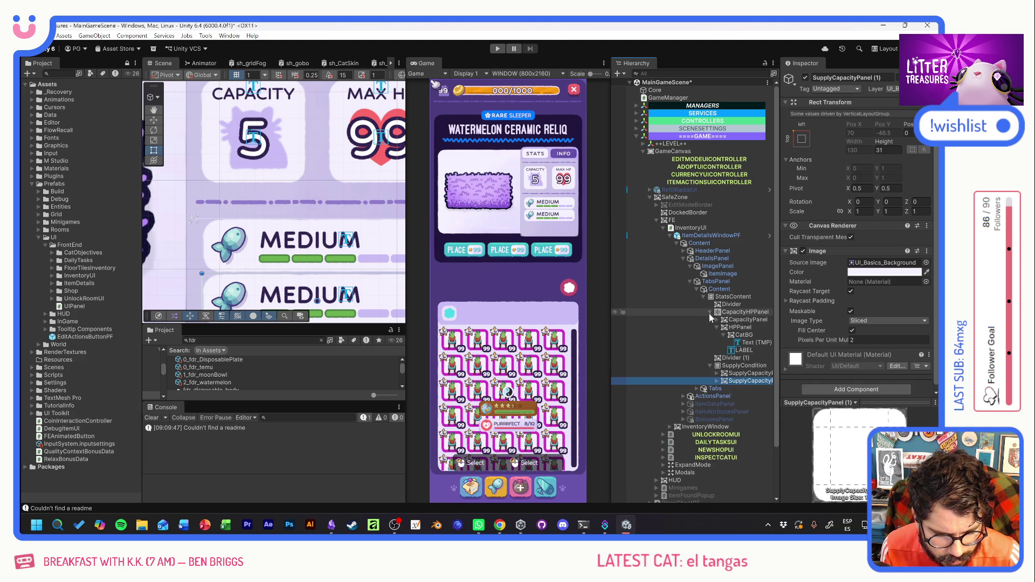
click(718, 320)
click(745, 322)
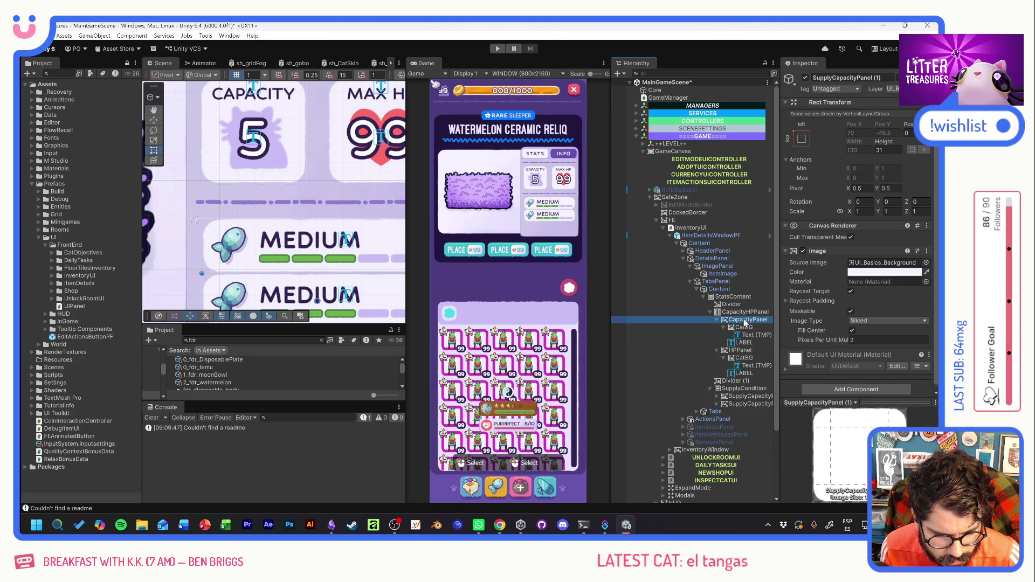
ctrl+click(740, 350)
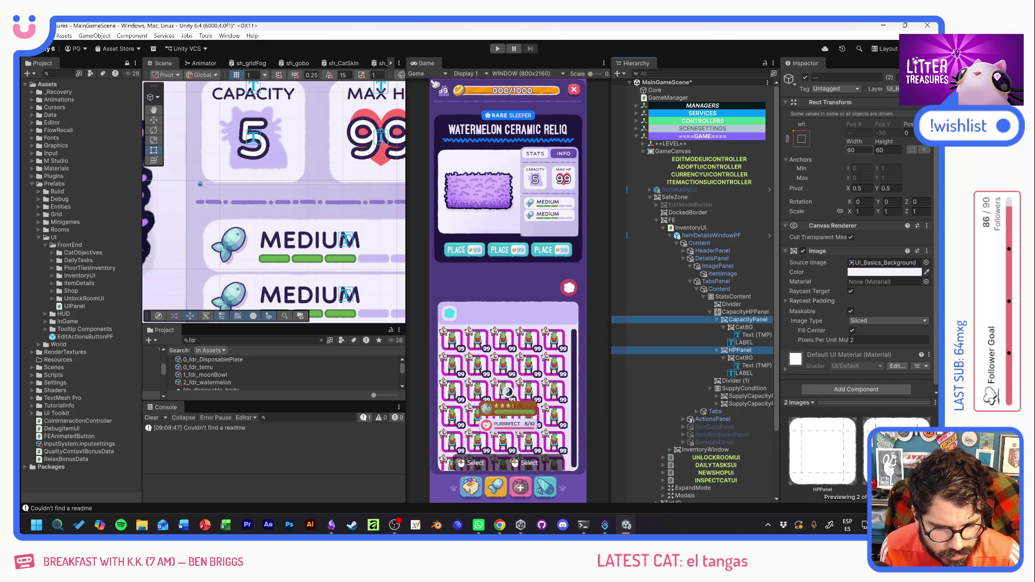
Set both stat boxes to width 50 and height 50.
click(887, 150)
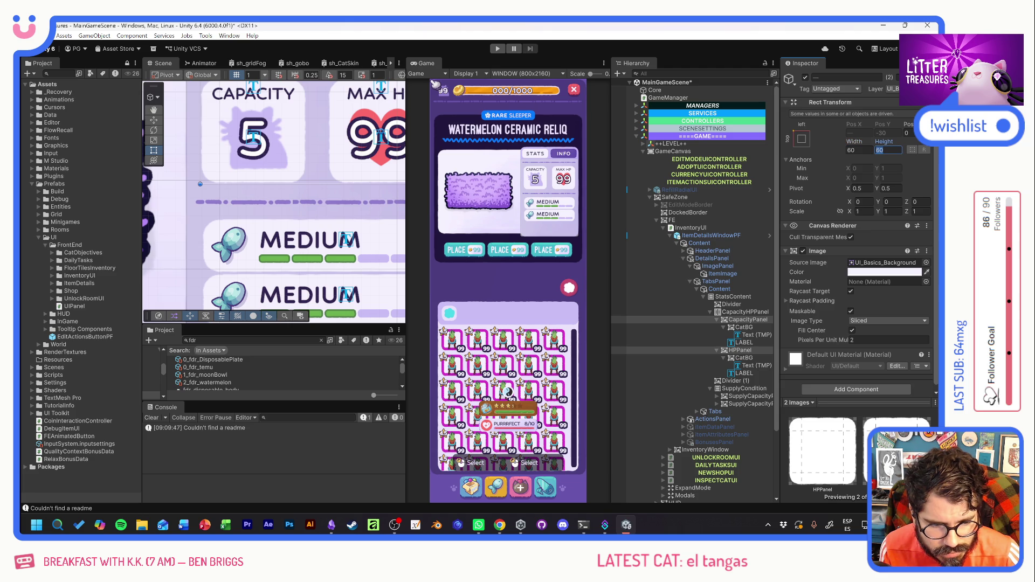
text(50)
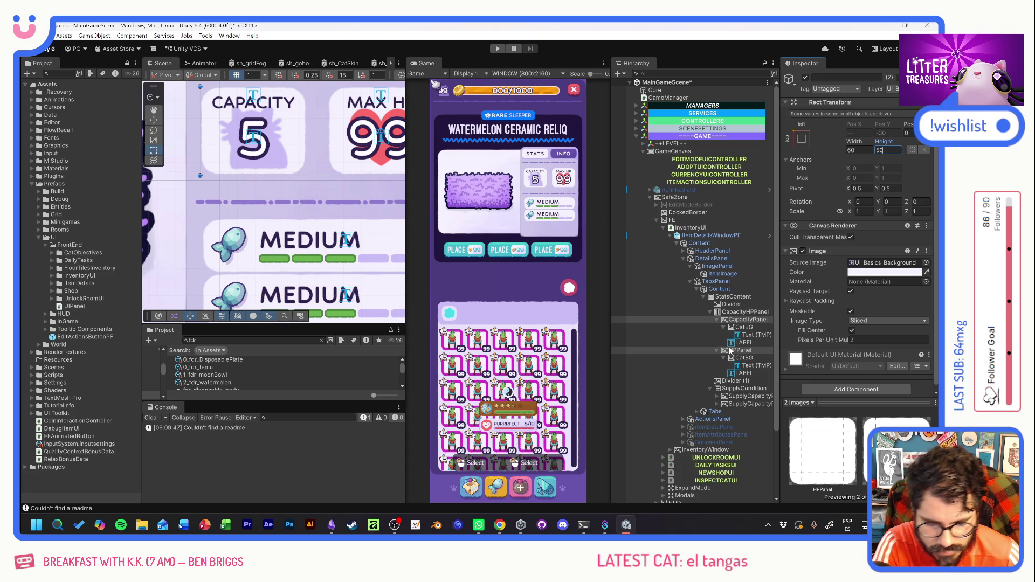
key(shift+Tab)
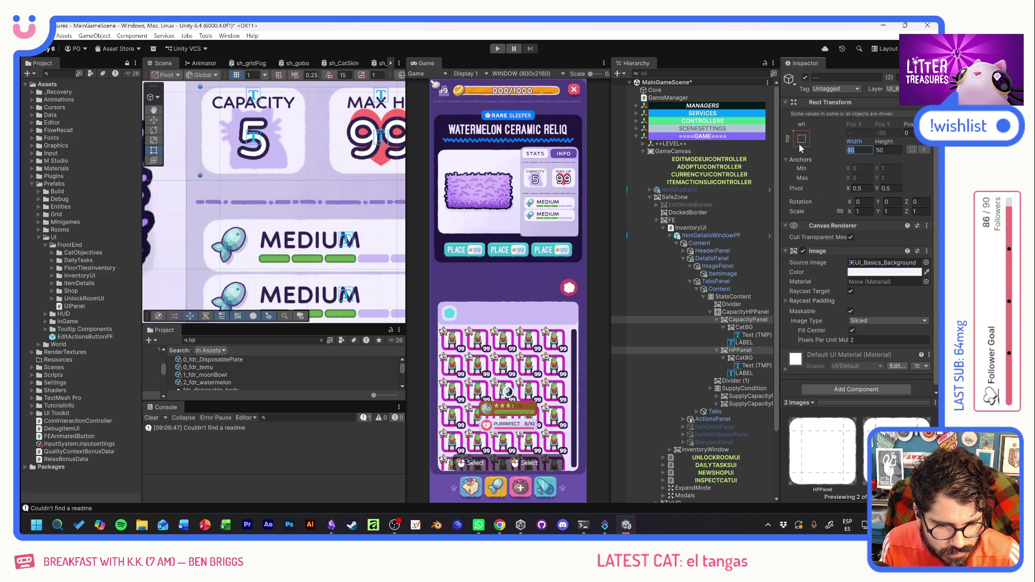
text(50)
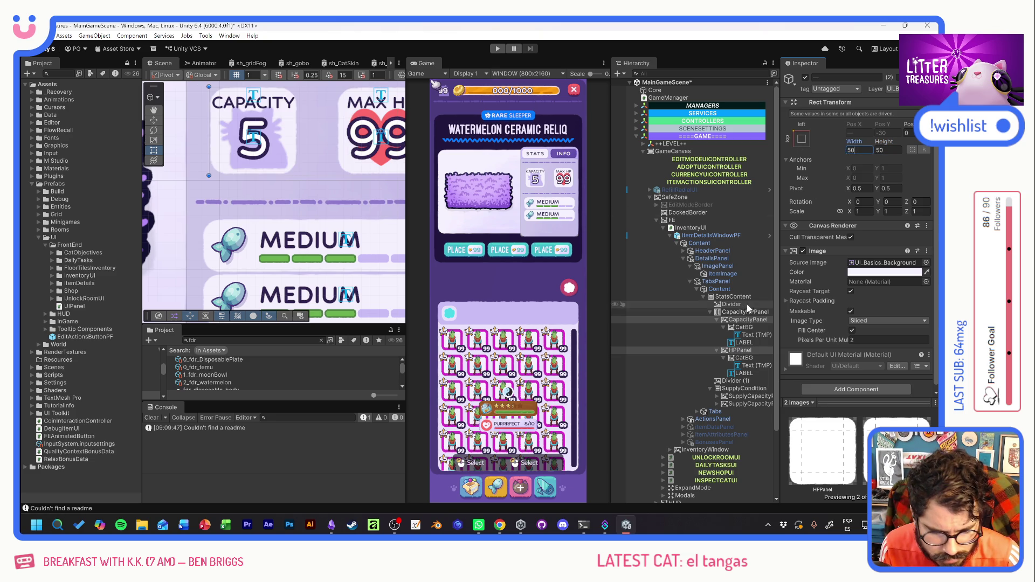
click(736, 350)
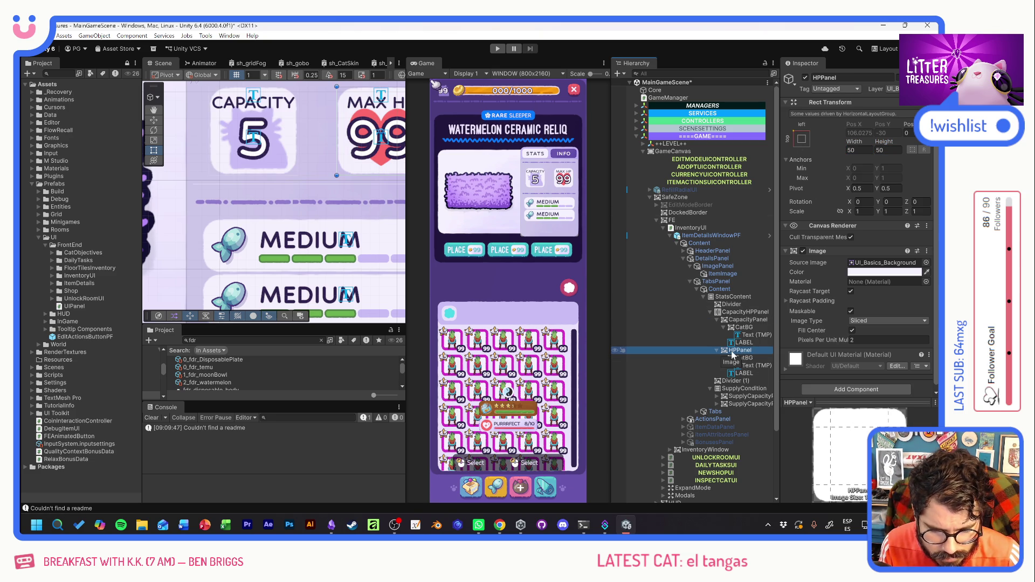
Duplicate HPPanel into HPPanel (1) and deactivate the CAPACITY label.
key(ctrl+d)
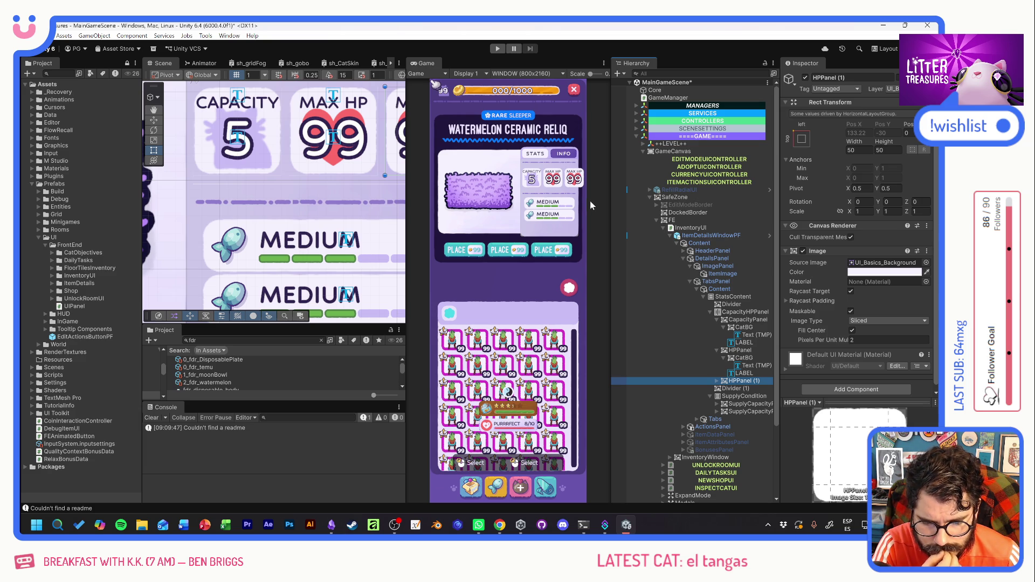
click(745, 342)
click(806, 77)
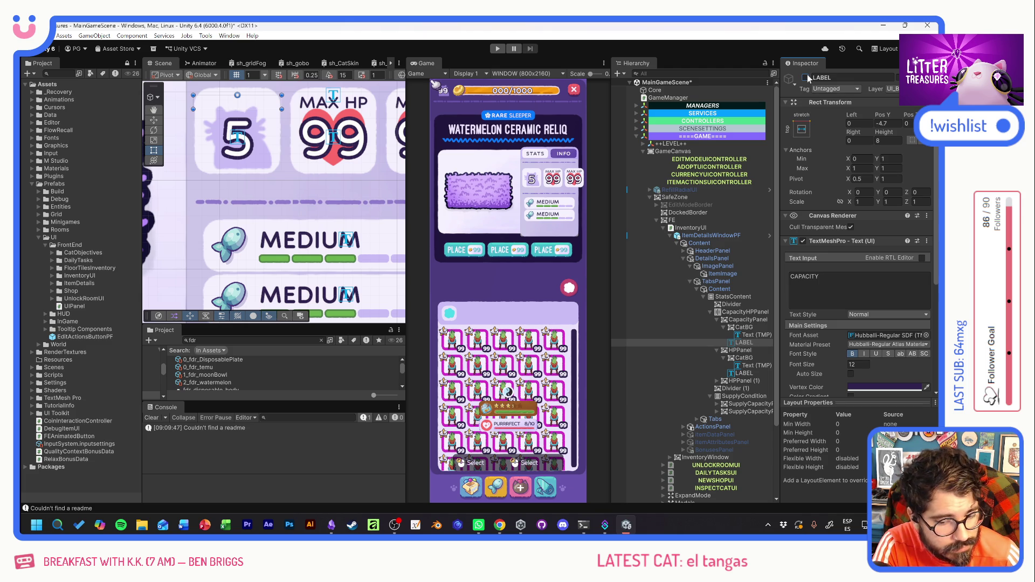
Delete the LABEL objects from the cat box and the HP box.
click(807, 77)
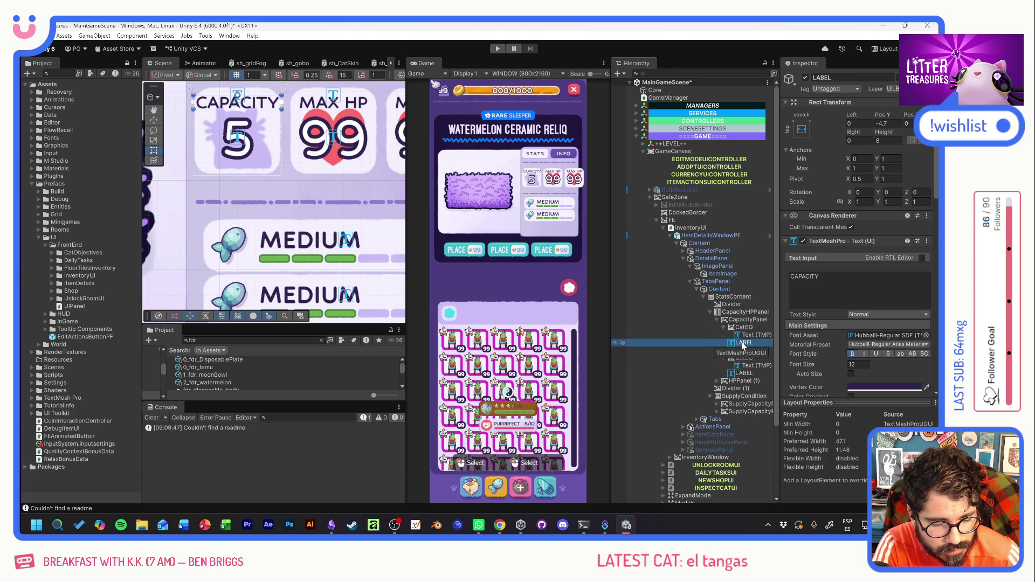
key(Delete)
click(748, 368)
key(Delete)
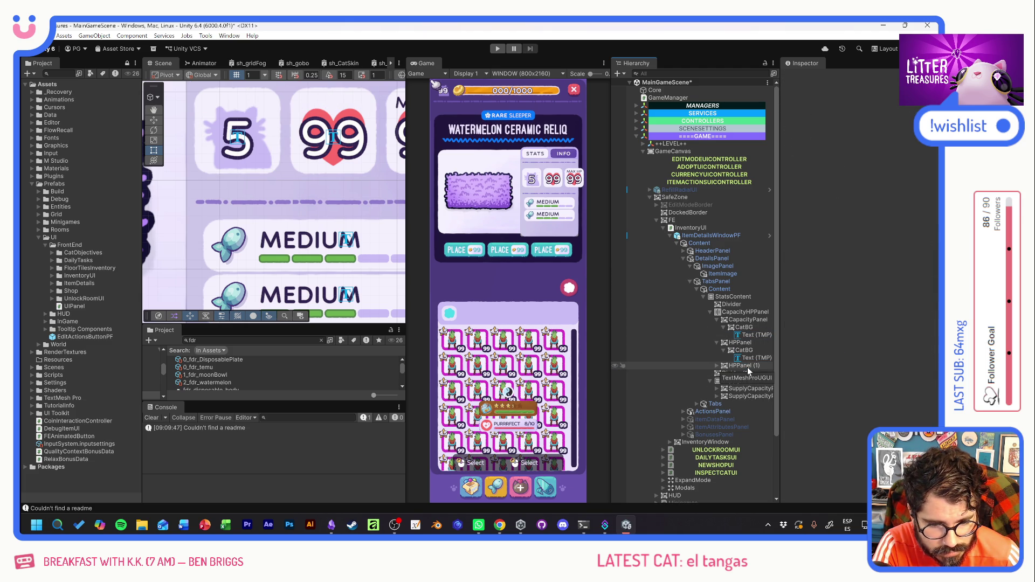
Select the three CatBG backgrounds and set their anchor preset, including pivot and position.
click(743, 327)
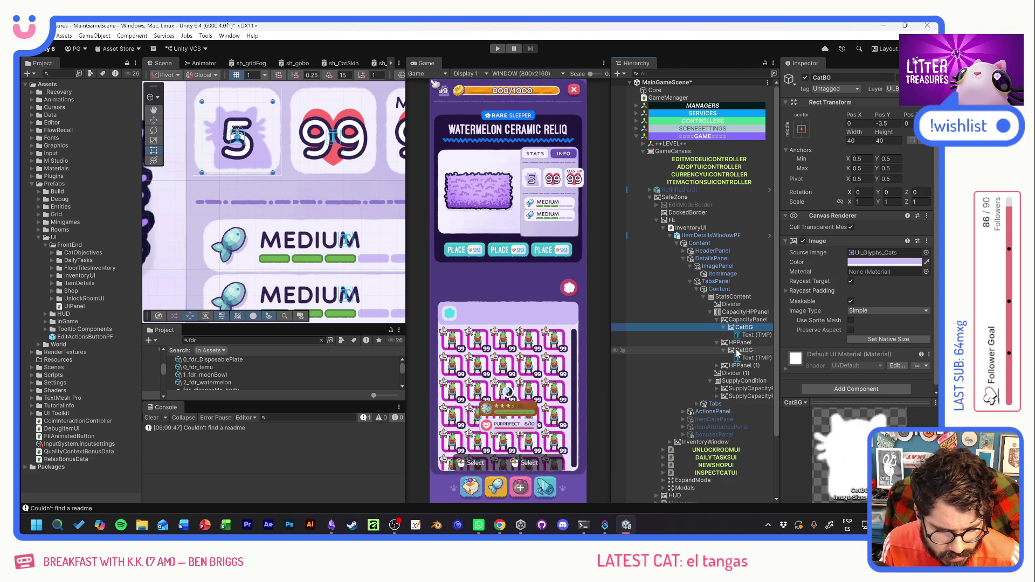
ctrl+click(737, 351)
click(717, 365)
ctrl+click(742, 373)
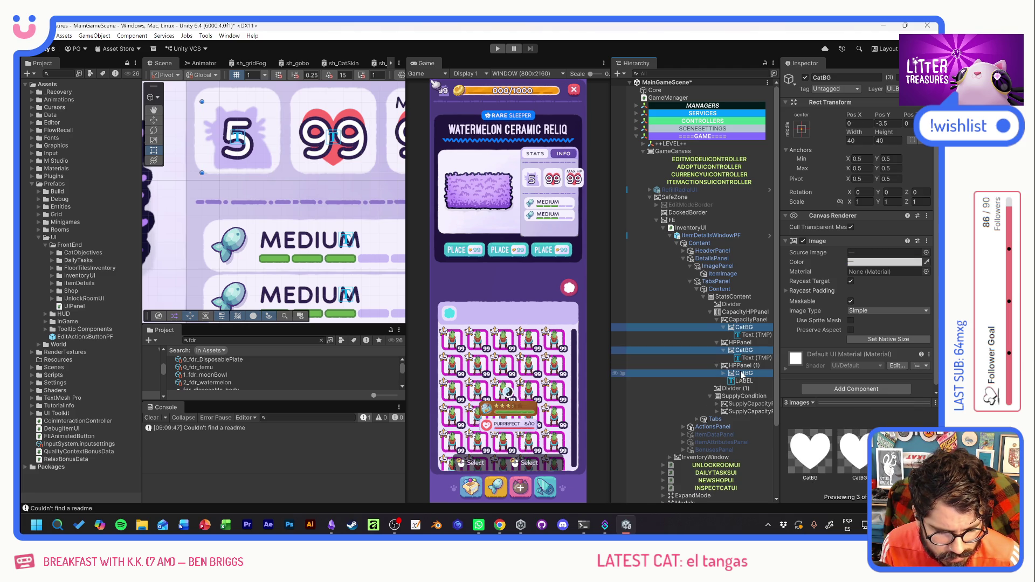
click(804, 127)
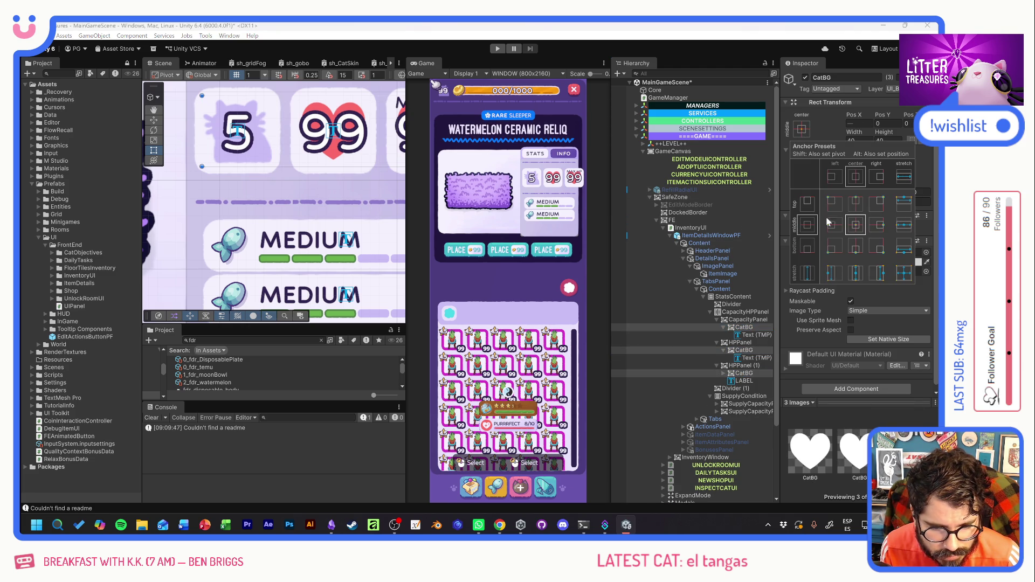
key(shift+alt)
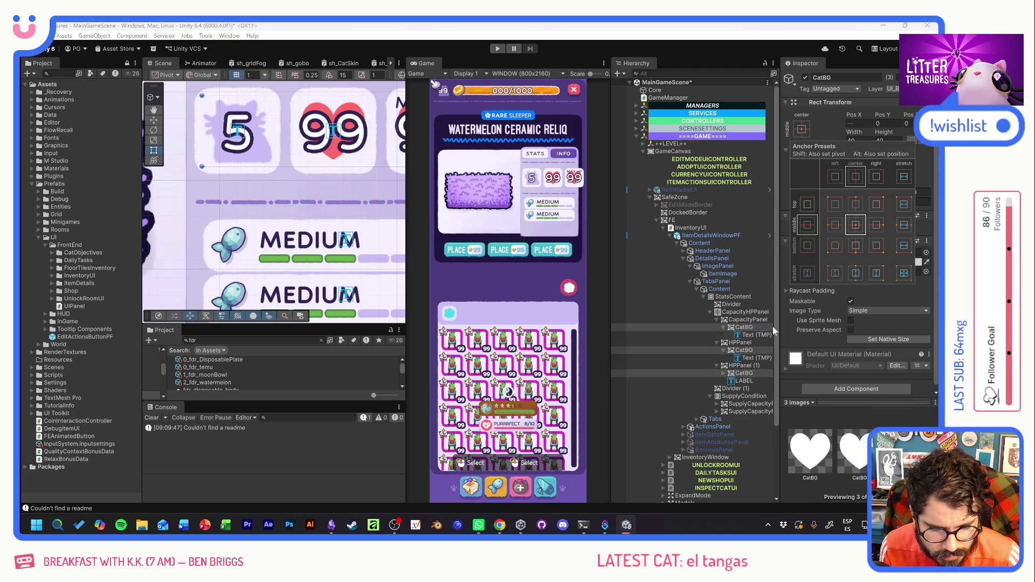
Resize CapacityPanel, HPPanel and HPPanel (1) to 40×40 and frame them in the Scene.
click(747, 320)
ctrl+click(741, 343)
ctrl+click(743, 366)
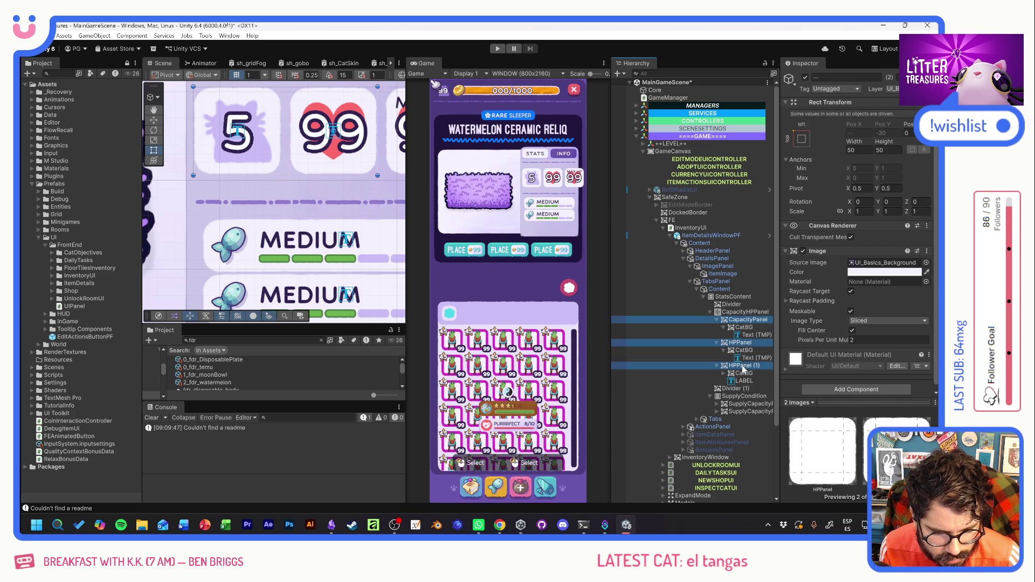
click(862, 150)
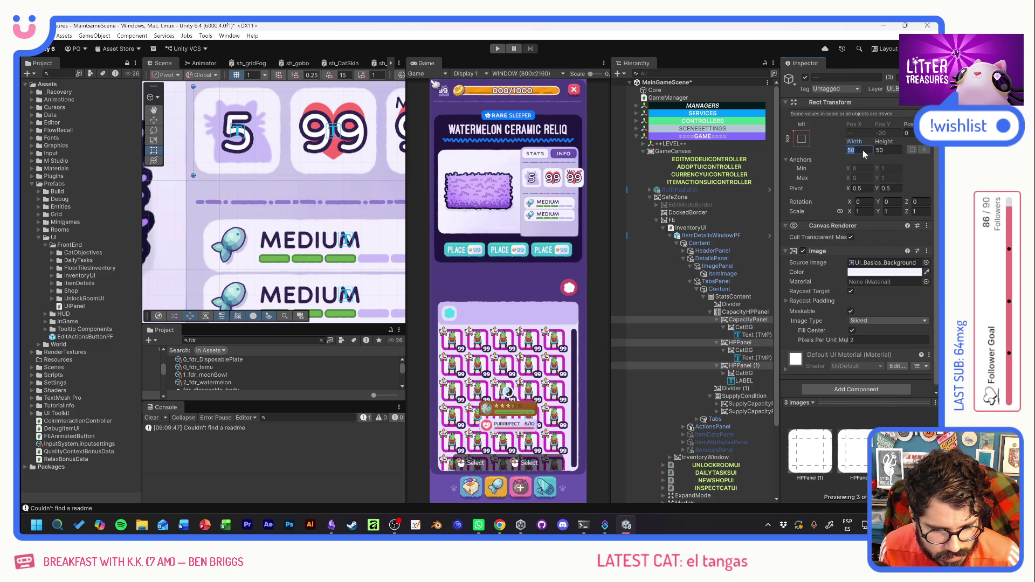
text(40)
key(Tab)
text(40)
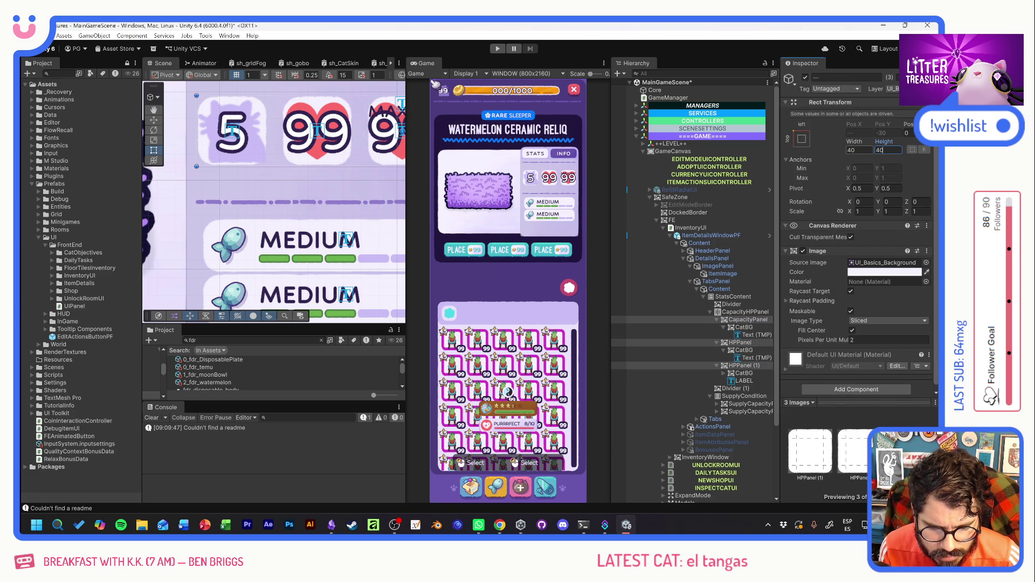
key(Return)
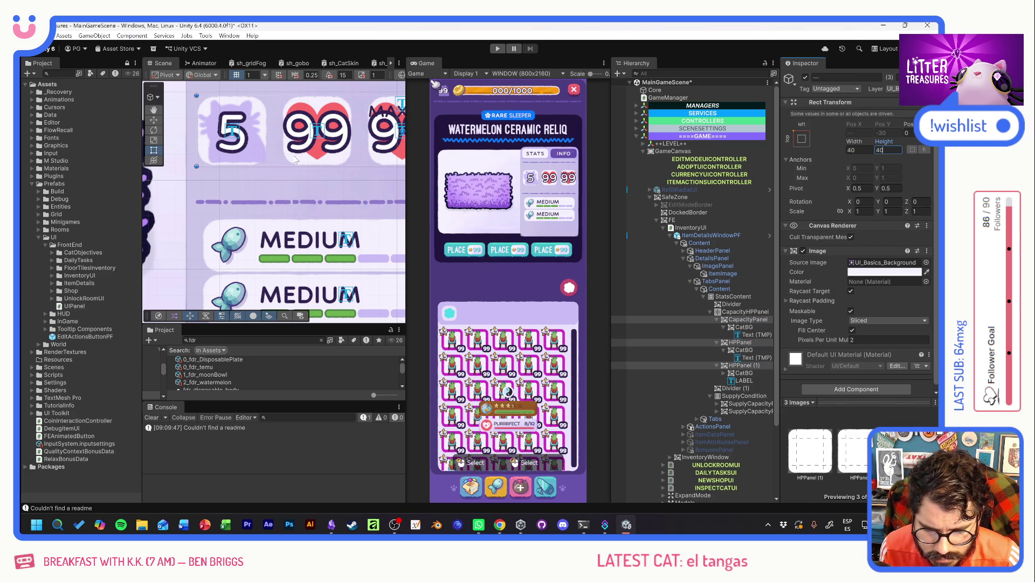
drag(296, 157, 270, 190)
key(f)
key(t)
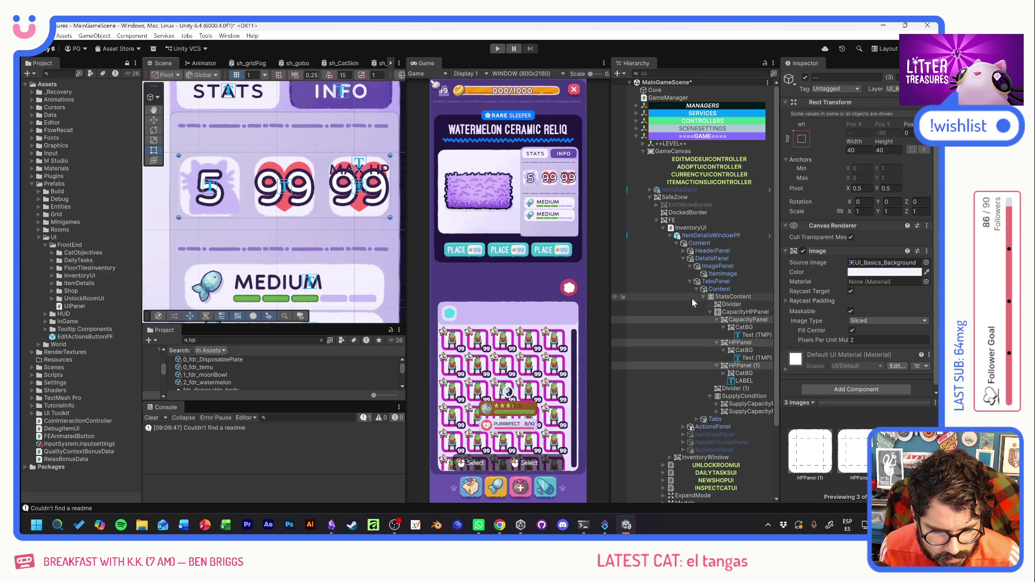
Set the three CatBG icon backgrounds to 35×35, then reduce them to 30×30.
click(744, 327)
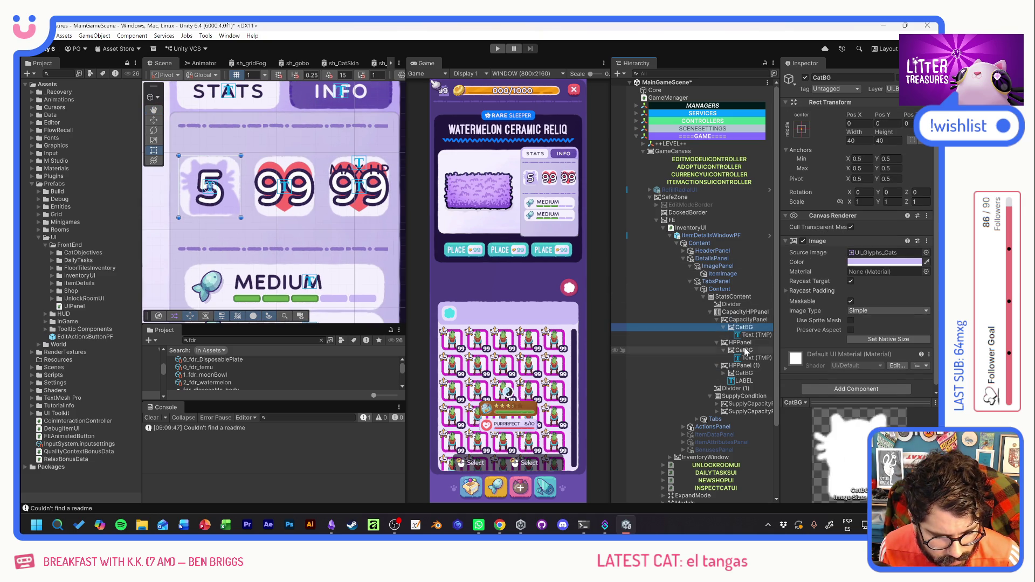
ctrl+click(745, 350)
ctrl+click(744, 373)
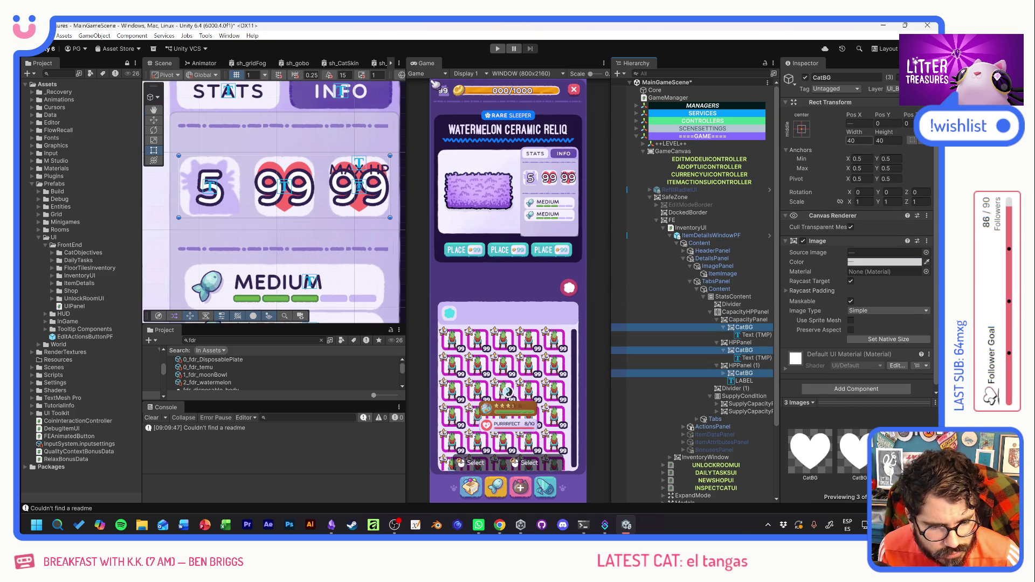
click(860, 141)
text(35)
key(Tab)
text(35)
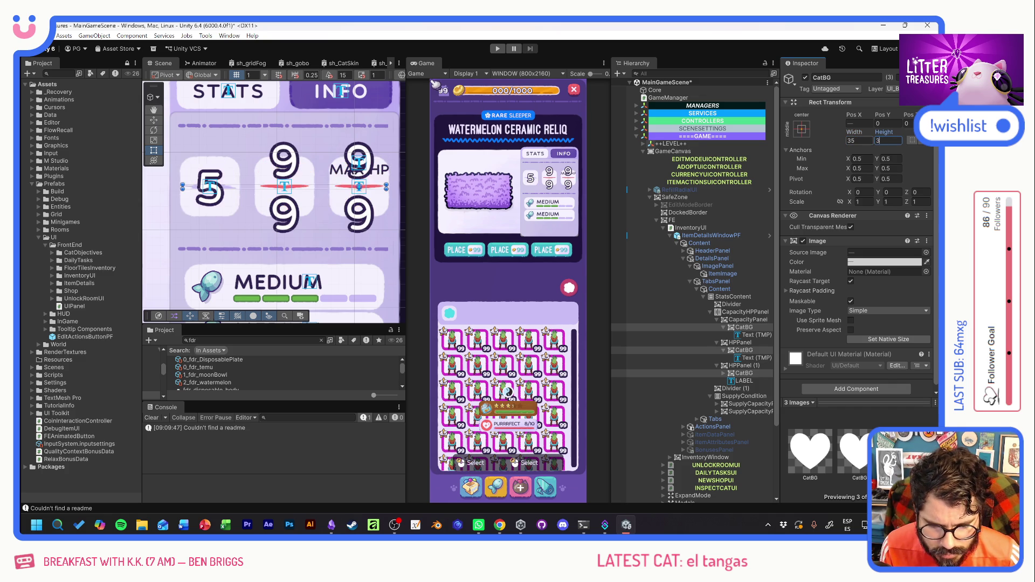
key(shift+Tab)
text(30)
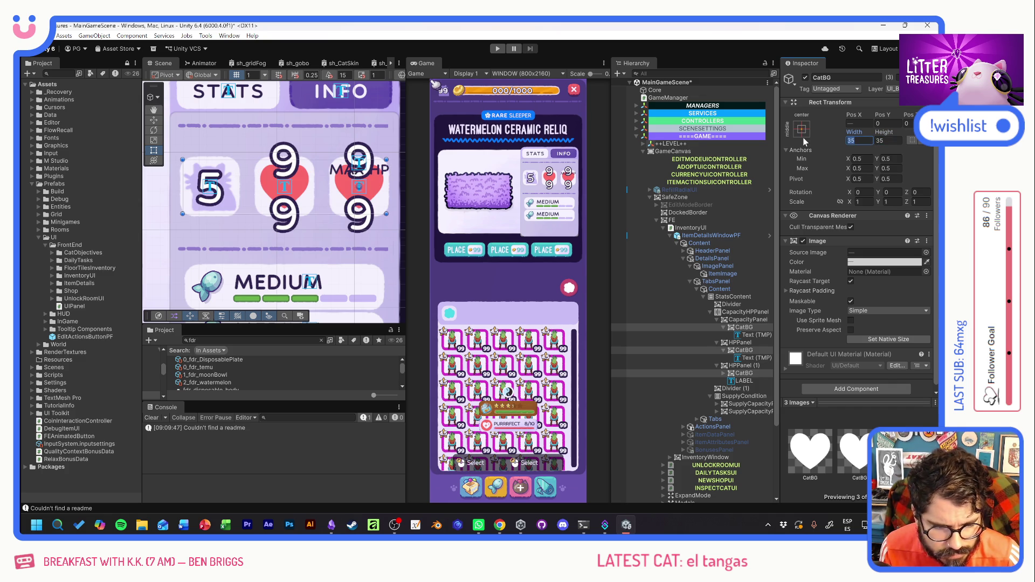
key(Tab)
text(30)
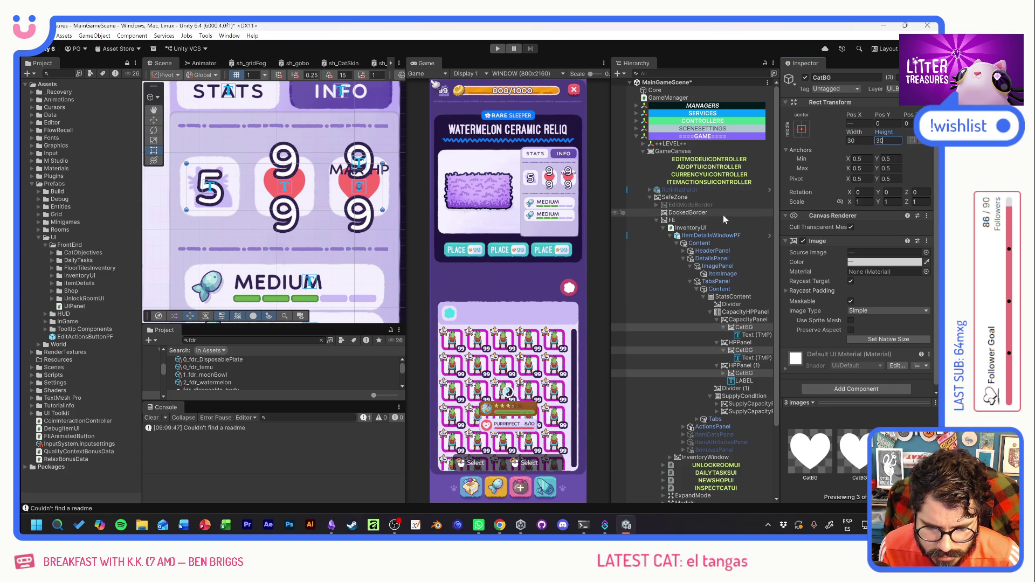
Change the font size of the three boxes' Text (TMP) numbers from 36 to 24.
click(724, 374)
click(756, 381)
ctrl+click(756, 358)
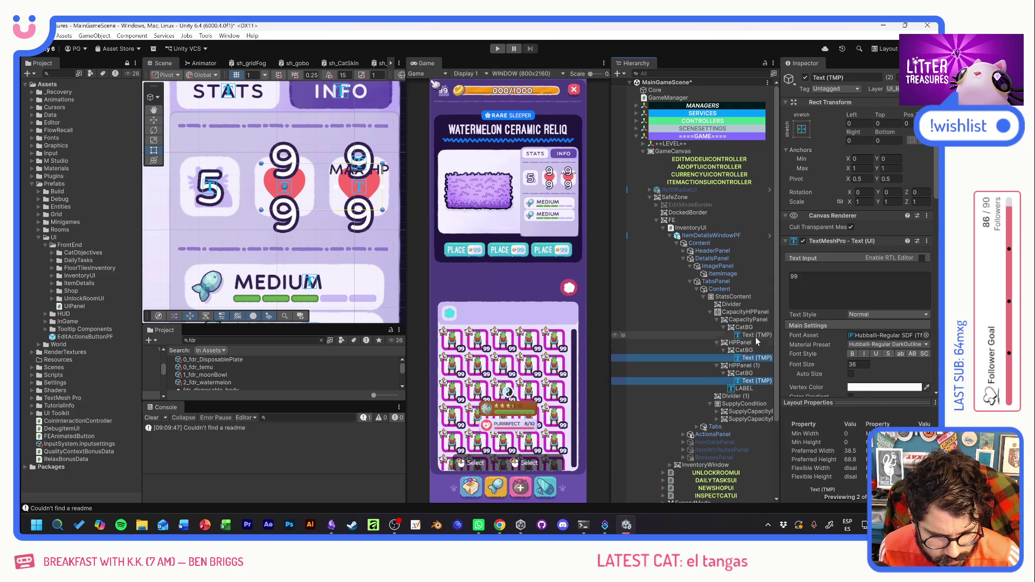
ctrl+click(756, 335)
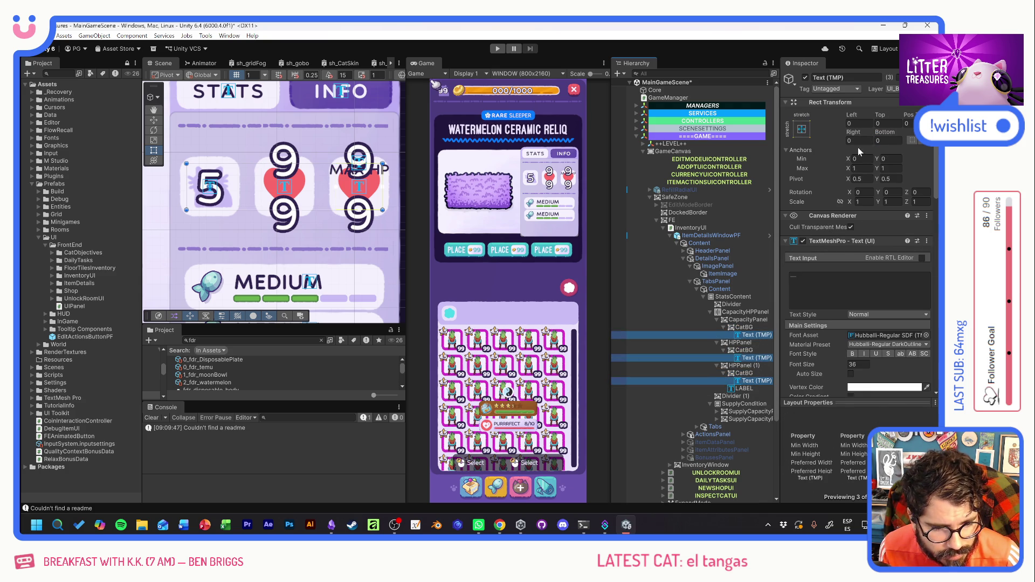
click(863, 364)
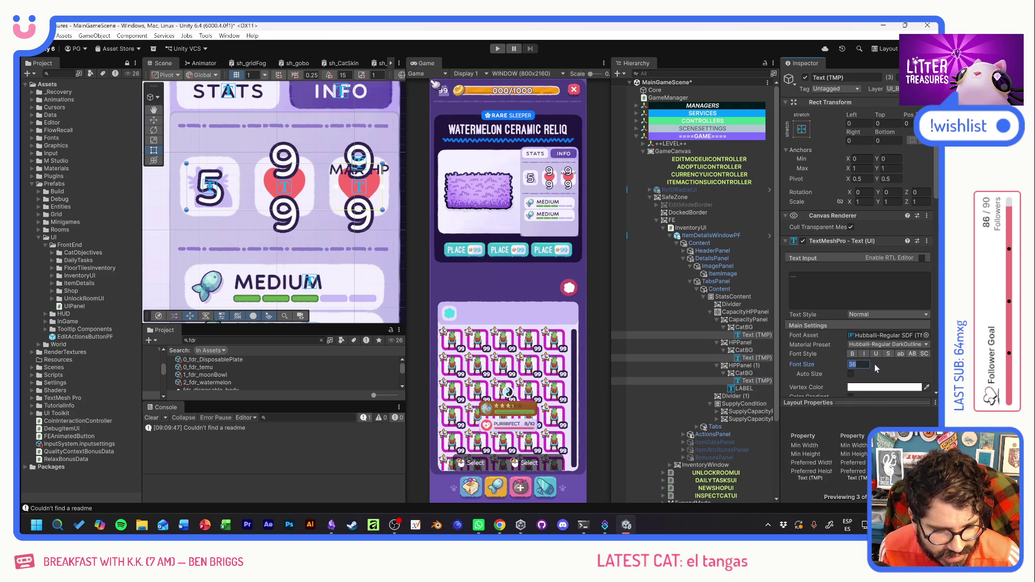
text(16)
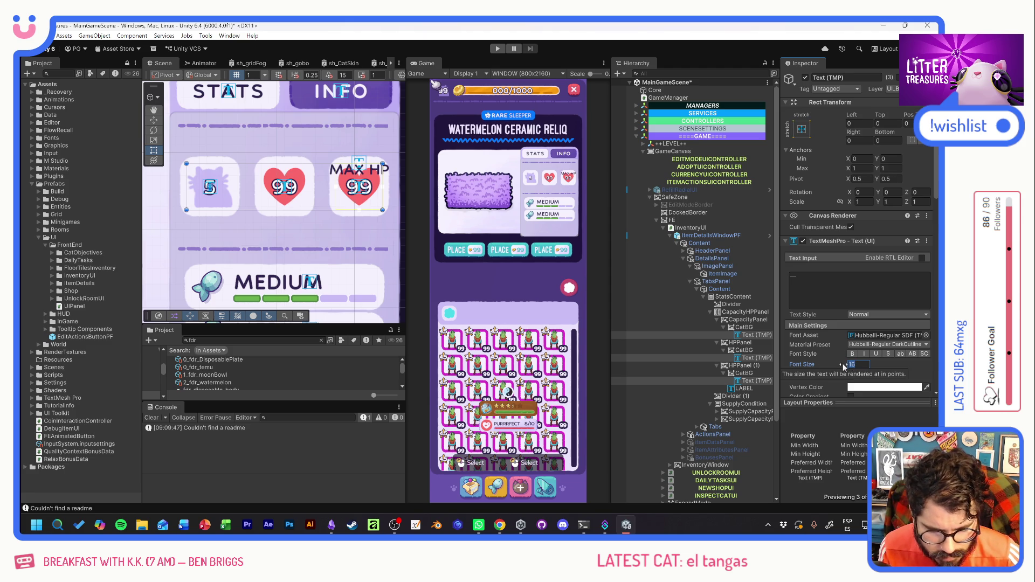
text(20)
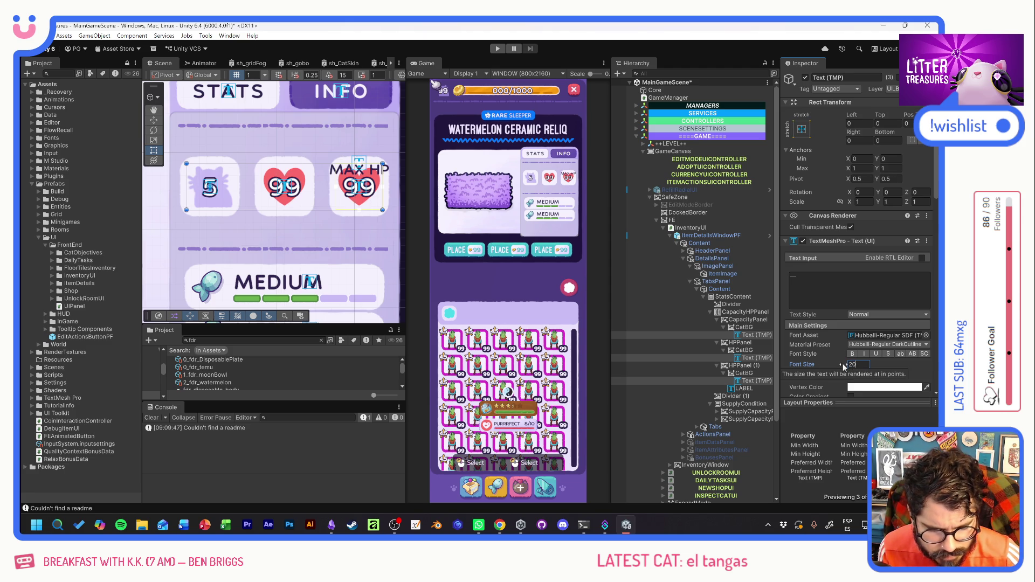
key(Return)
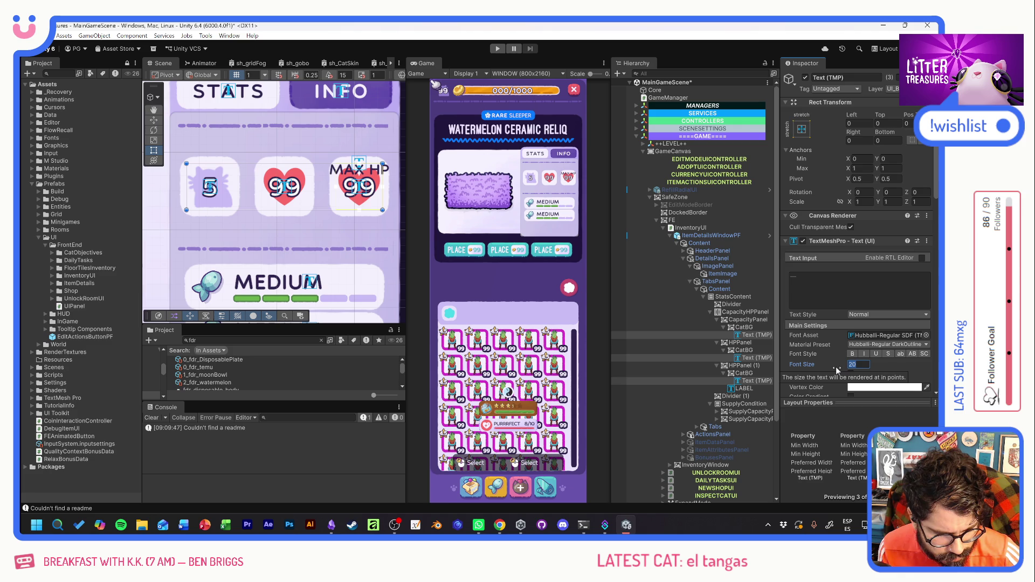
text(24)
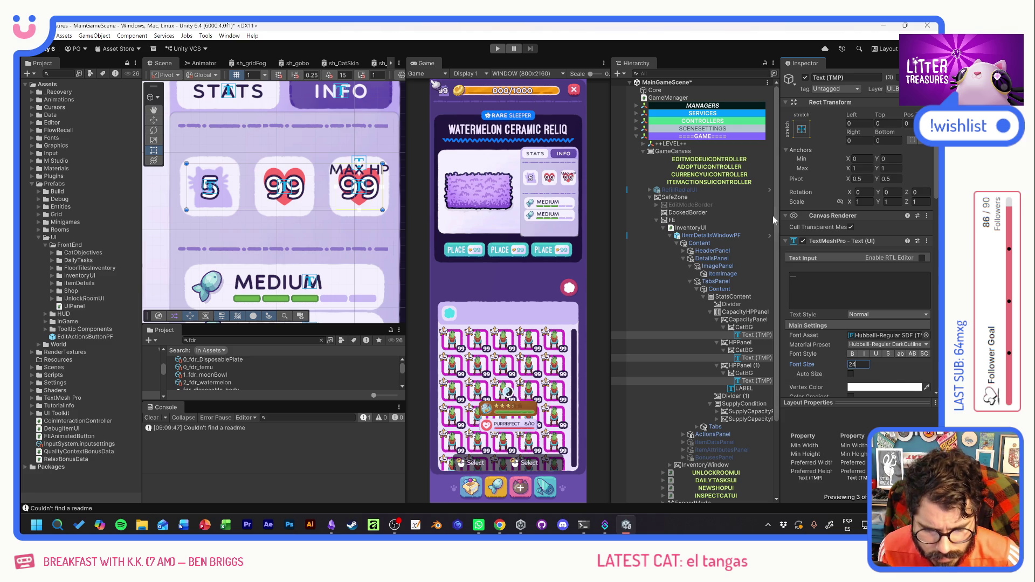
Delete the MAX HP label and tint the CapacityPanel background dark purple.
click(745, 389)
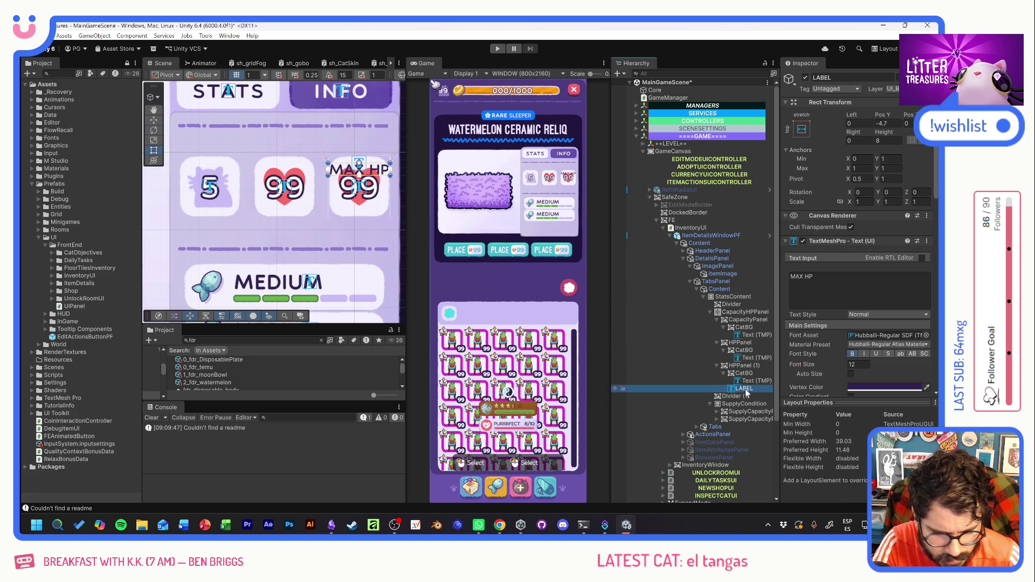
key(Delete)
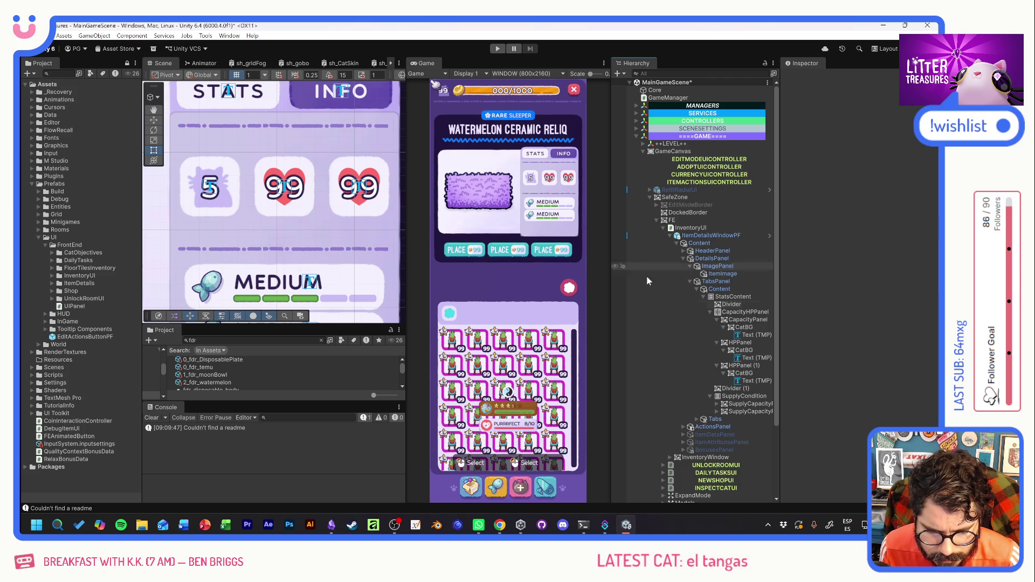
click(744, 320)
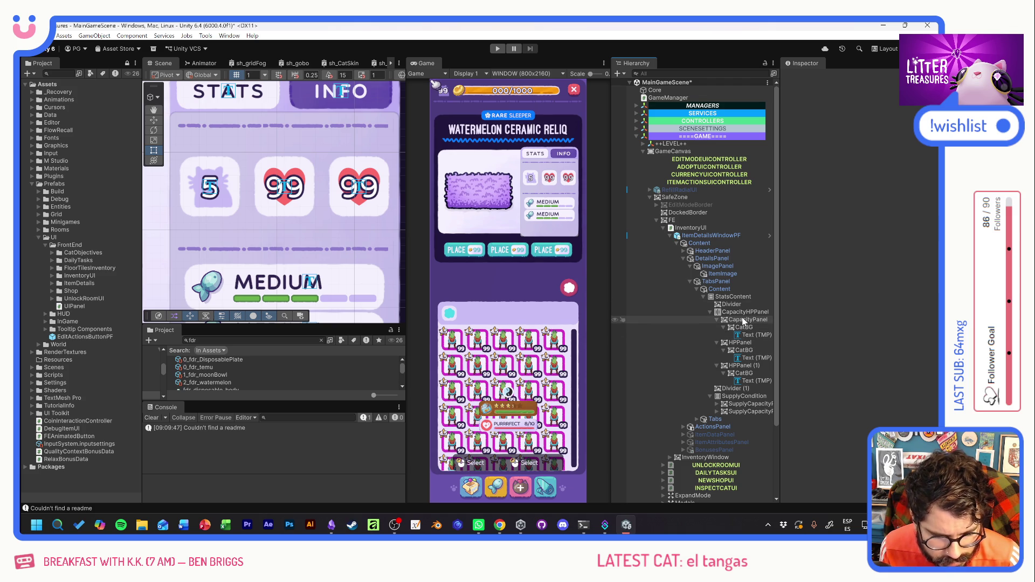
click(746, 311)
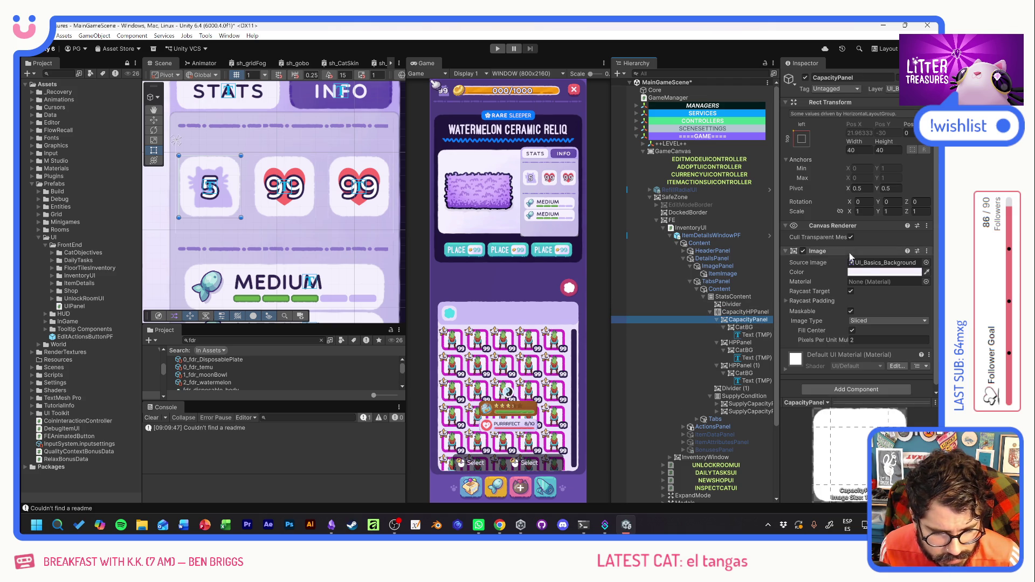
click(884, 271)
click(848, 497)
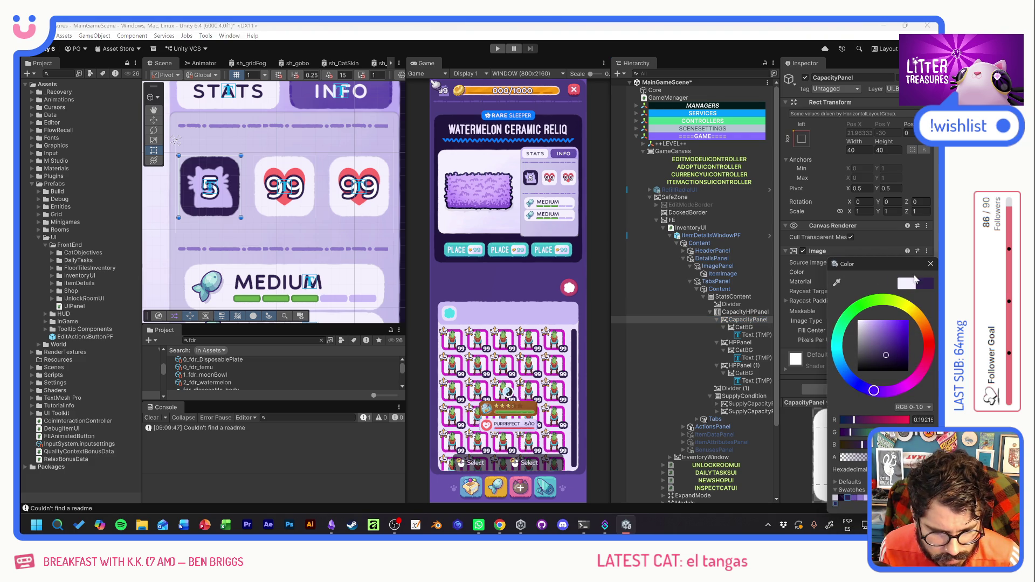
click(931, 264)
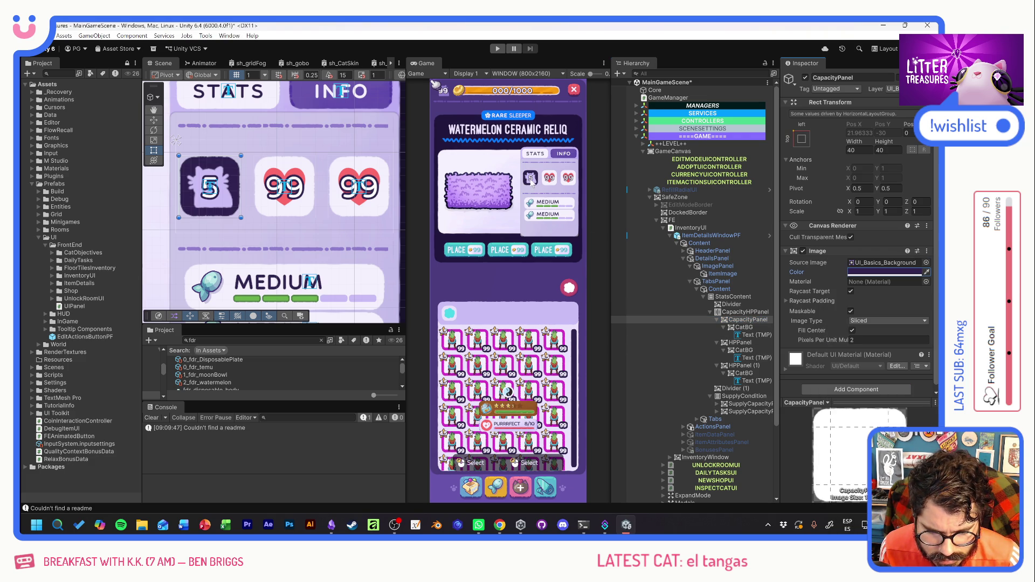
Tint the HPPanel stat box background red.
click(749, 344)
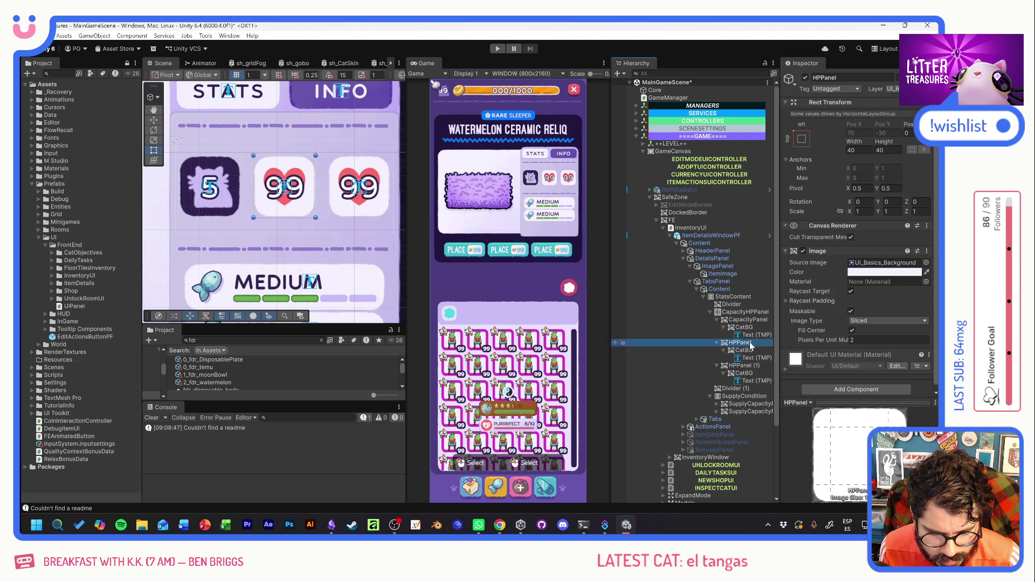
click(874, 273)
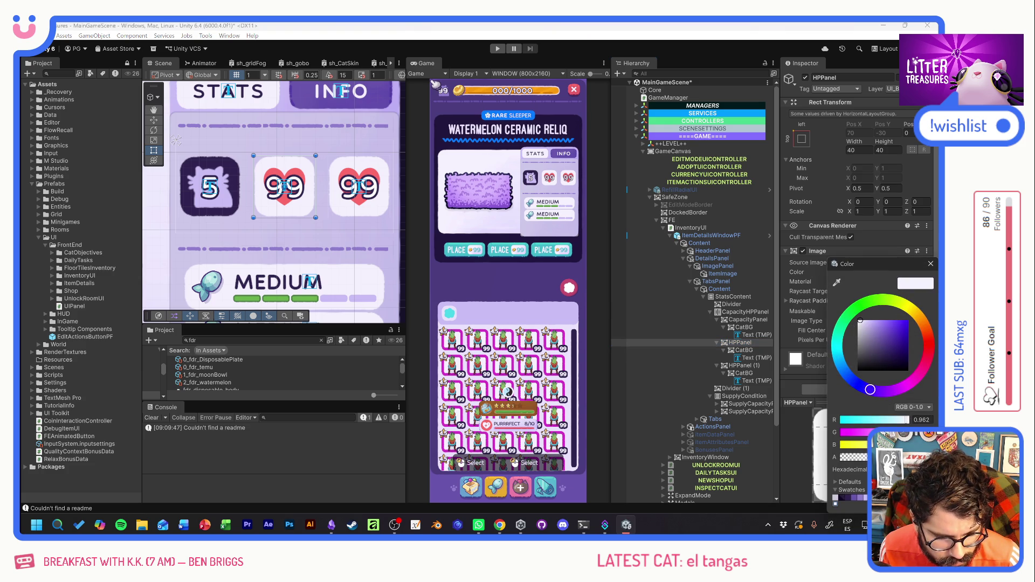
click(926, 369)
click(930, 263)
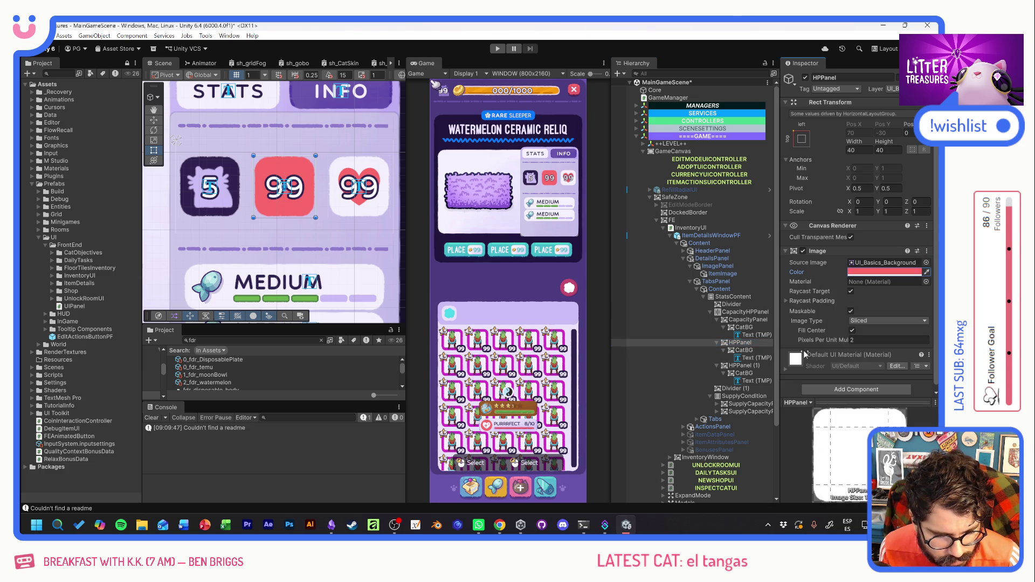
Make the HP heart icon pale lavender and delete the 99 from the third box.
click(755, 351)
click(875, 262)
click(835, 487)
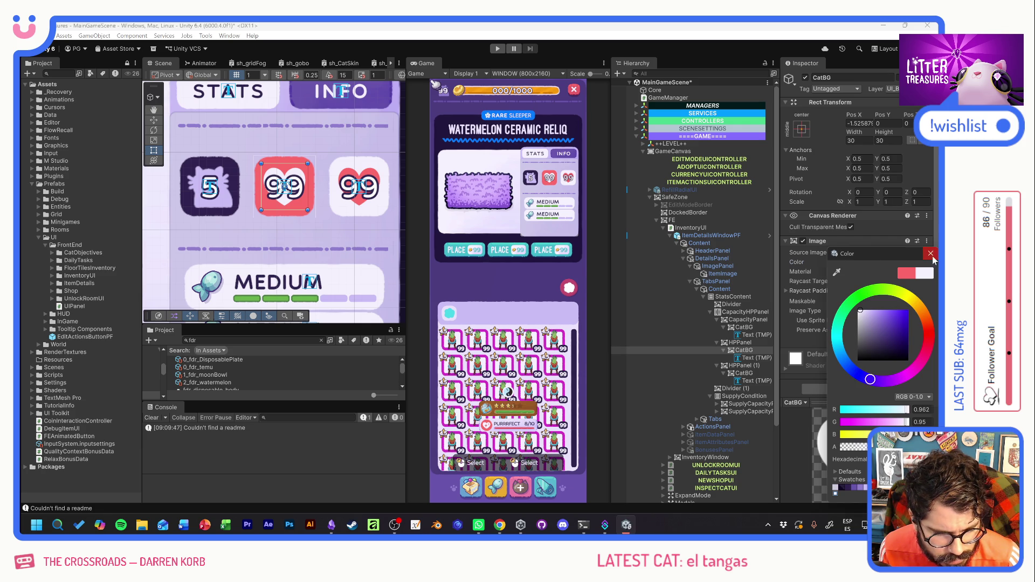
click(931, 253)
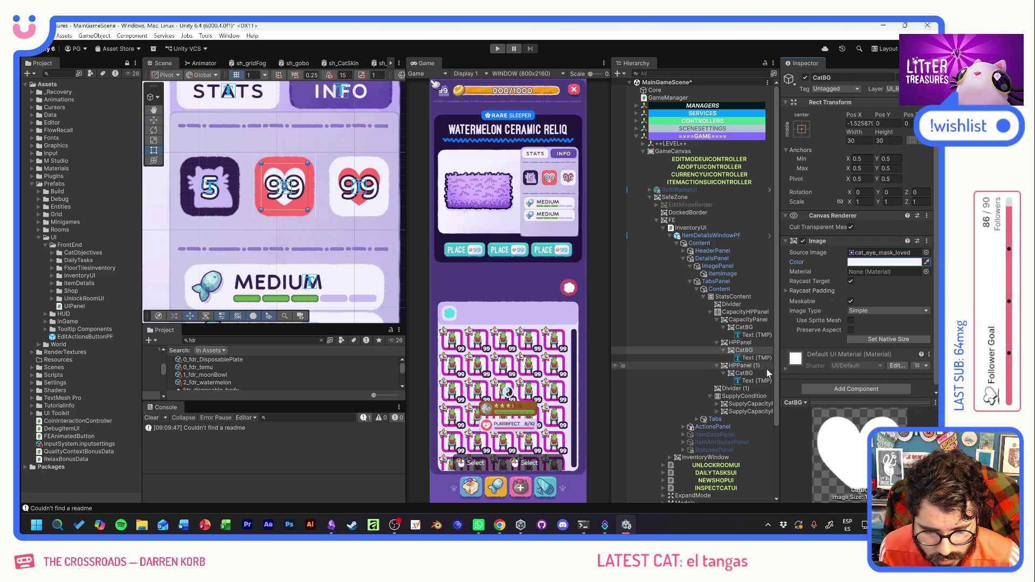
click(754, 380)
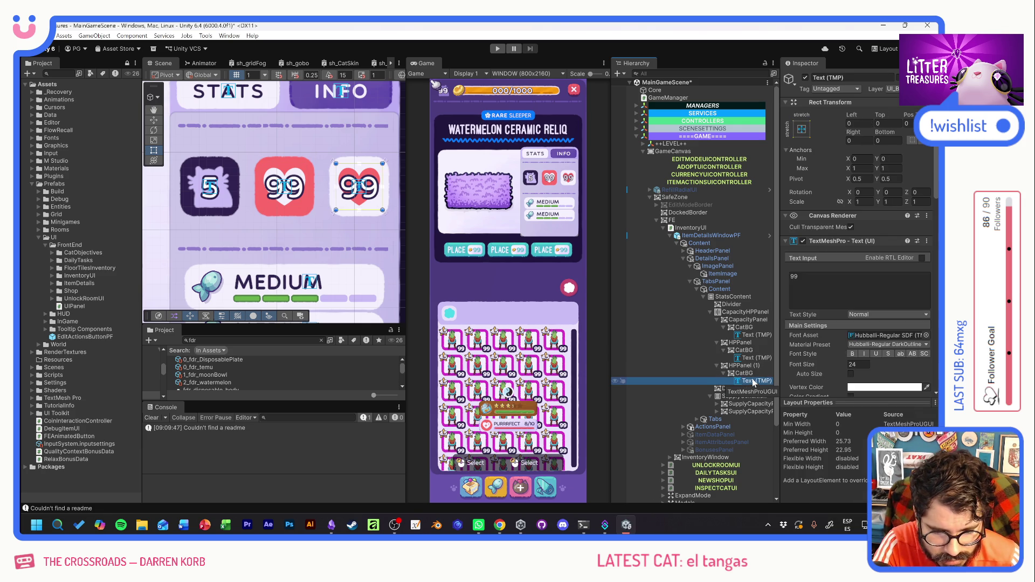
key(Delete)
Rename HPPanel (1) to 'Condition'.
click(749, 367)
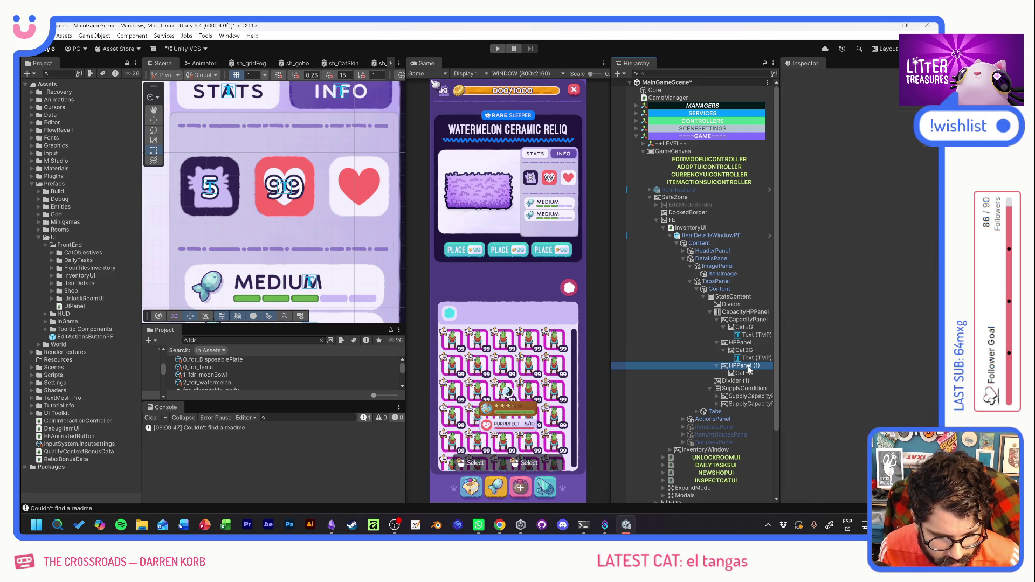
key(F2)
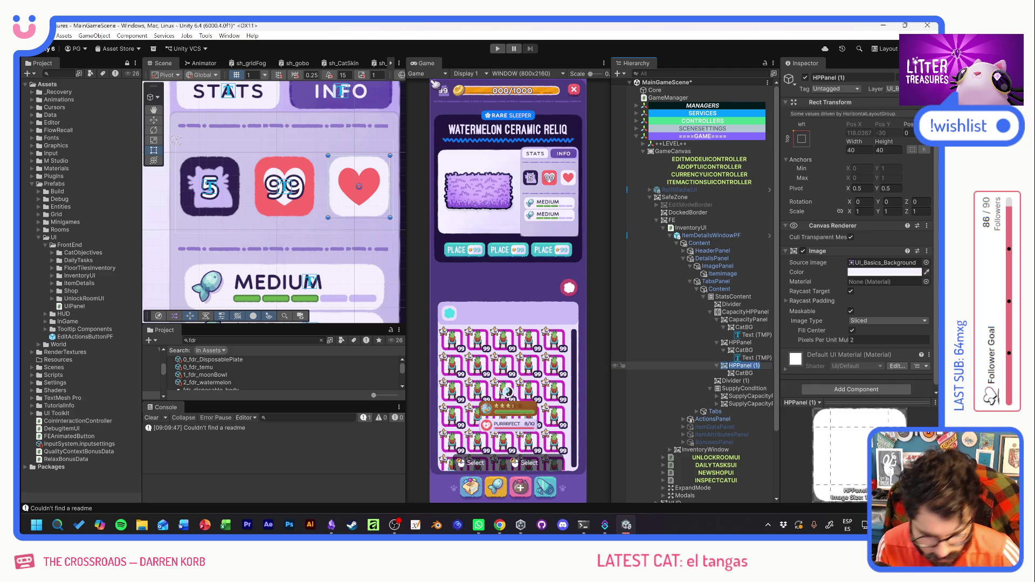
text(Condition)
key(Return)
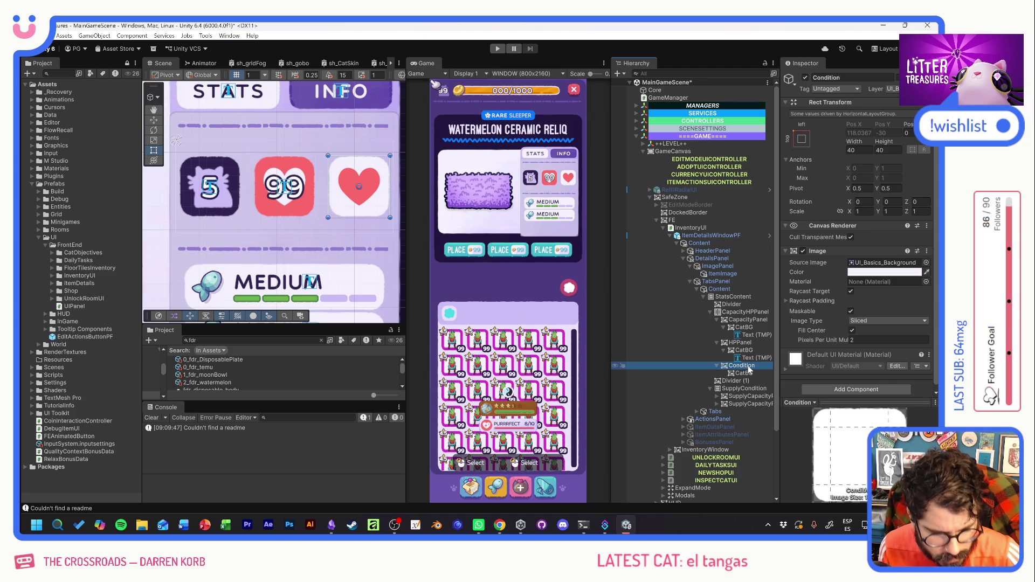
Set the Condition box's CatBG source image to the UI_Loot_ConditionDamage cracked heart sprite.
click(750, 373)
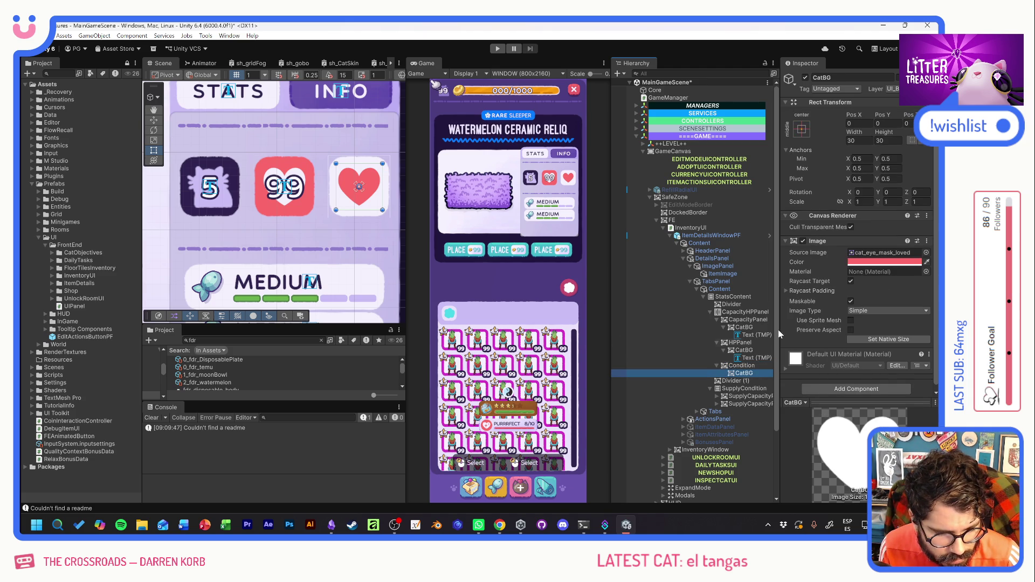
key(Up)
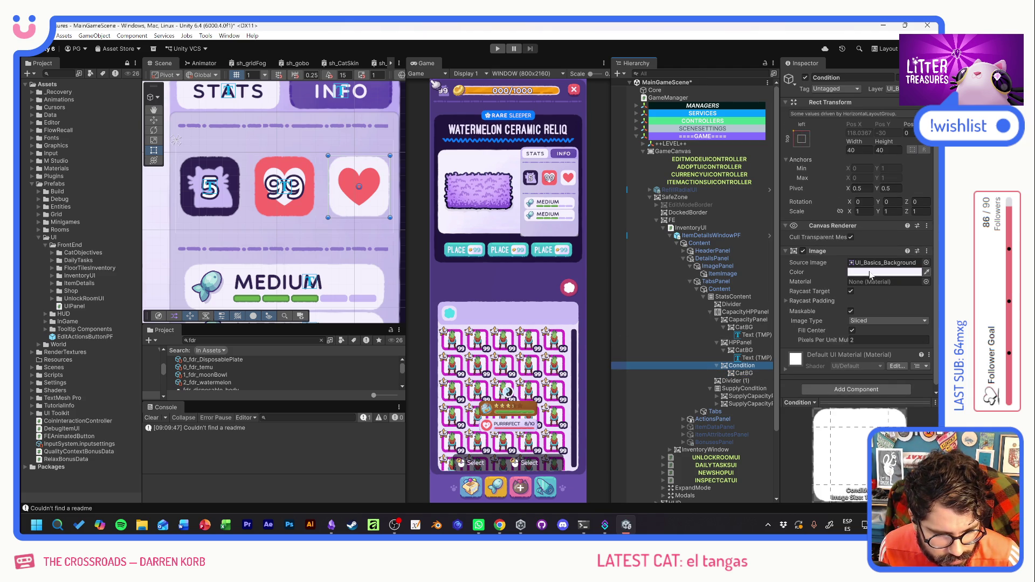
key(Down)
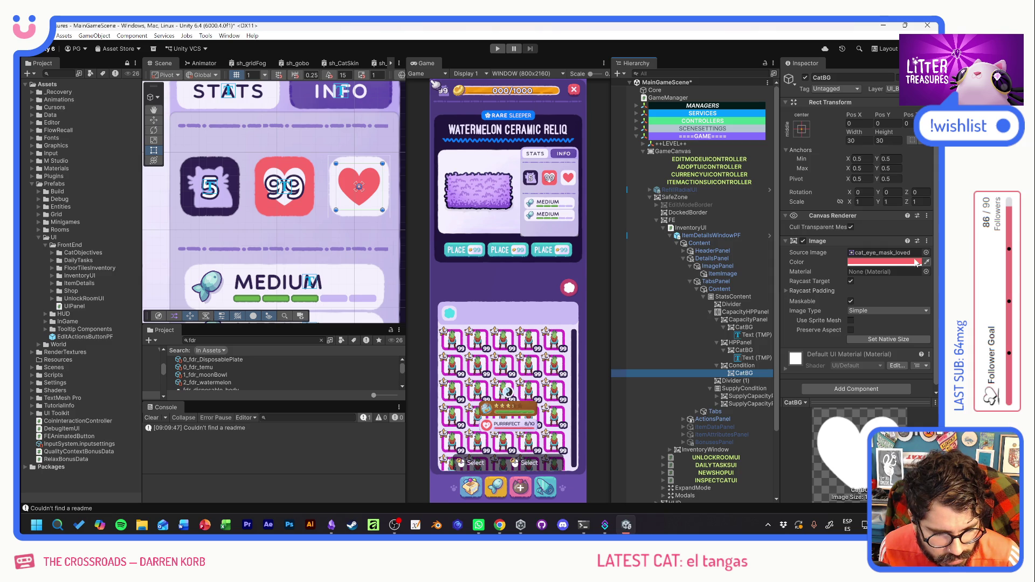
click(927, 252)
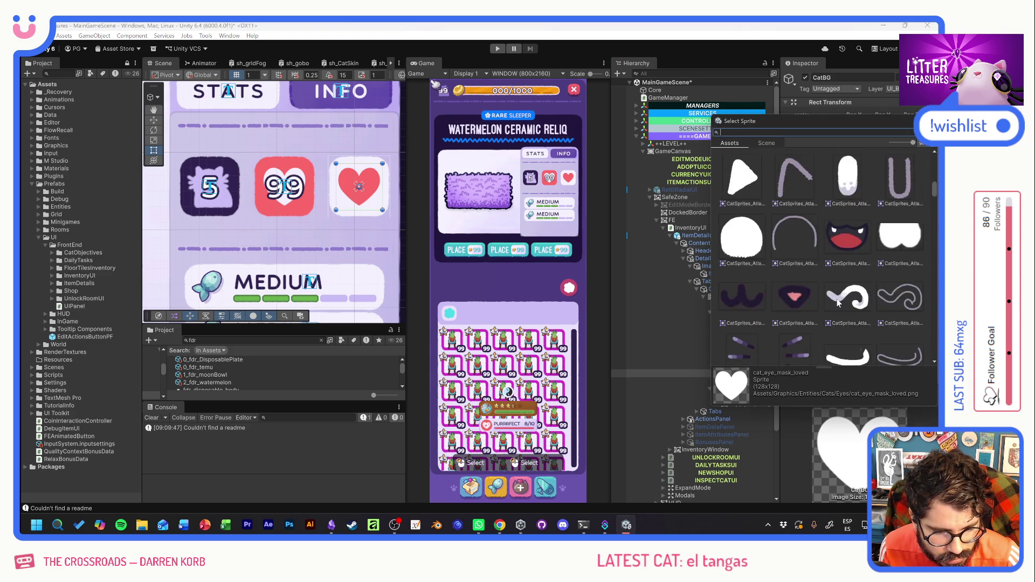
scroll(838, 303, down, 10)
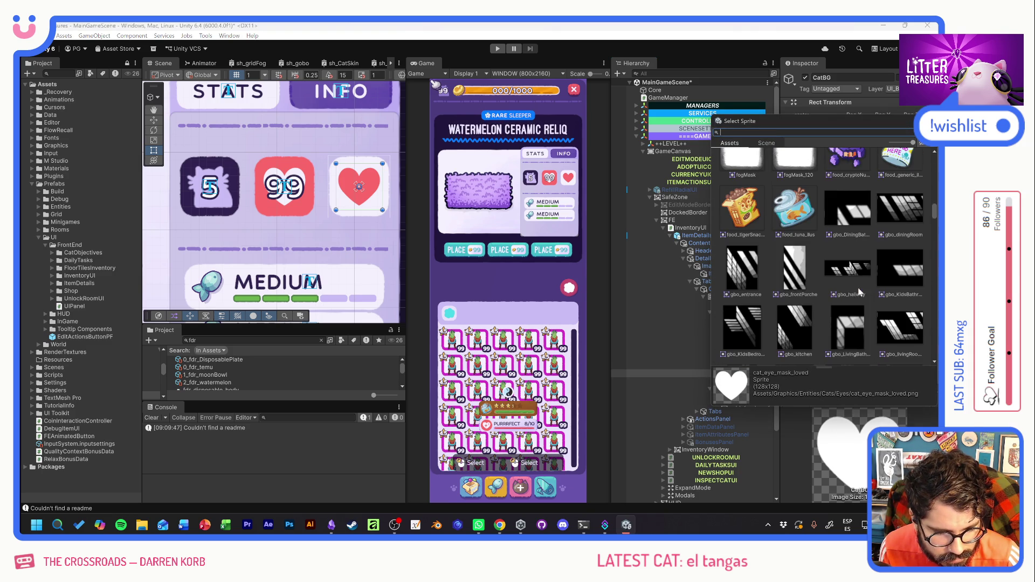
text(dama)
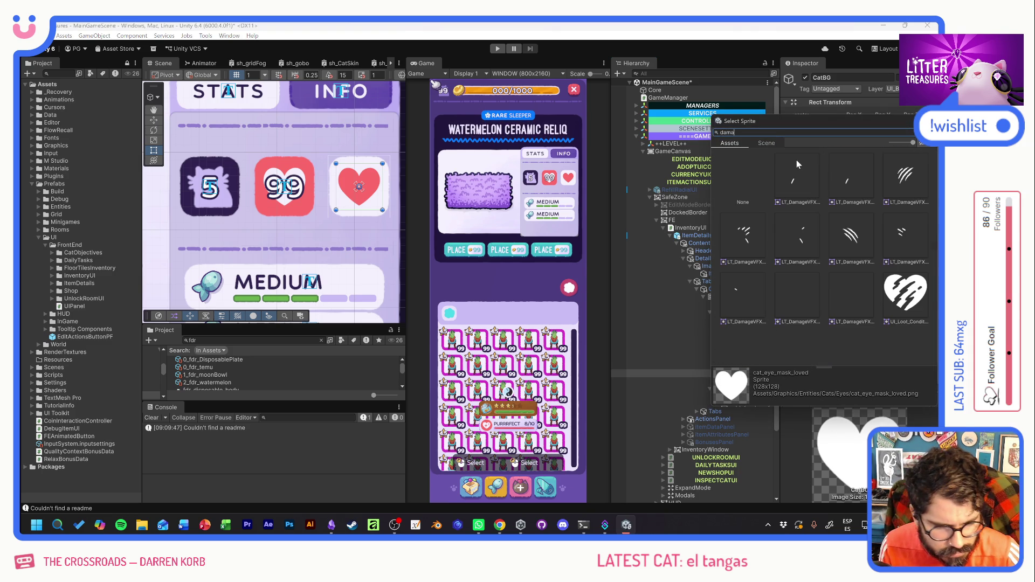
double_click(898, 298)
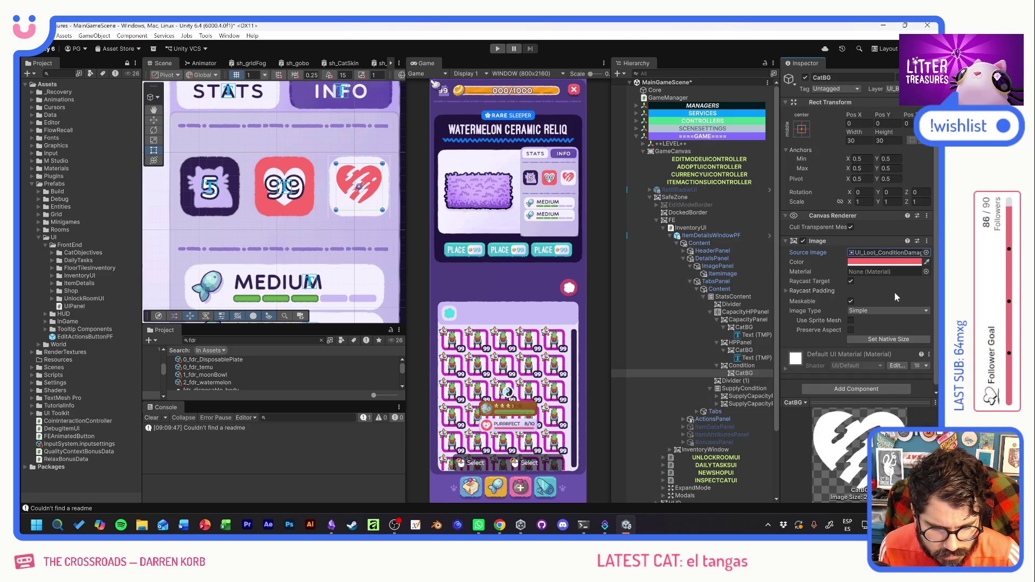
Color the cracked heart dark purple and nudge its Pos Y slightly.
click(878, 263)
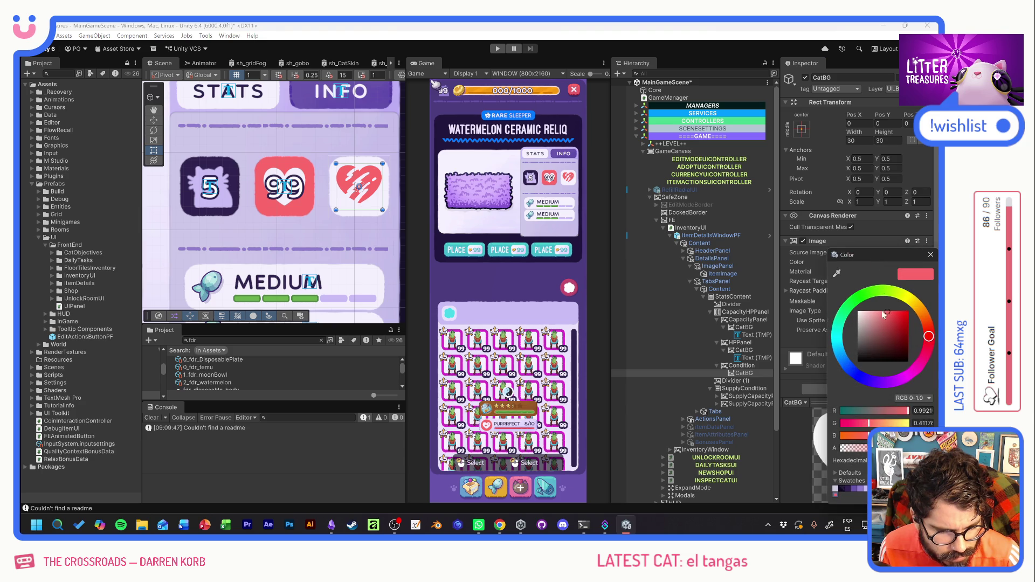
click(844, 490)
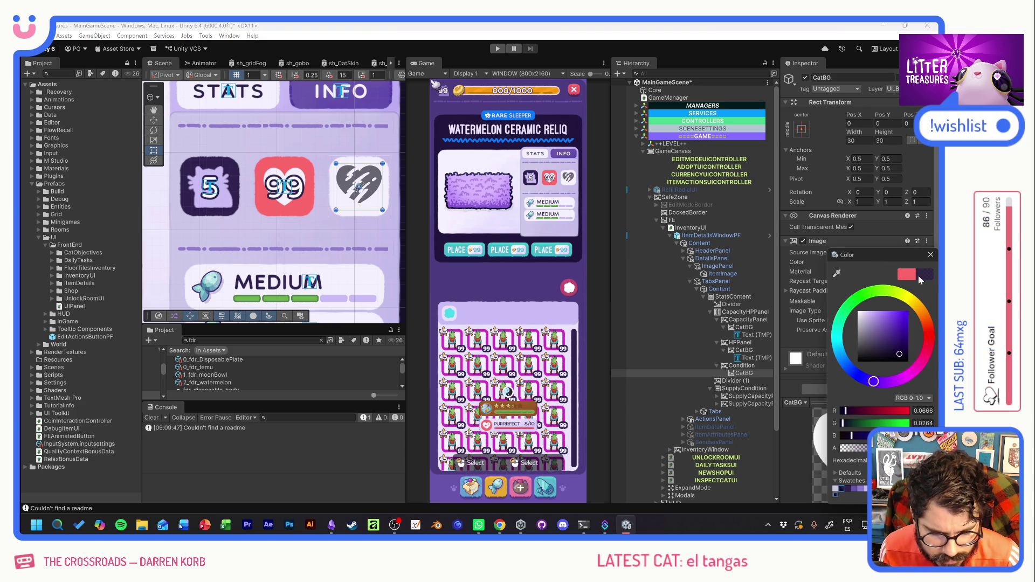
click(931, 255)
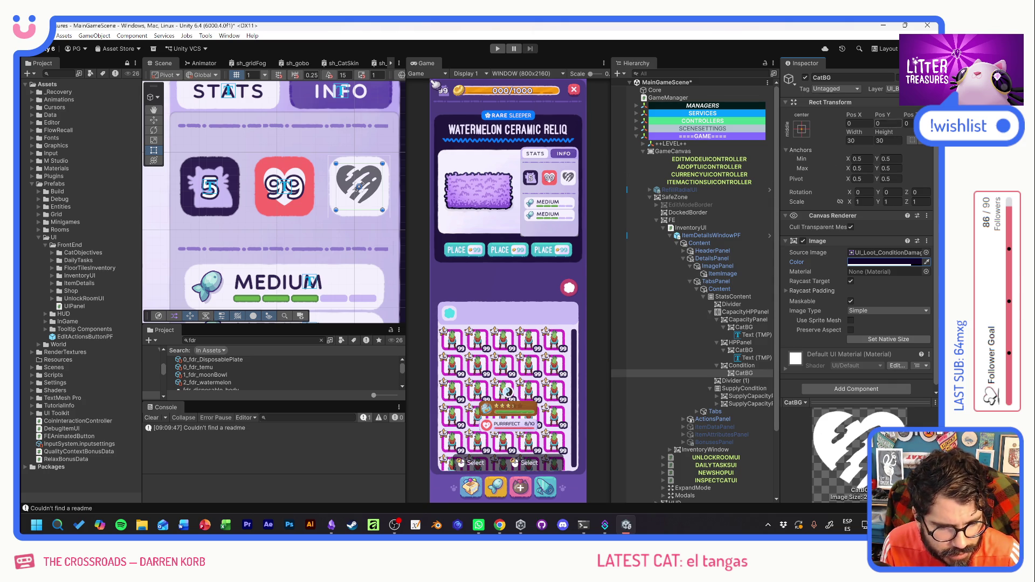
drag(883, 115, 879, 120)
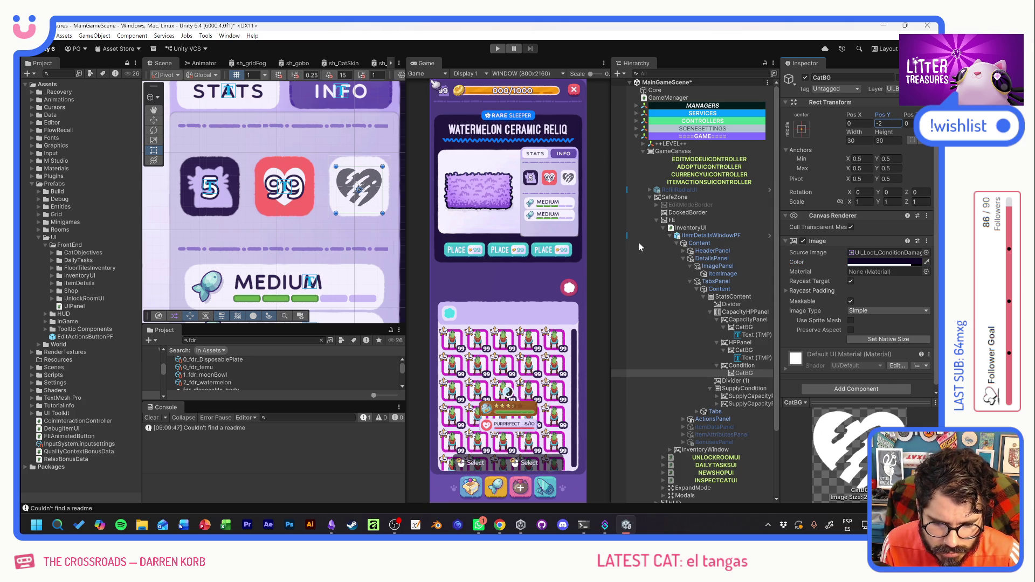
Set the CapacityHPPanel row height to 40 and delete the duplicate second MEDIUM capacity panel.
click(586, 202)
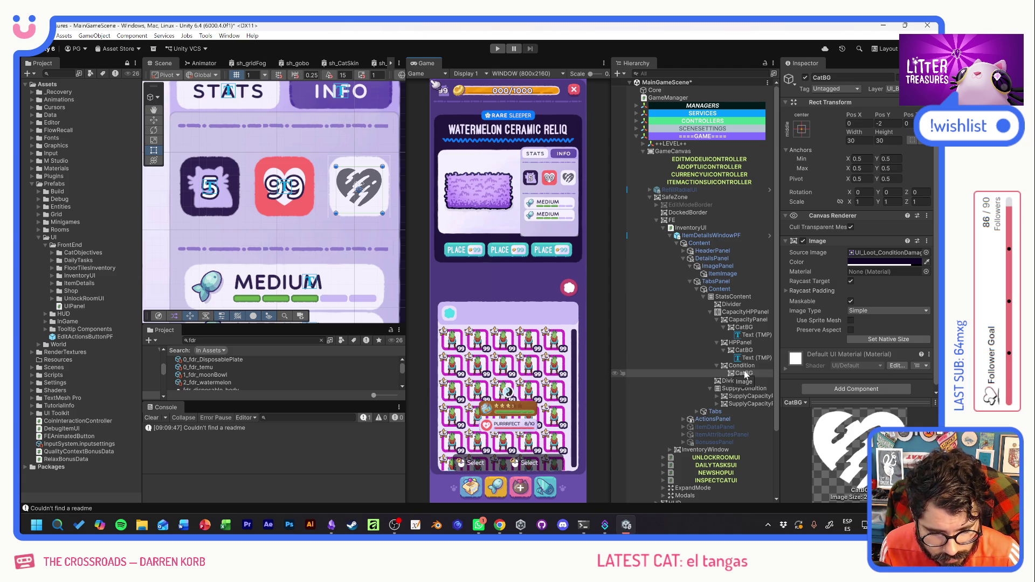
click(734, 312)
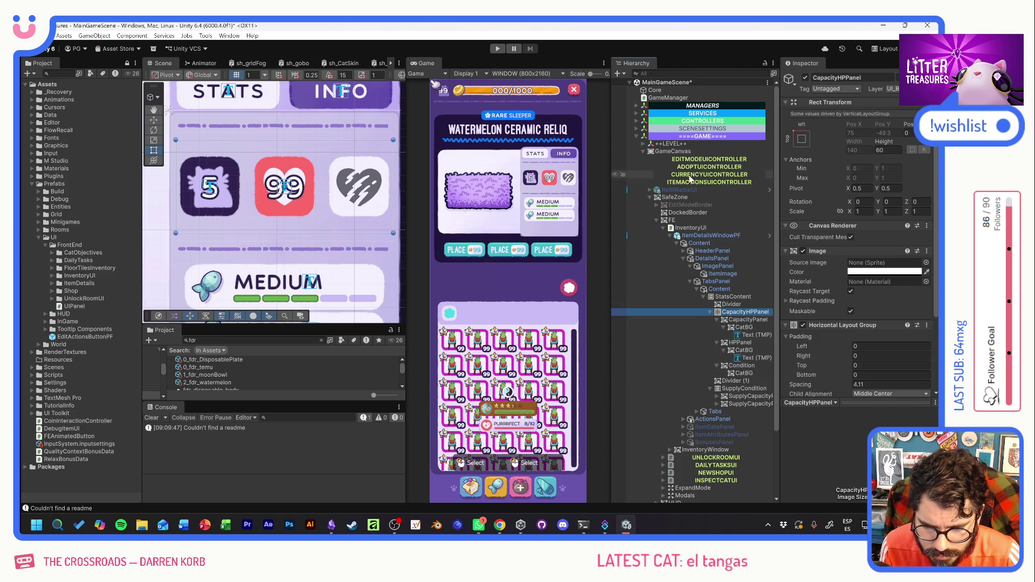
drag(884, 142, 564, 96)
text(40)
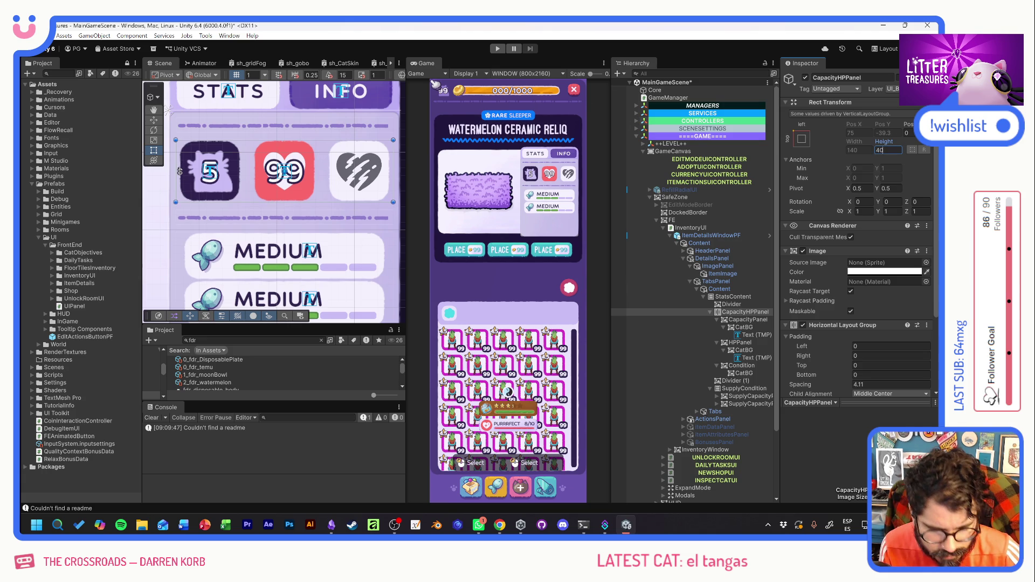
click(580, 227)
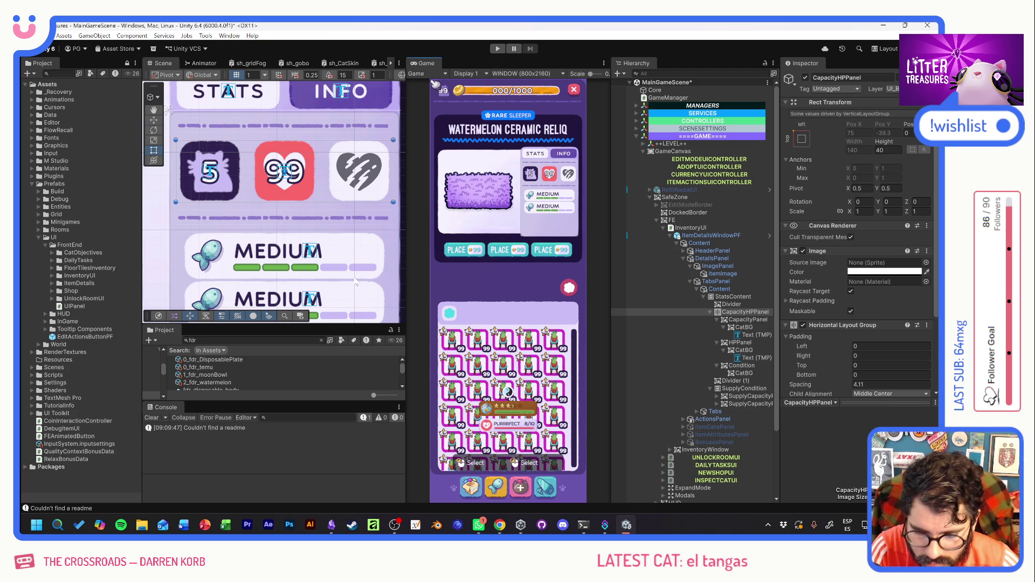
click(745, 404)
key(Delete)
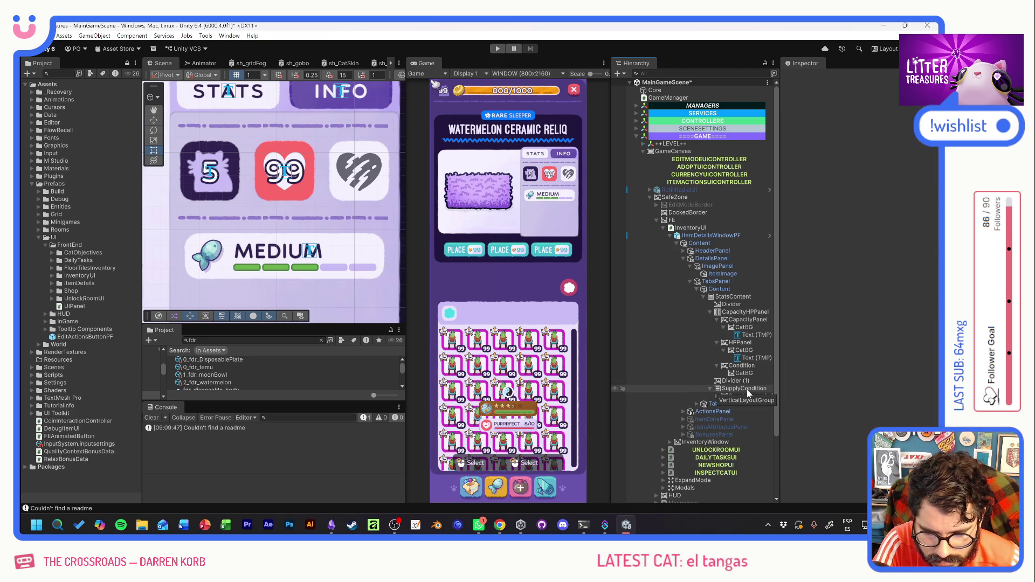
Duplicate Divider (1) and place the new Divider (2) after SupplyCondition in the Hierarchy.
click(747, 389)
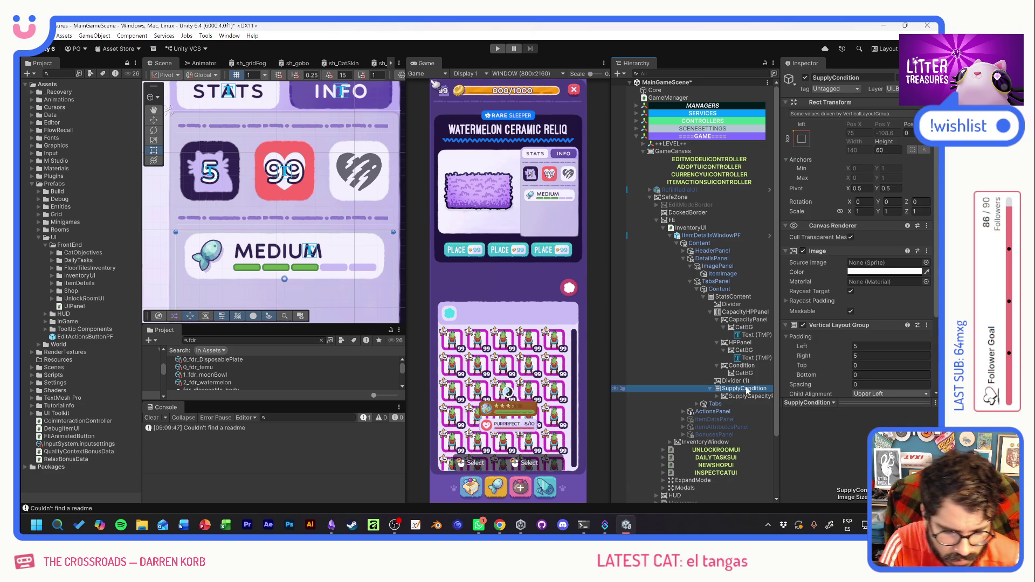
click(743, 381)
key(ctrl+d)
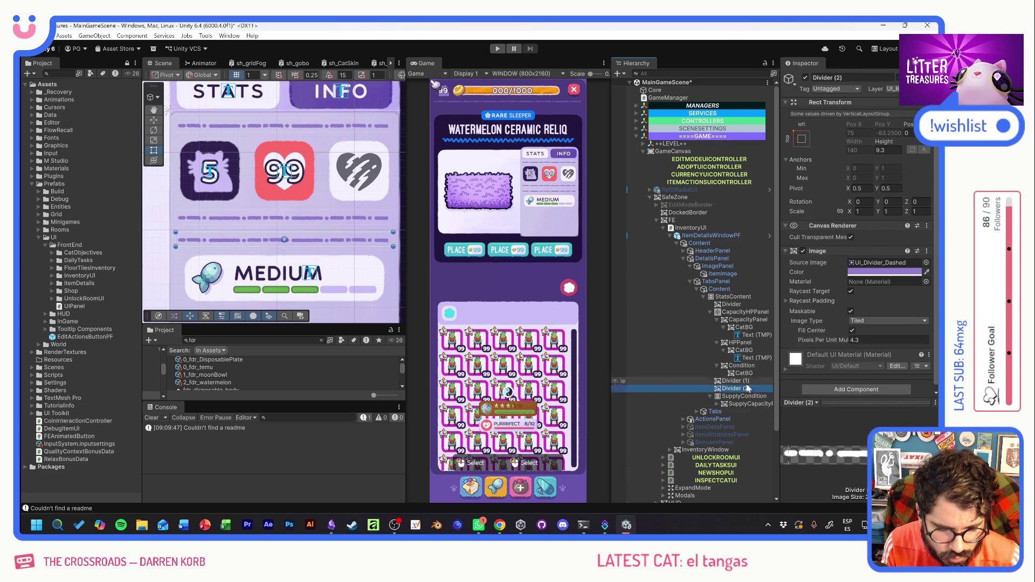
scroll(735, 348, down, 2)
mouse_move(734, 331)
mouse_down()
mouse_move(733, 357)
mouse_move(717, 353)
mouse_up()
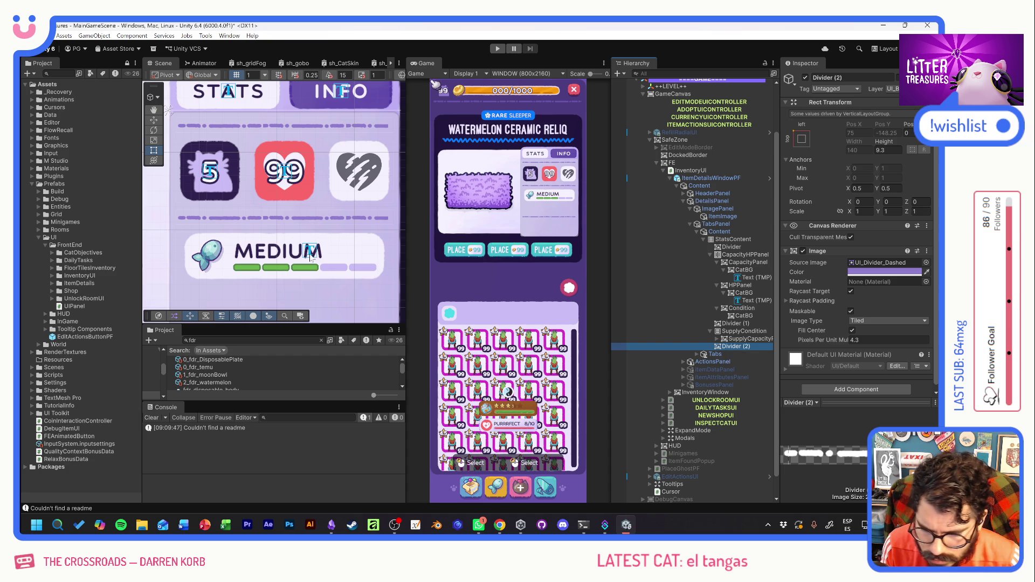
scroll(309, 254, down, 3)
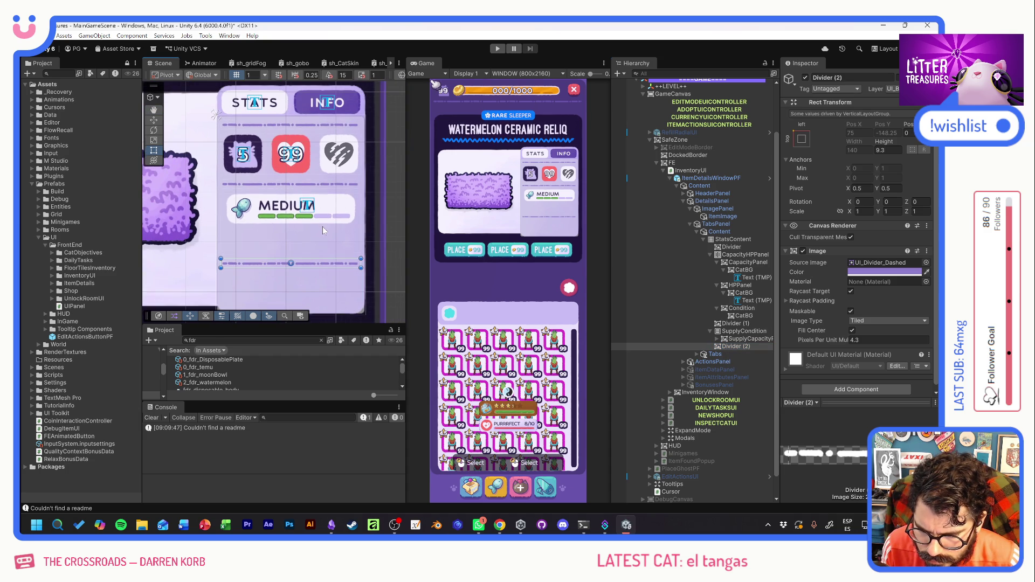
drag(320, 251, 323, 235)
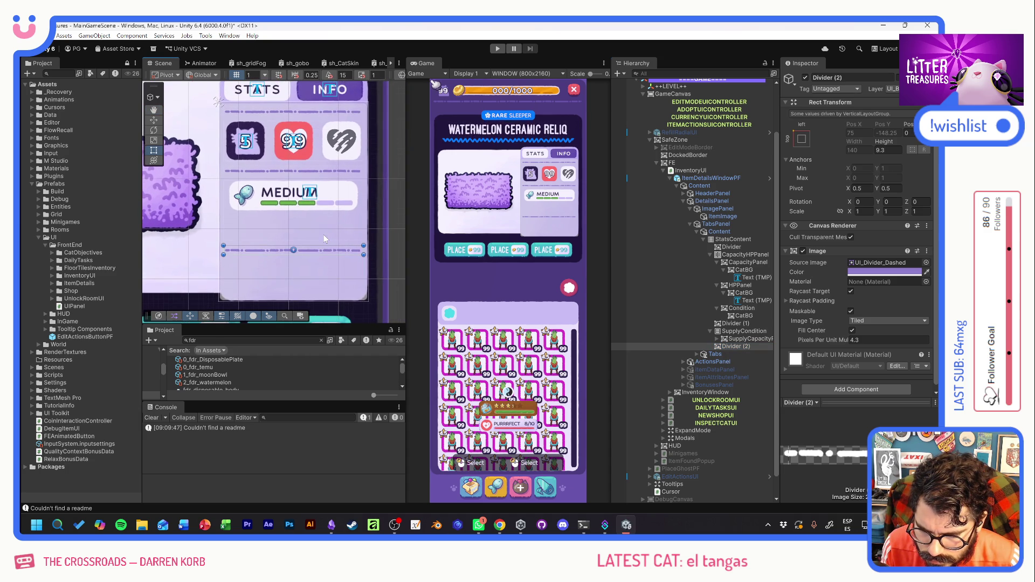
click(719, 348)
drag(719, 350, 709, 353)
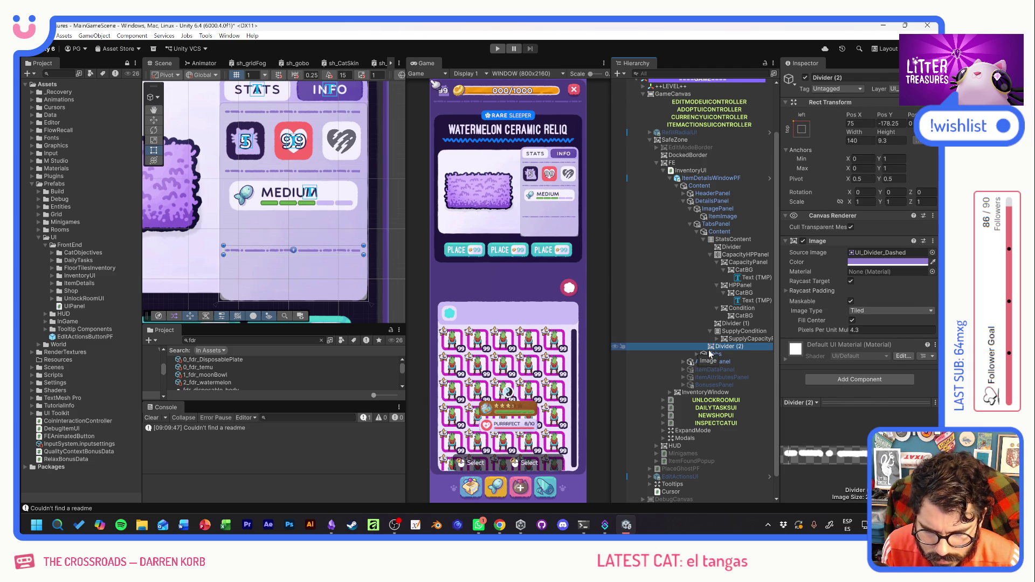
Set the SupplyCondition panel's Rect Transform height to 30.
click(741, 331)
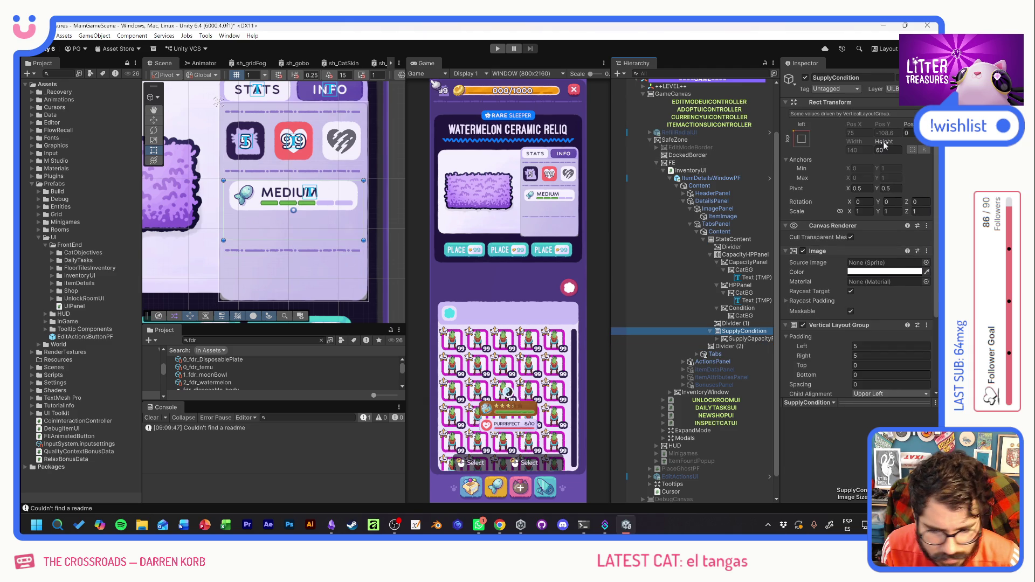
scroll(823, 355, down, 3)
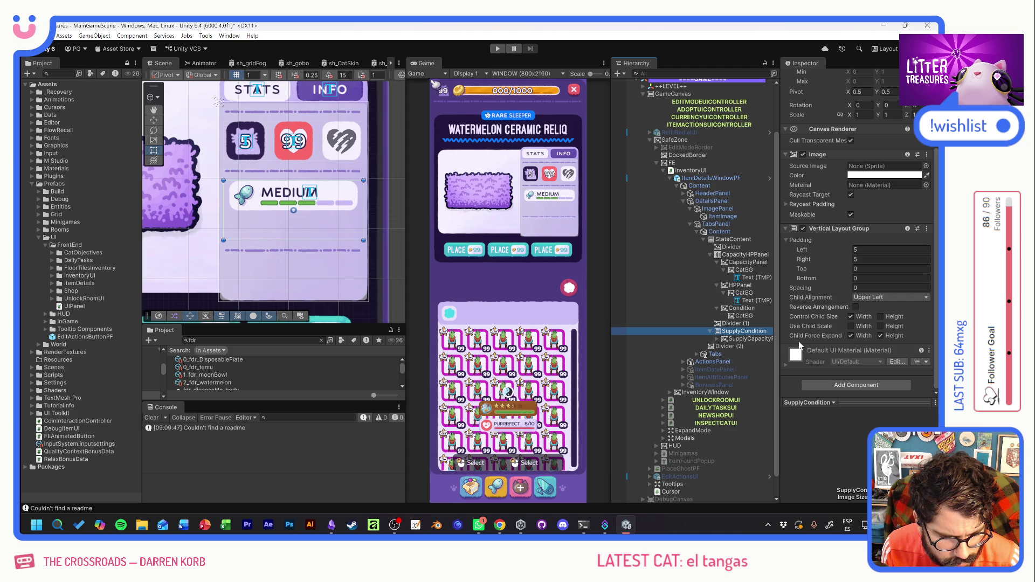
click(880, 336)
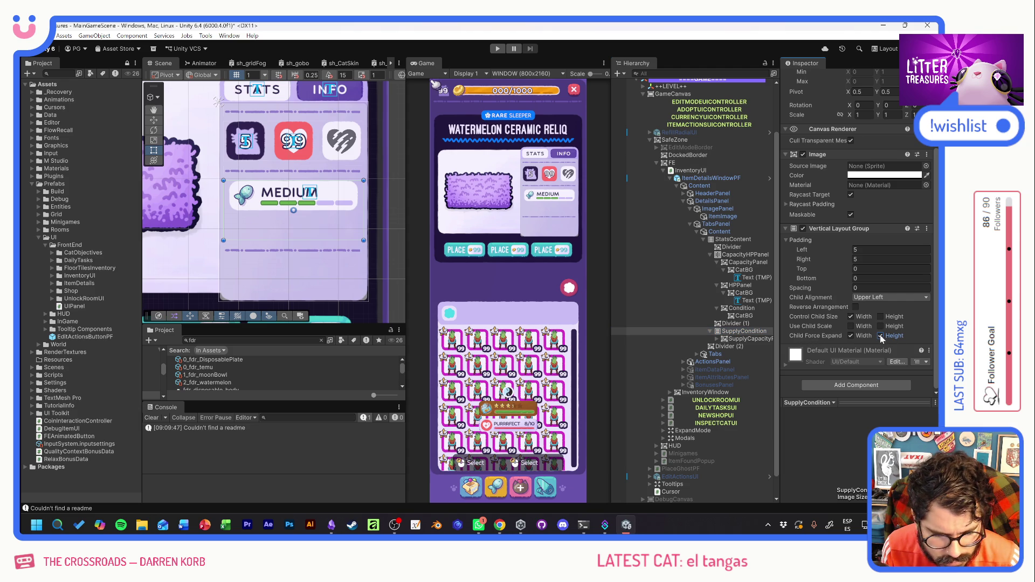
scroll(840, 203, up, 3)
drag(884, 141, 824, 147)
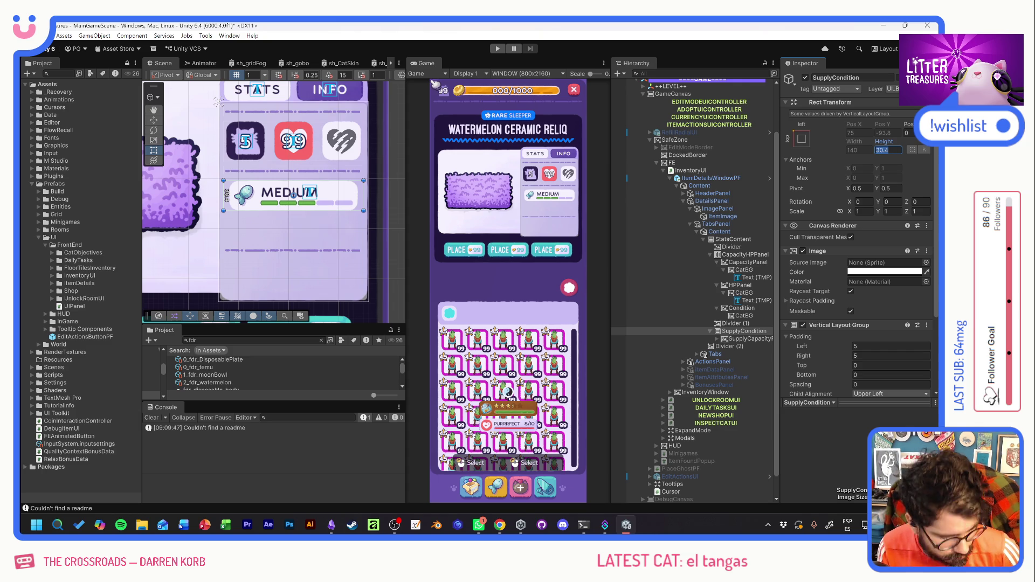
text(30)
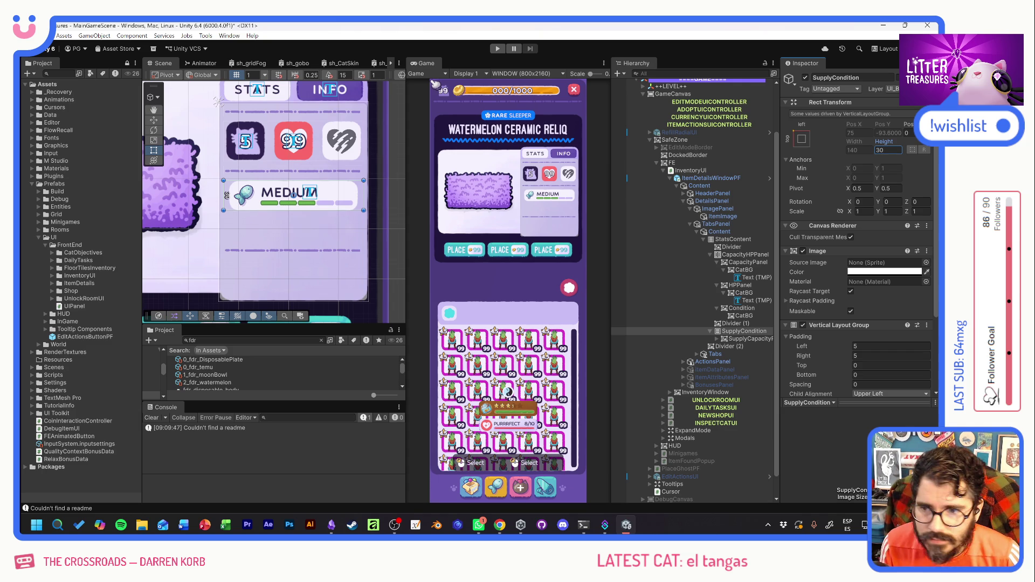
key(alt+Tab)
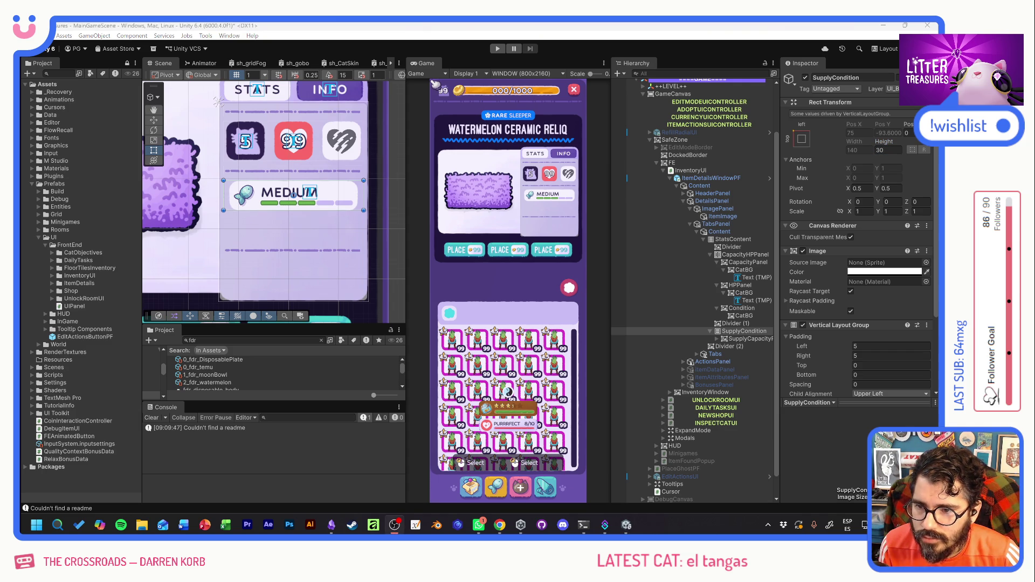
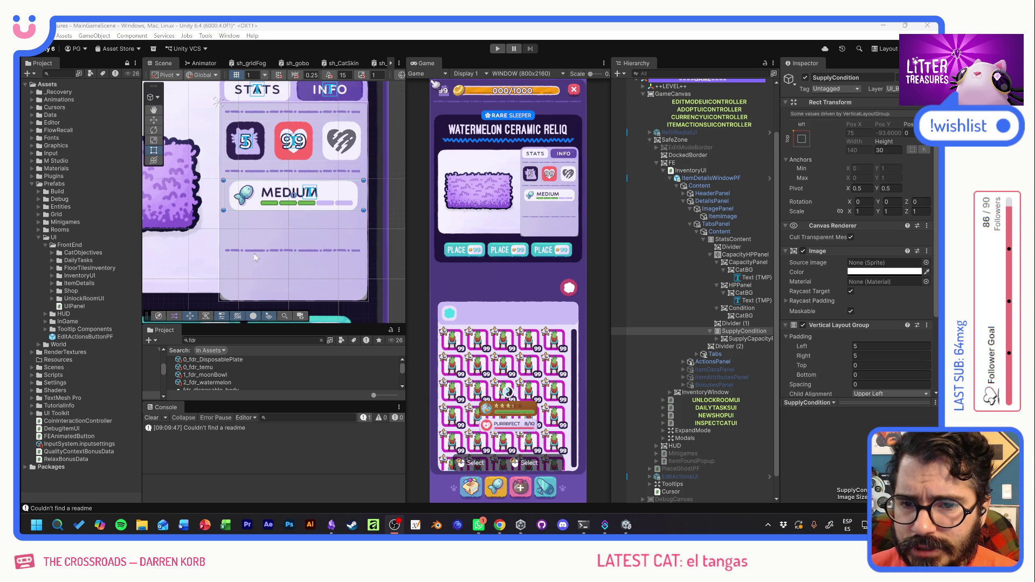
Inspect the CapacityHPPanel and SupplyCondition layouts in the Hierarchy, collapsing each afterwards.
click(711, 255)
click(736, 292)
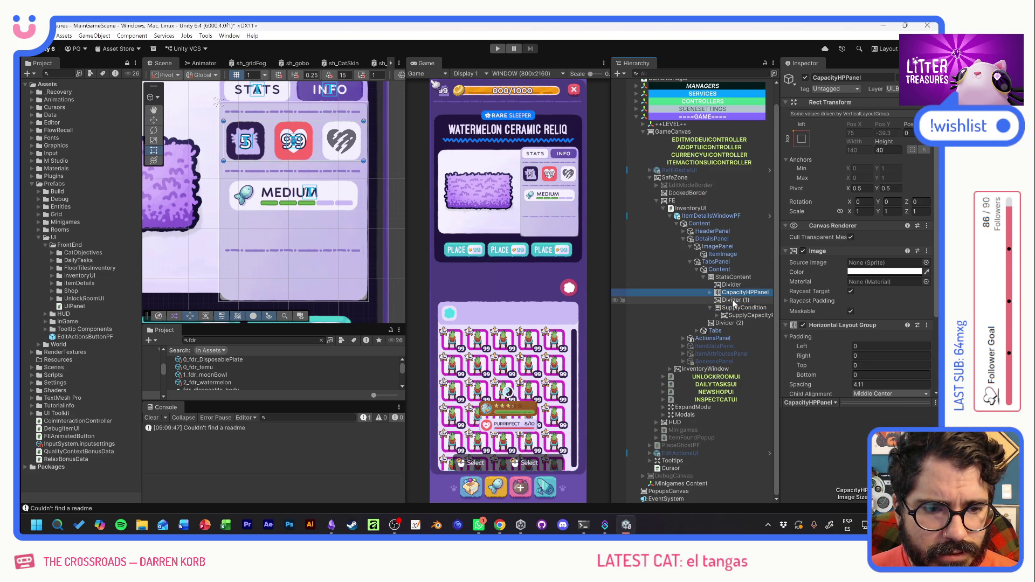
click(726, 308)
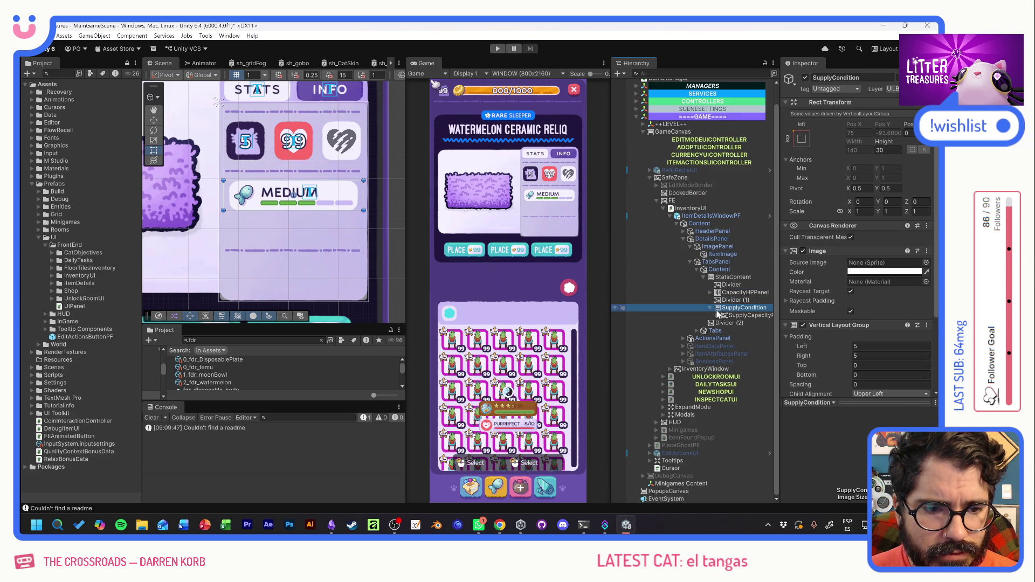
click(710, 308)
Try dragging Divider (2) and BonusesPanel up near Tabs, triggering the prefab restructure warning.
drag(722, 316, 728, 323)
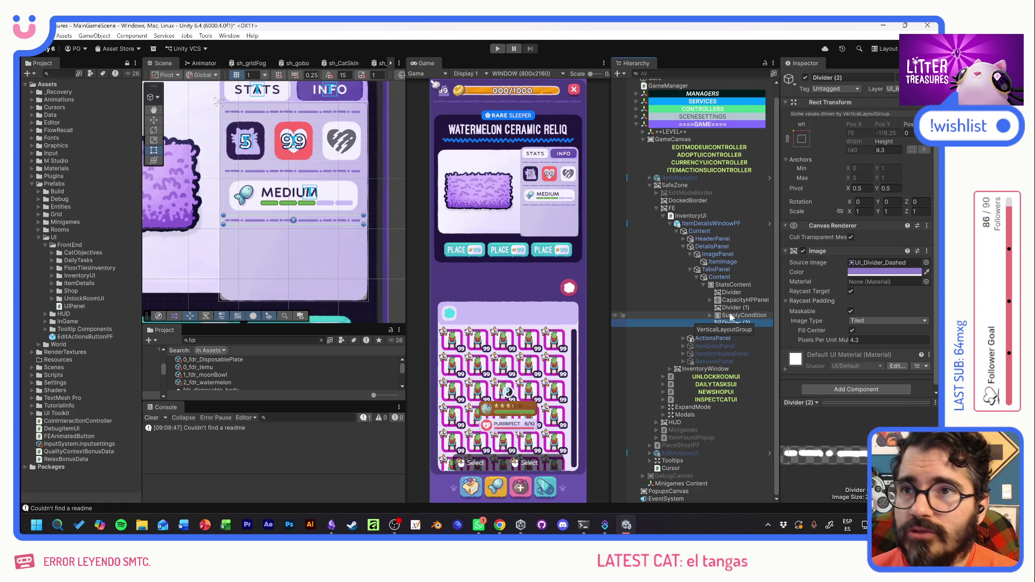
click(710, 362)
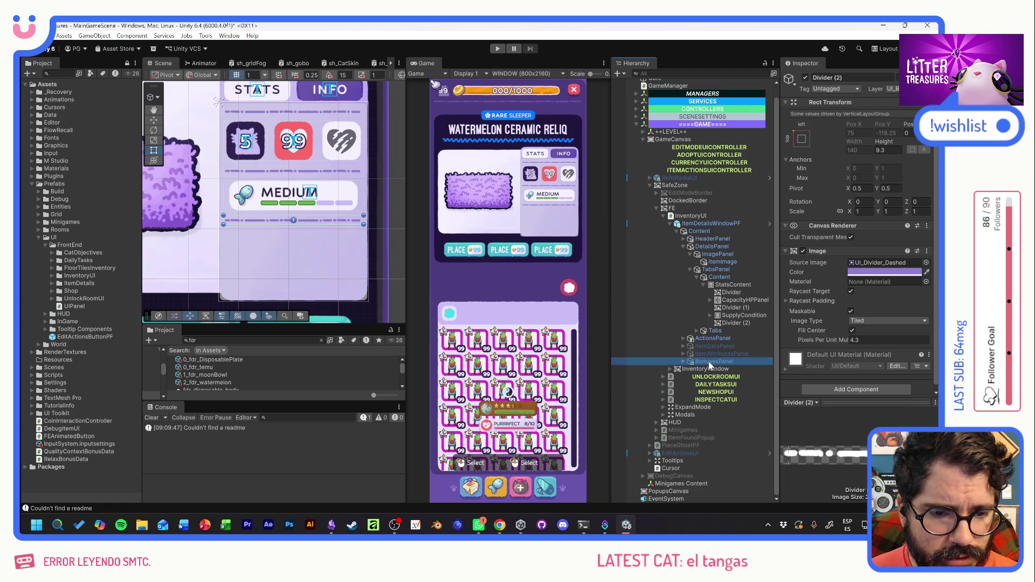
drag(711, 365, 722, 331)
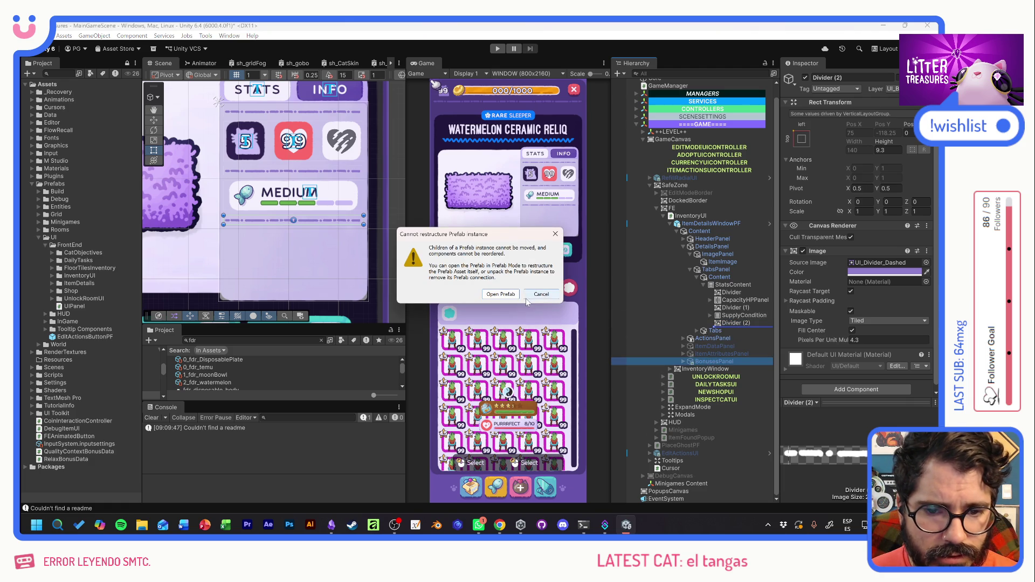
Dismiss the warning, check ItemDetailsWindowPF's prefab options, and briefly open then leave Prefab Mode.
click(528, 298)
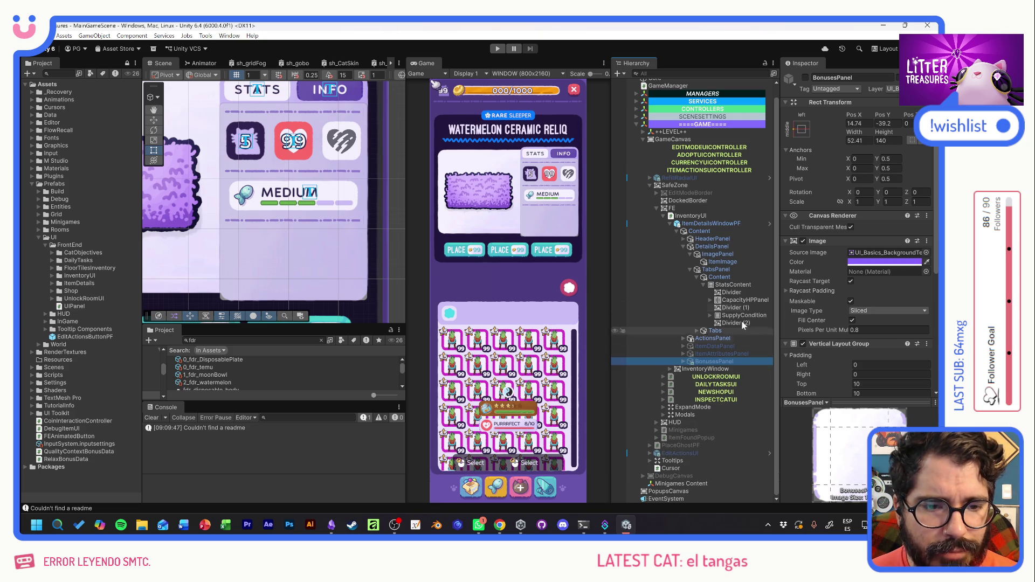
click(704, 224)
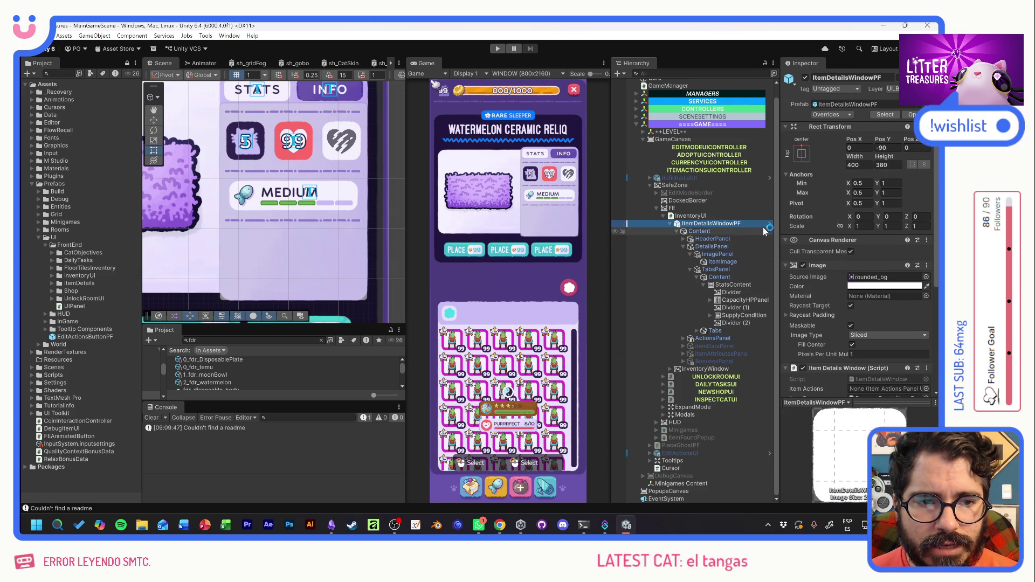
right_click(732, 225)
mouse_move(738, 251)
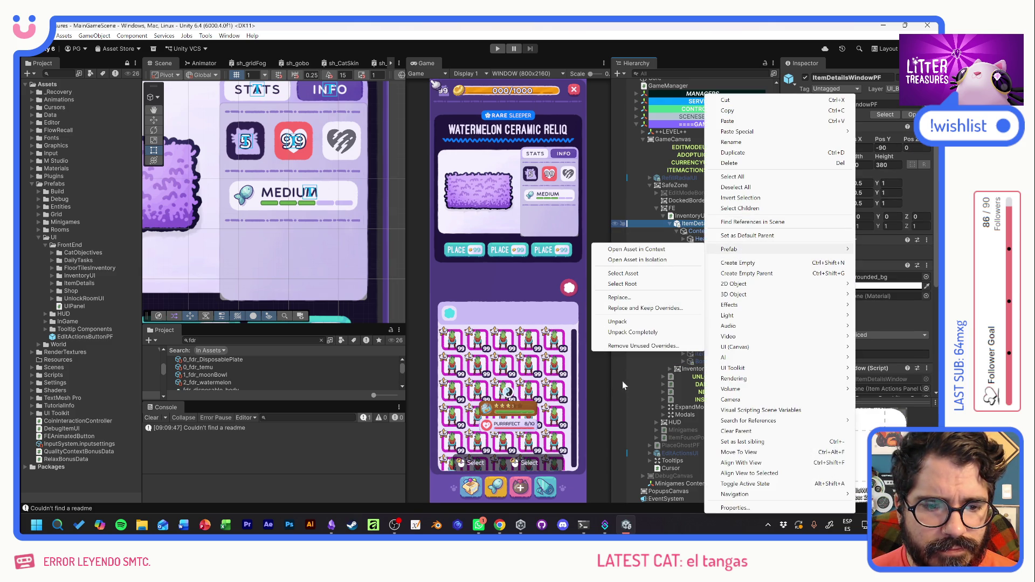
click(622, 381)
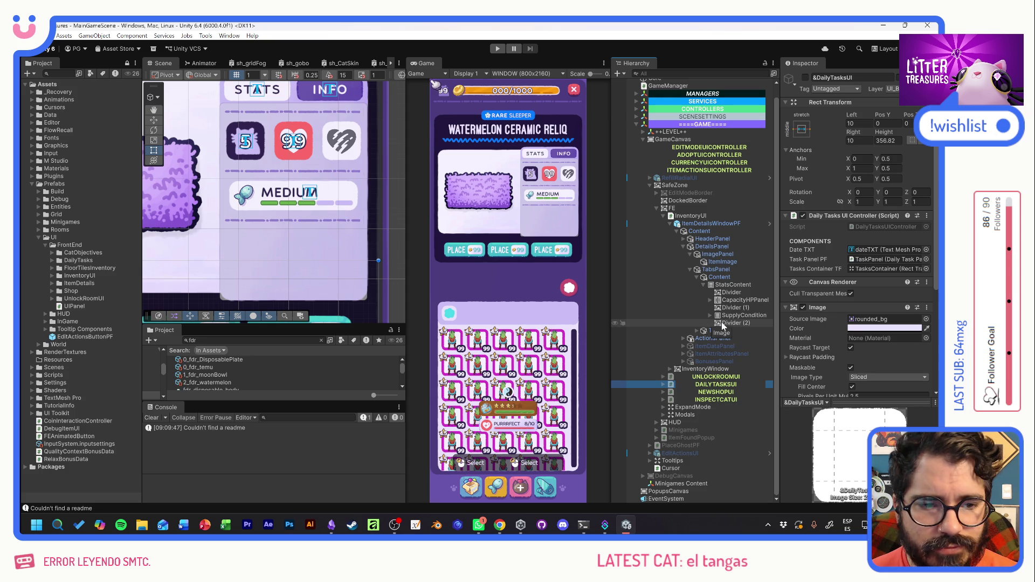
click(770, 224)
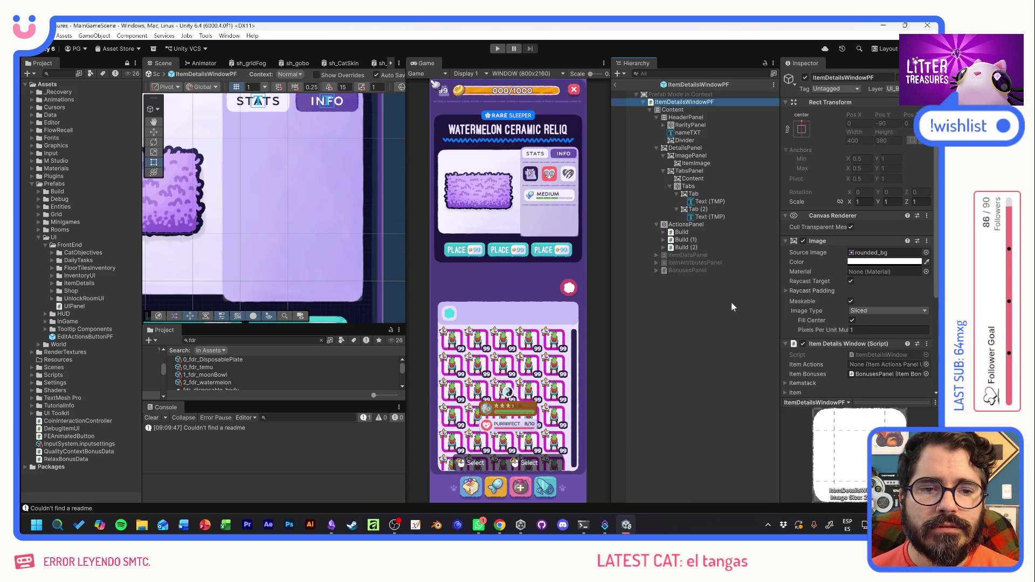
click(614, 84)
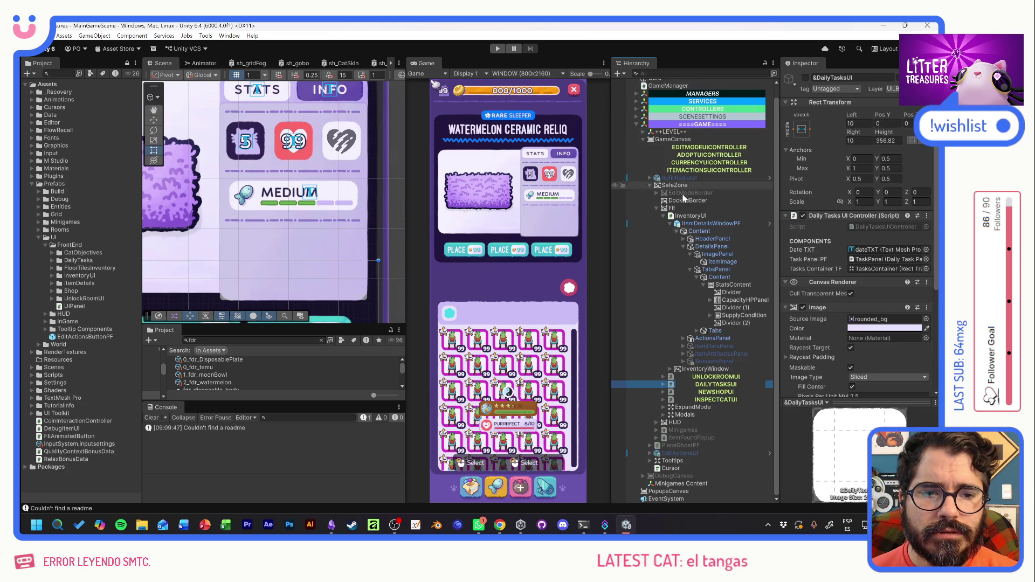
Review the ItemDetailsWindowPF instance's overrides, then open the prefab in Prefab Mode.
click(711, 223)
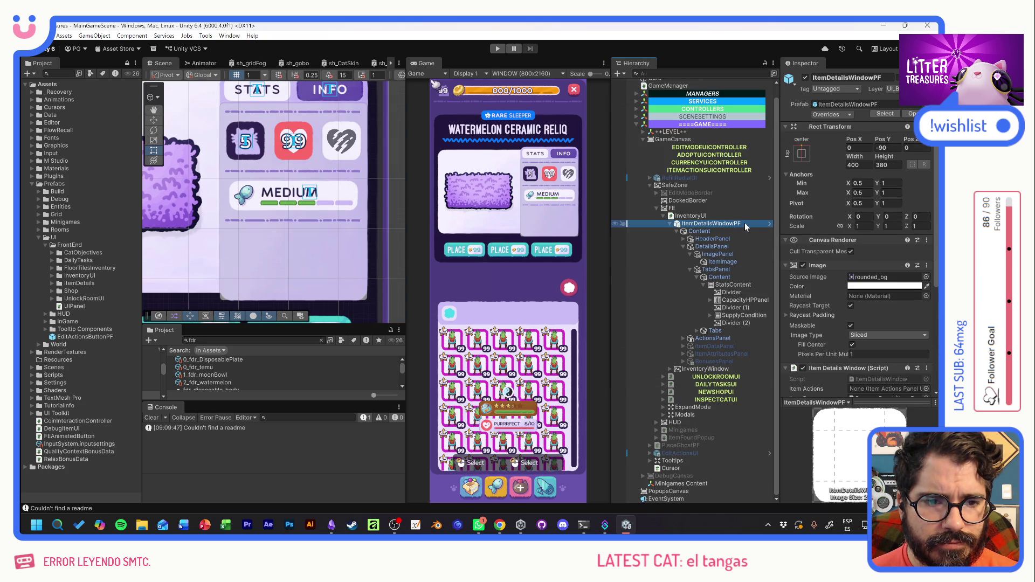
right_click(733, 223)
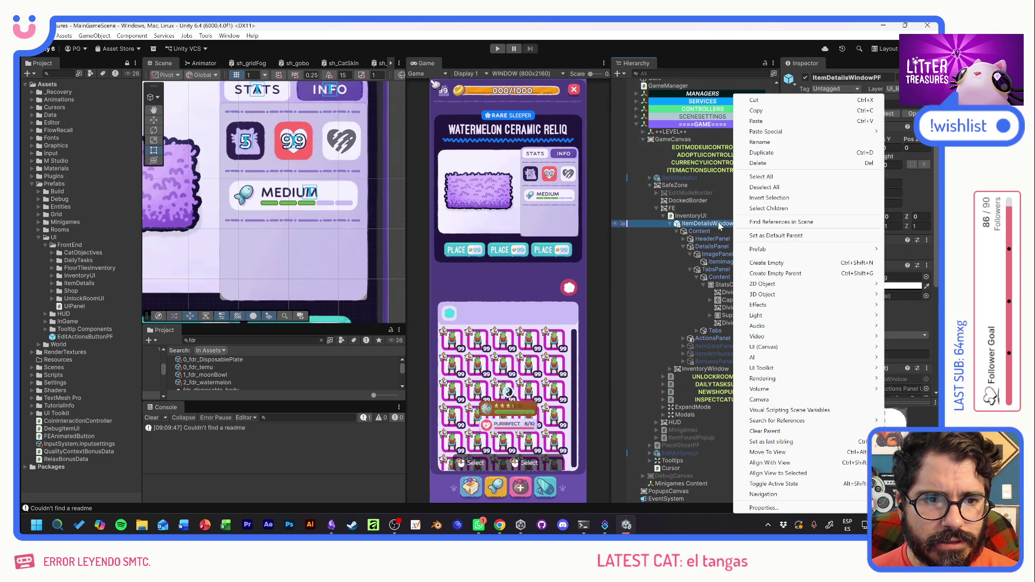
click(792, 187)
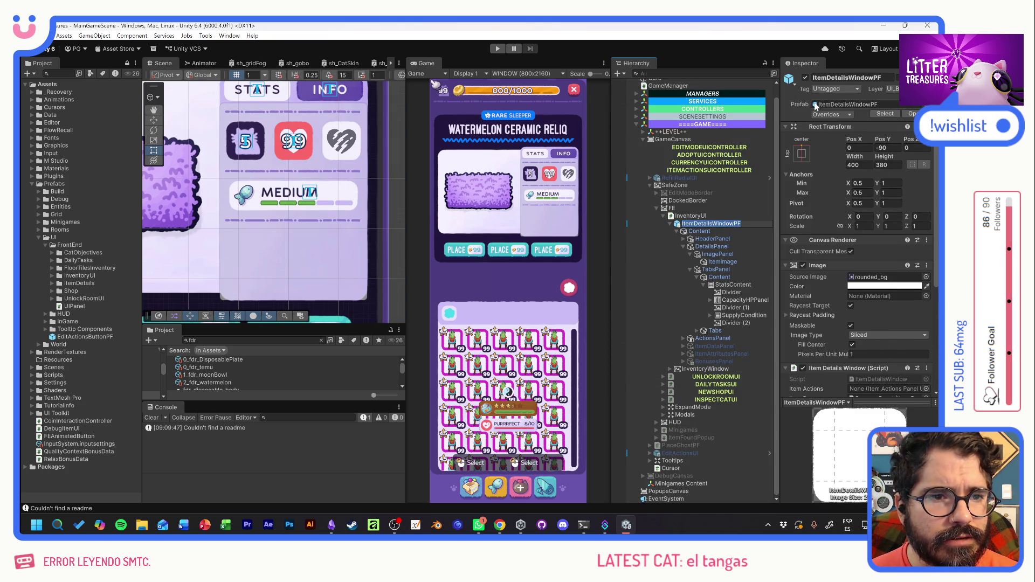
click(830, 115)
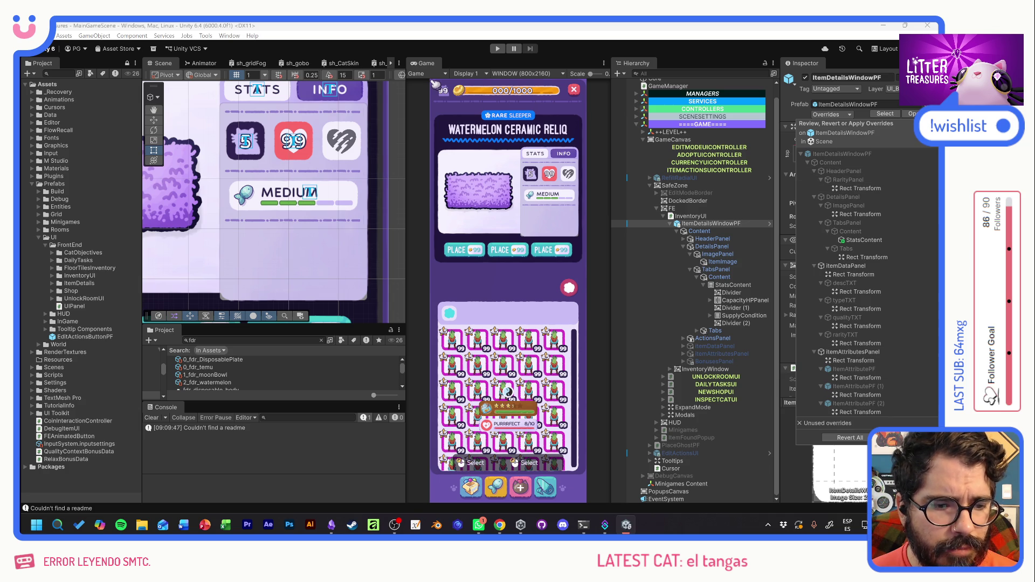
click(770, 223)
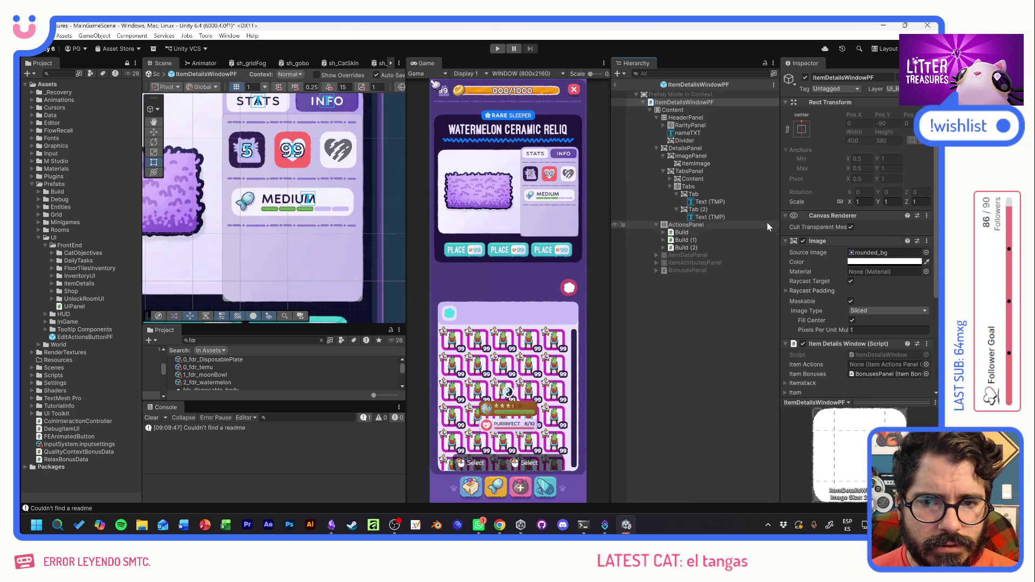
Rename the two tab label text objects to StatsLBL and InfoLVL.
click(695, 313)
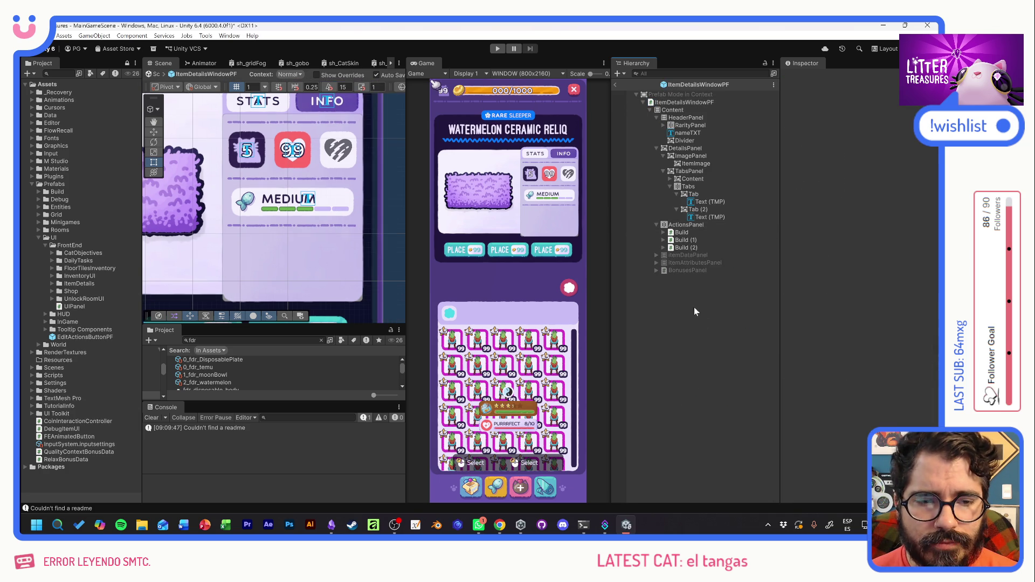
click(698, 194)
click(704, 202)
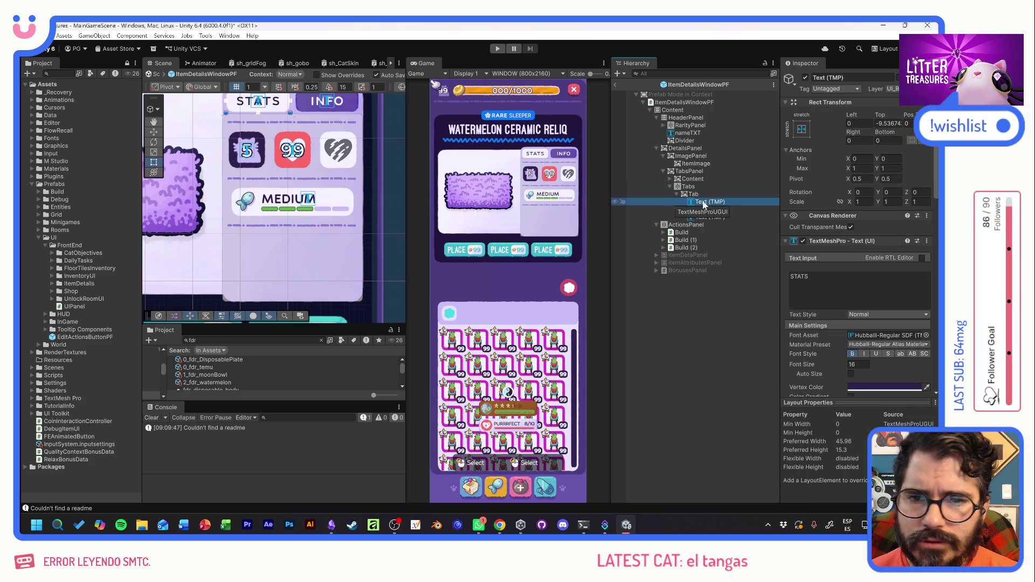
key(F2)
text(S)
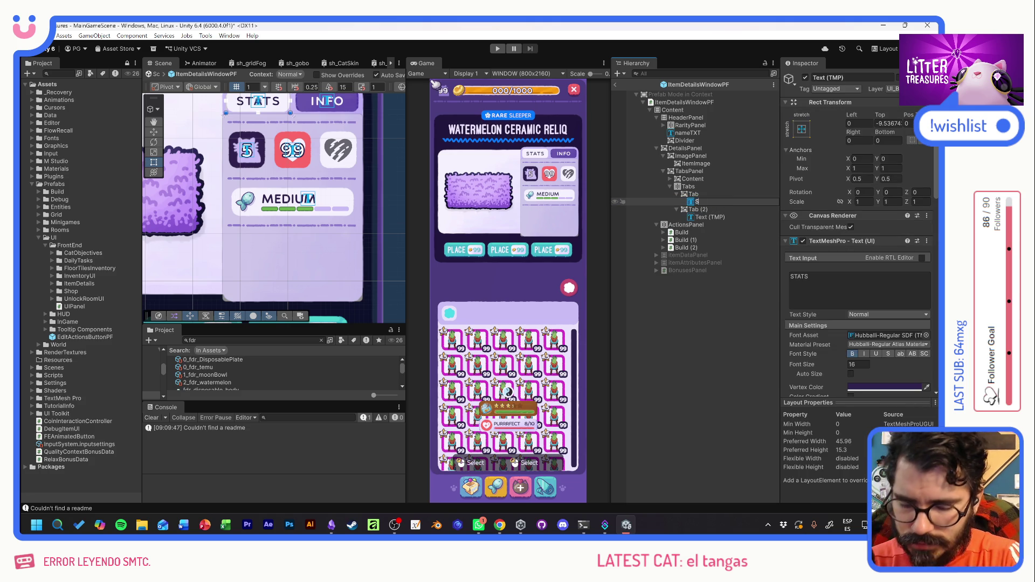
text(tatsLBL)
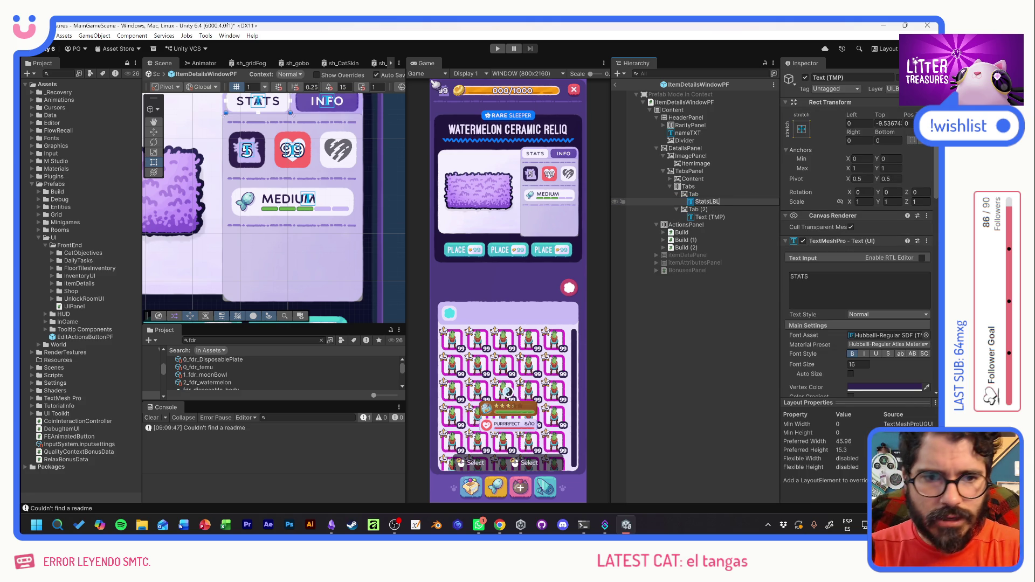
click(707, 218)
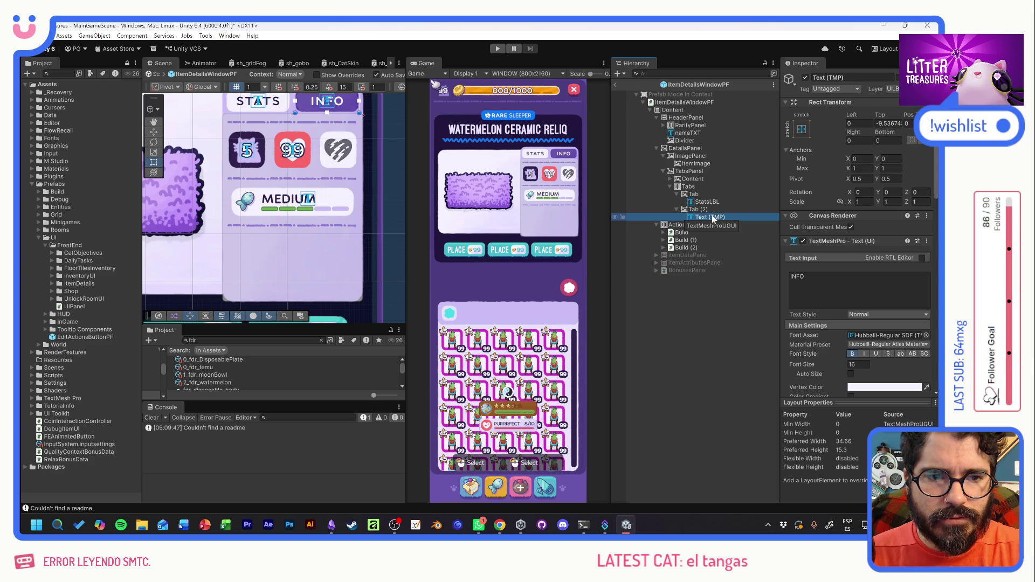
key(F2)
key(BackSpace)
text(InfoLVL)
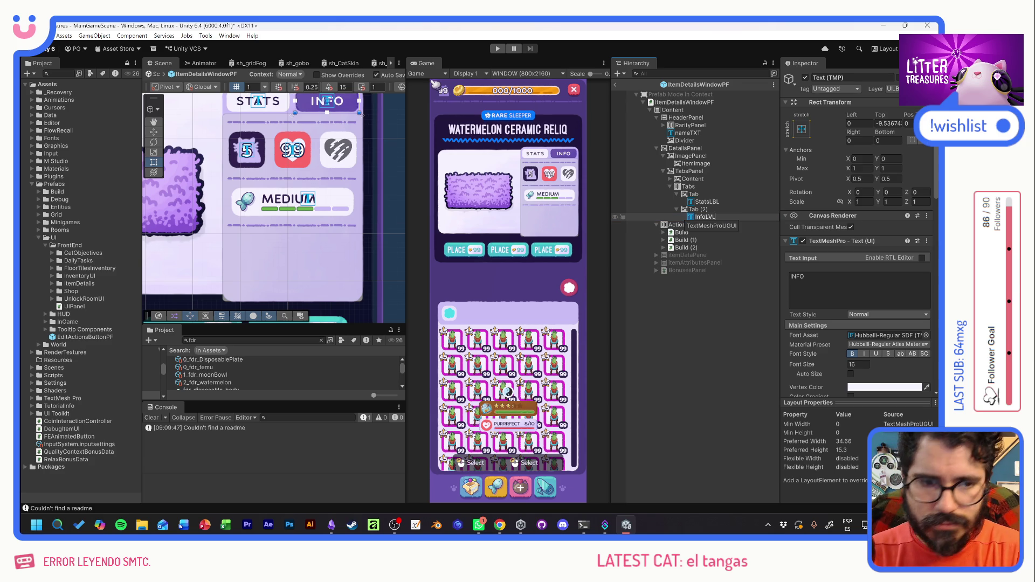
key(Return)
Rename the first tab to StatsTab and Tab (2) to InfoTab.
click(694, 194)
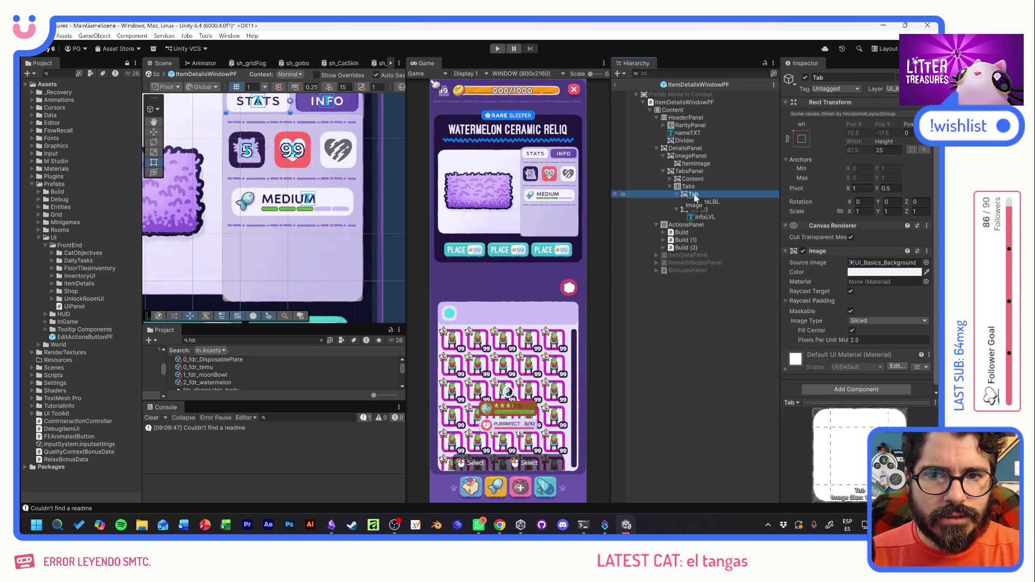
key(F2)
text(Stat)
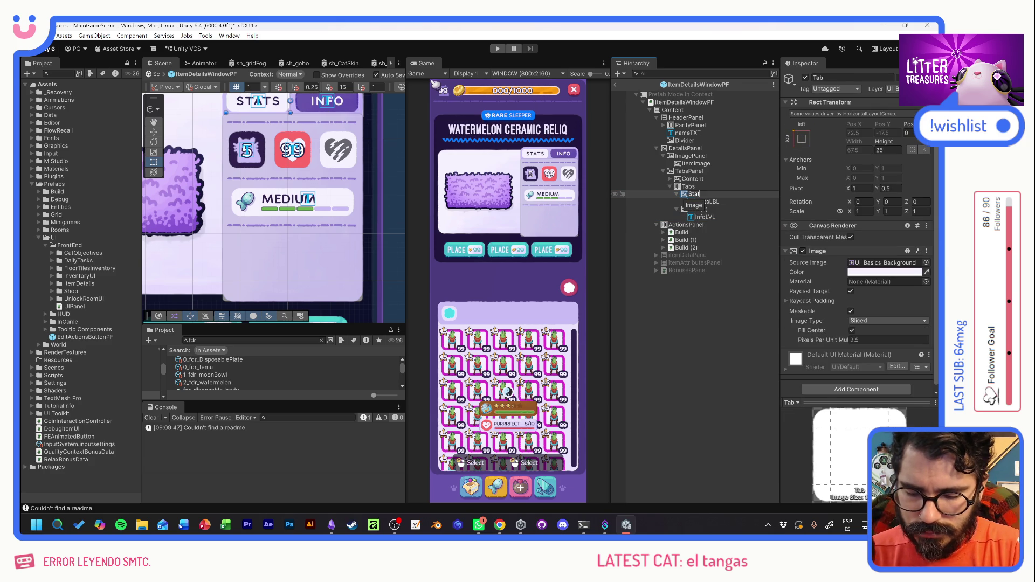
text(sTab)
text(s)
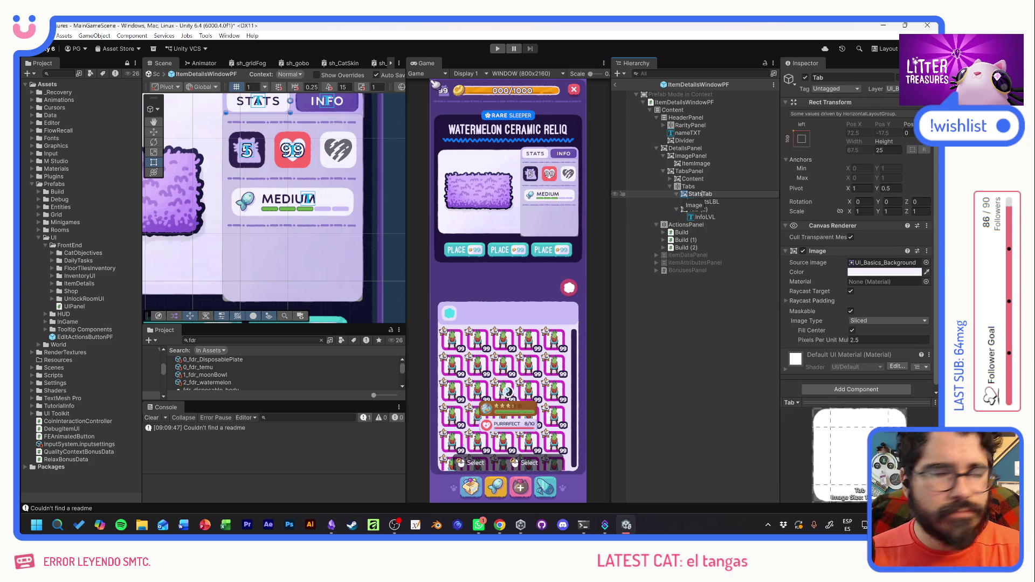
key(Return)
click(699, 210)
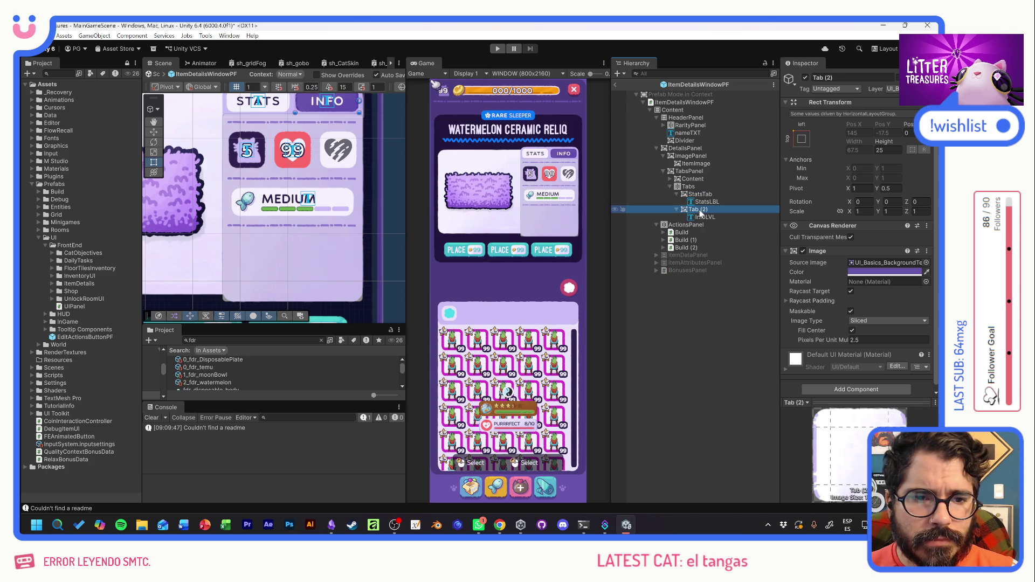
key(F2)
text(InfoTab)
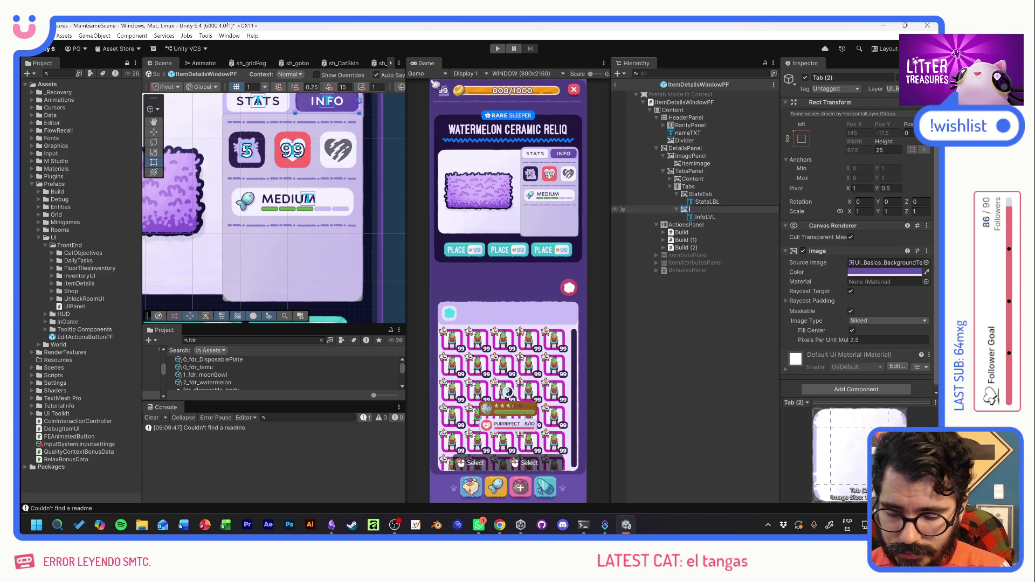
key(Return)
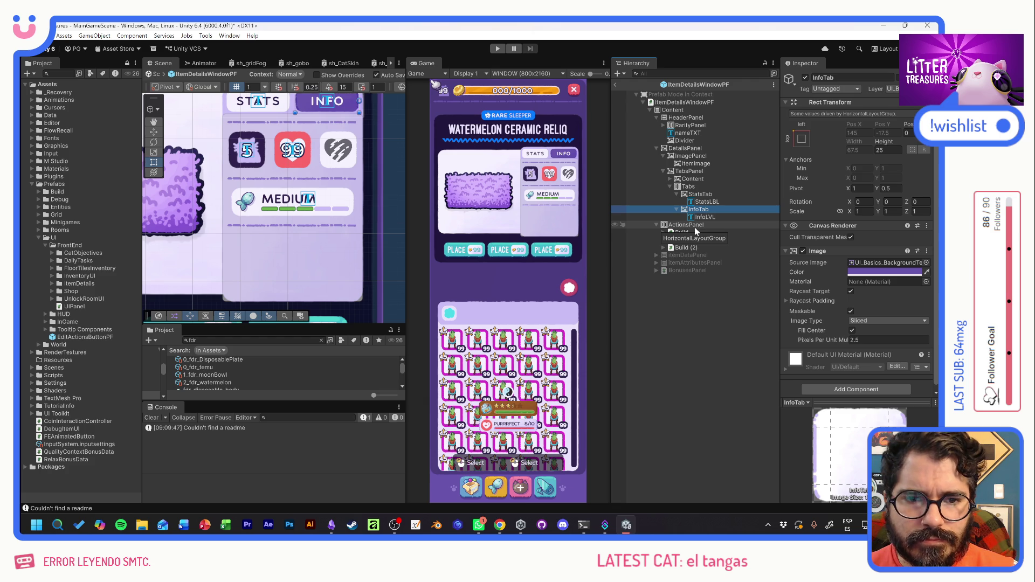
Move Tabs to be Content's first child, above StatsContent.
click(676, 194)
click(677, 201)
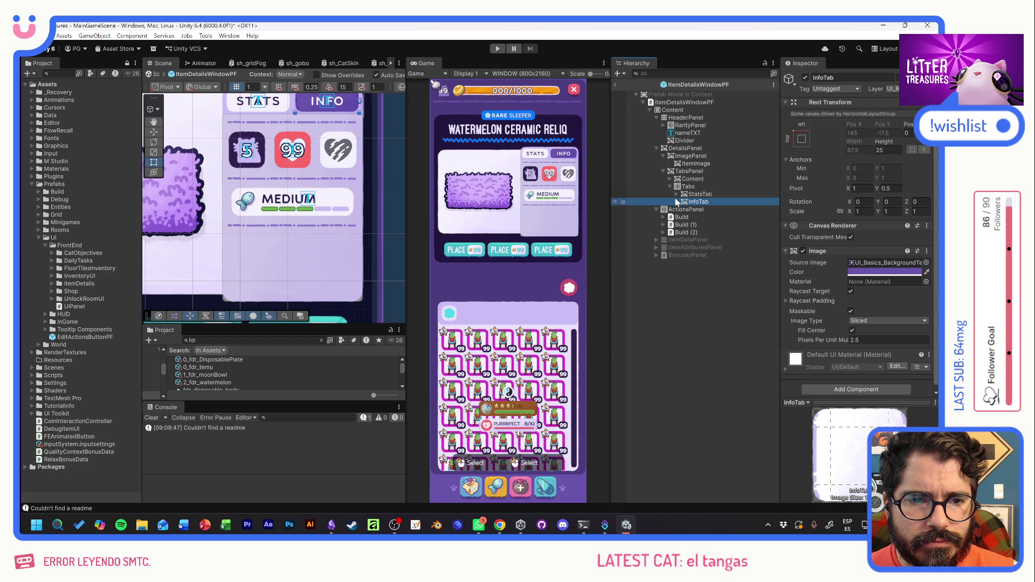
click(671, 186)
click(671, 179)
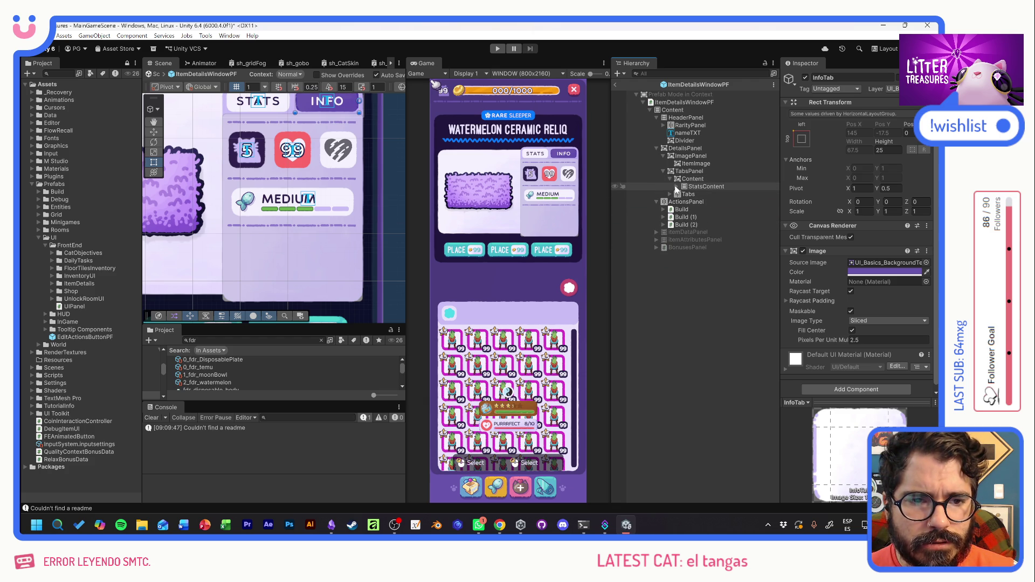
click(677, 186)
click(688, 233)
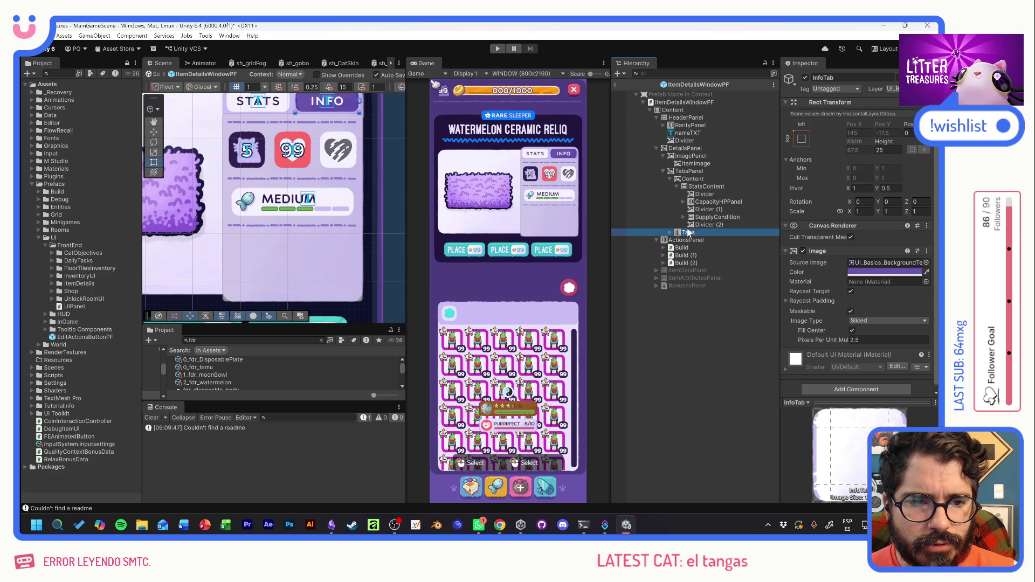
drag(688, 235, 701, 186)
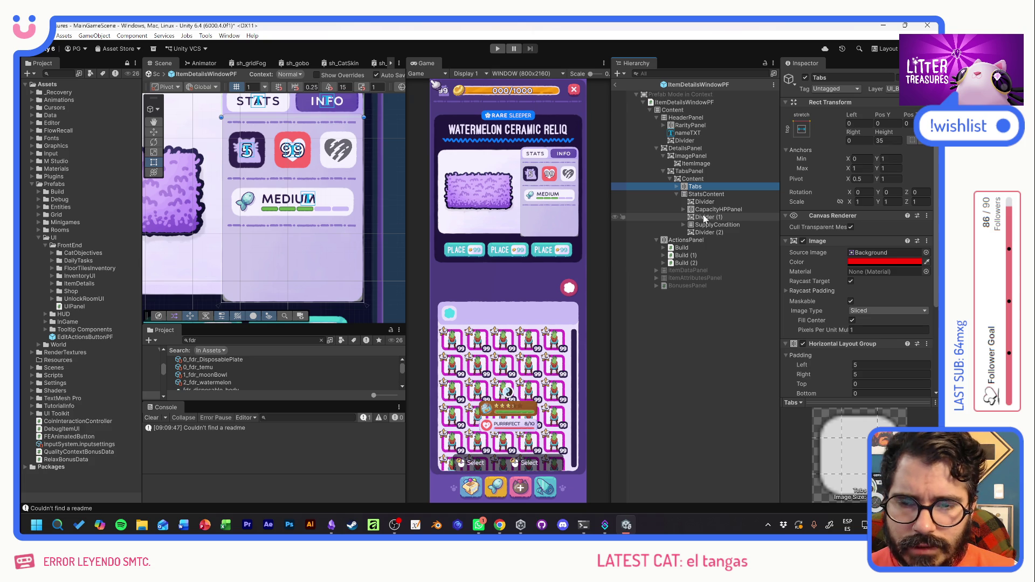
Rename CapacityHPPanel to BasicsPanel.
click(710, 210)
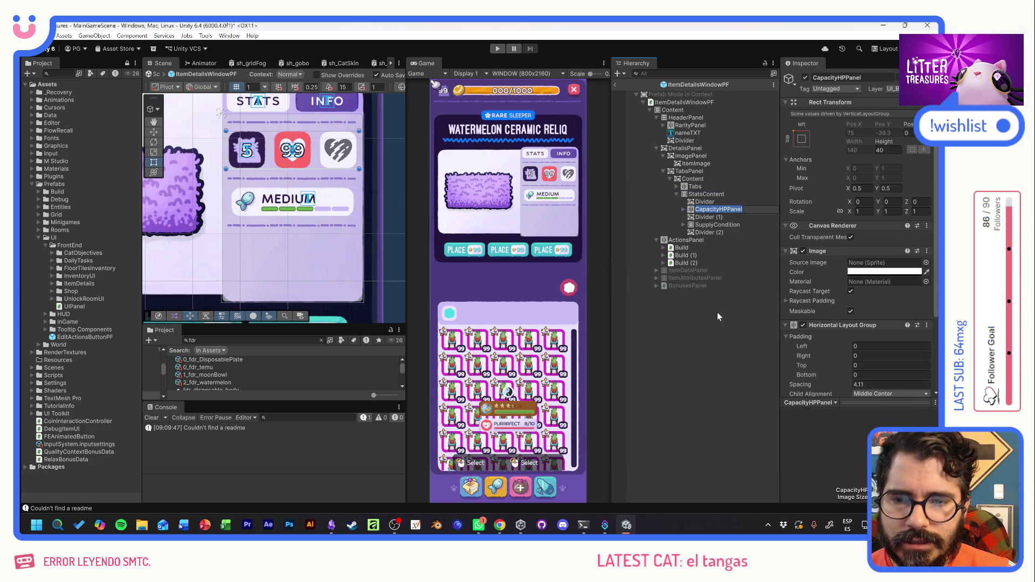
text(BasicsPanel)
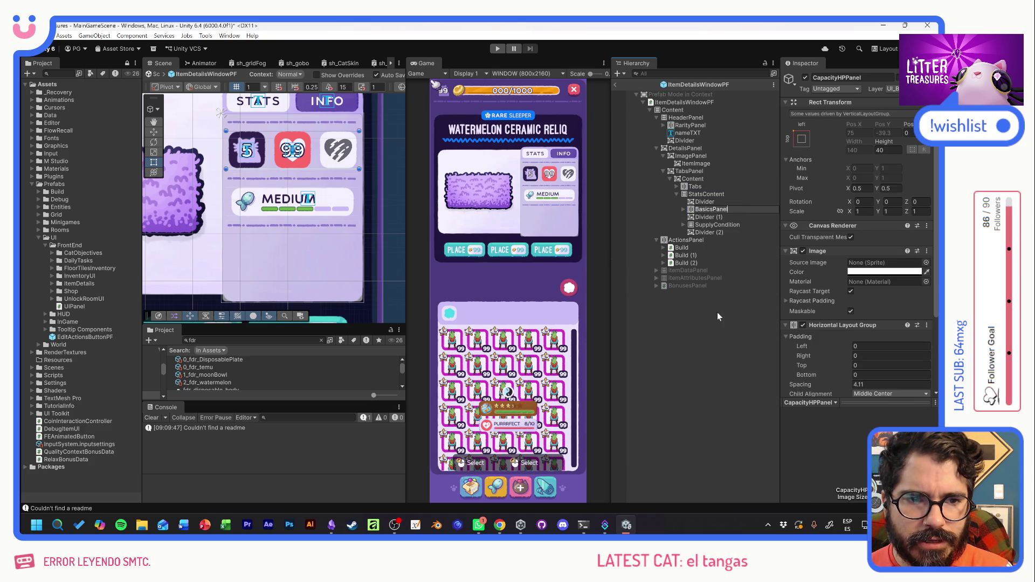
key(Return)
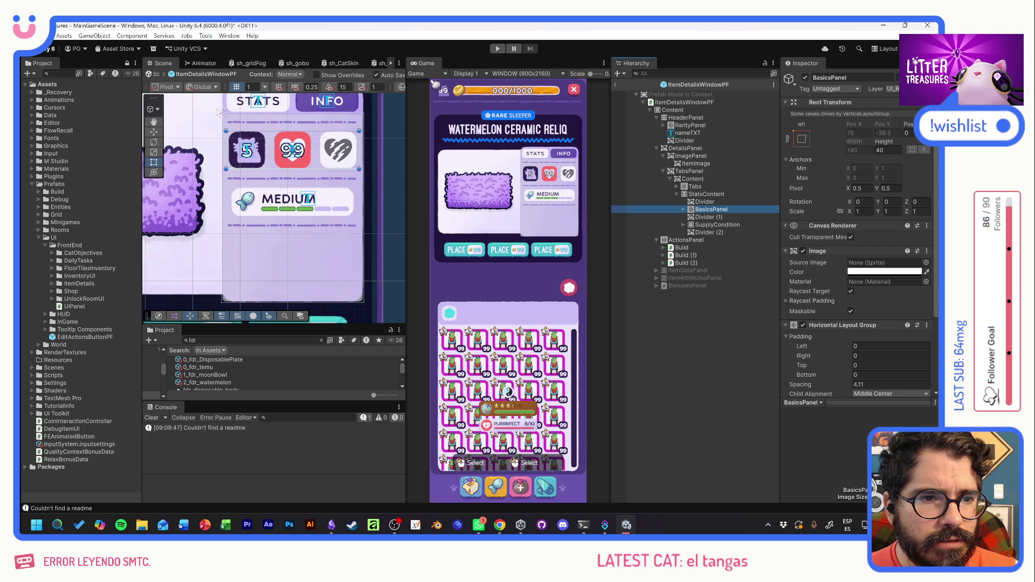
Set BasicsPanel's Horizontal Layout Group spacing to -10.
scroll(833, 304, down, 3)
drag(830, 305, 801, 309)
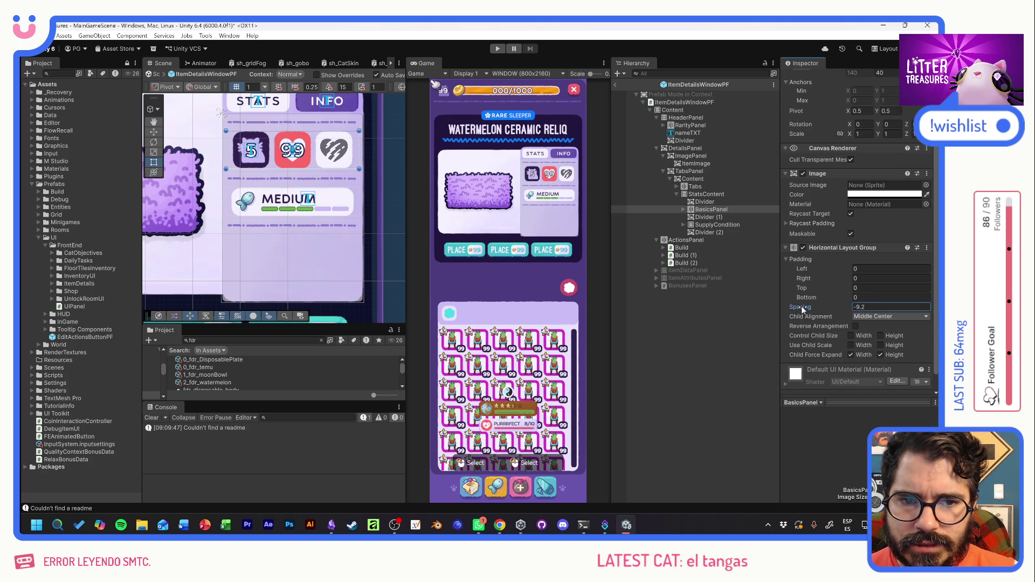
key(Return)
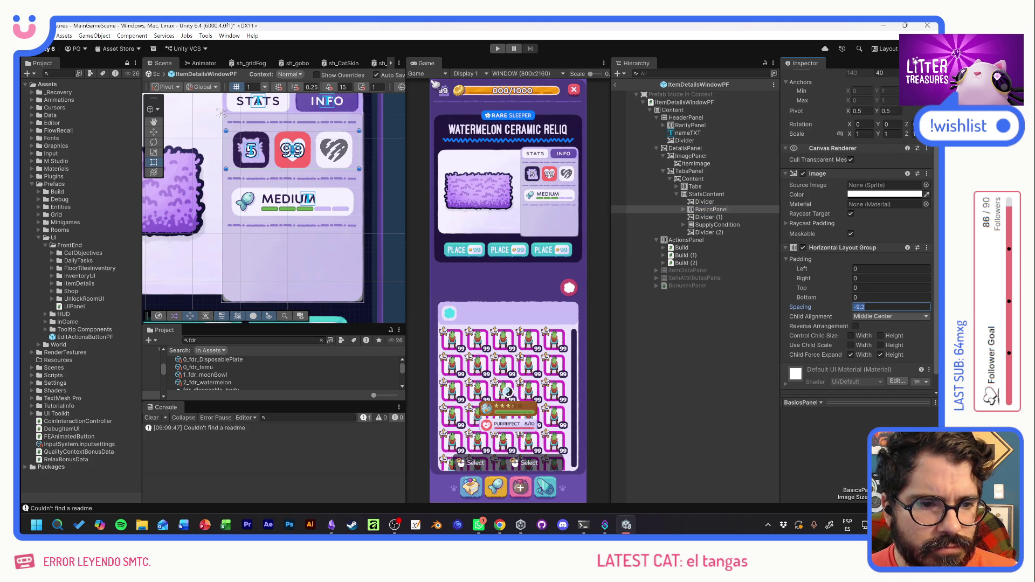
text(-10)
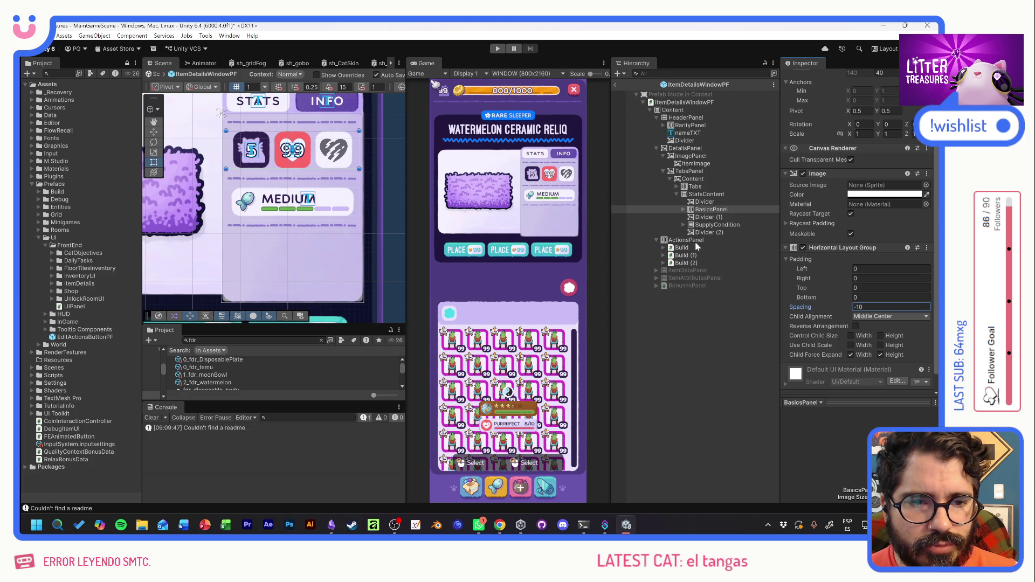
Search the Project window for 'bonuses', then broaden it to 'bonus' and browse the results.
click(204, 341)
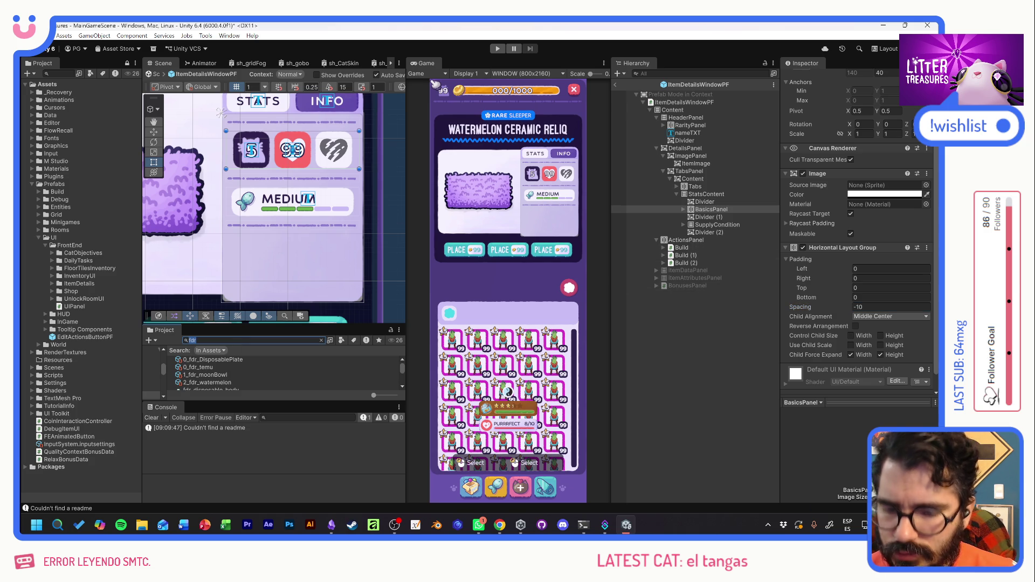
text(bonuses)
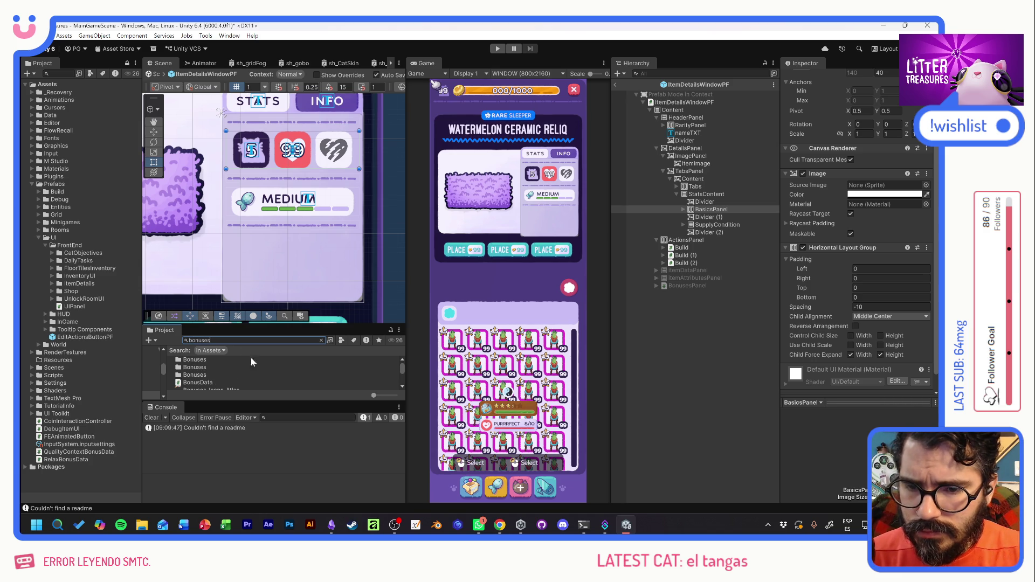
scroll(256, 370, down, 2)
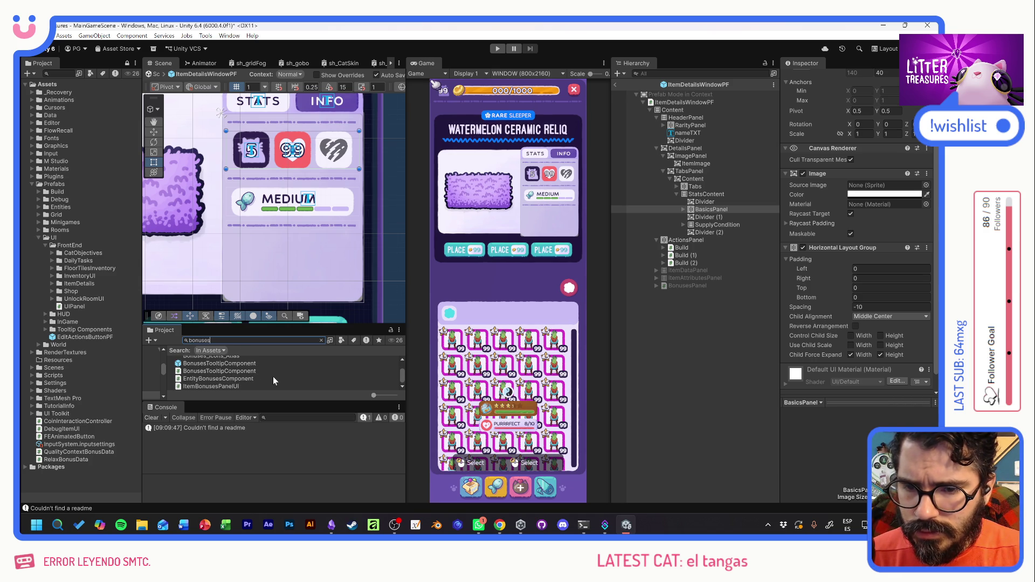
scroll(272, 377, up, 1)
scroll(273, 376, up, 1)
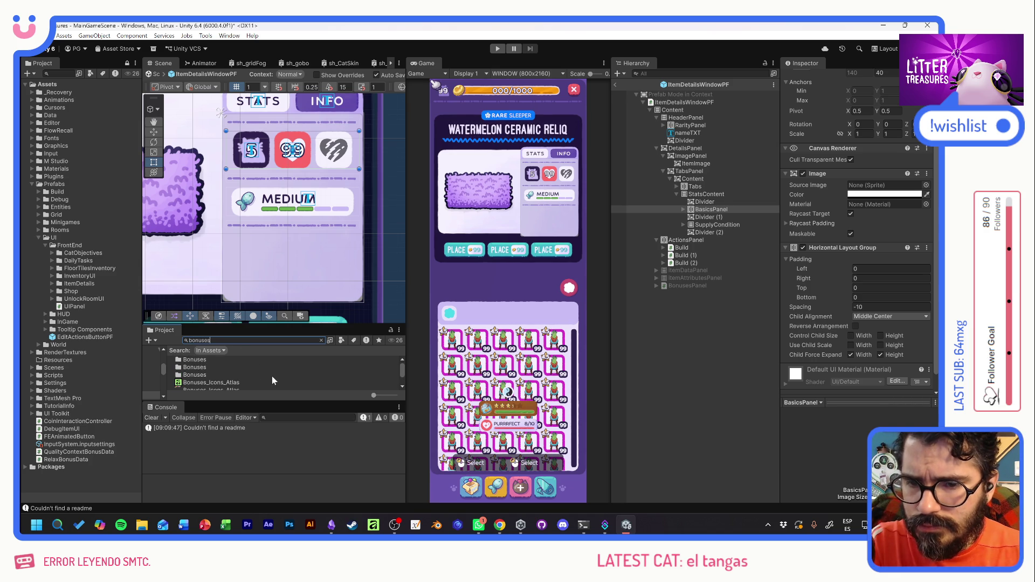
key(BackSpace)
key(BackSpace)
scroll(270, 373, down, 2)
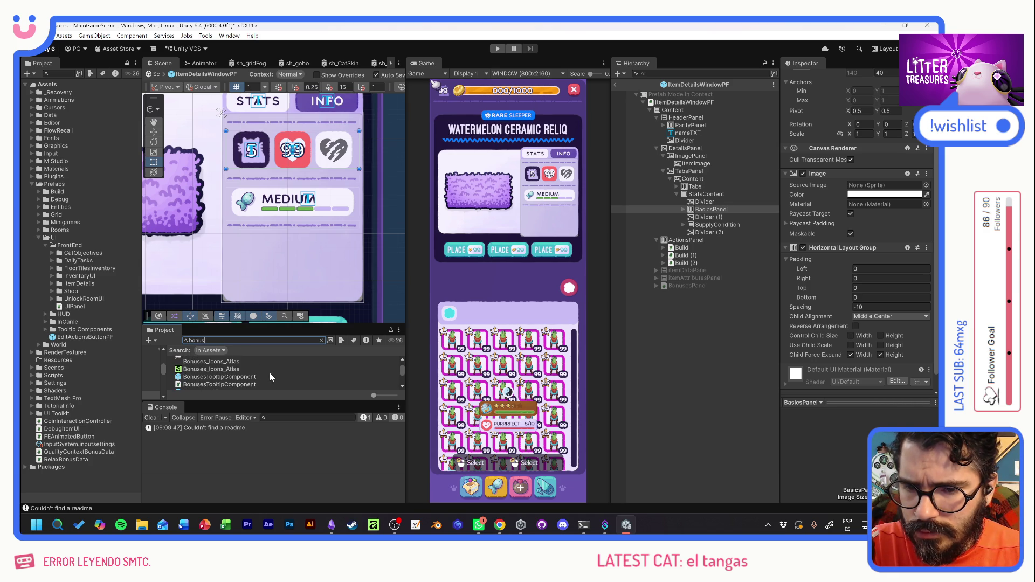
scroll(269, 373, down, 2)
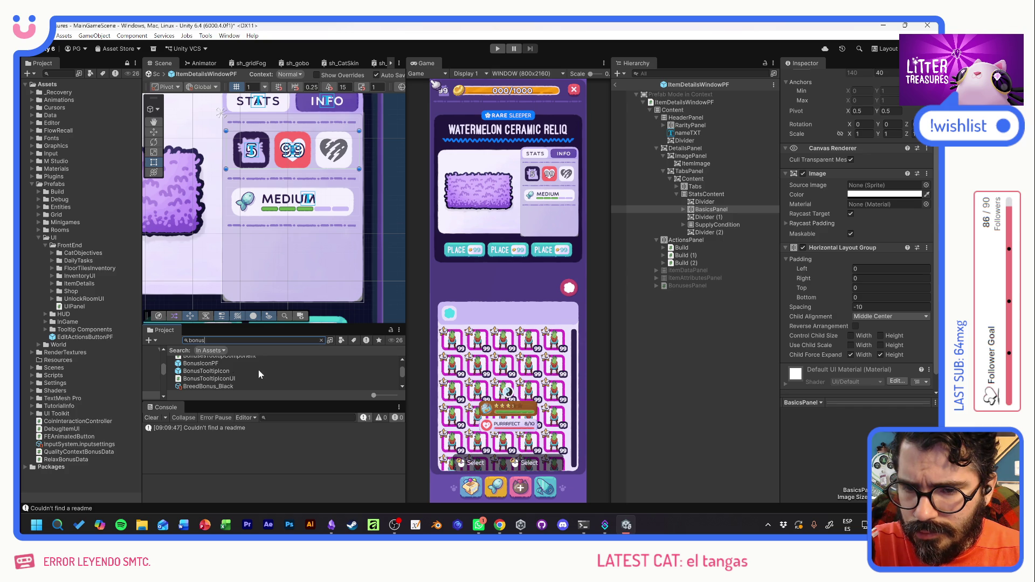
scroll(260, 370, down, 6)
scroll(260, 370, up, 10)
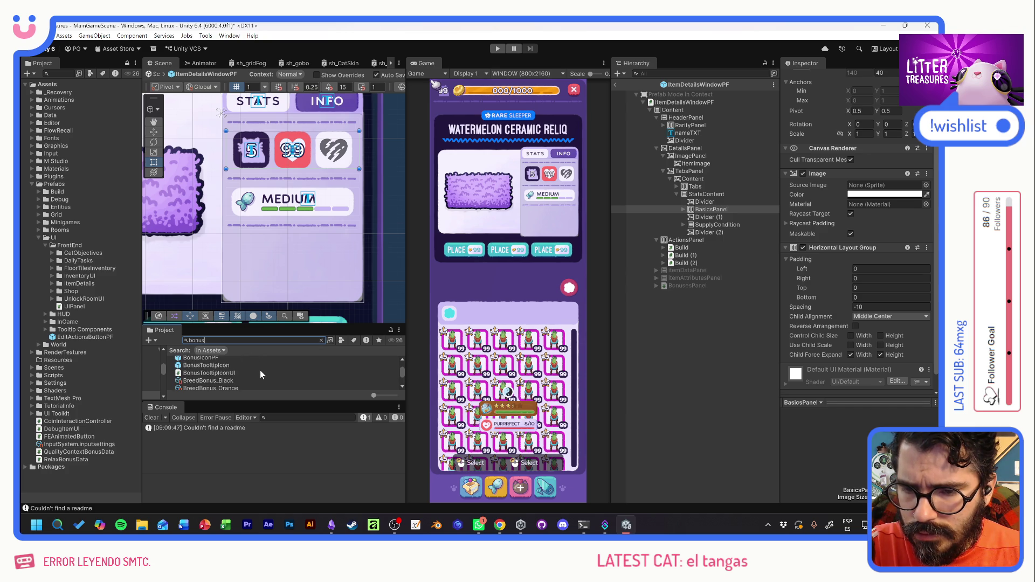
Exit Prefab Mode and select BonusesPanel in the scene Hierarchy.
click(684, 329)
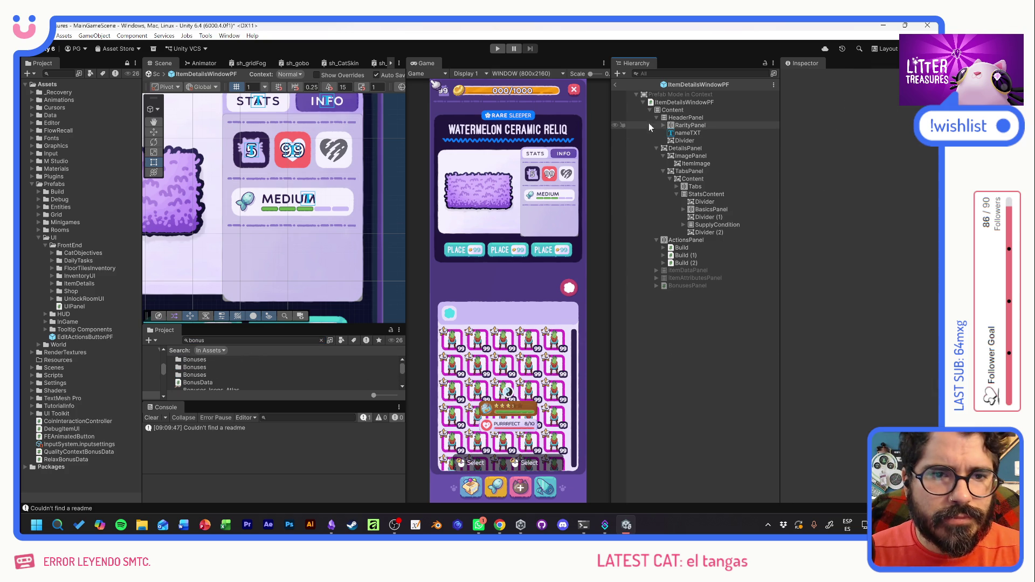
click(615, 83)
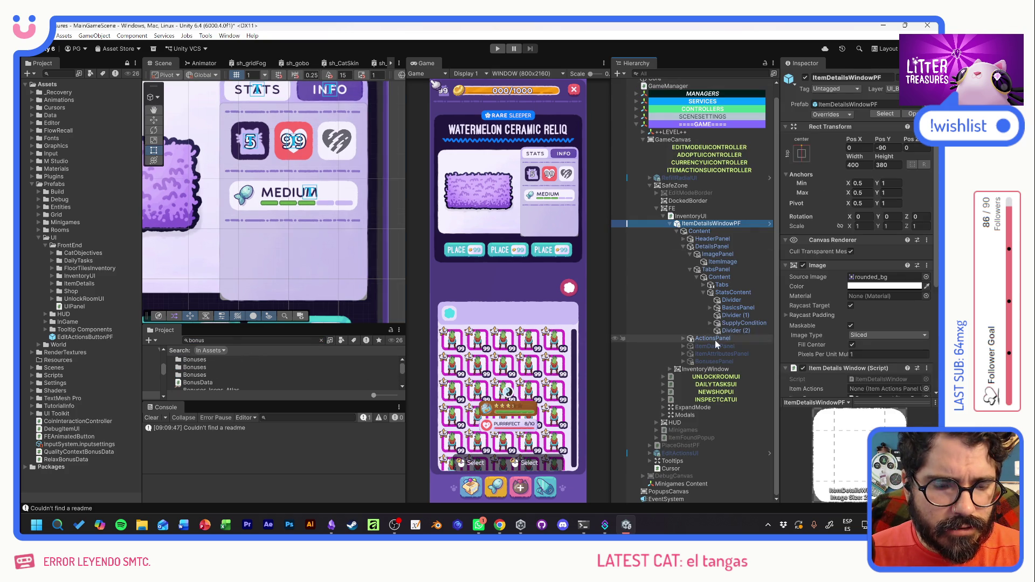
click(717, 361)
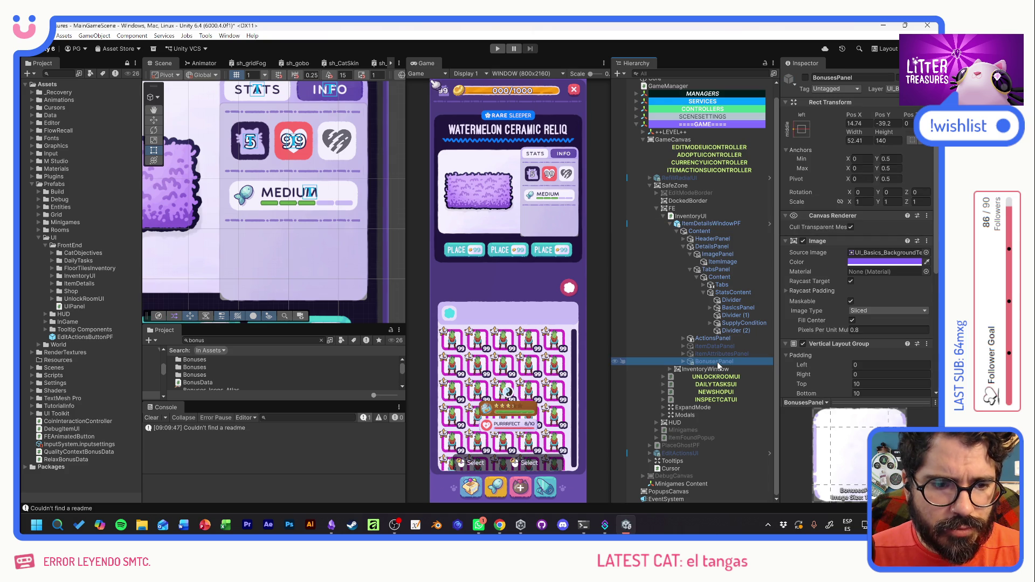
Reopen ItemDetailsWindowPF, move BonusesPanel into StatsContent after Divider (2), and activate it.
click(770, 223)
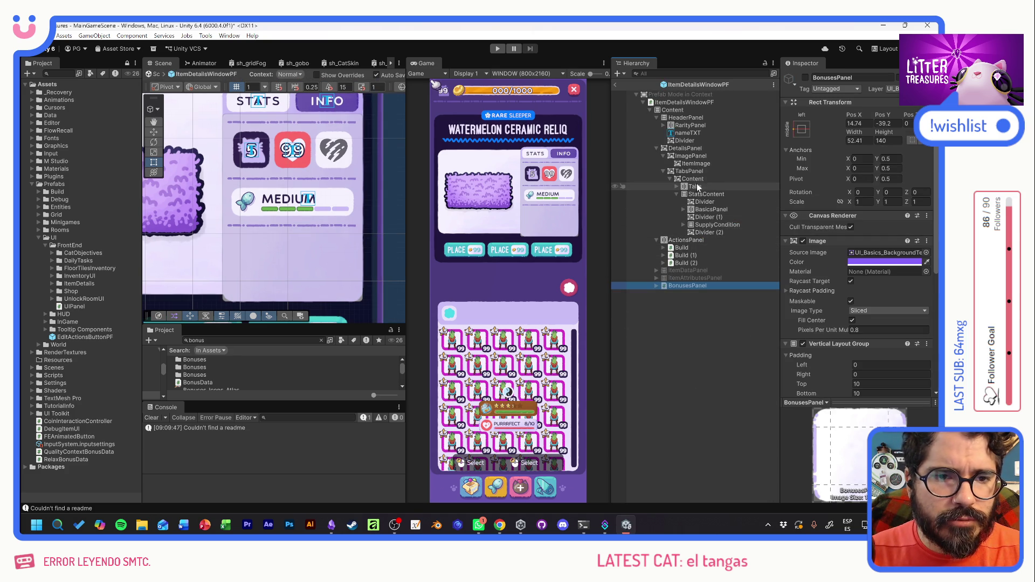
drag(688, 285, 694, 203)
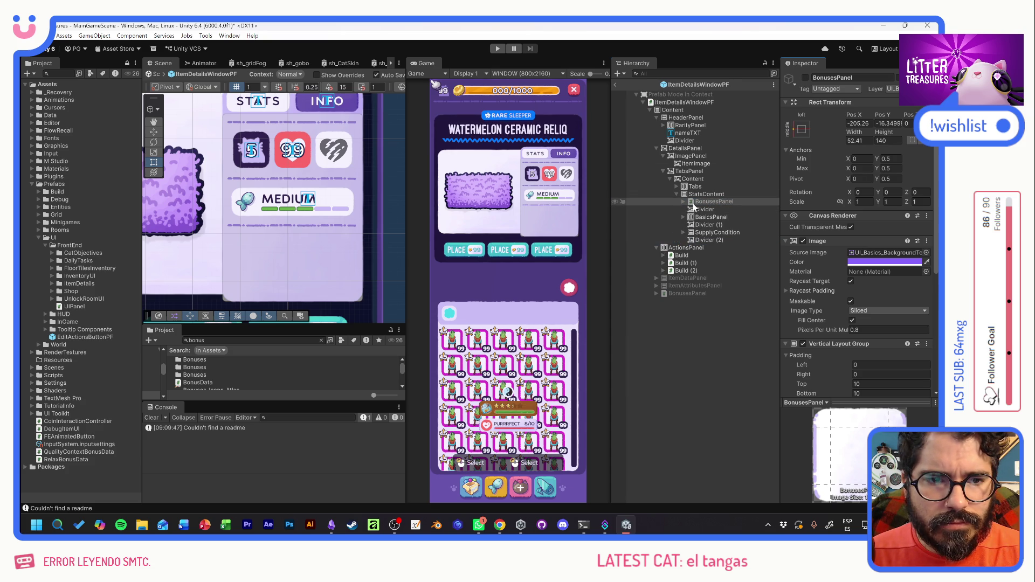
click(806, 78)
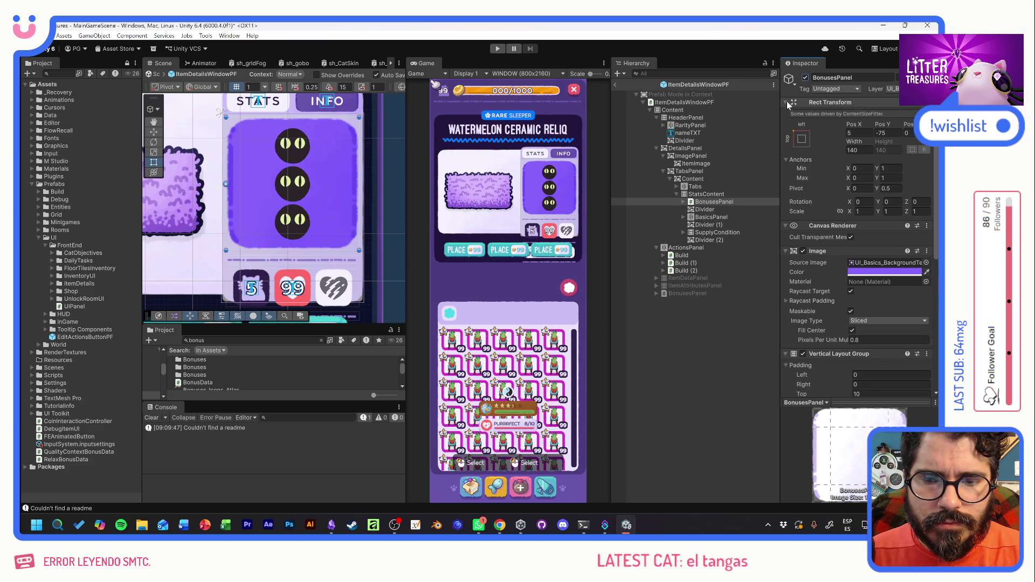
click(694, 203)
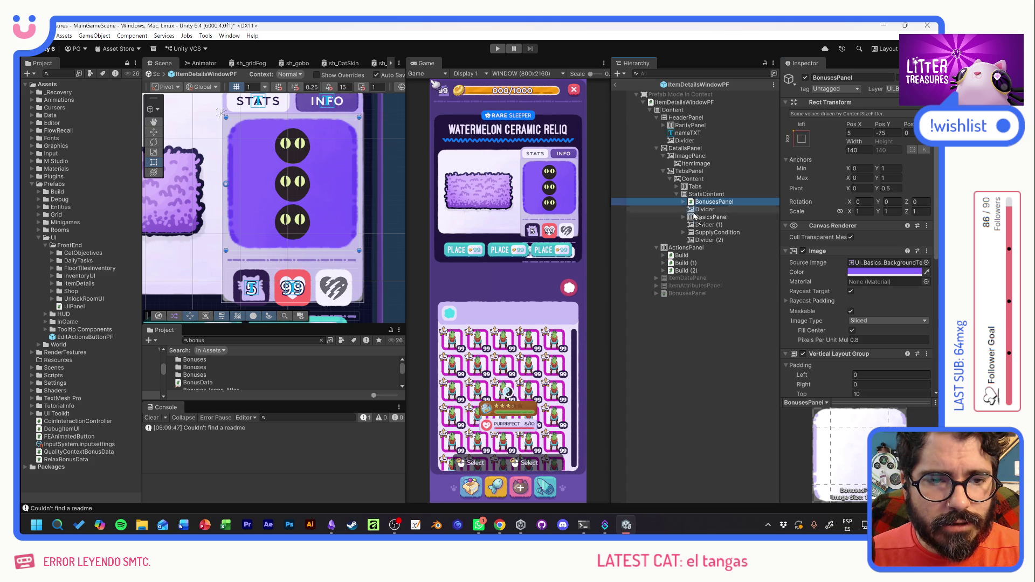
drag(695, 217, 690, 242)
drag(691, 247, 690, 242)
Remove BonusesPanel's Vertical Layout Group and add a Horizontal Layout Group instead.
right_click(834, 357)
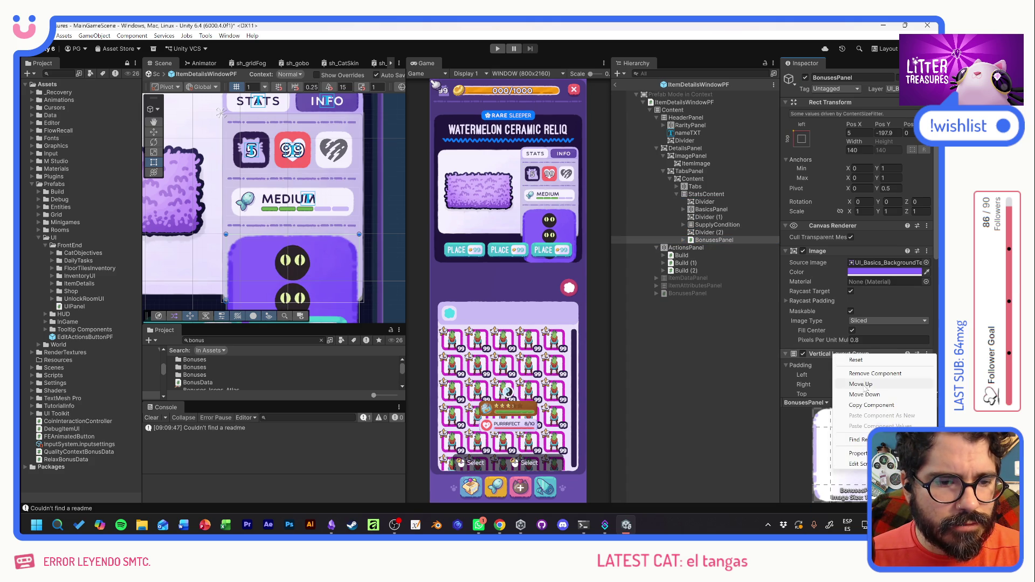
click(852, 383)
scroll(852, 382, down, 5)
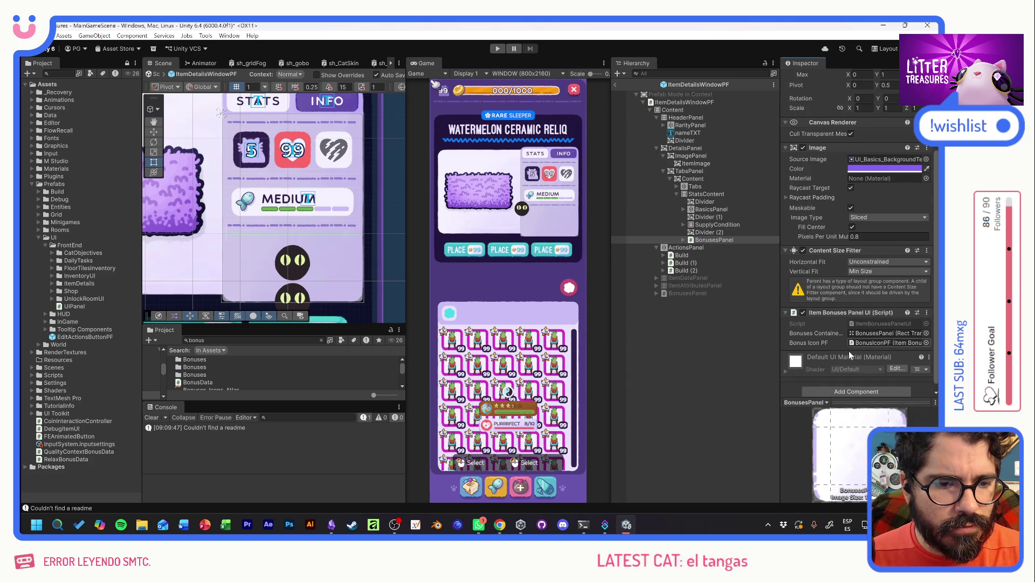
click(846, 387)
text(hori)
key(BackSpace)
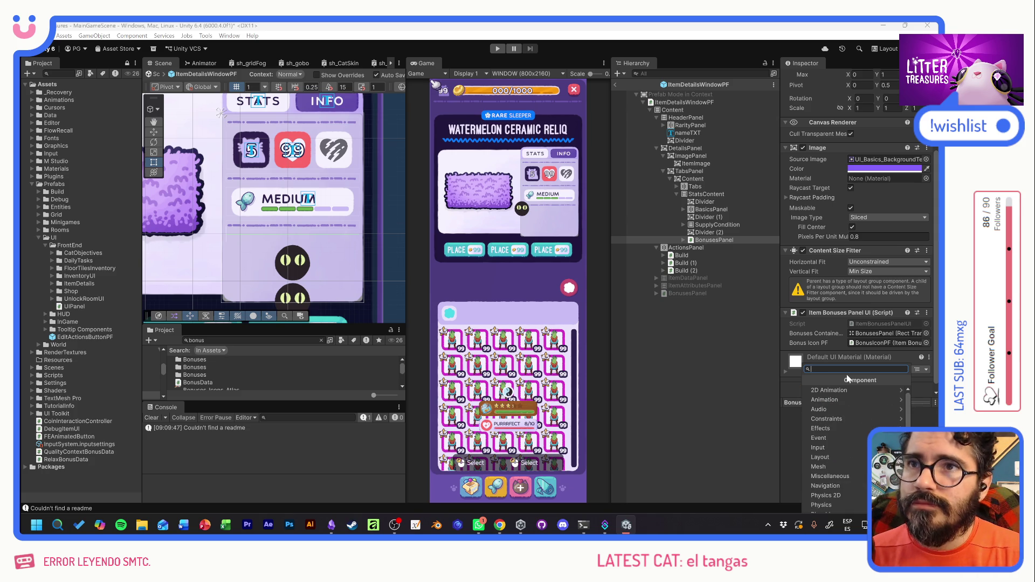
text(hori)
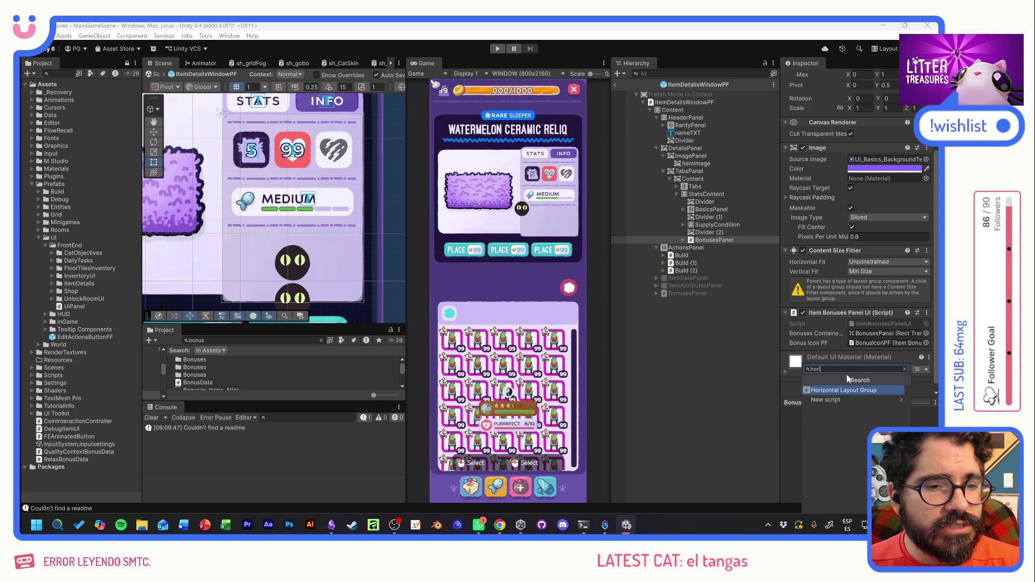
click(845, 389)
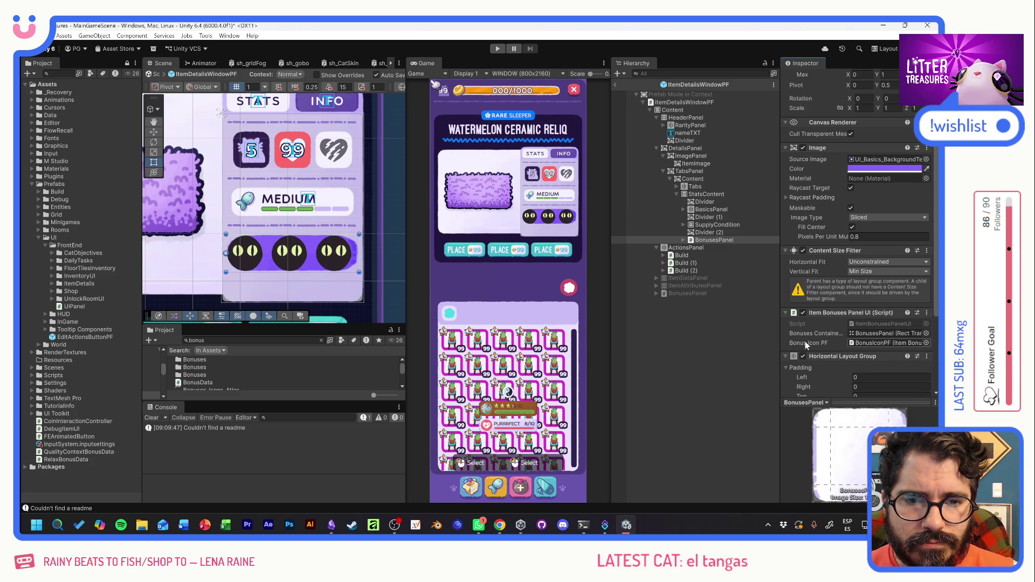
scroll(834, 356, down, 4)
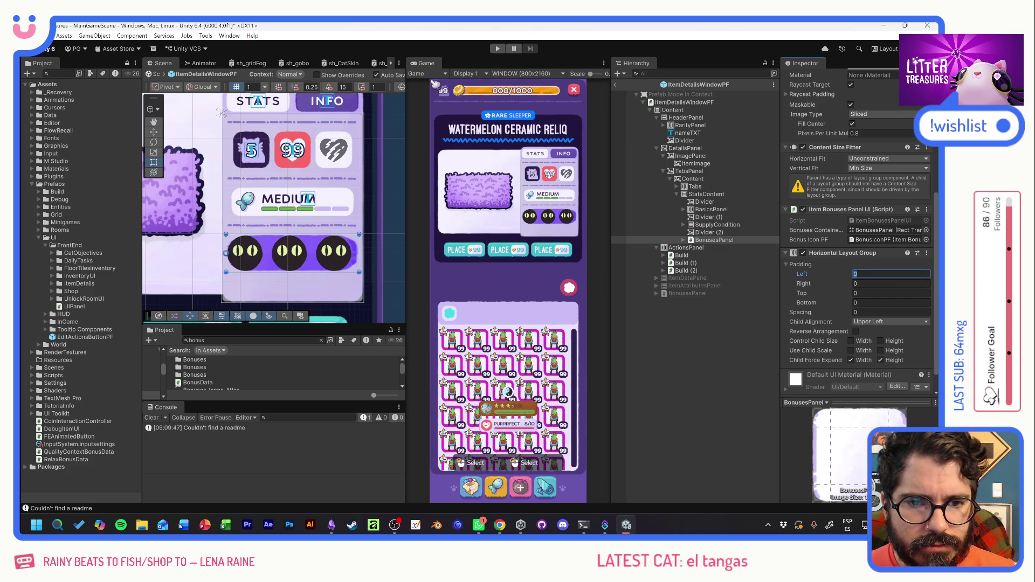
Set BonusesPanel's layout padding to 5 on left, right, top and bottom.
text(5)
key(Tab)
text(5)
key(Tab)
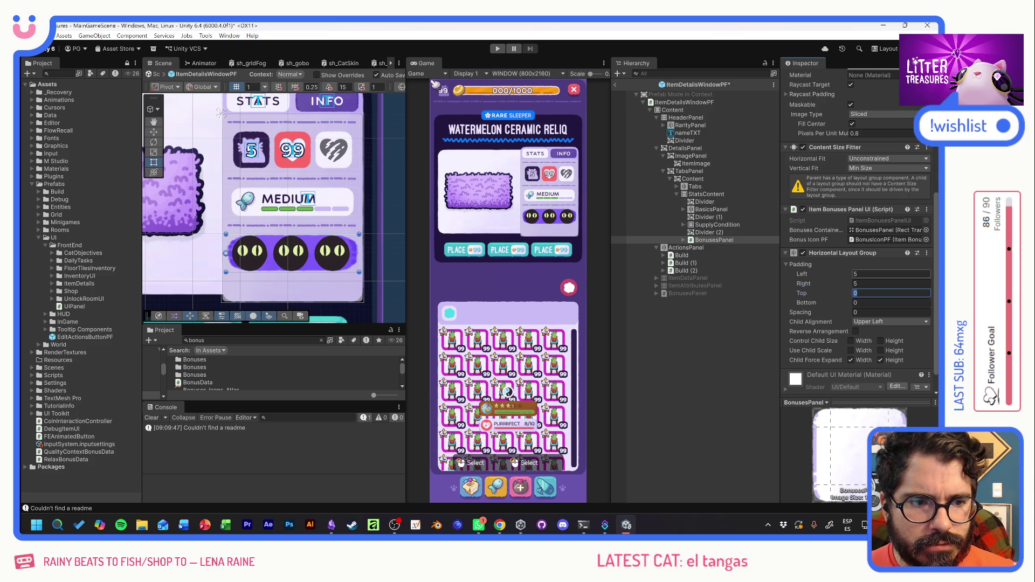
text(5)
key(Tab)
text(5)
key(Tab)
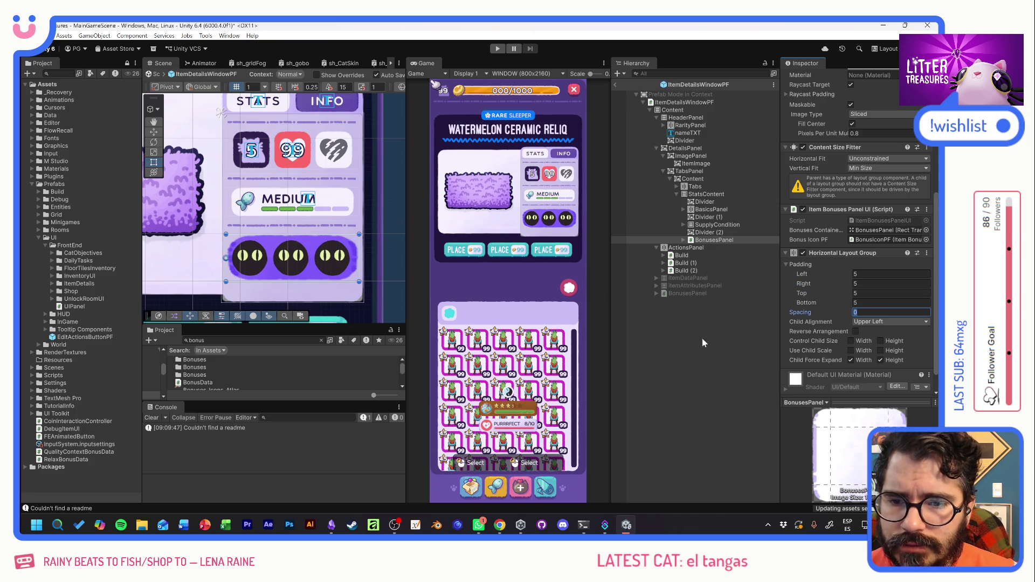
Give BonusesPanel the UI_Basics_Background sprite with a 0.98 pixels-per-unit multiplier.
scroll(830, 325, up, 1)
scroll(843, 313, up, 5)
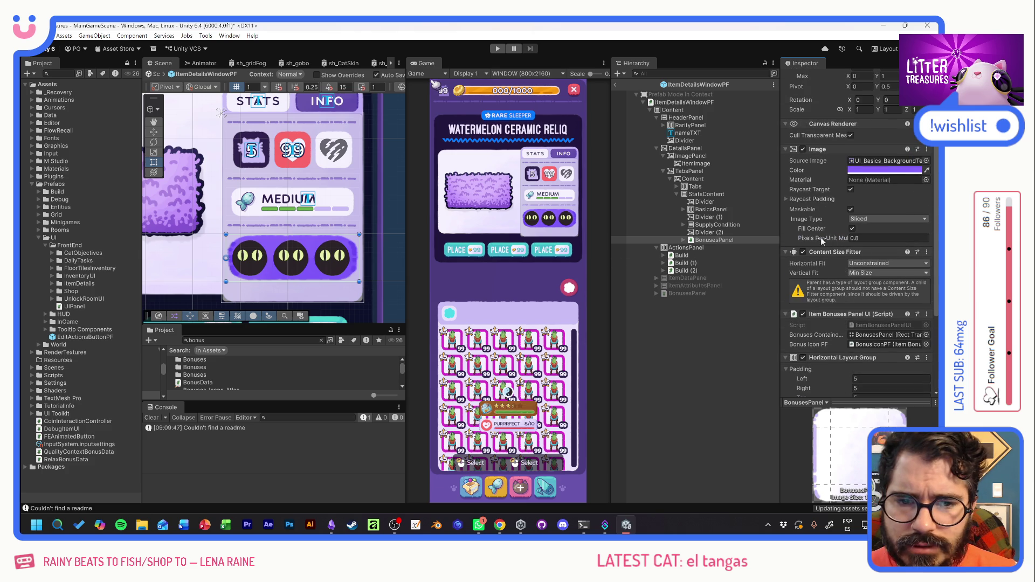
mouse_move(820, 237)
mouse_down()
mouse_move(834, 240)
mouse_move(826, 242)
mouse_up()
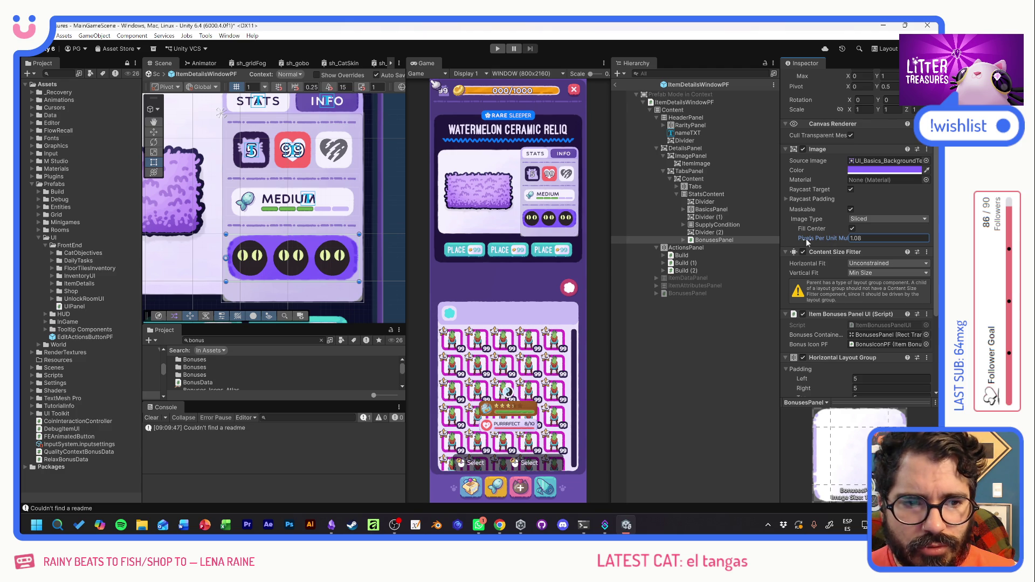
drag(809, 240, 807, 242)
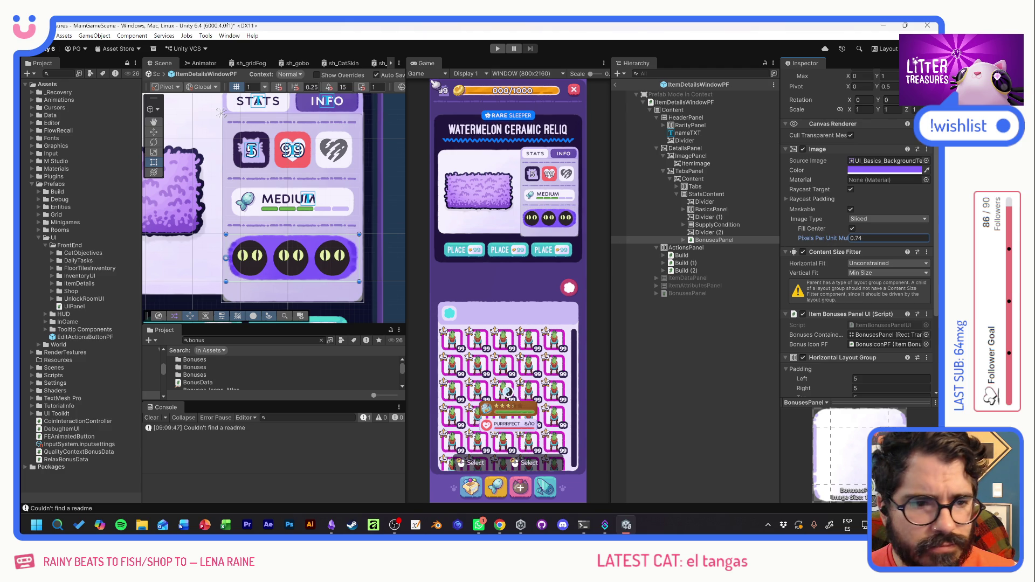
click(927, 161)
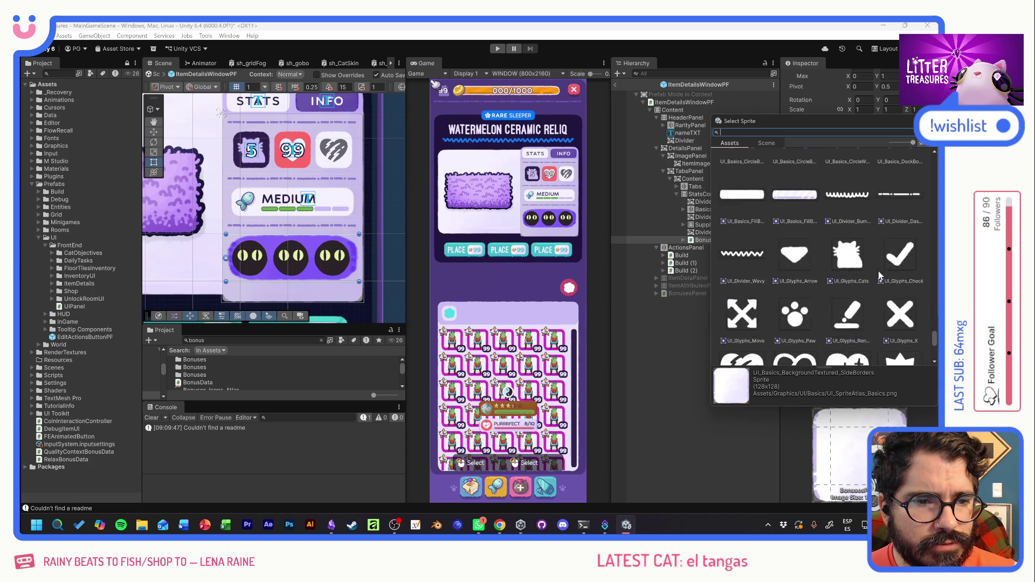
scroll(880, 276, up, 3)
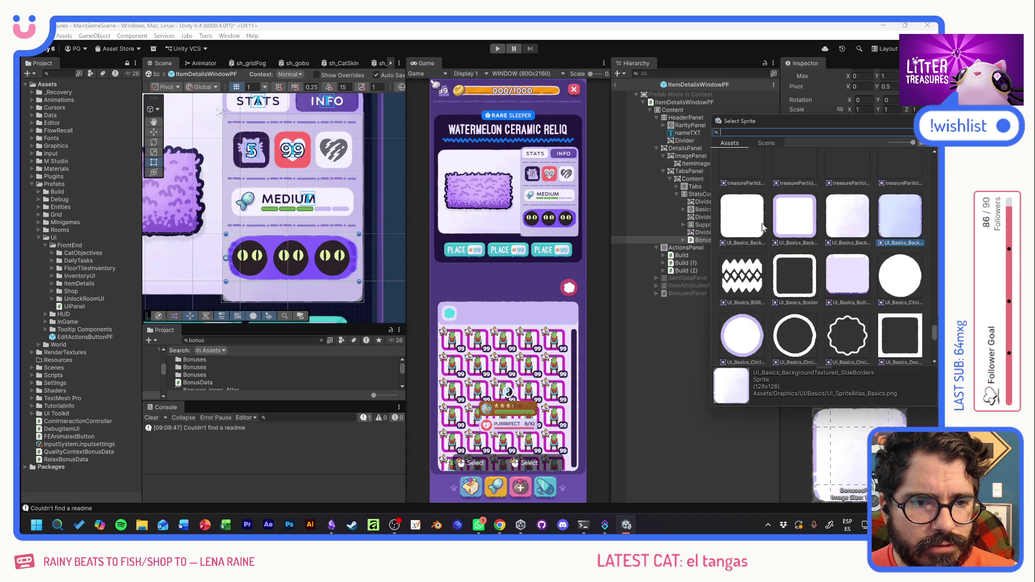
click(738, 227)
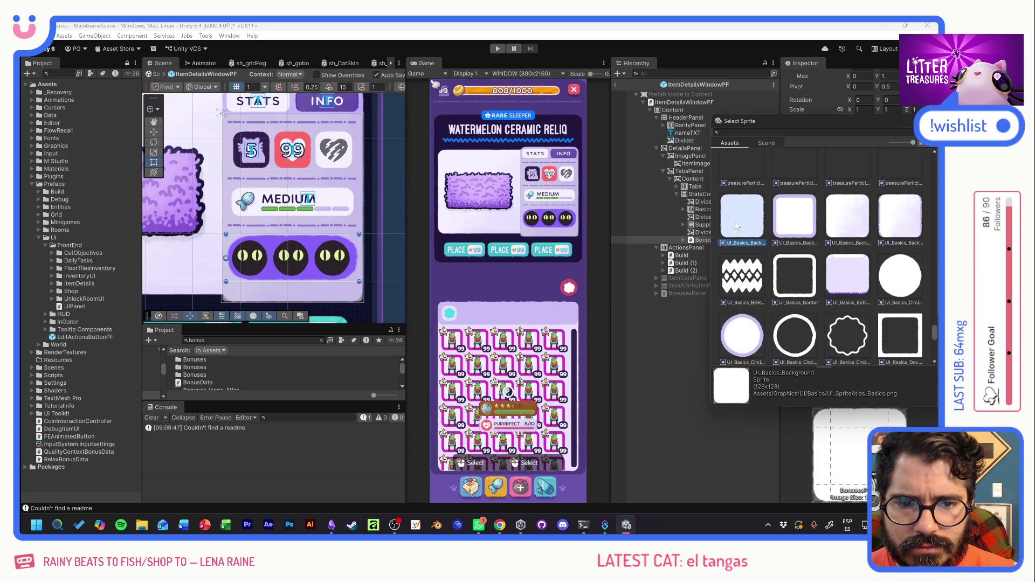
key(Return)
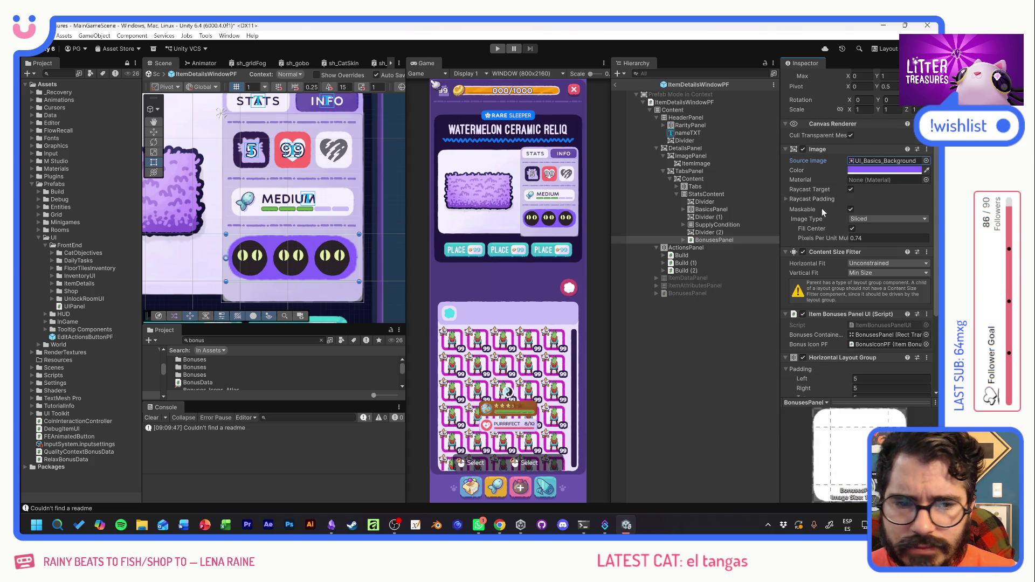
drag(830, 235, 835, 237)
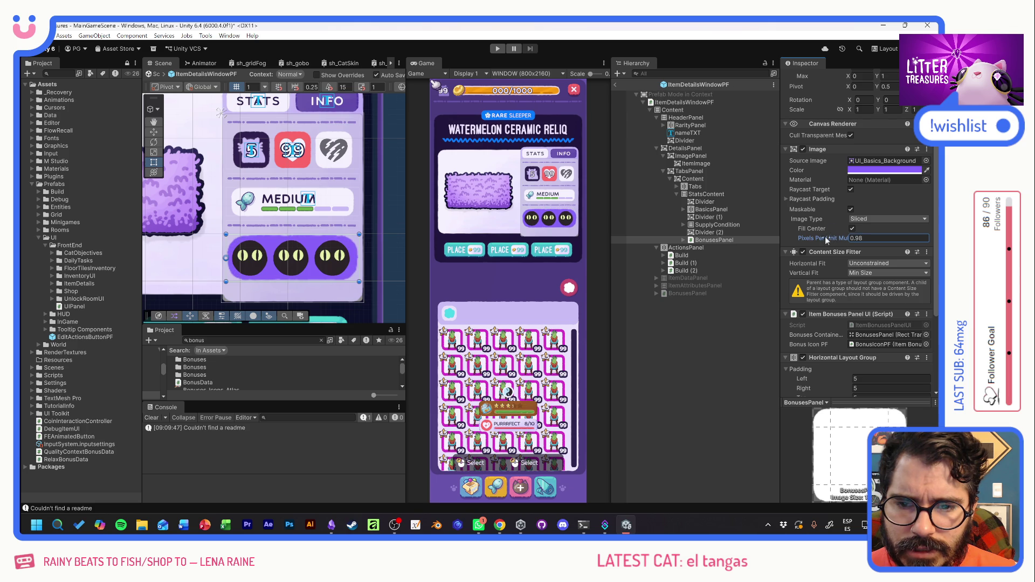
Set Child Alignment to Middle Center and expand BonusesPanel to show its three icons.
scroll(827, 306, down, 3)
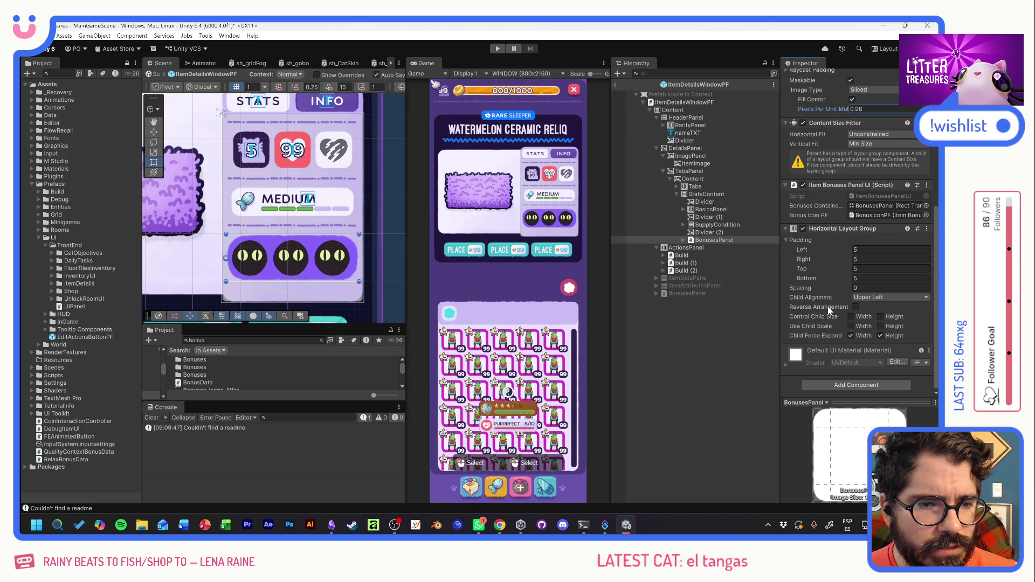
click(869, 298)
click(885, 349)
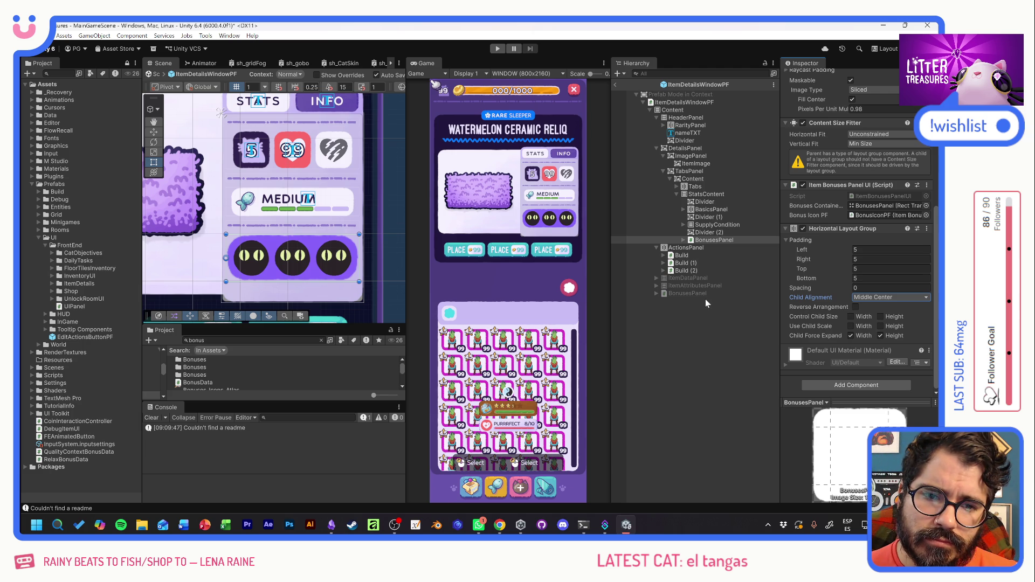
click(682, 241)
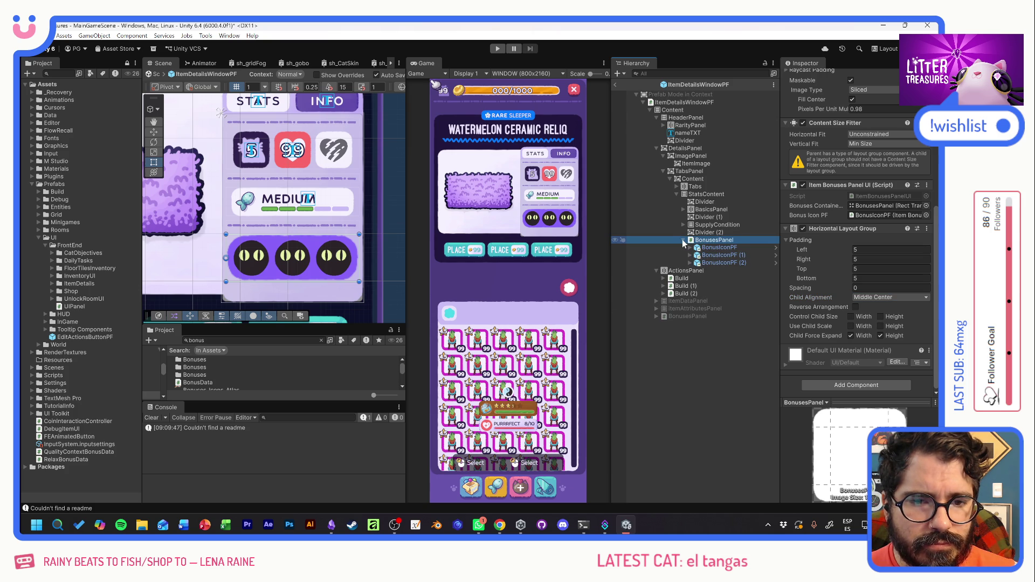
Rename BasicsPanel to BasicsModule.
click(682, 240)
click(709, 210)
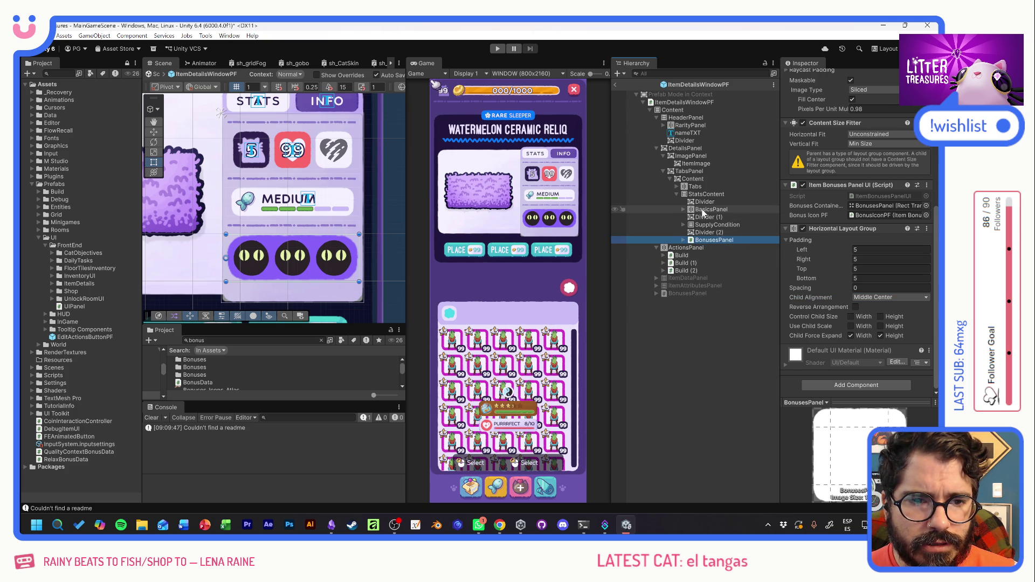
key(F2)
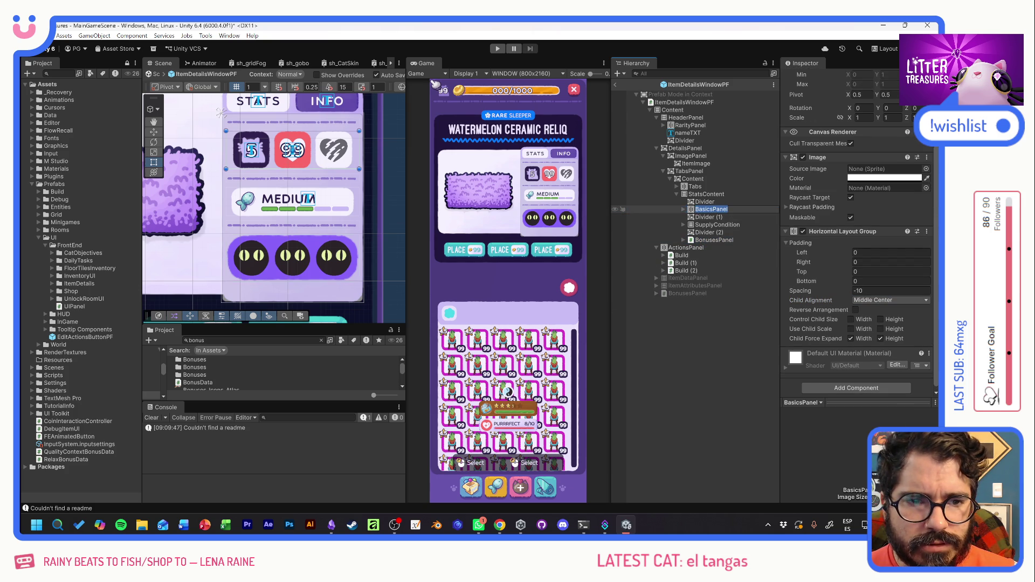
text(Modu)
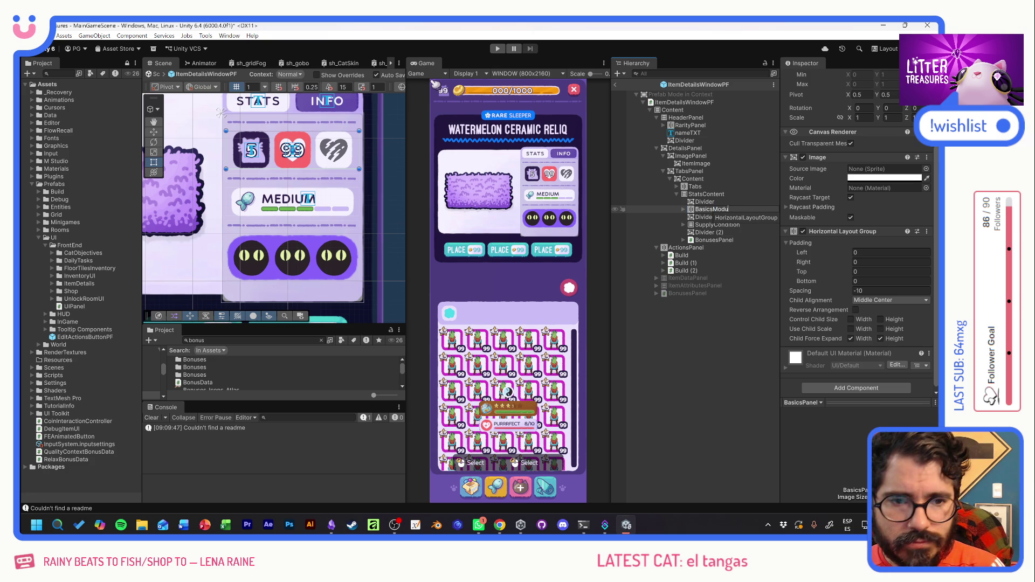
text(le)
key(Return)
Rename SupplyCondition to SupplyModule.
click(729, 225)
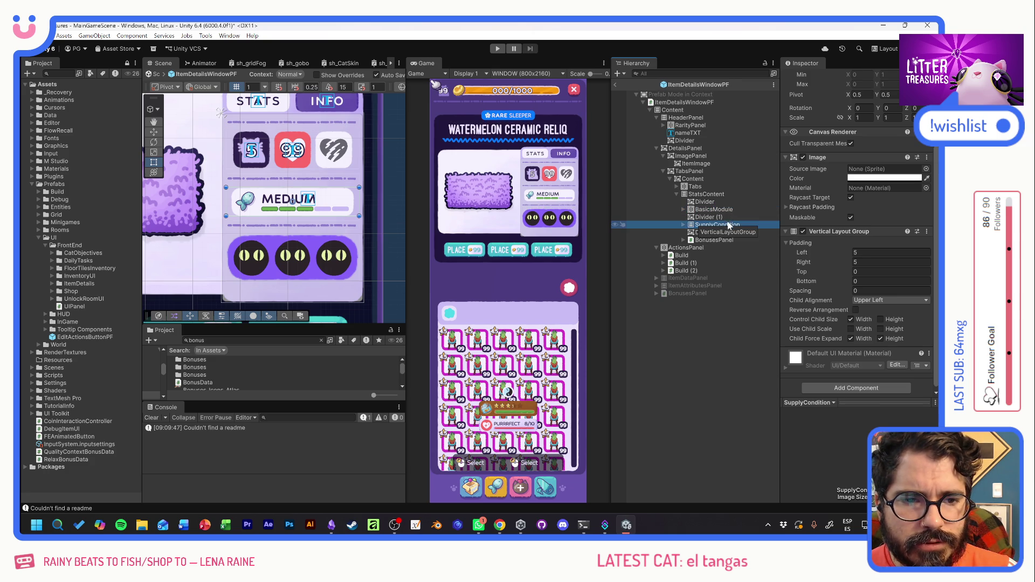
click(724, 224)
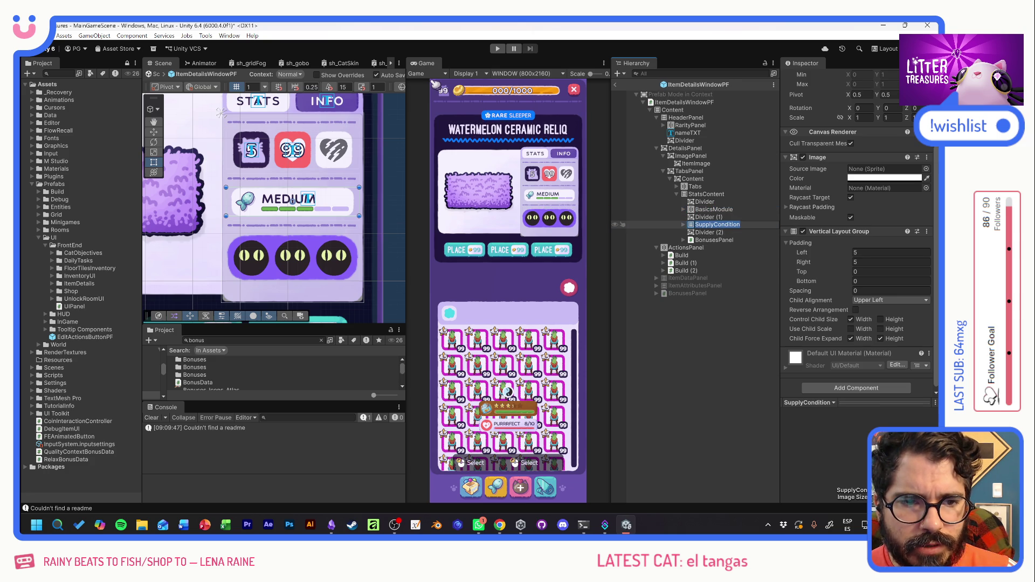
drag(714, 225, 760, 230)
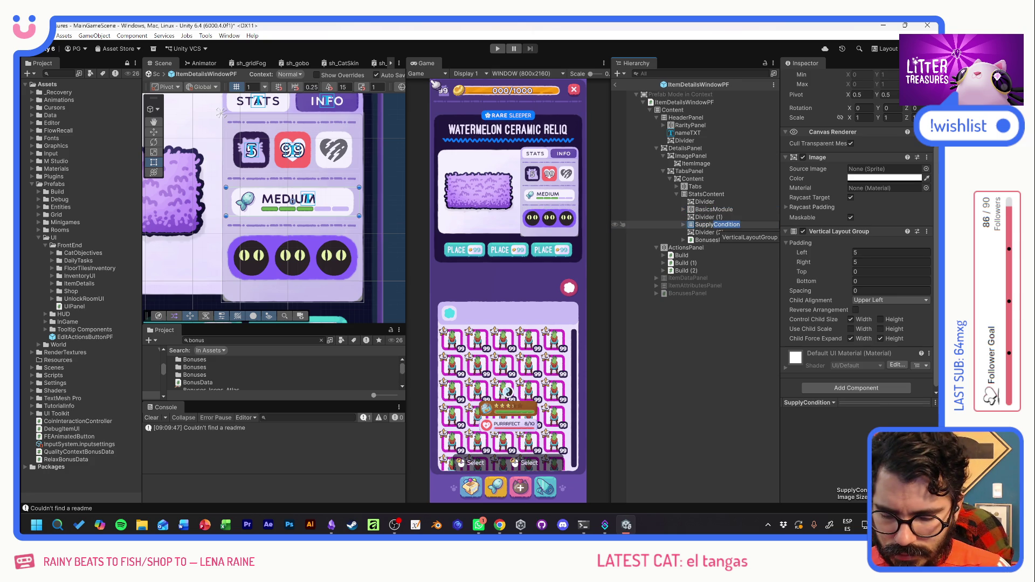
text(Module)
key(Return)
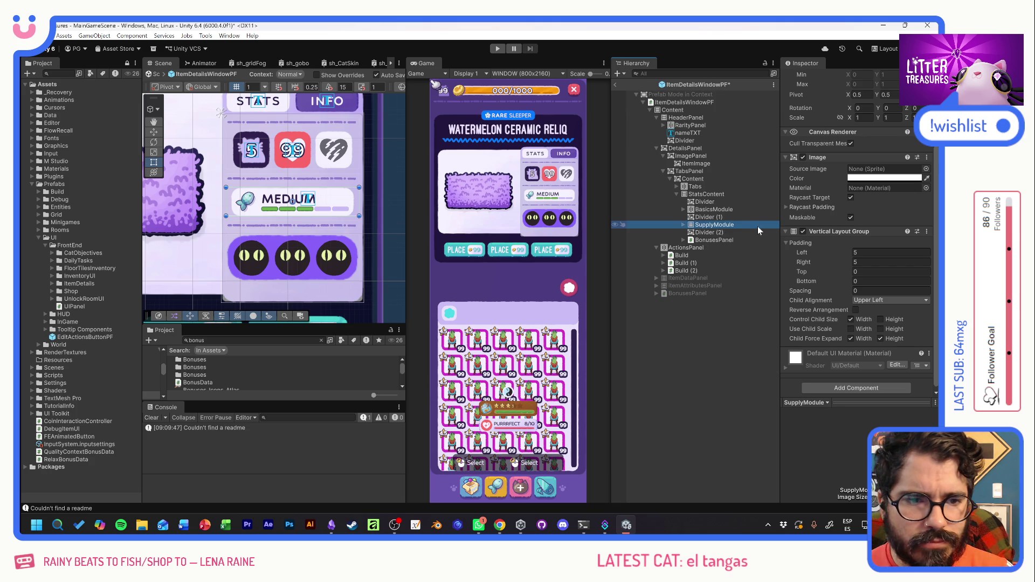
Duplicate SupplyModule, place the copy below Divider (2), and name it BonusesModule.
click(711, 241)
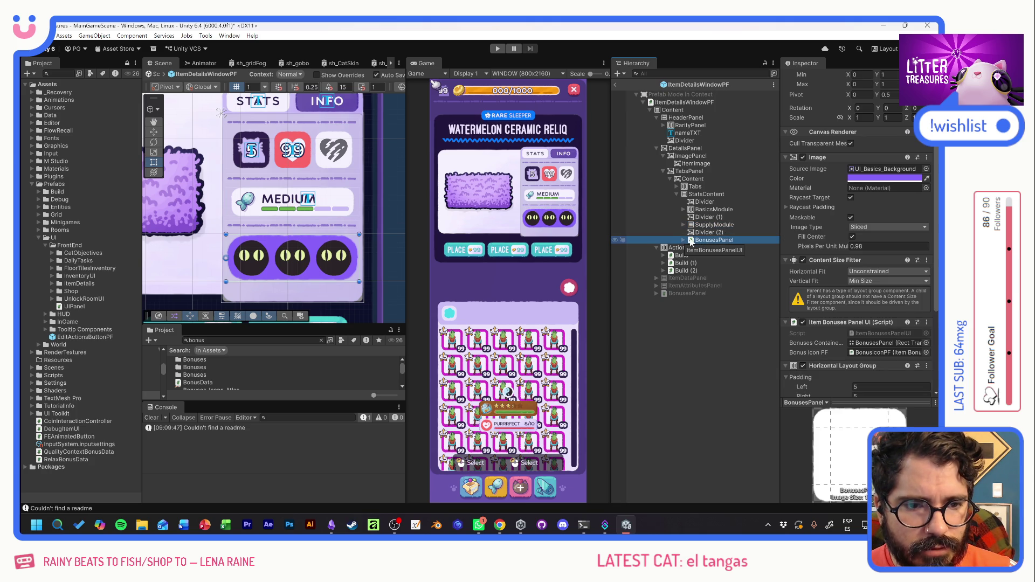
right_click(691, 242)
click(655, 338)
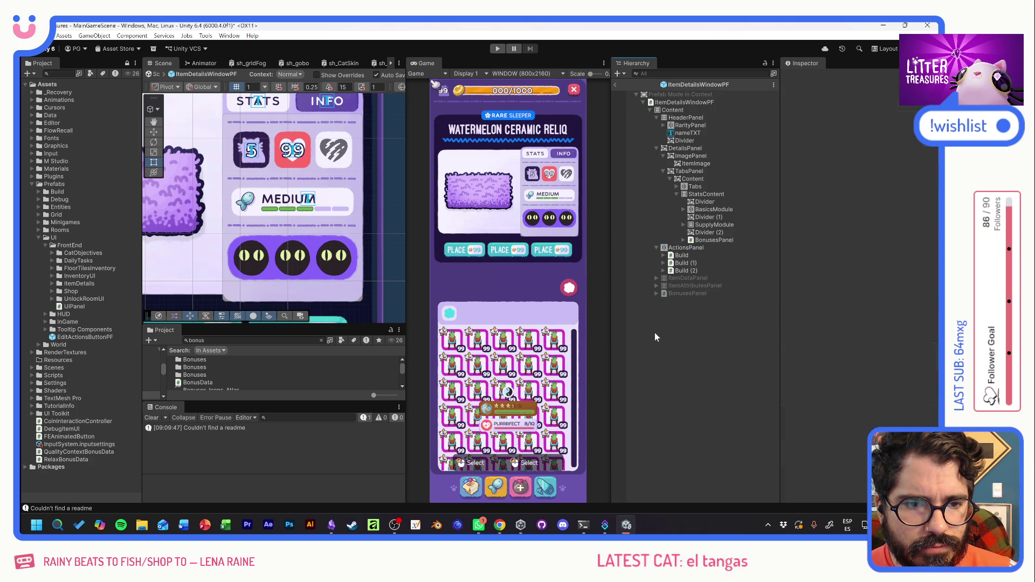
click(710, 225)
key(ctrl+d)
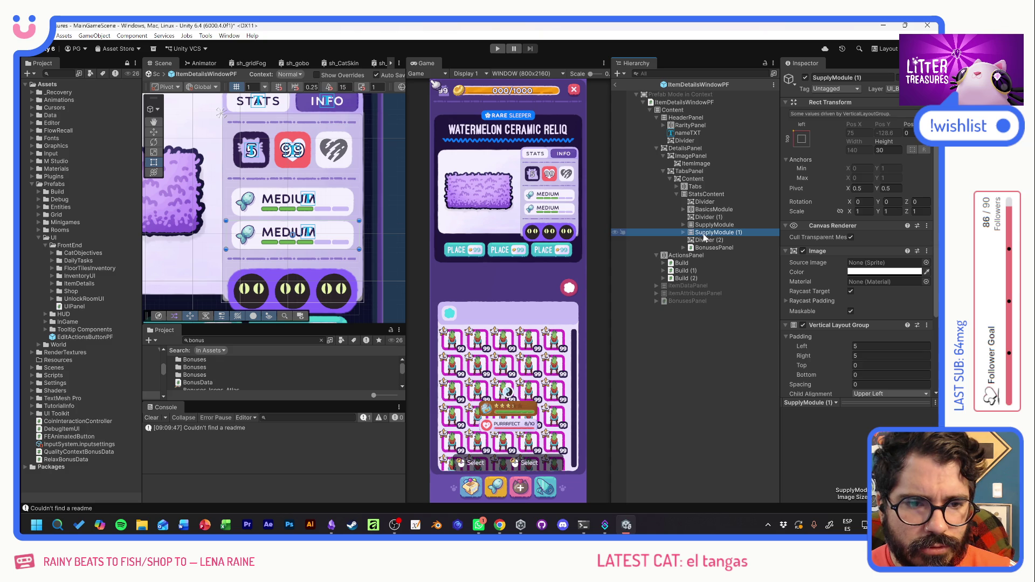
drag(704, 237, 707, 247)
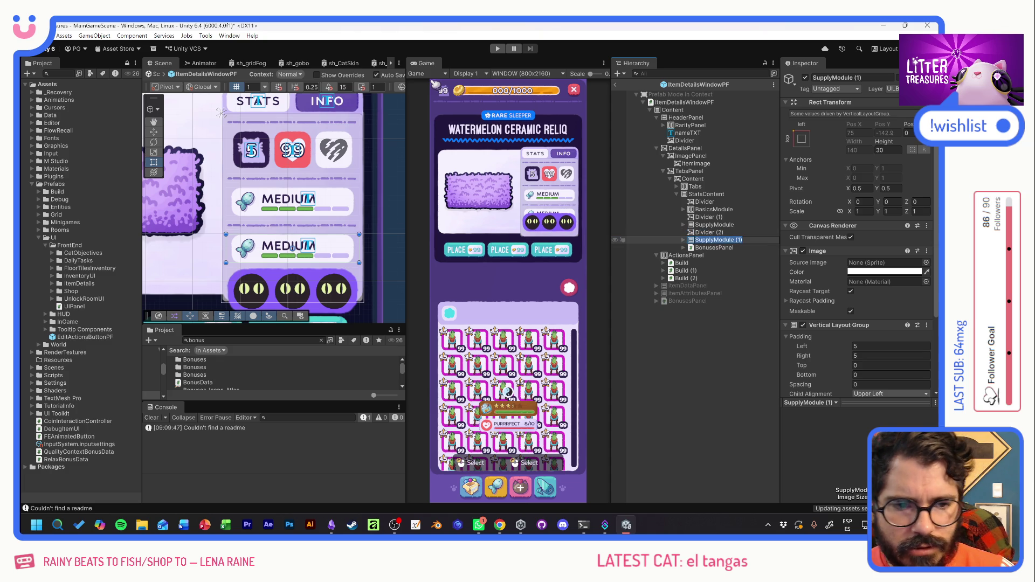
key(F2)
text(Bonuses)
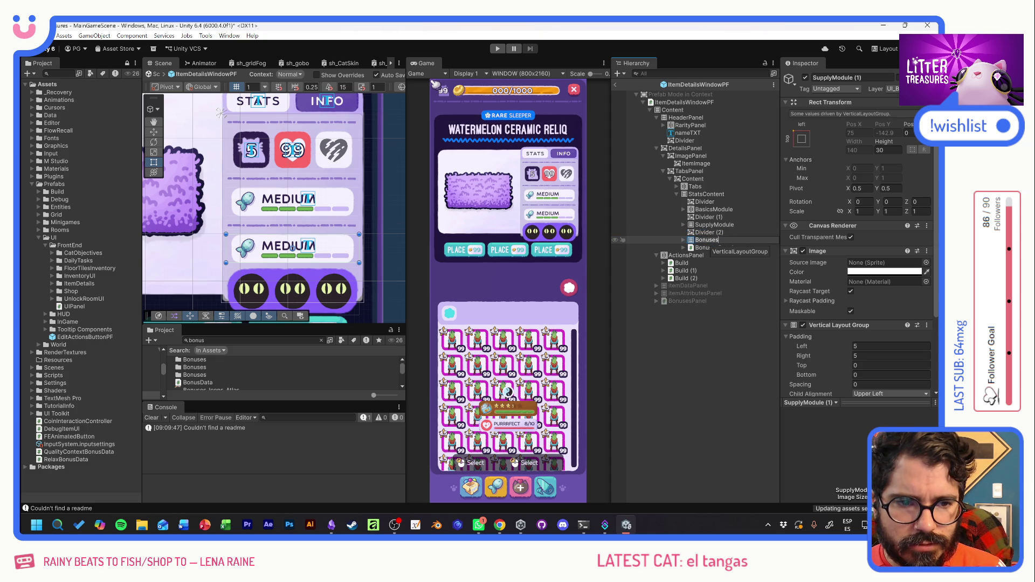
text(Module)
key(Return)
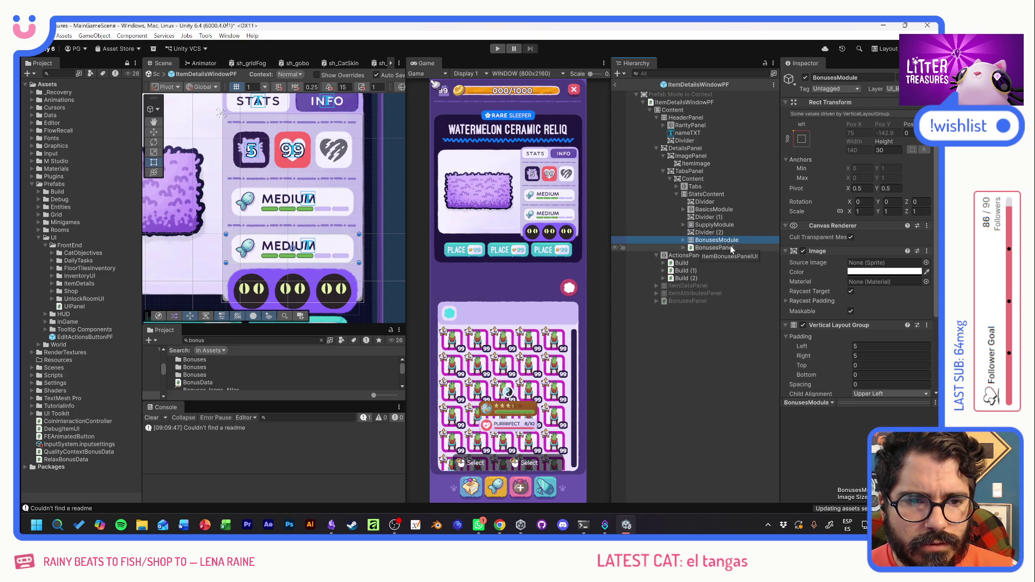
Check BasicsModule's contents, then undo the duplicated SupplyModule copy.
click(682, 209)
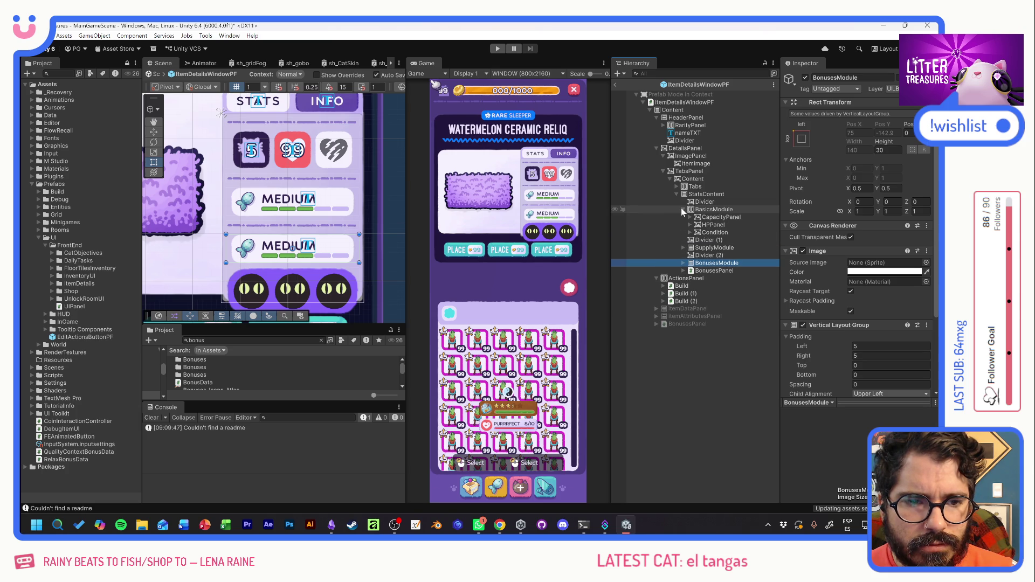
click(682, 209)
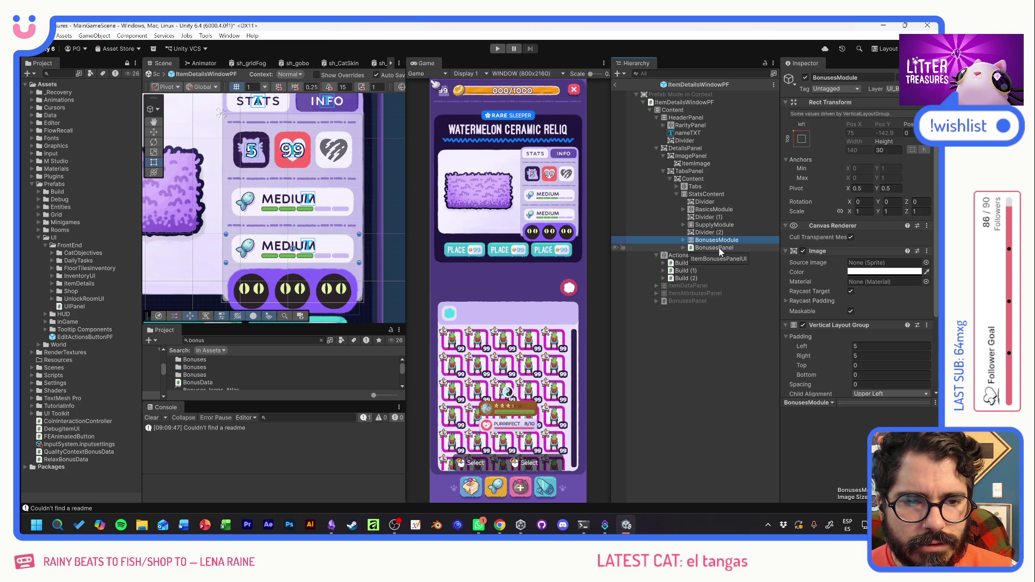
key(ctrl+z)
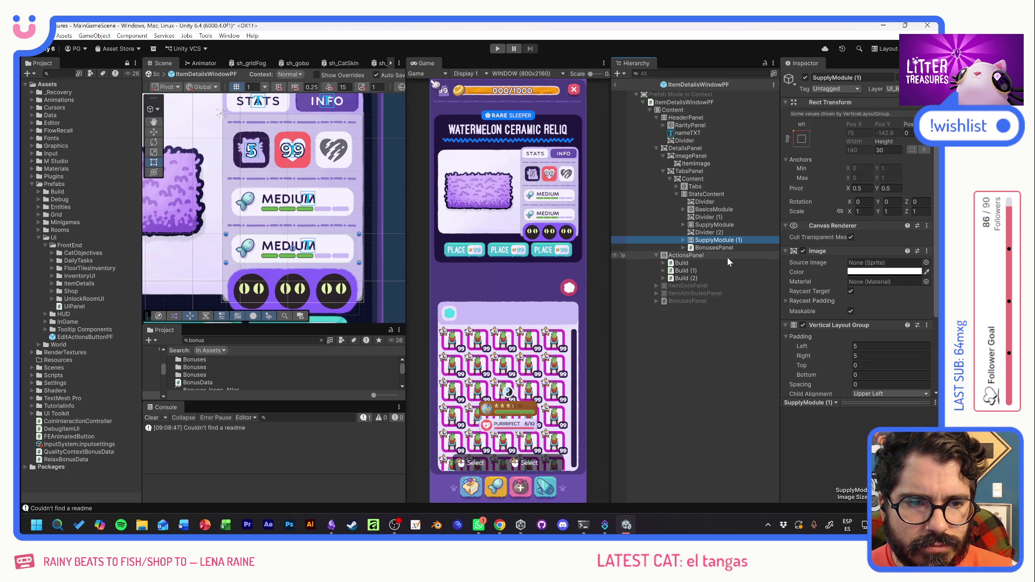
key(ctrl+z)
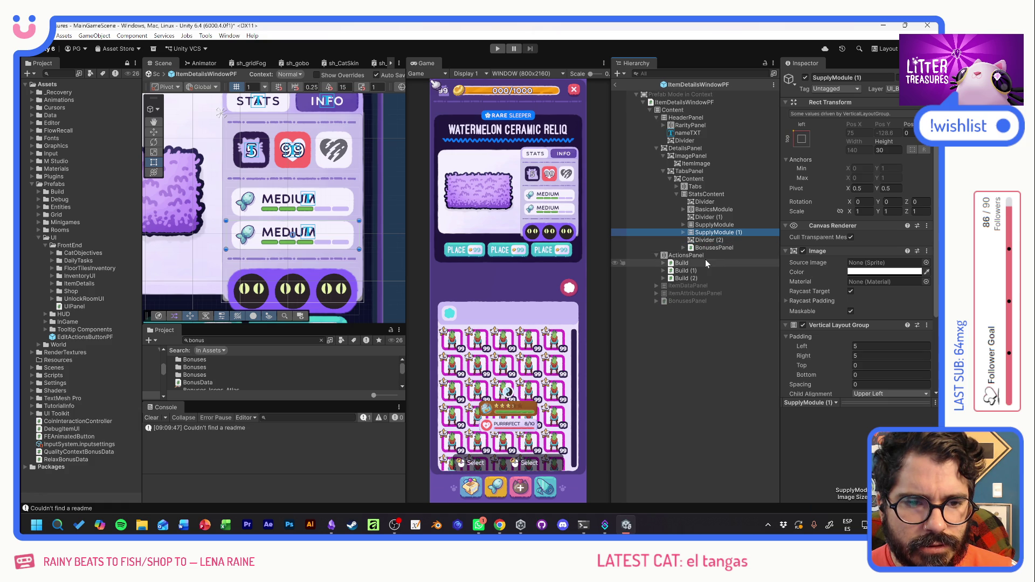
Rename BonusesPanel to BonusesModule.
click(708, 240)
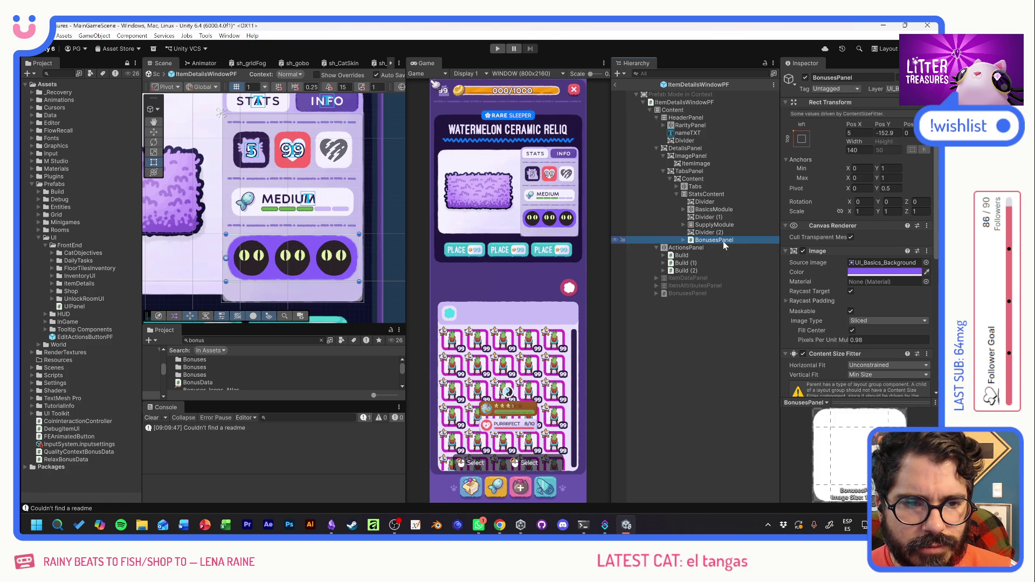
drag(718, 240, 733, 240)
text(Mdu)
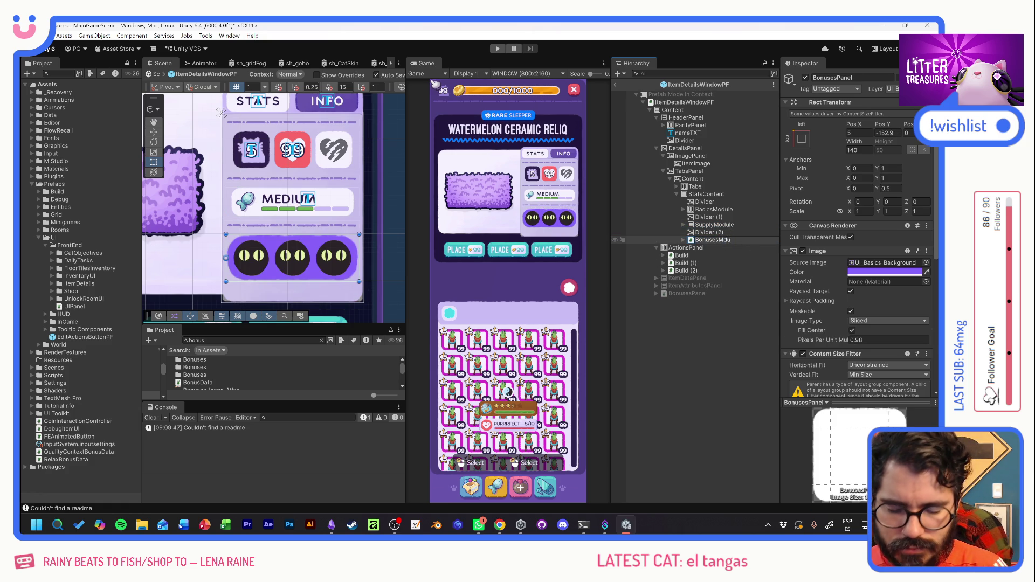
text(ldule)
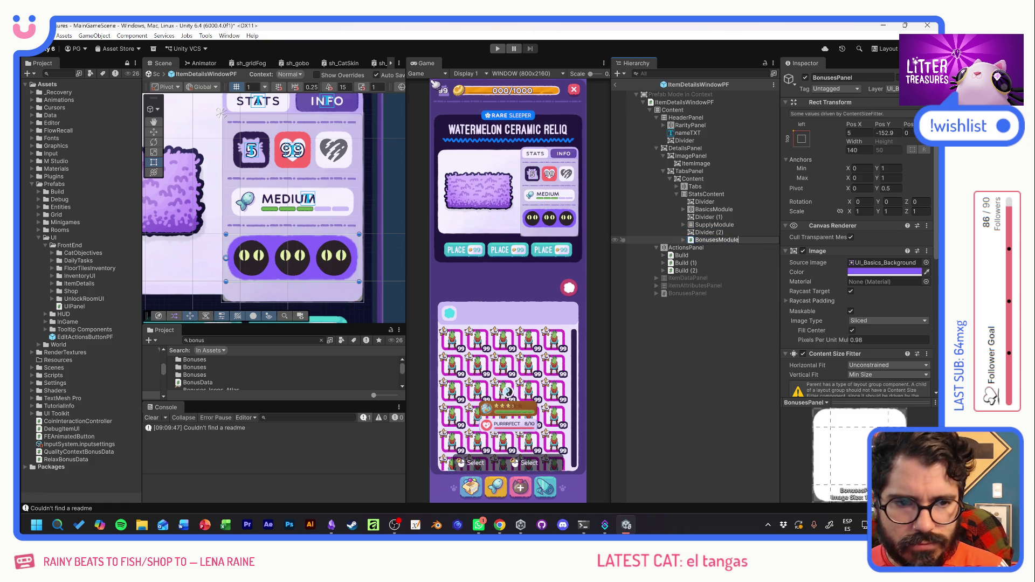
key(Return)
Add a child Image named Container under BonusesModule and move it to the top of its children.
click(684, 239)
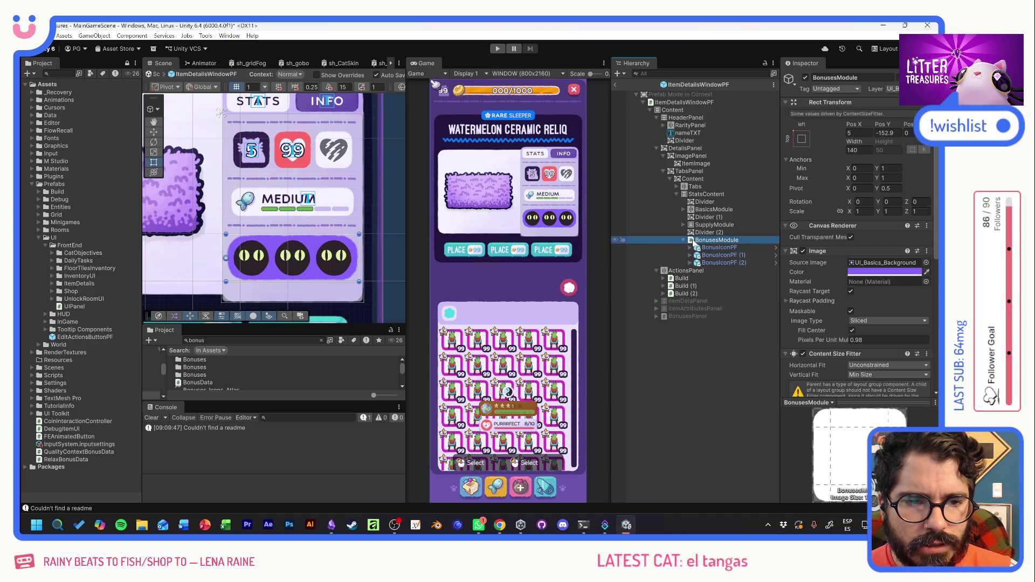
right_click(693, 240)
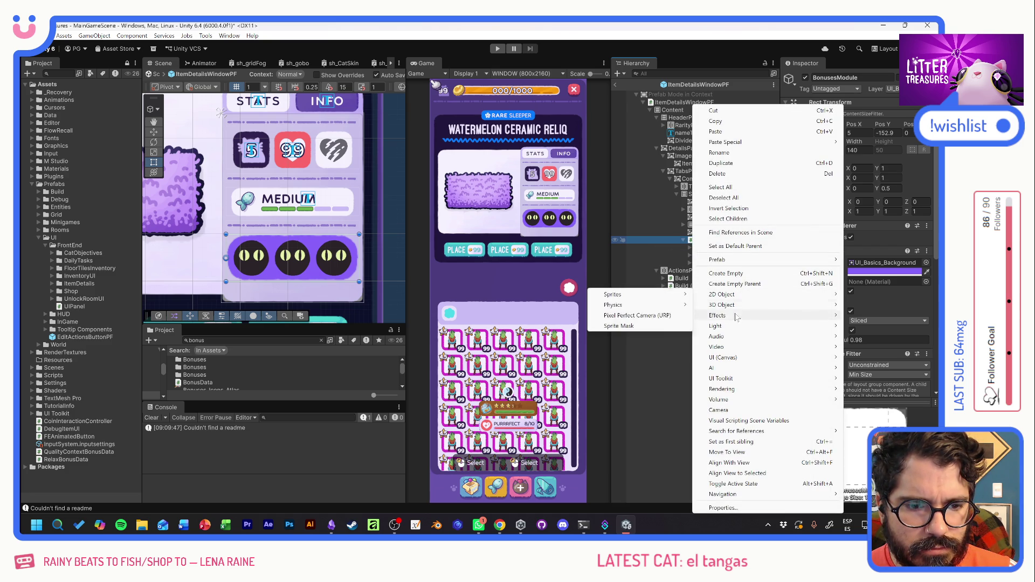
mouse_move(729, 360)
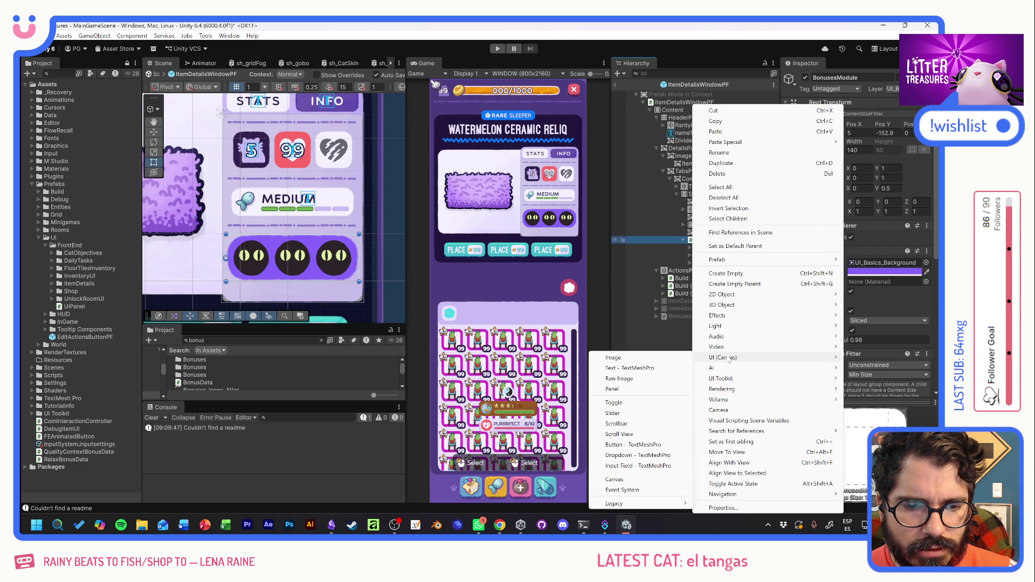
click(687, 358)
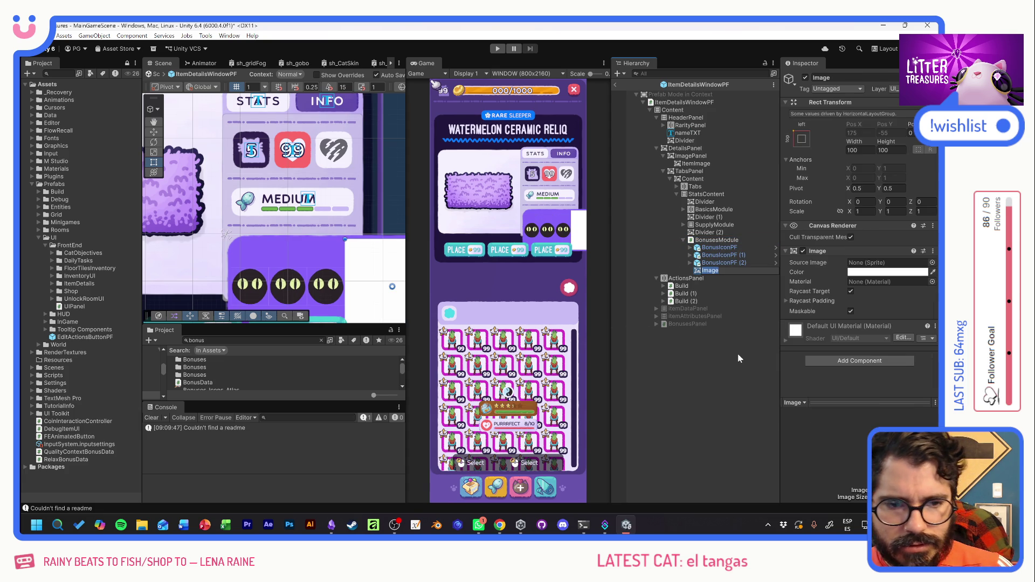
text(C)
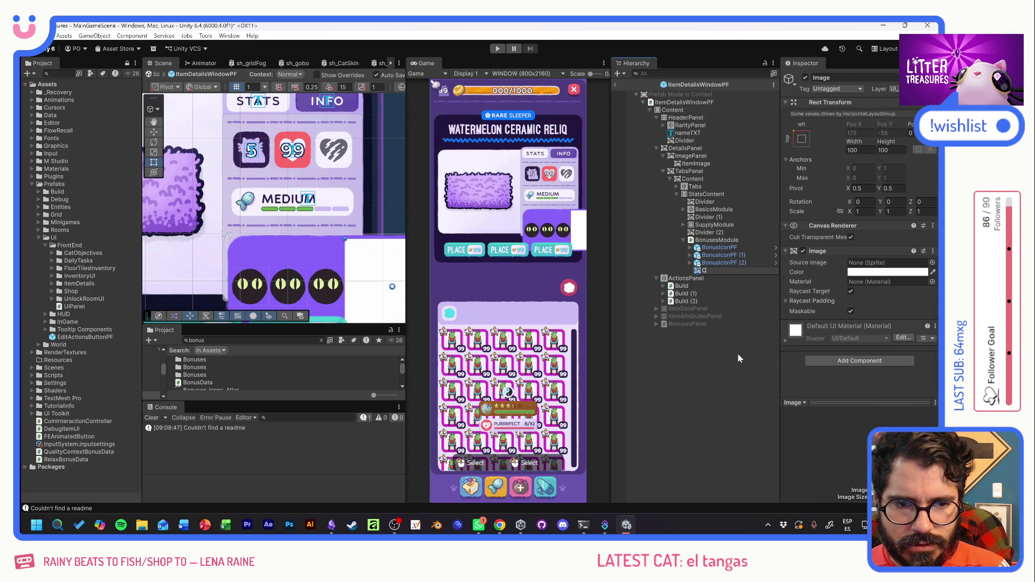
key(BackSpace)
key(BackSpace)
text(Conte)
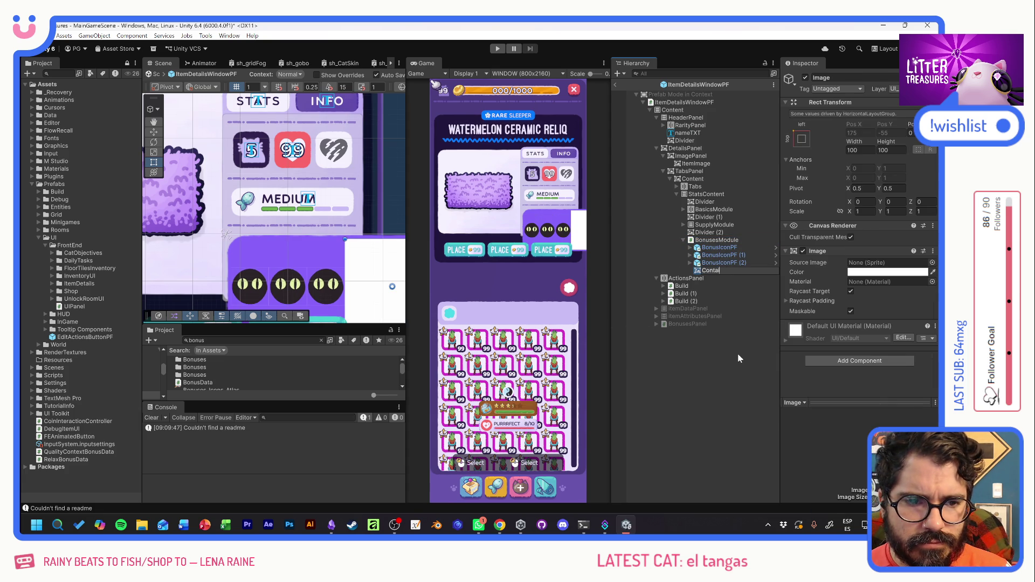
text(ner)
key(Return)
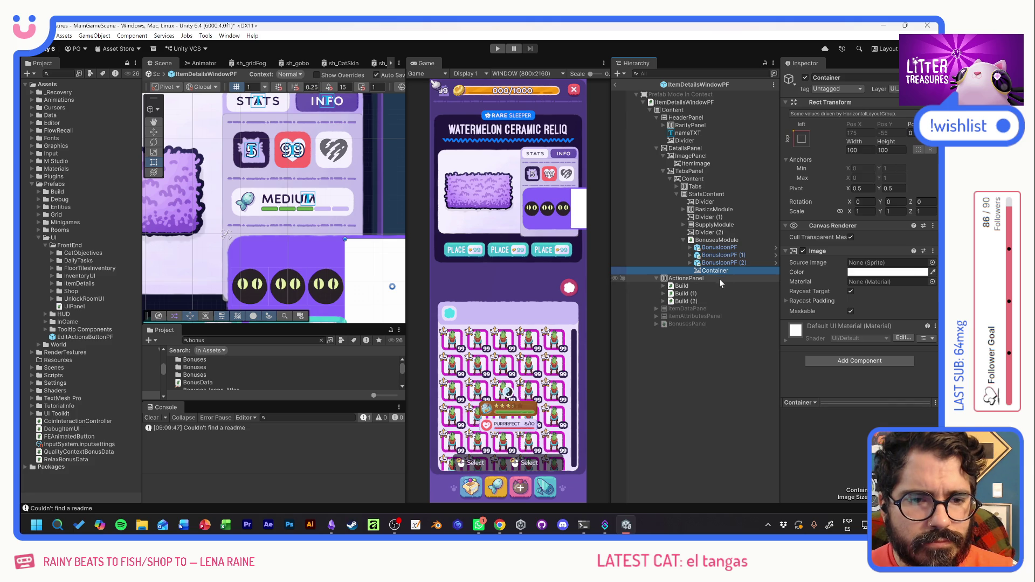
click(802, 139)
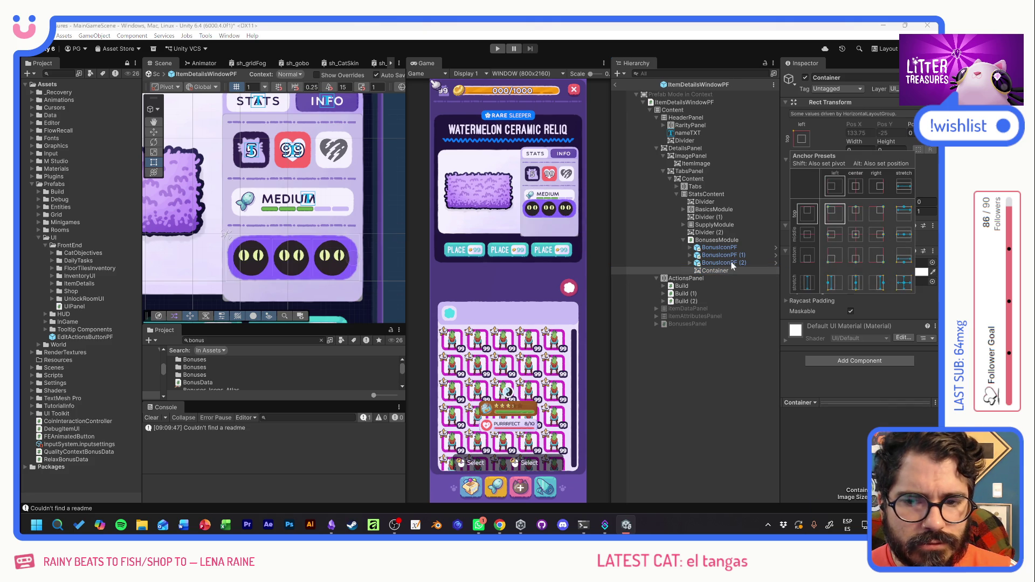
drag(721, 270, 722, 251)
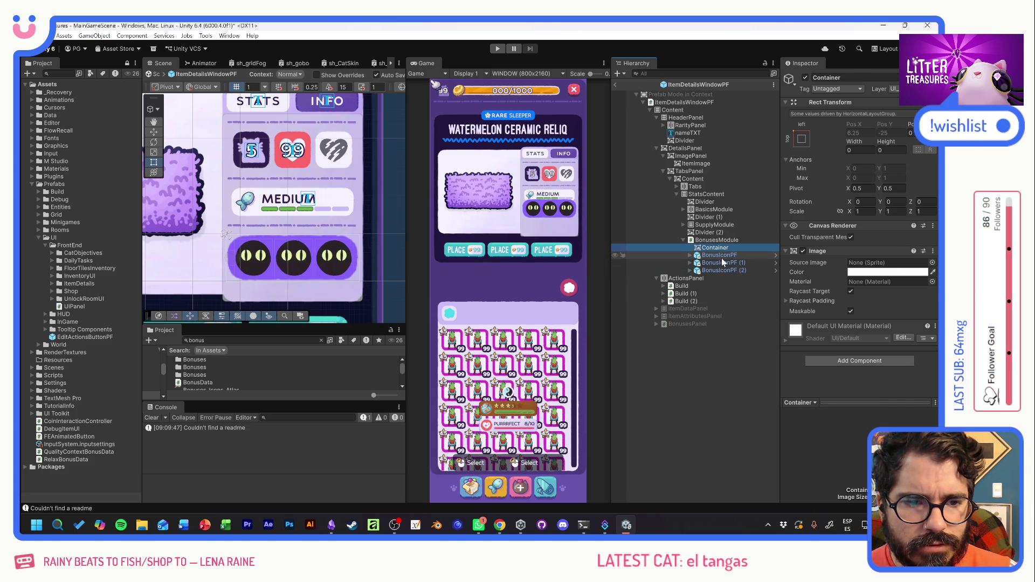
click(721, 258)
Remove the Horizontal Layout Group from BonusesModule.
click(717, 240)
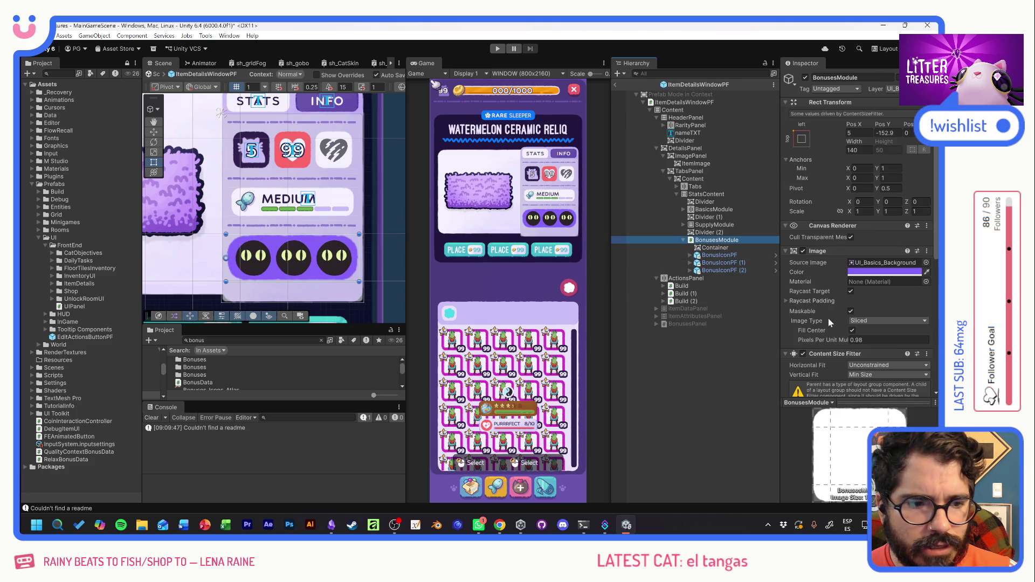
scroll(827, 259, down, 3)
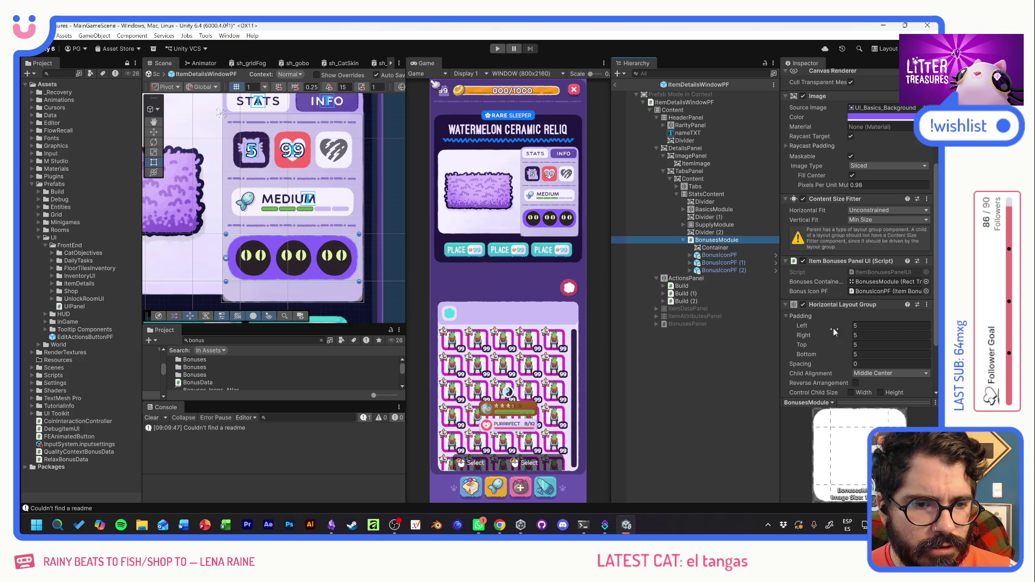
right_click(833, 307)
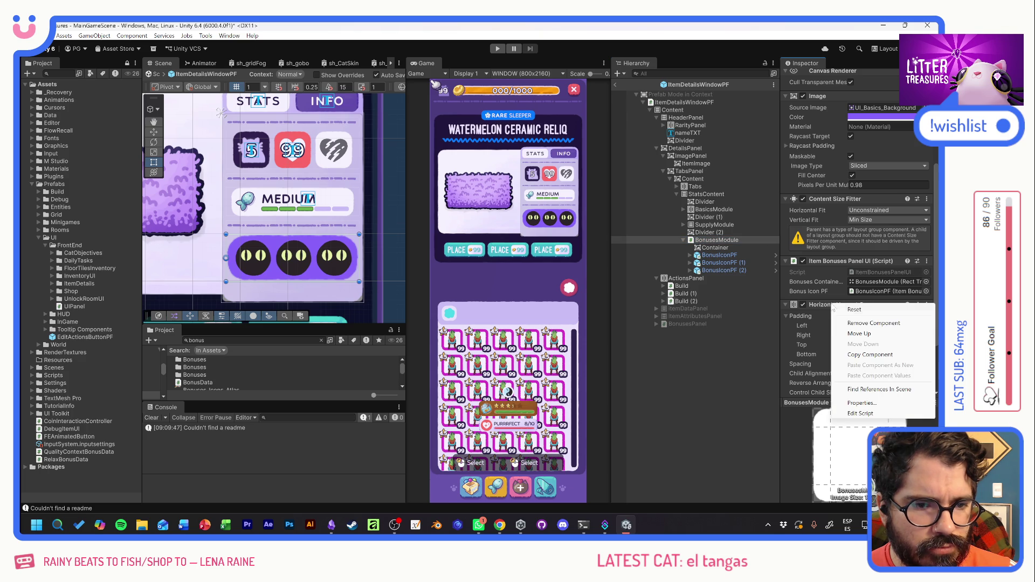
click(873, 323)
Give Container a Horizontal Layout Group with padding 5.
click(718, 247)
click(845, 350)
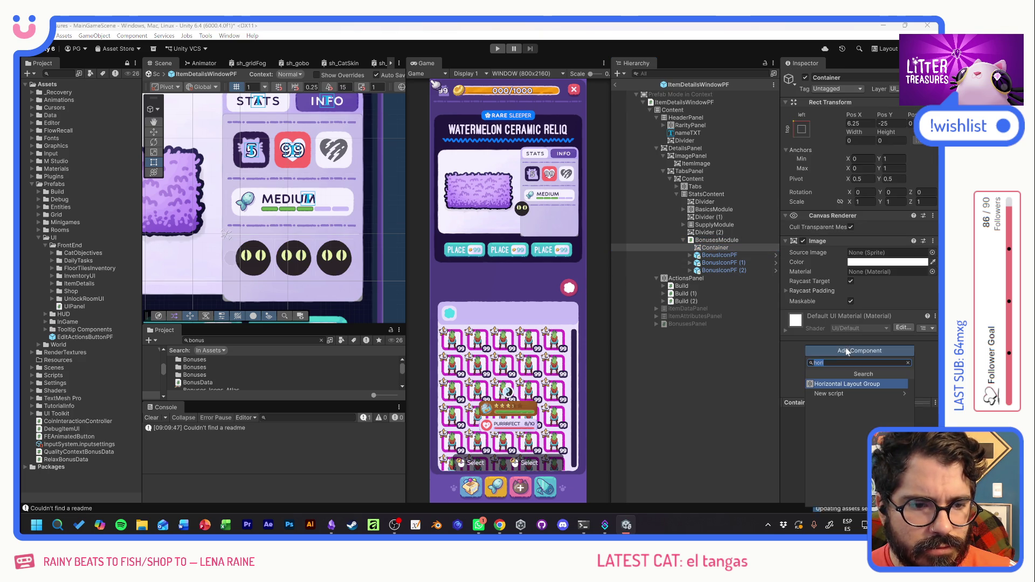
text(hor)
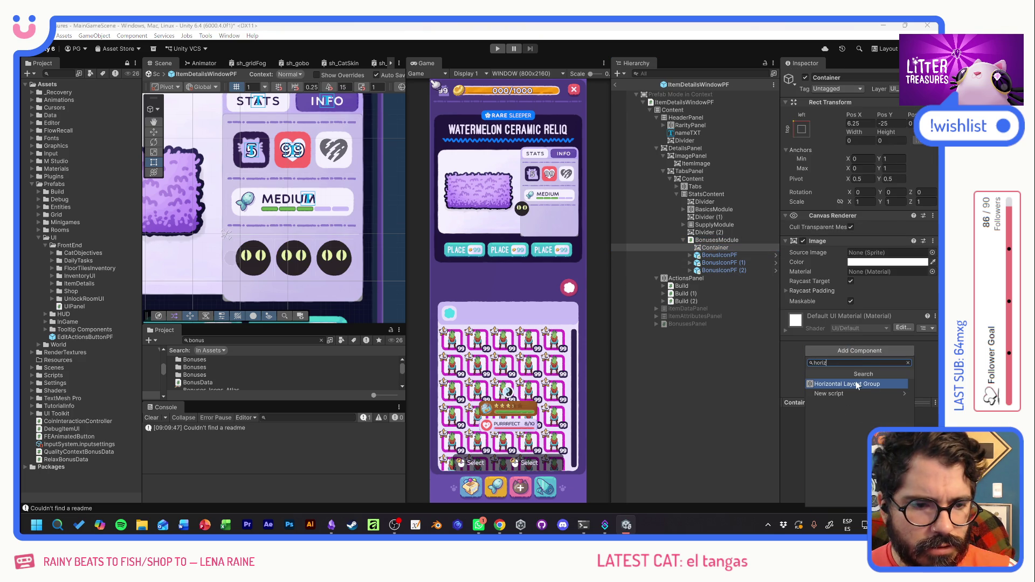
key(Return)
click(890, 336)
text(5)
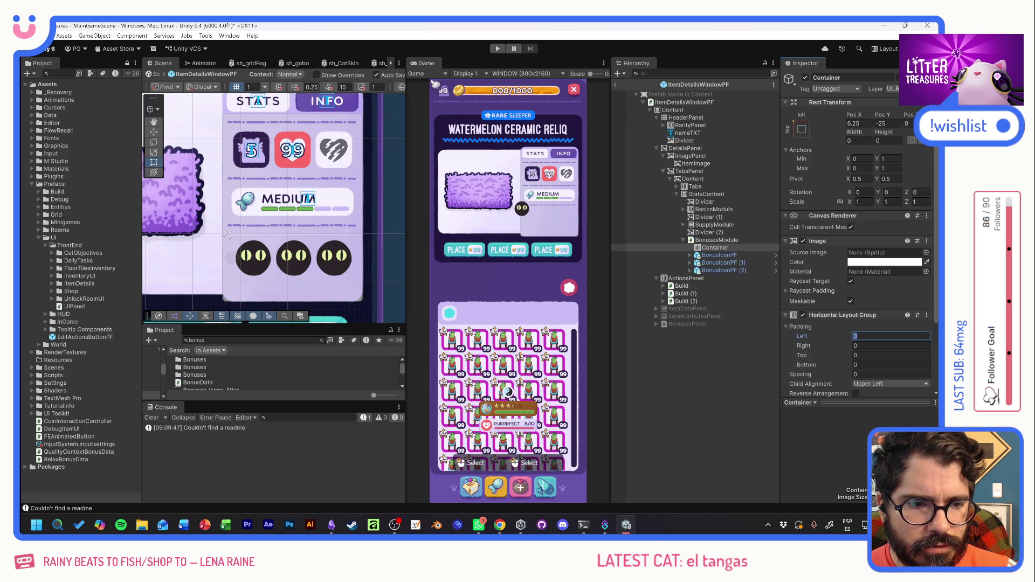
key(Tab)
text(5)
key(Tab)
text(5)
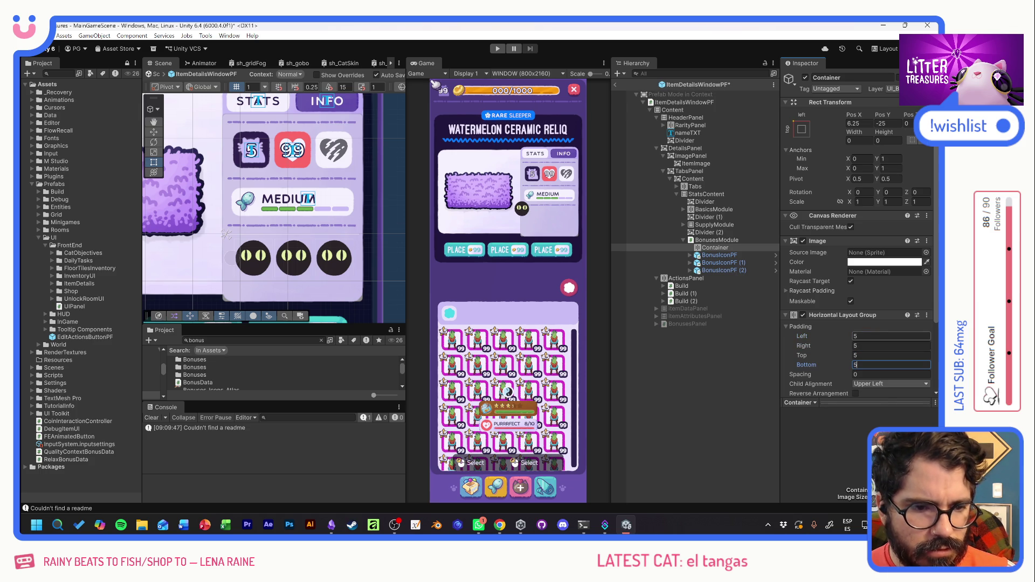
Select the three bonus icons, then check Container's layout.
click(722, 256)
shift+click(729, 269)
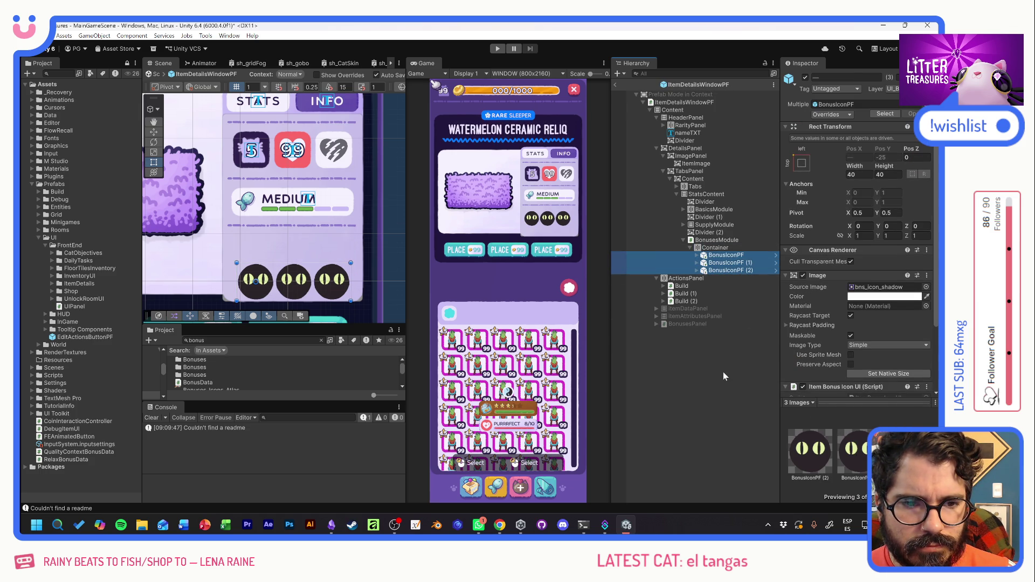
click(718, 248)
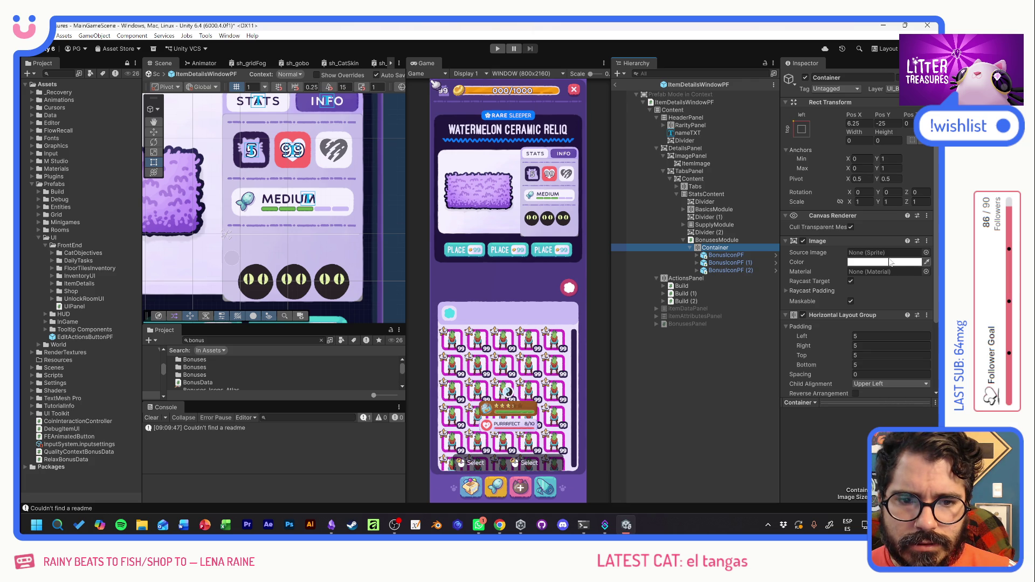
right_click(705, 241)
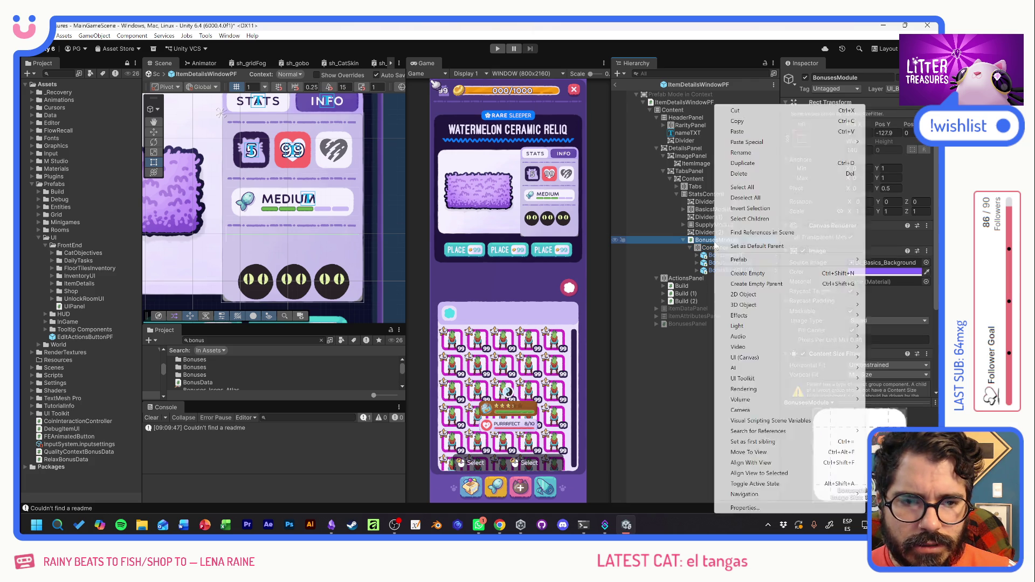
Paste a copy of the supply capacity panel's MEDIUM label into BonusesModule, above Container.
click(705, 242)
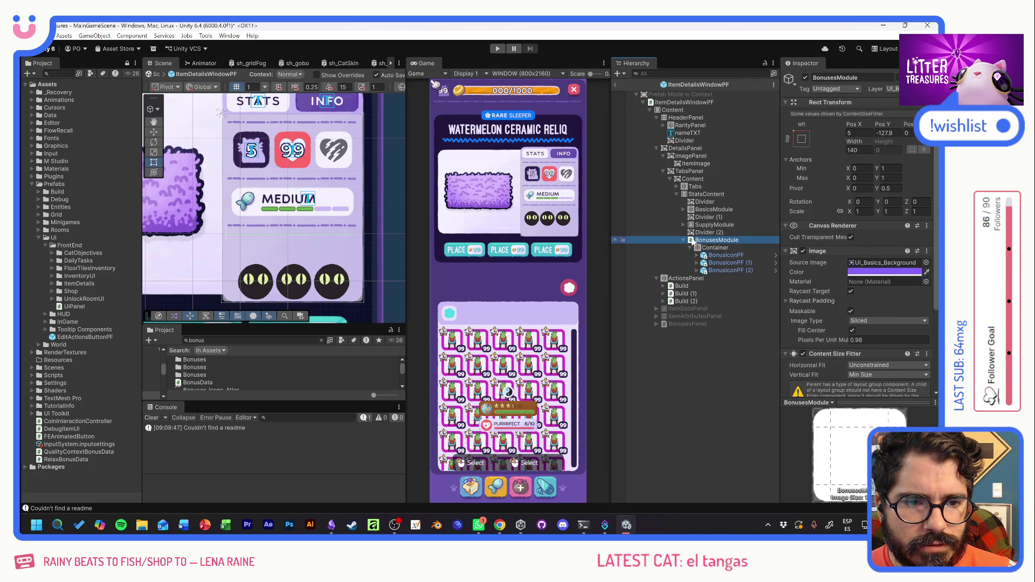
click(683, 225)
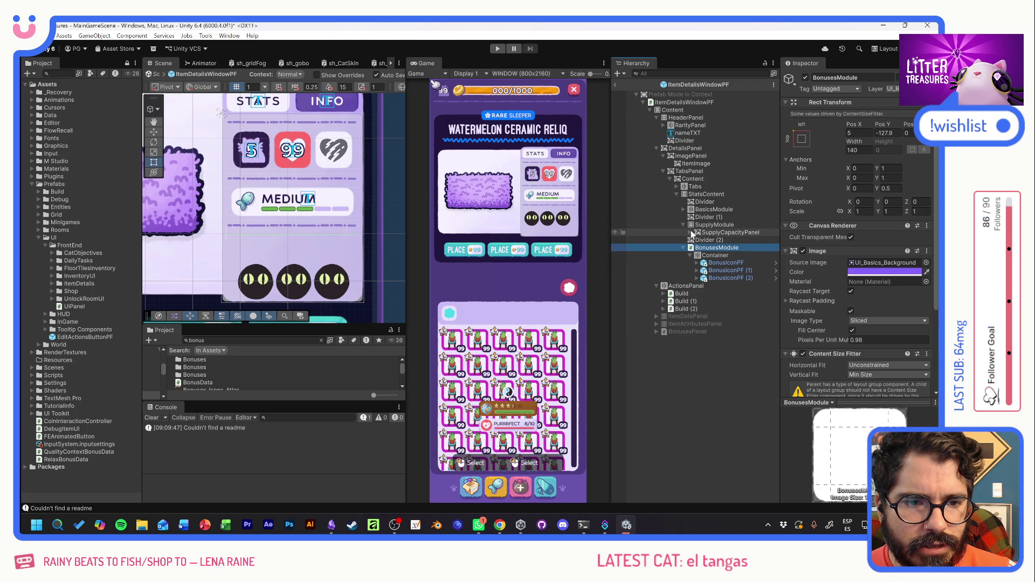
click(691, 232)
click(707, 263)
click(712, 271)
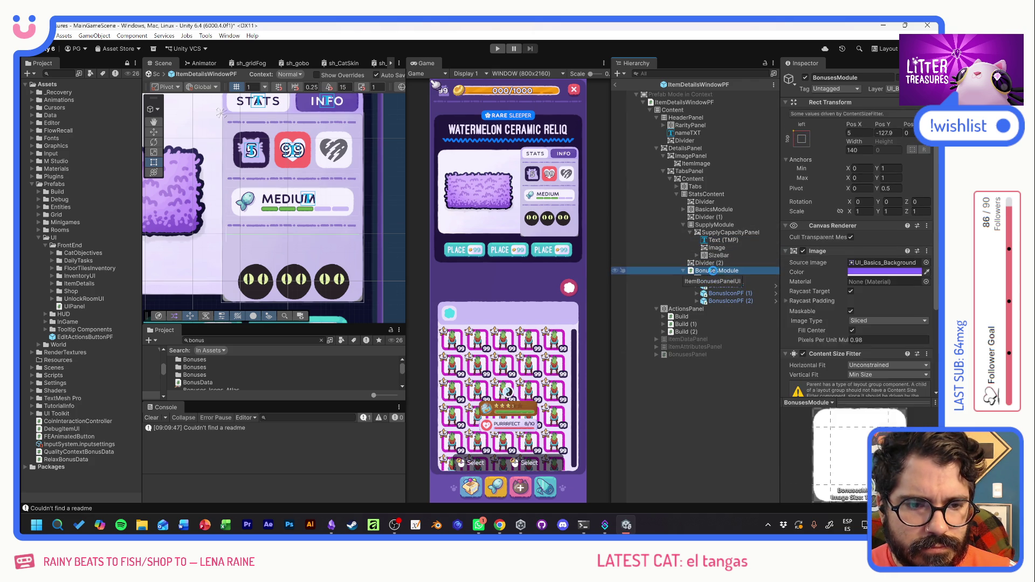
key(ctrl+shift+v)
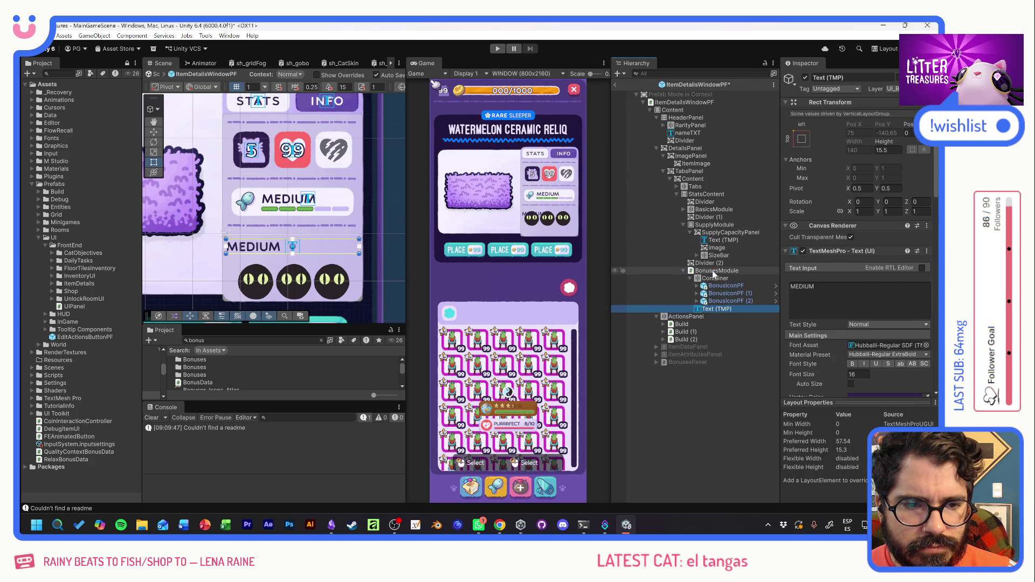
drag(716, 309, 708, 279)
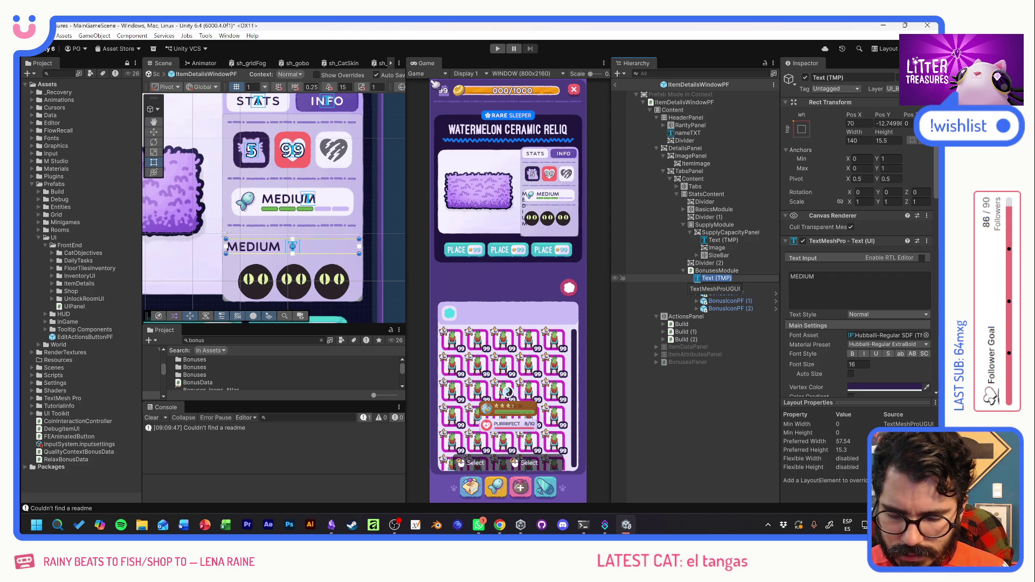
Rename the copied label BonusesLBL and set its text to BONUSES.
text(BonusesLBL)
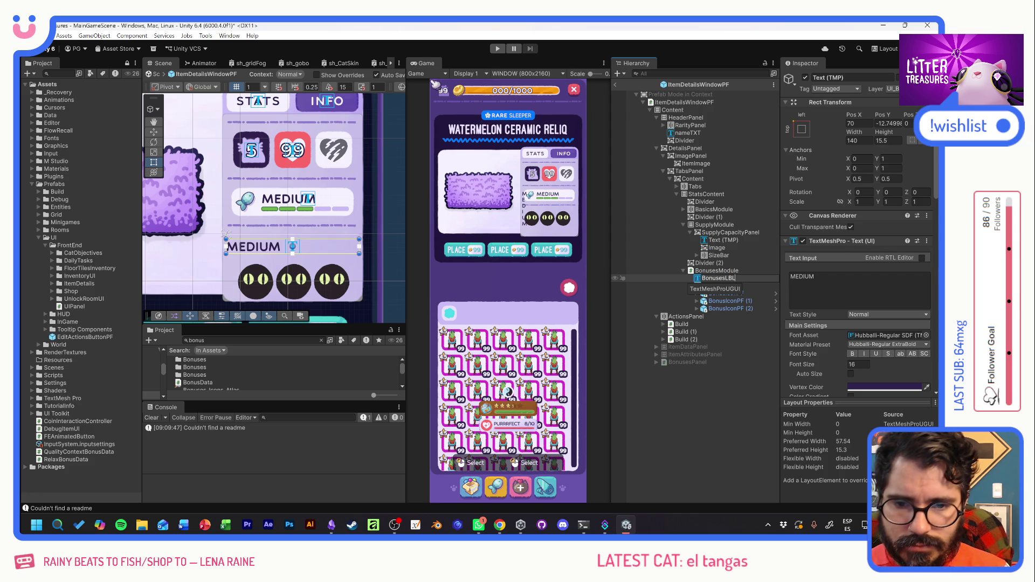
key(Return)
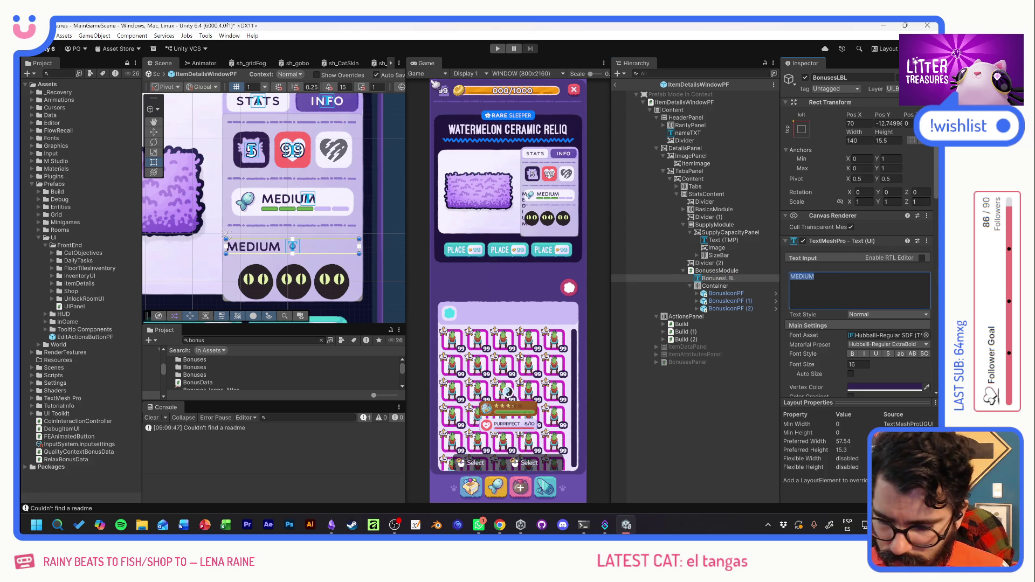
text(BONUSES)
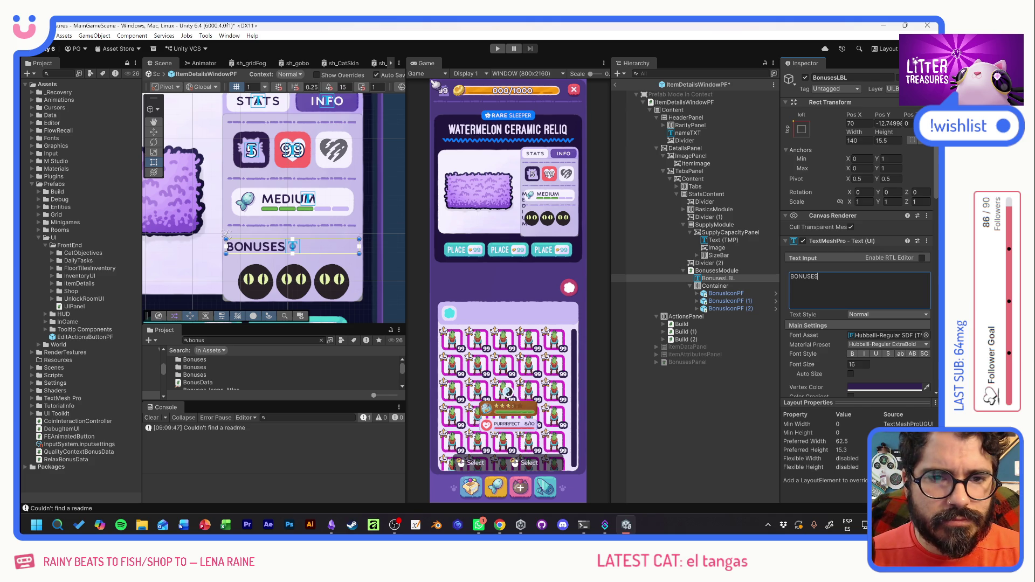
click(751, 407)
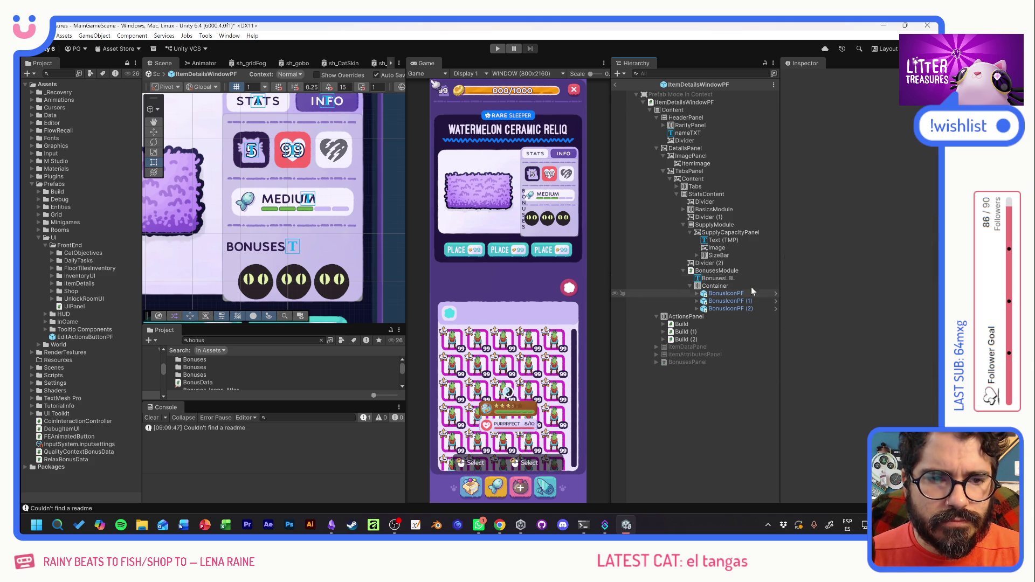
click(735, 256)
Remove BonusesModule's Content Size Fitter and assign Container to its Bonuses Container field.
click(717, 271)
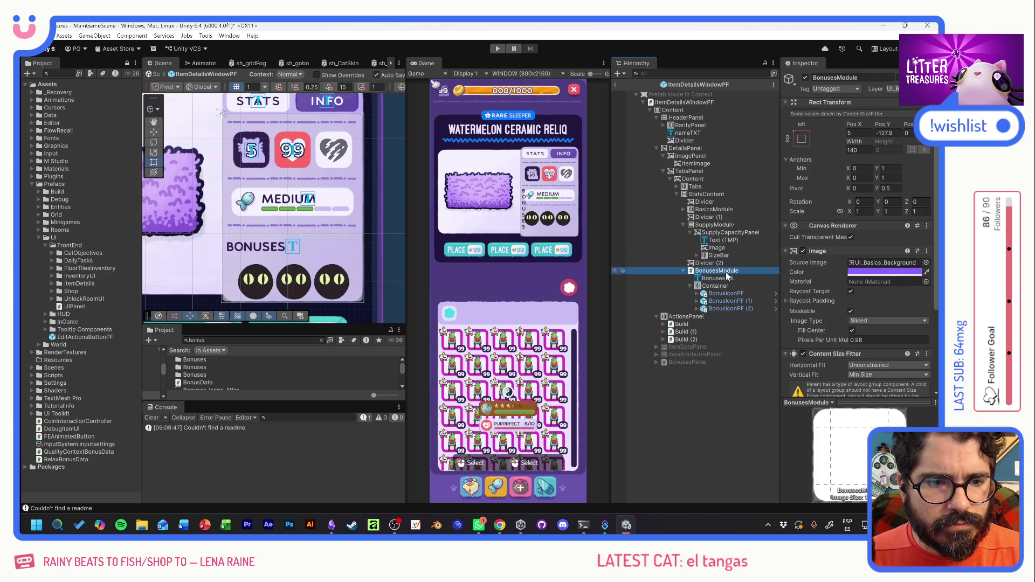
scroll(826, 320, down, 3)
right_click(826, 241)
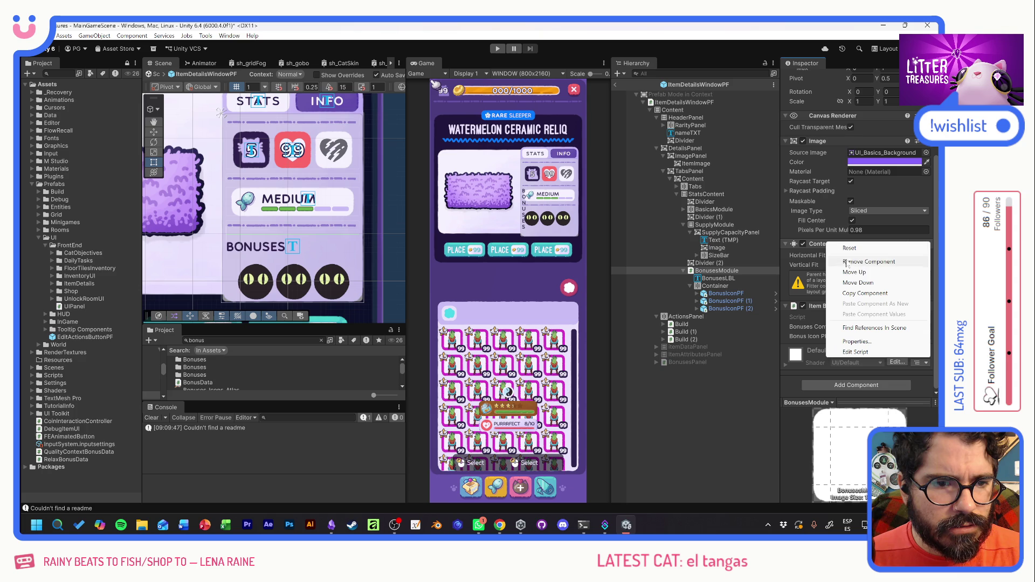
click(868, 263)
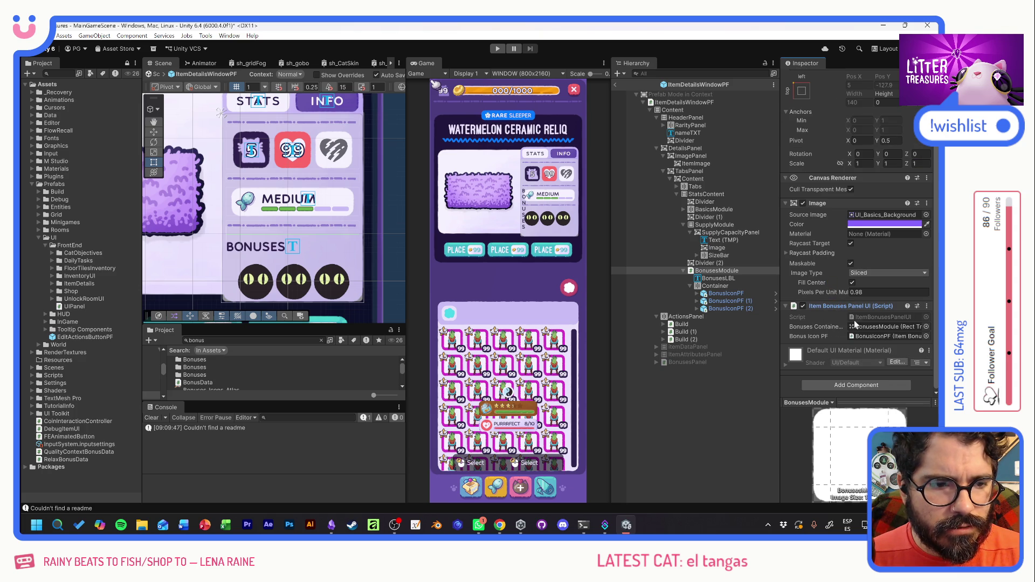
drag(717, 286, 884, 327)
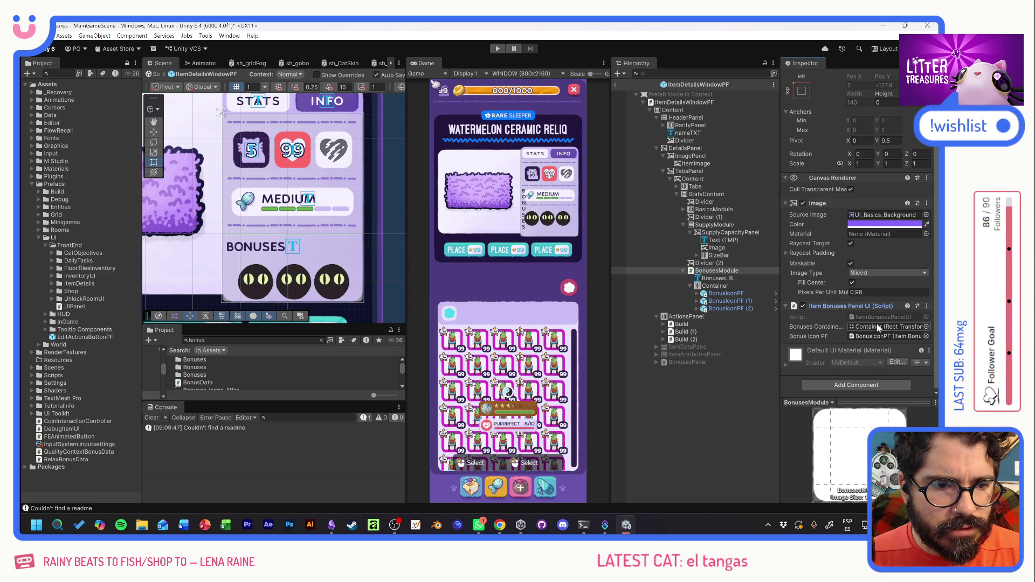
click(725, 279)
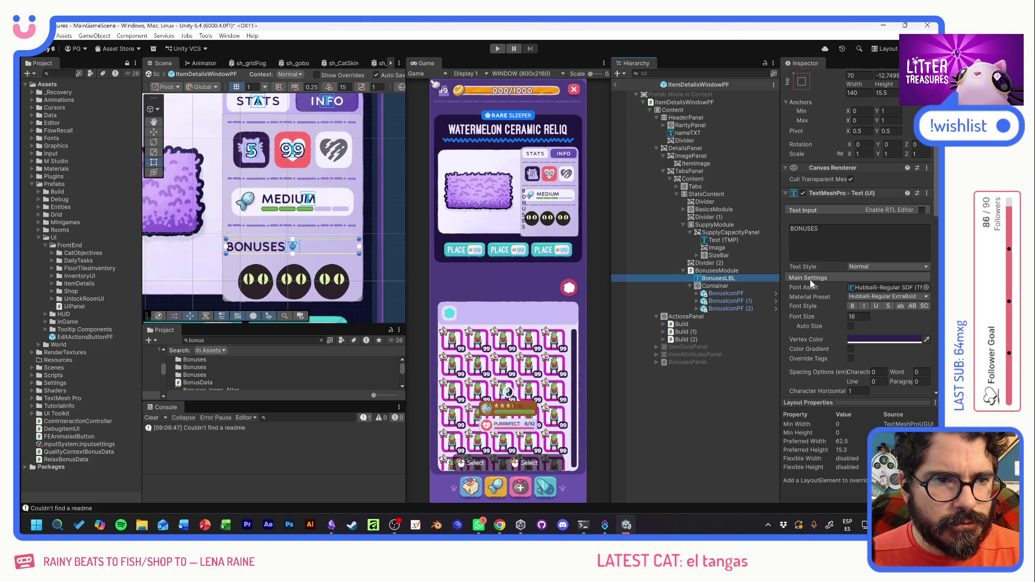
Anchor BonusesLBL top-stretch, set its font size to 12, and centre-align the text.
scroll(811, 284, up, 3)
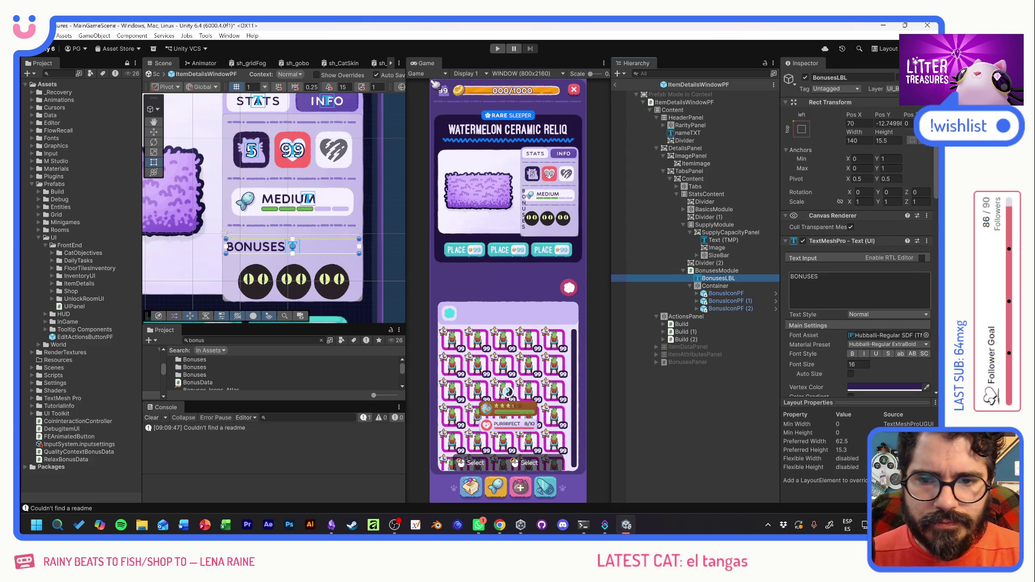
click(801, 129)
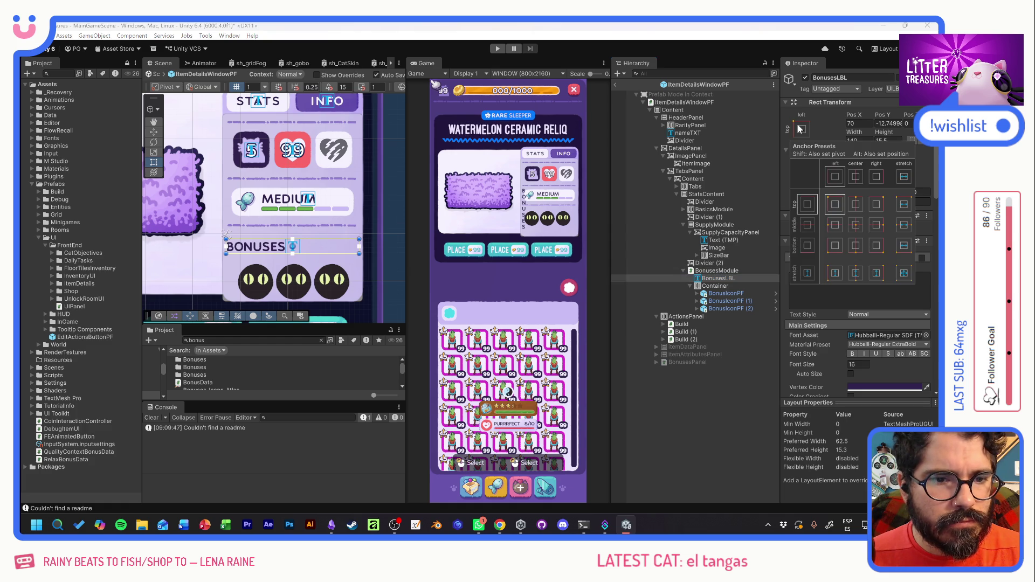
alt+shift+click(905, 206)
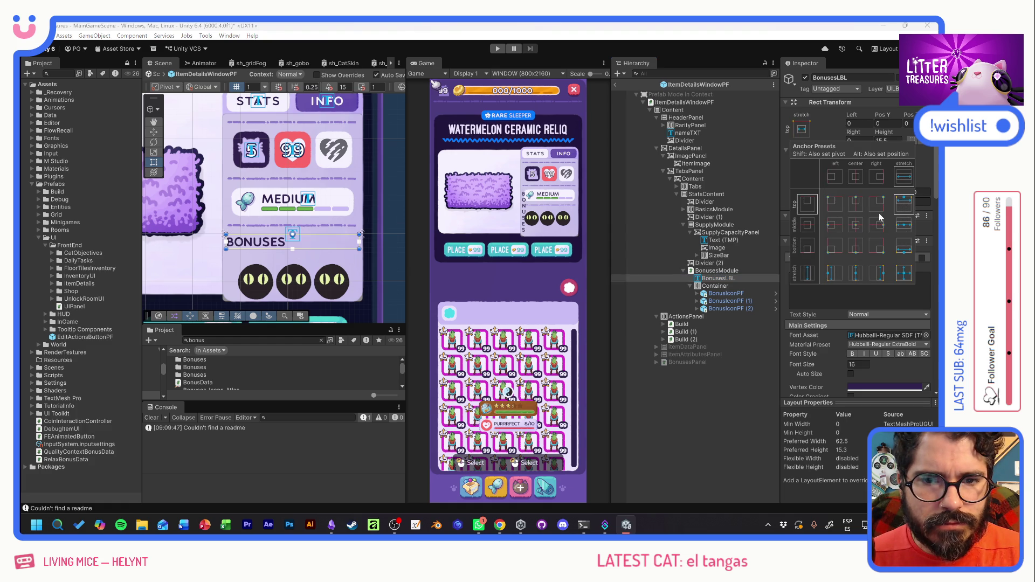
click(261, 244)
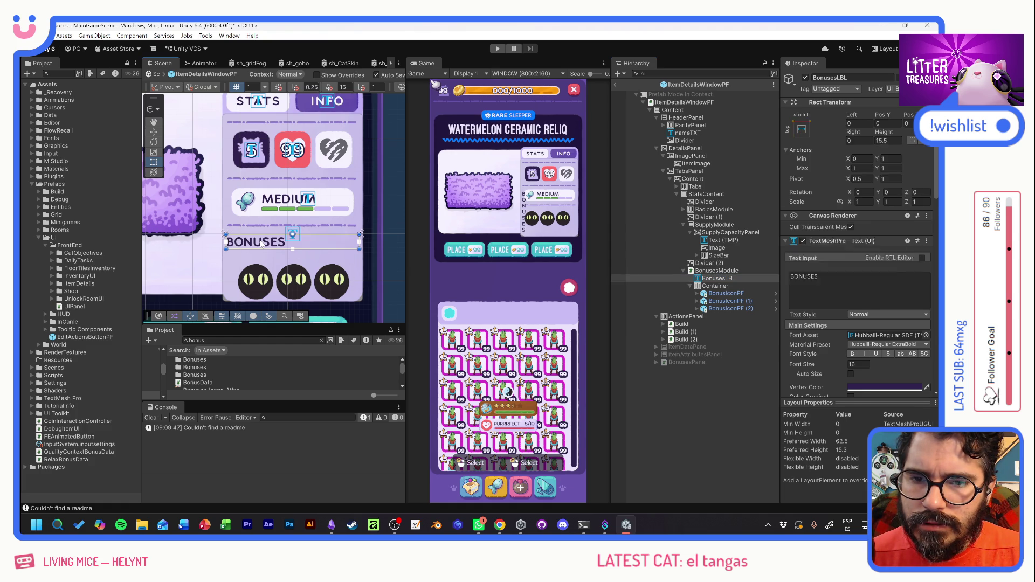
double_click(859, 365)
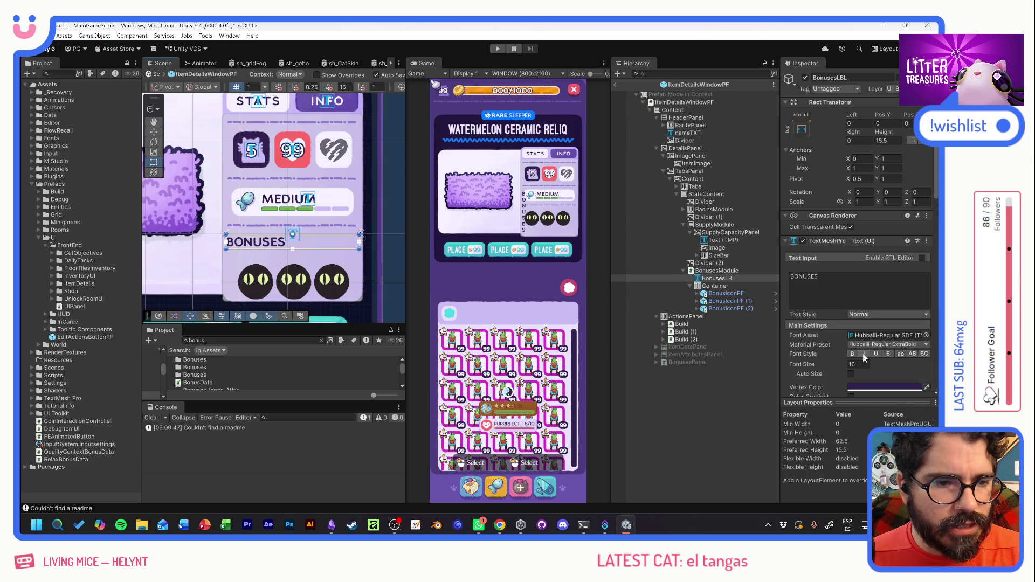
text(12)
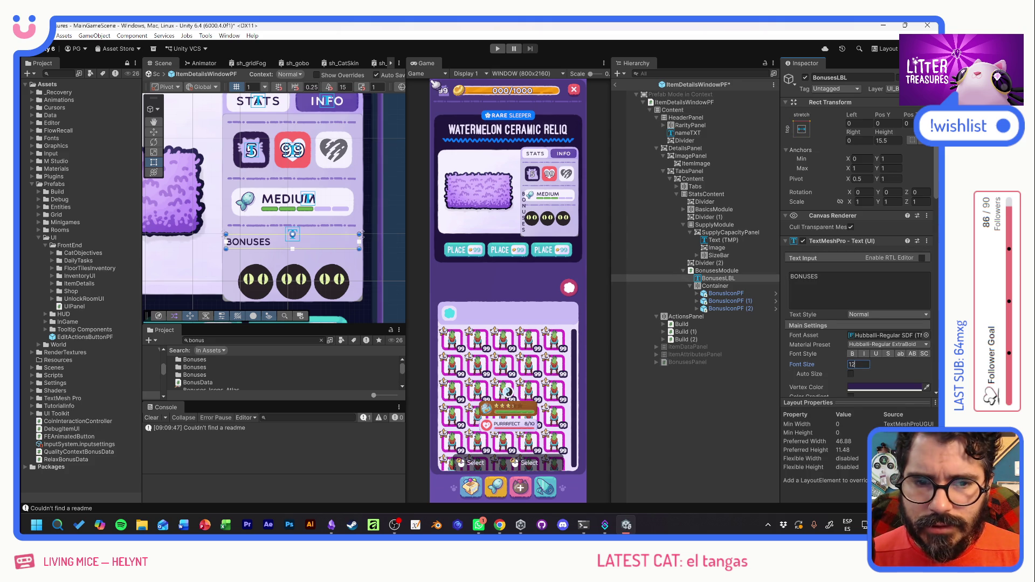
scroll(876, 366, down, 2)
scroll(876, 366, down, 1)
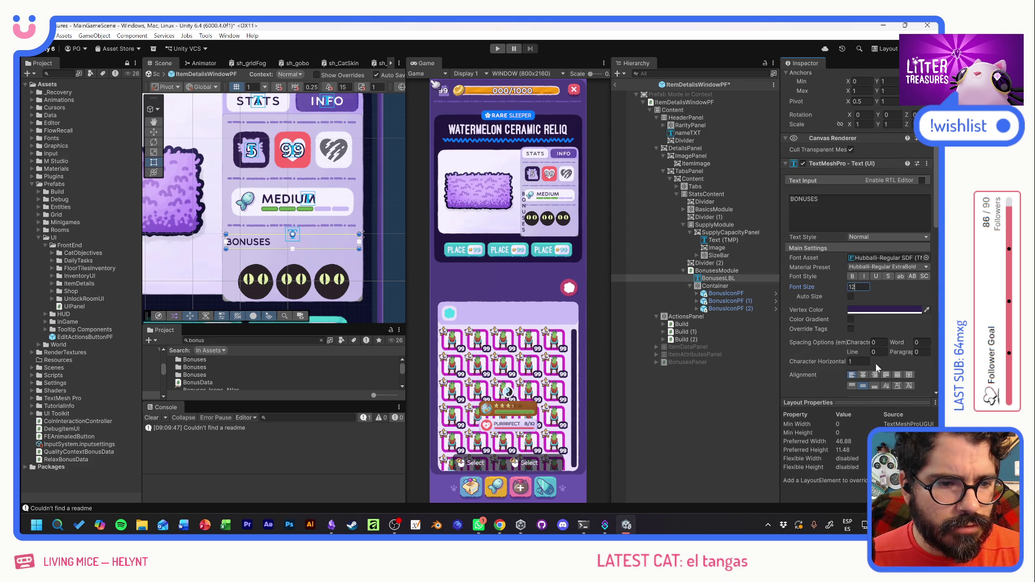
click(862, 376)
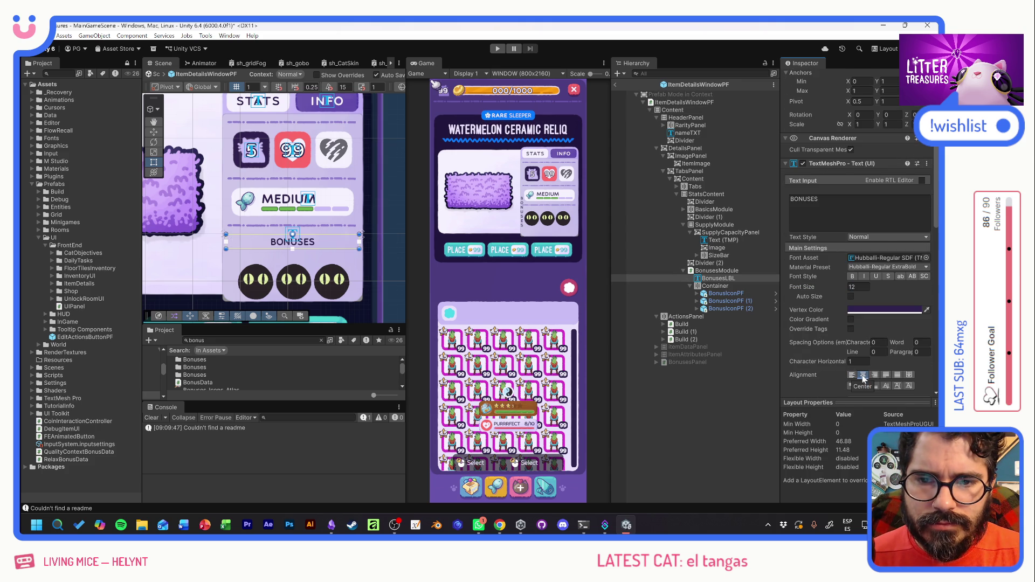
scroll(863, 378, down, 1)
Resize Container and anchor it to stretch horizontally across BonusesModule.
click(740, 287)
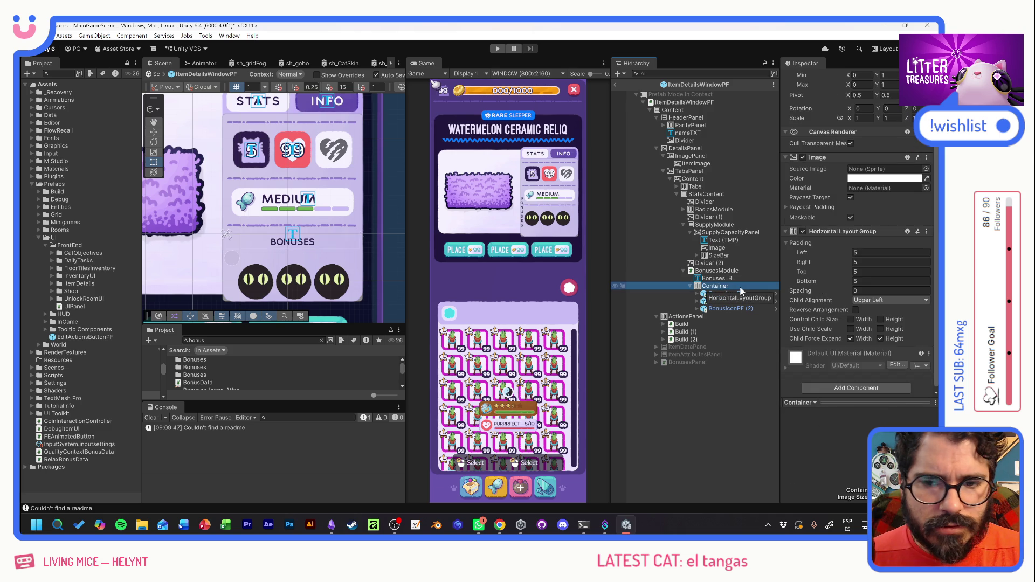
scroll(822, 219, up, 3)
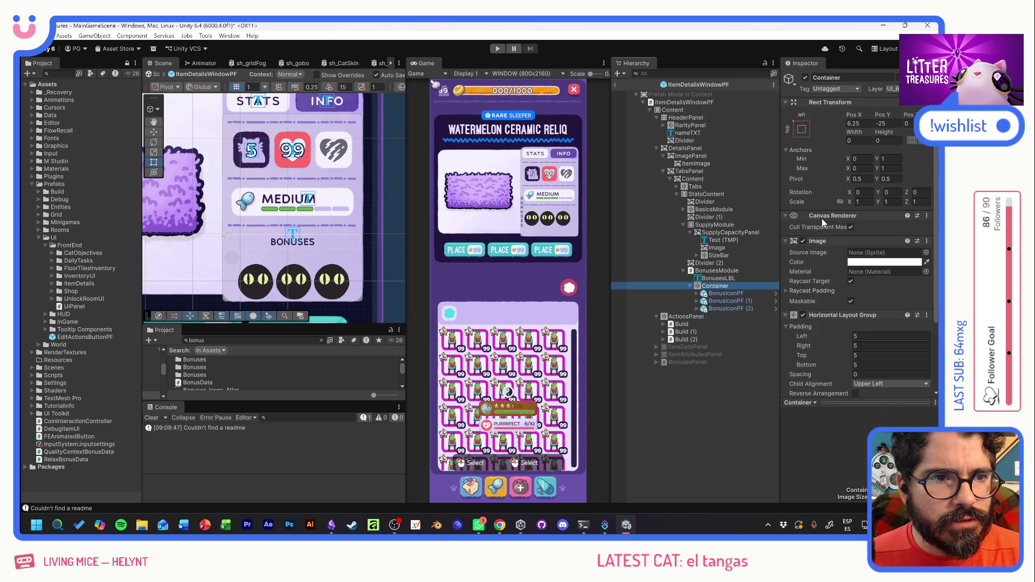
mouse_move(850, 136)
mouse_down()
mouse_move(586, 155)
mouse_move(744, 148)
mouse_move(642, 148)
mouse_move(663, 148)
mouse_up()
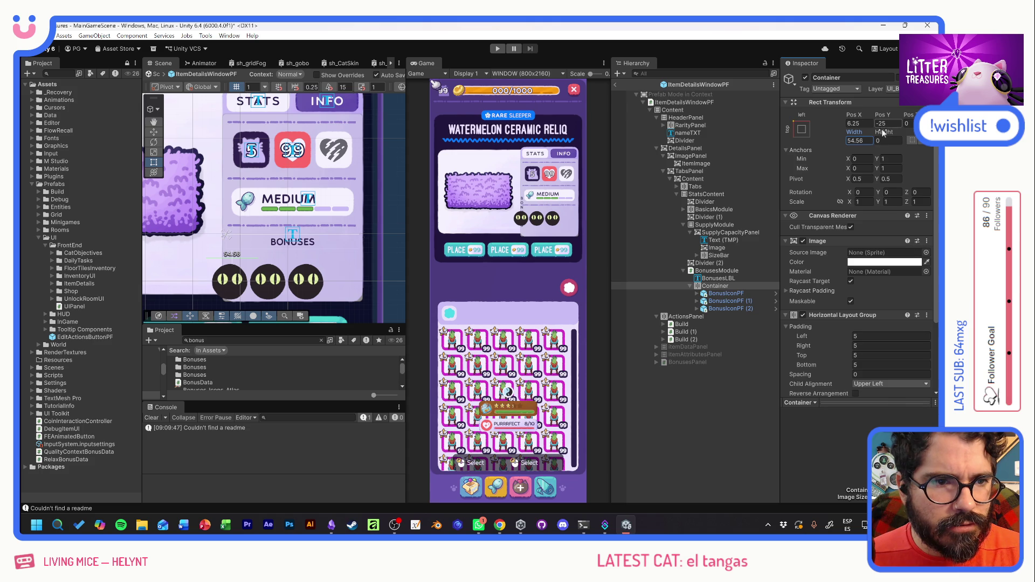
mouse_move(880, 133)
mouse_down()
mouse_move(133, 135)
mouse_move(424, 122)
mouse_move(696, 86)
mouse_up()
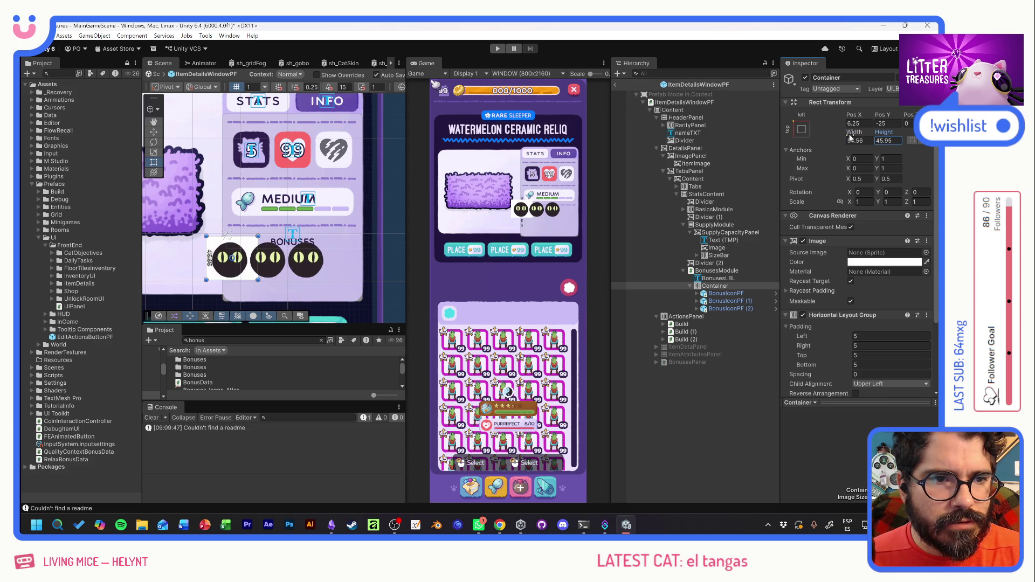
click(802, 130)
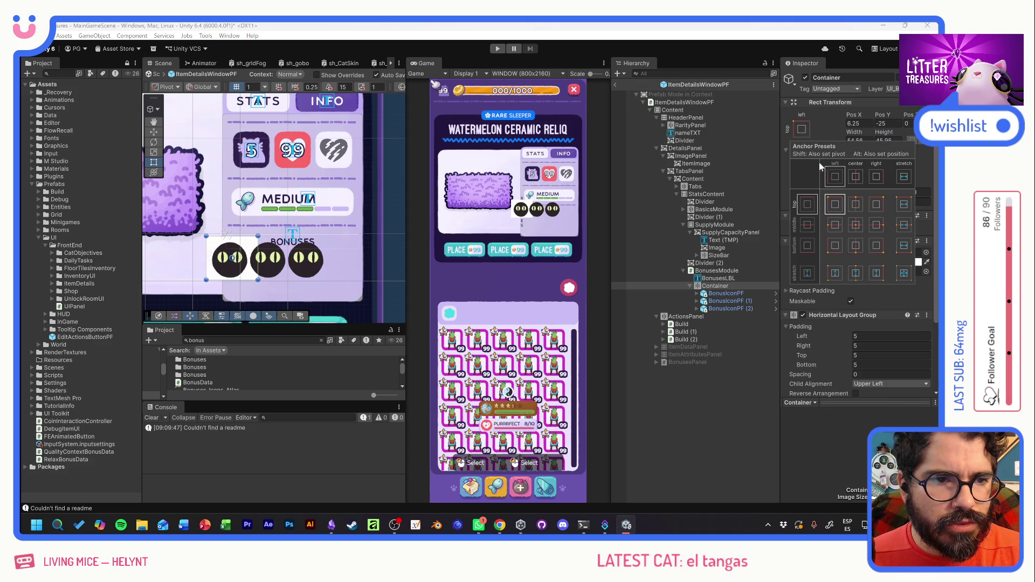
click(905, 226)
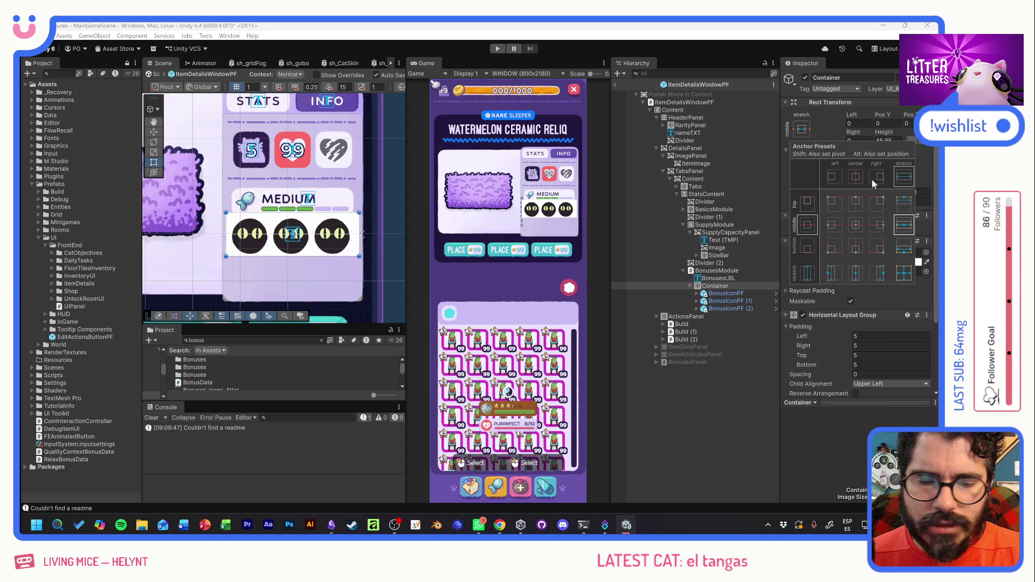
mouse_move(884, 135)
mouse_down()
mouse_move(927, 134)
mouse_move(38, 141)
mouse_up()
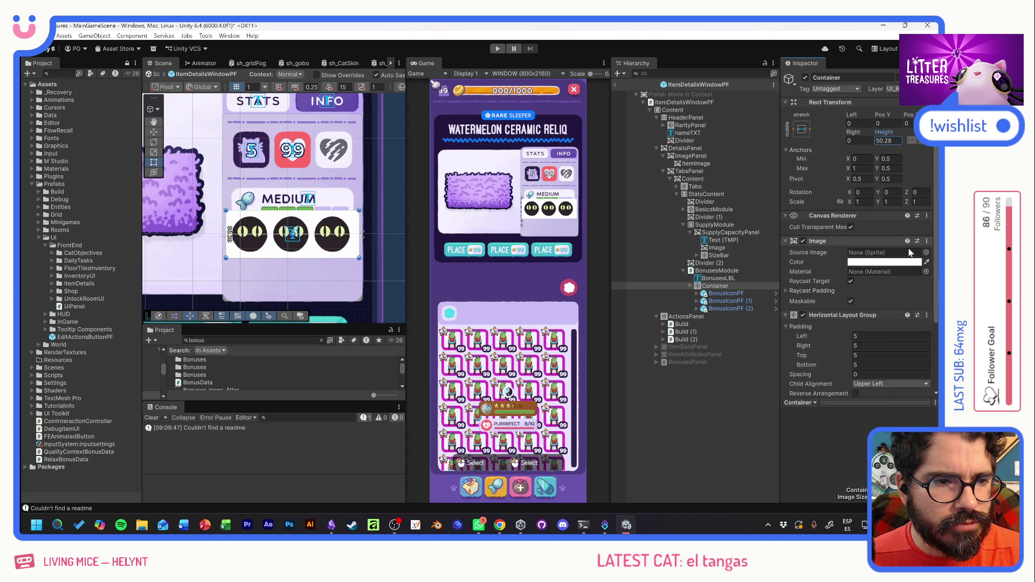
Set Container's background sprite to UI_Basics_Background, after trying rounded_border_bg.
click(926, 252)
scroll(882, 259, down, 15)
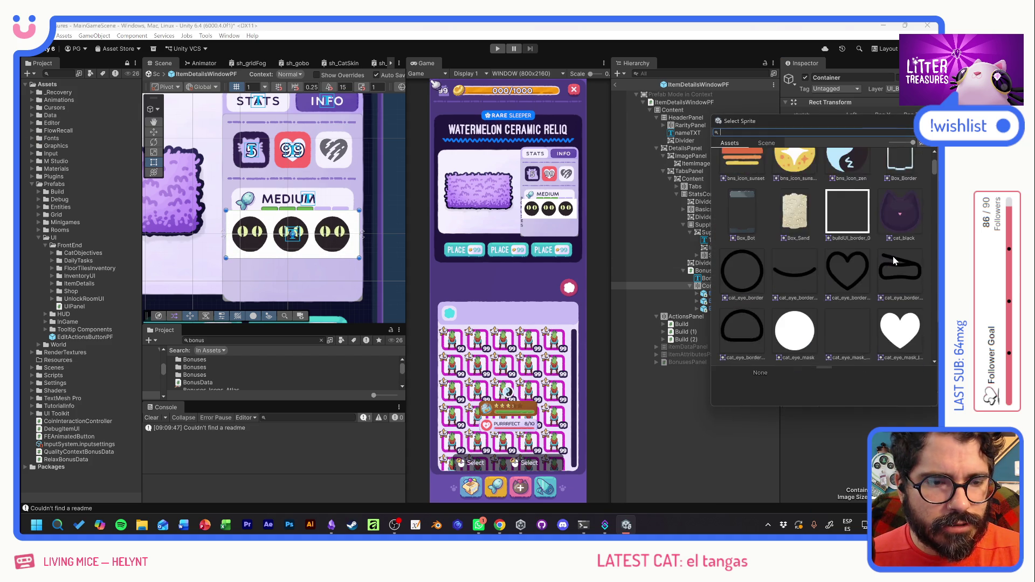
scroll(894, 303, down, 10)
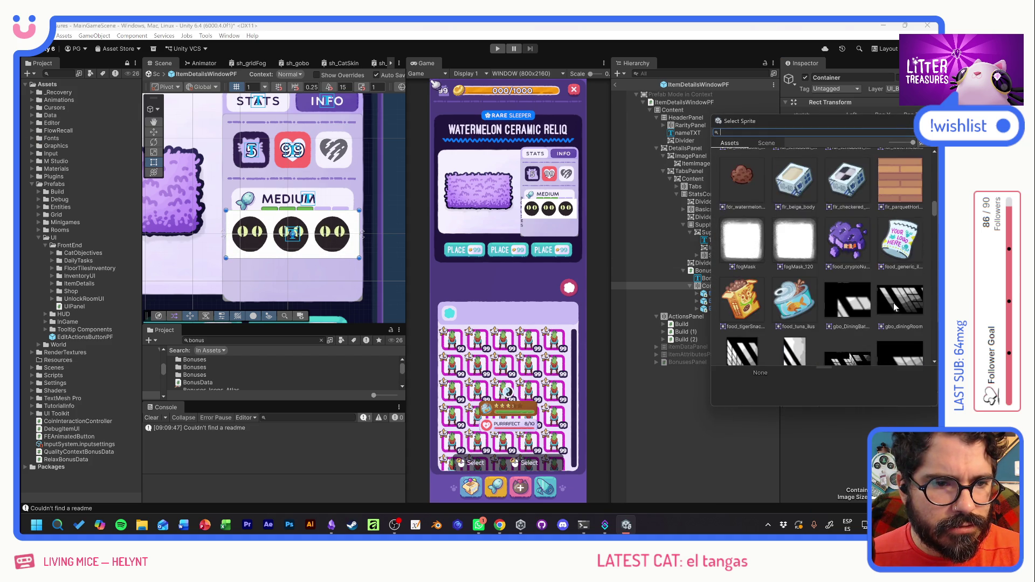
scroll(894, 303, down, 10)
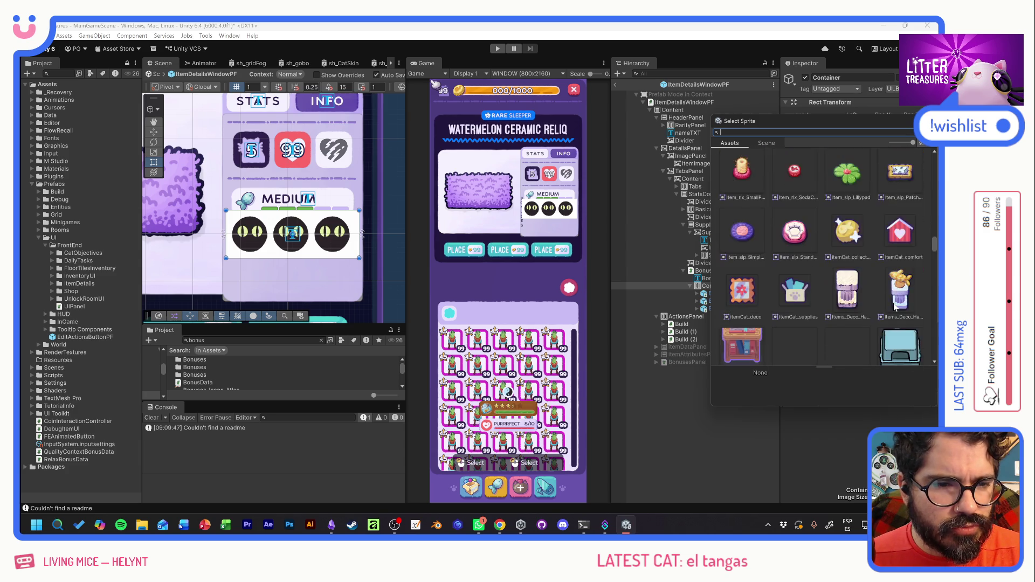
scroll(894, 303, down, 10)
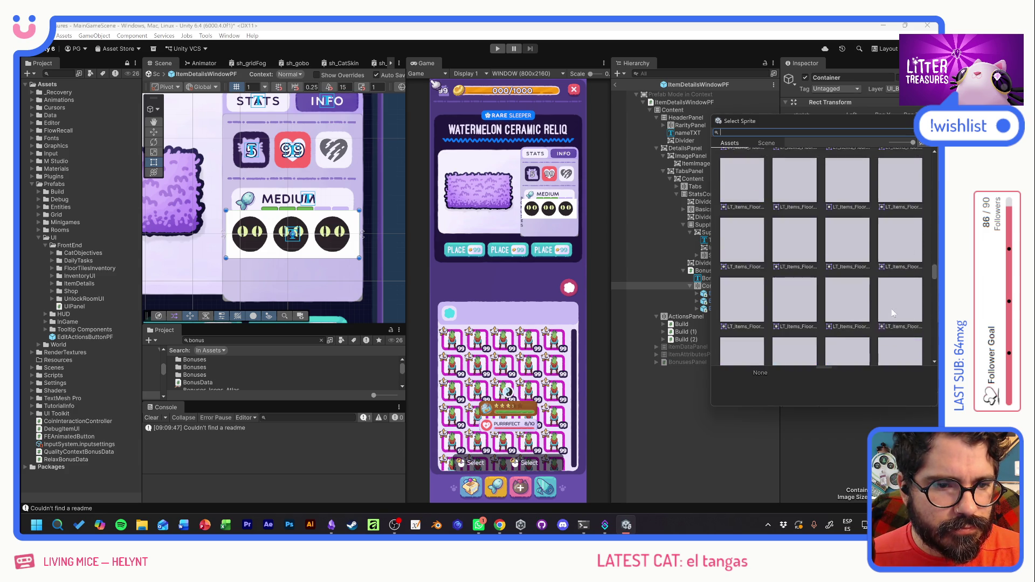
scroll(890, 313, down, 10)
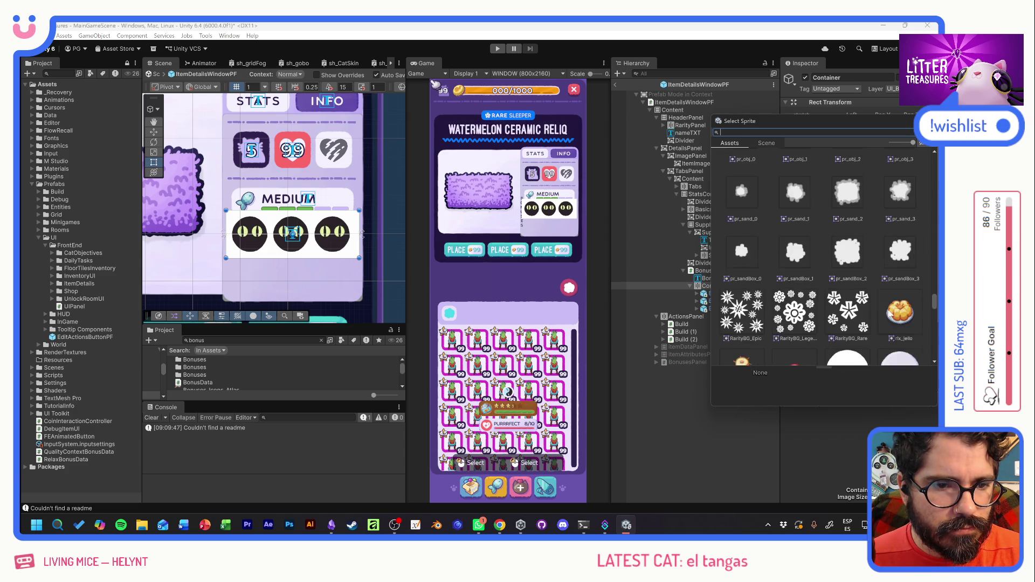
double_click(798, 179)
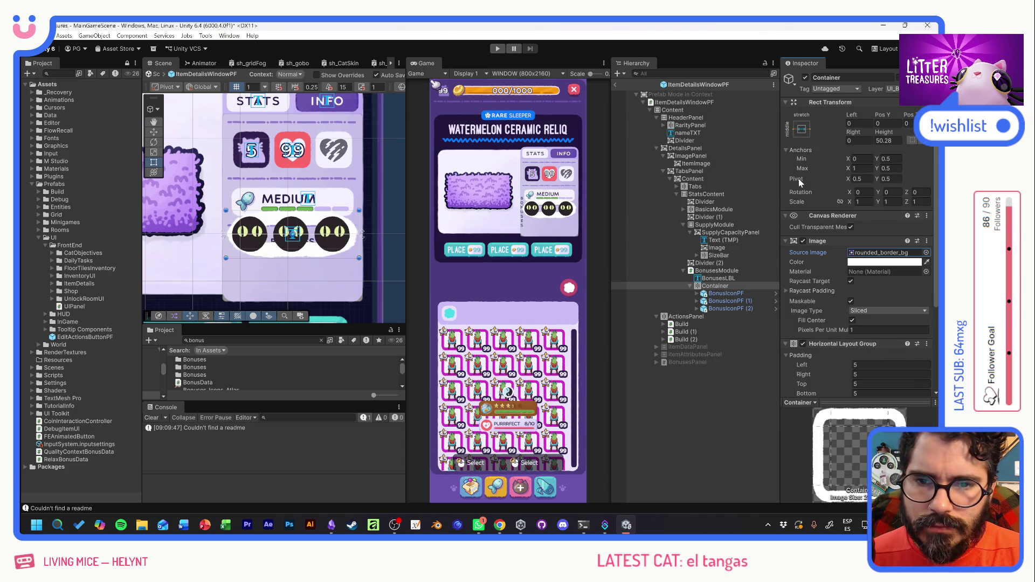
drag(837, 330, 842, 331)
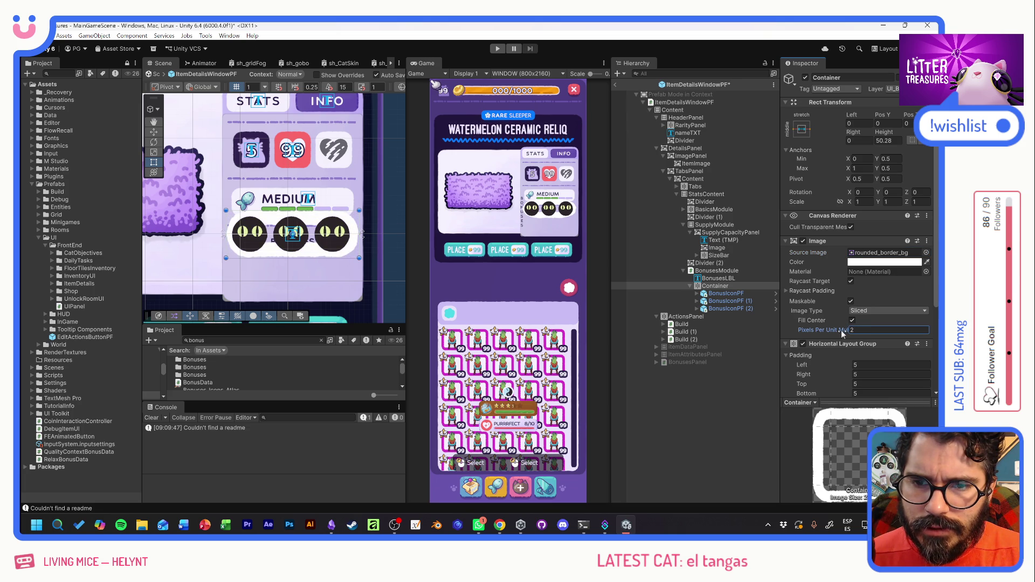
click(926, 252)
scroll(917, 255, up, 6)
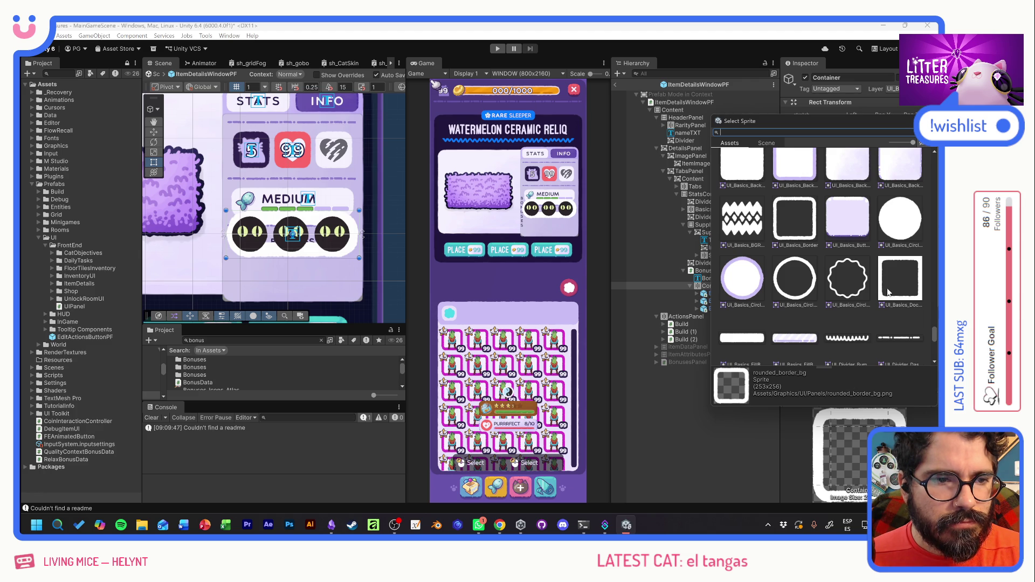
scroll(889, 292, up, 2)
double_click(740, 280)
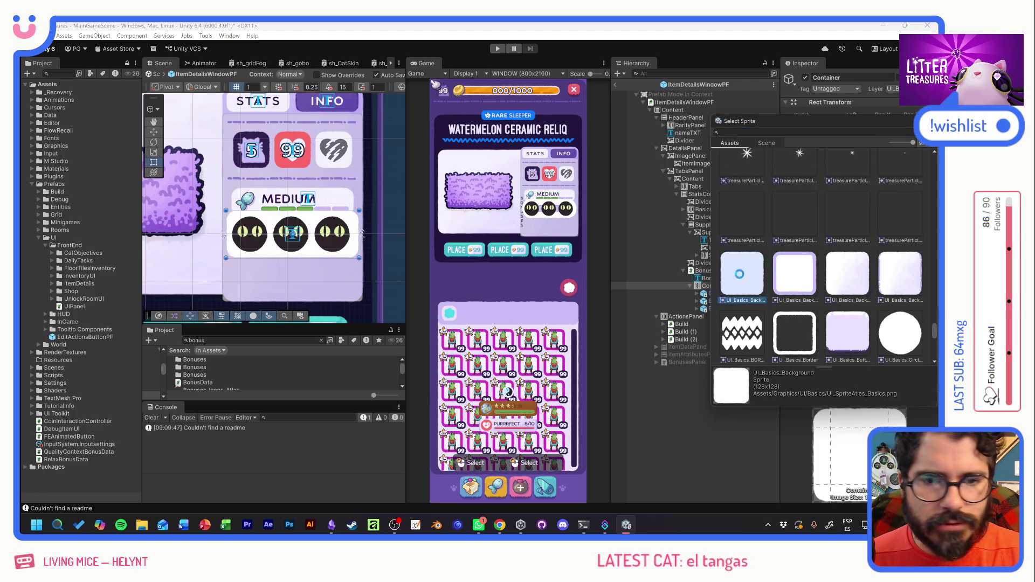
Colour Container's background light purple and set Pixels Per Unit Multiplier to 2.
click(879, 262)
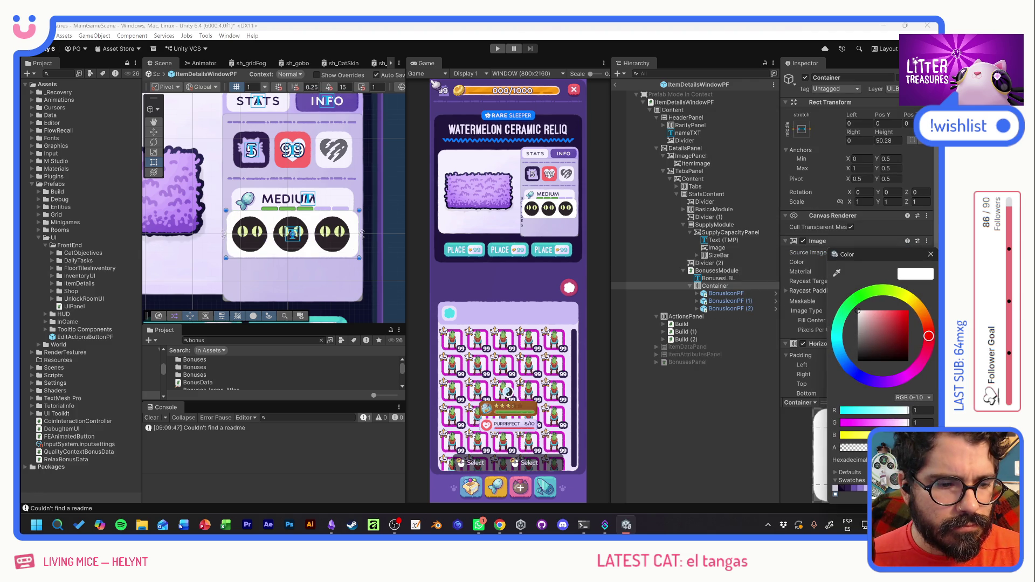
drag(870, 380, 890, 381)
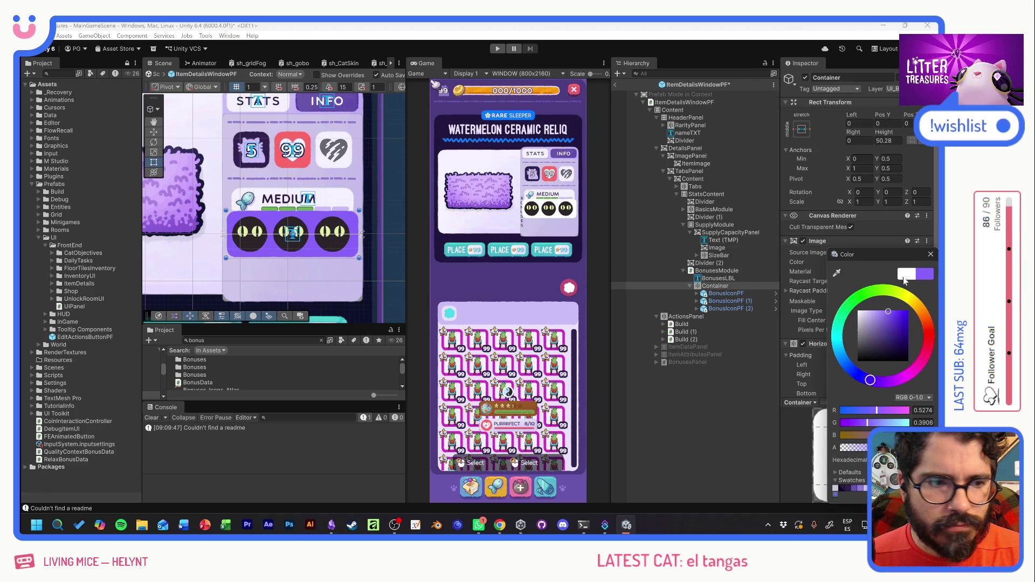
click(931, 254)
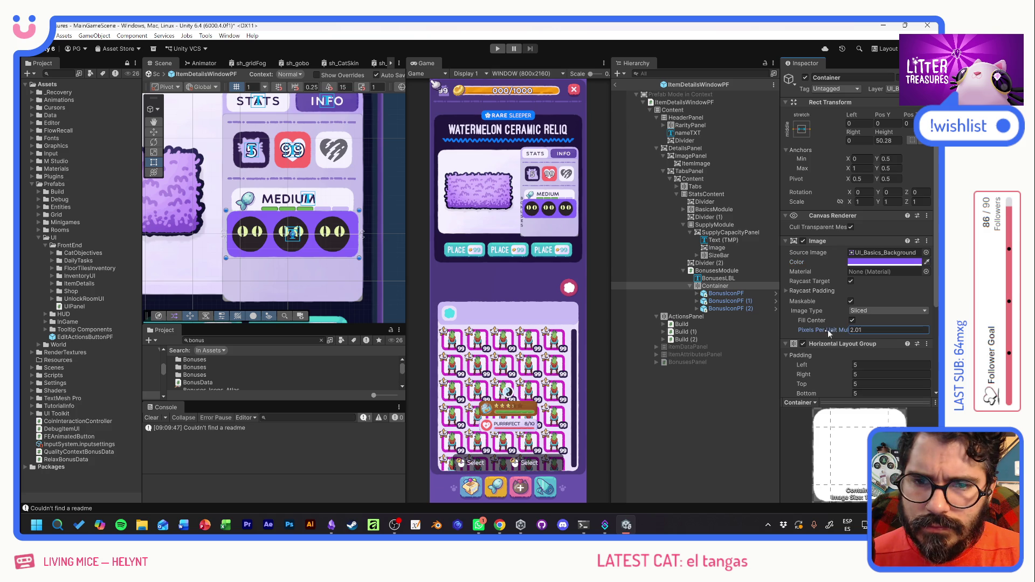
mouse_move(827, 329)
mouse_down()
mouse_move(803, 329)
mouse_move(814, 331)
mouse_up()
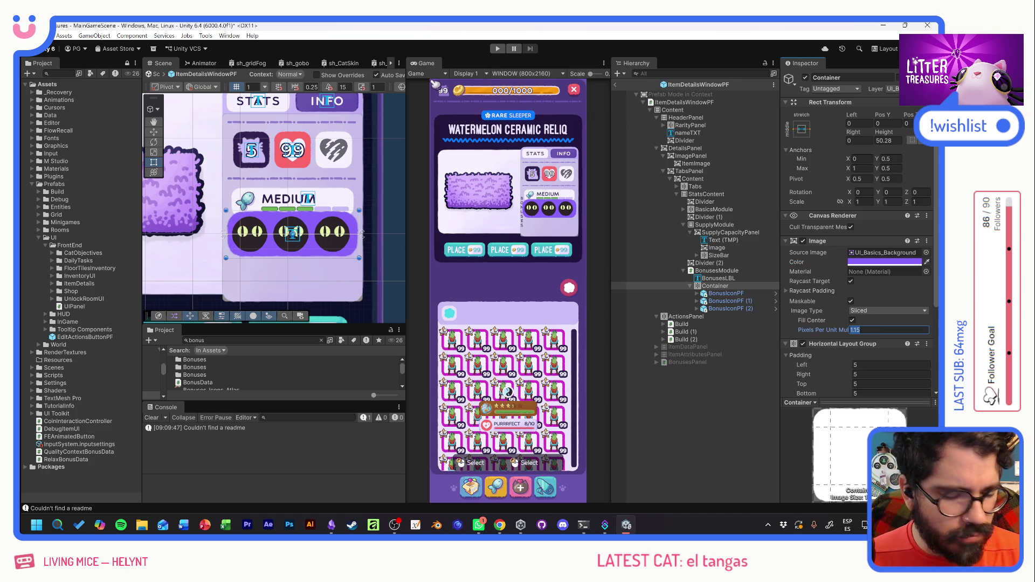
text(2)
key(Return)
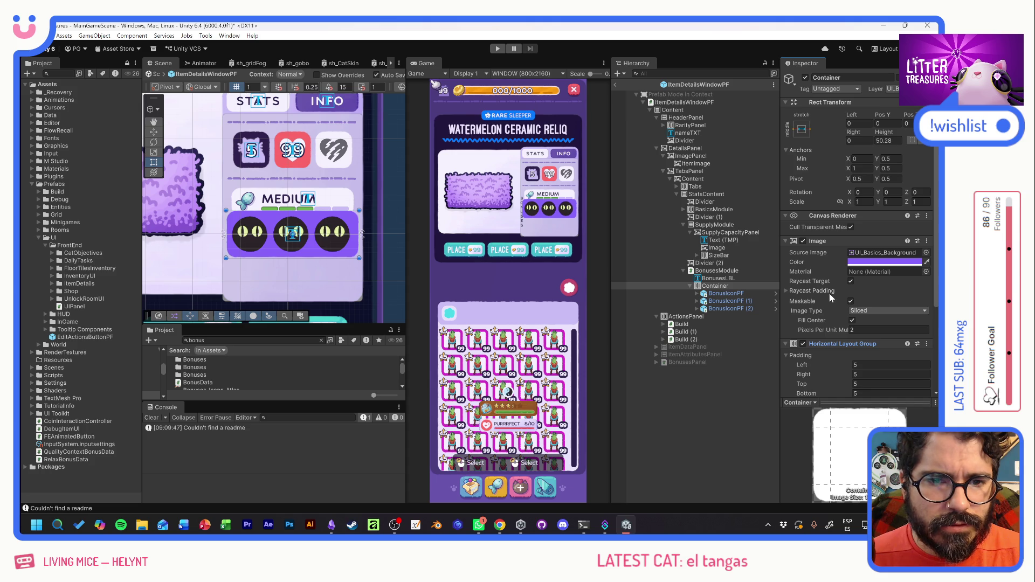
Inset Container 5 from the left and right.
click(715, 287)
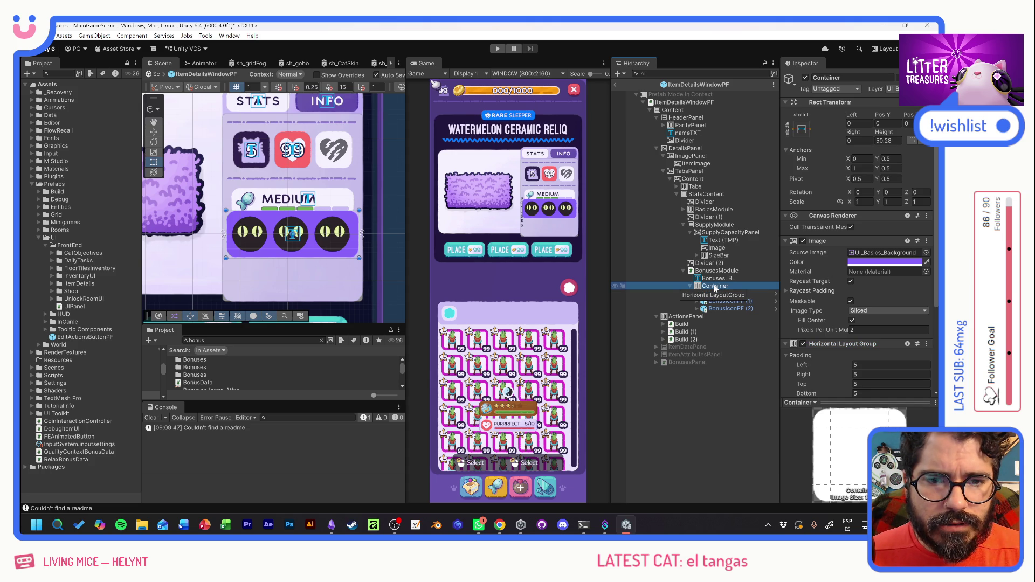
click(860, 123)
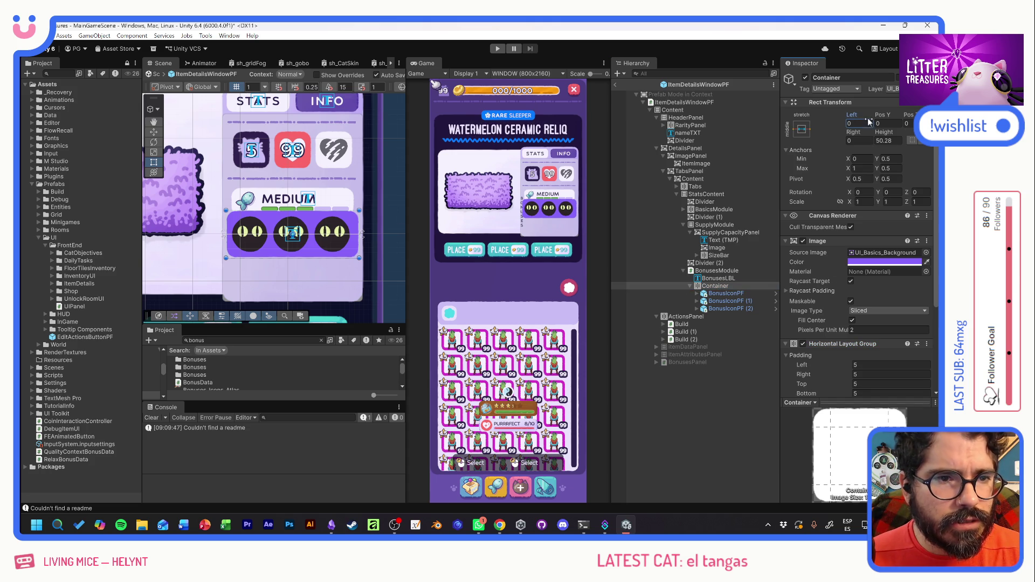
text(5)
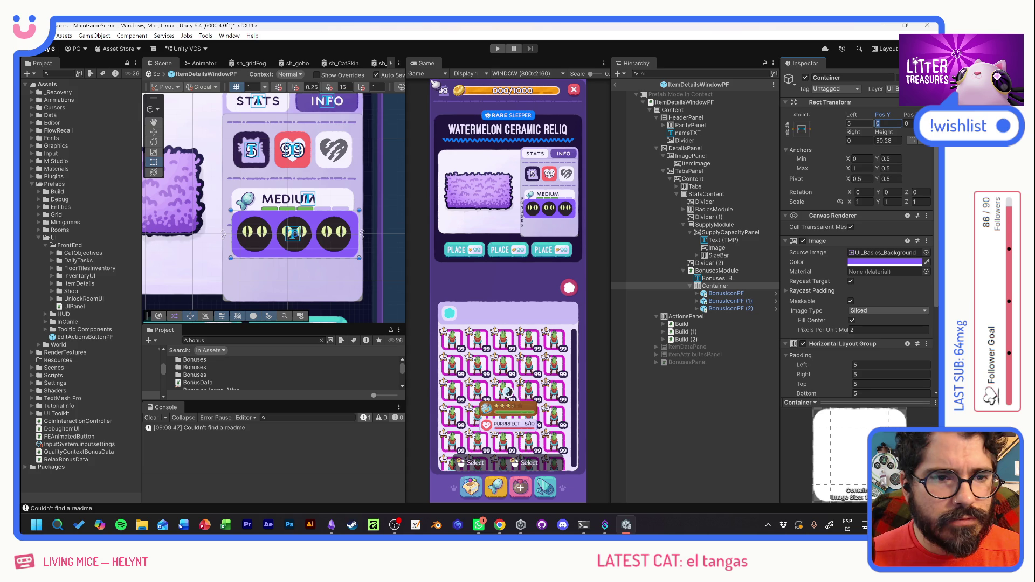
click(859, 140)
text(5)
key(Tab)
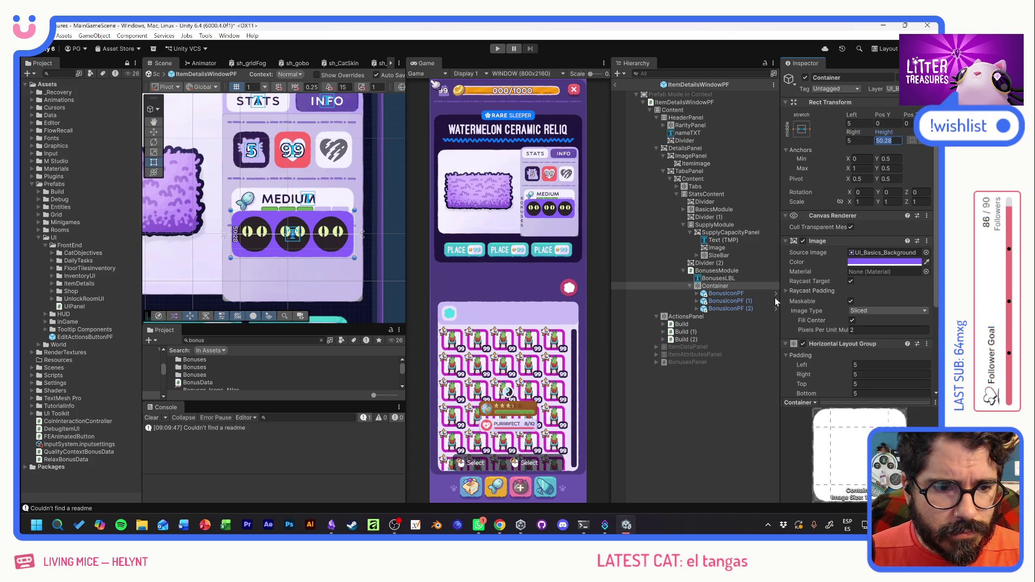
Replace Container's Horizontal Layout Group with a Vertical Layout Group.
right_click(829, 345)
click(868, 365)
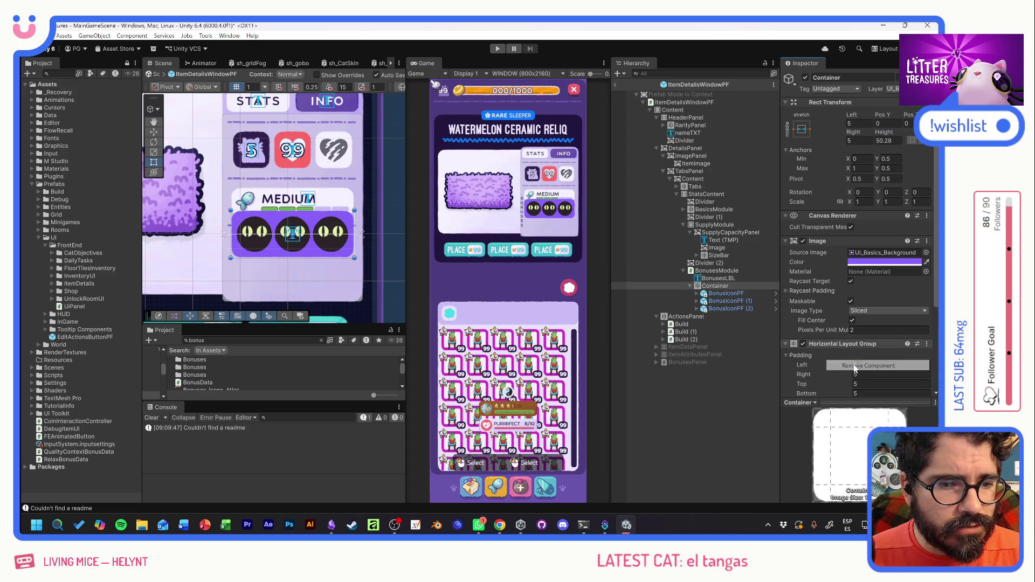
click(852, 383)
text(VER)
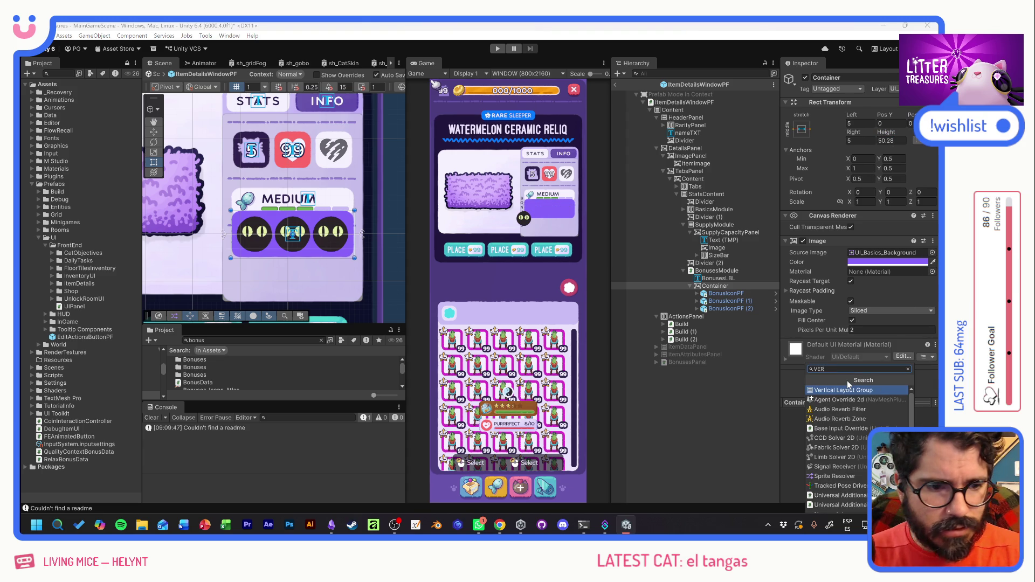
click(844, 419)
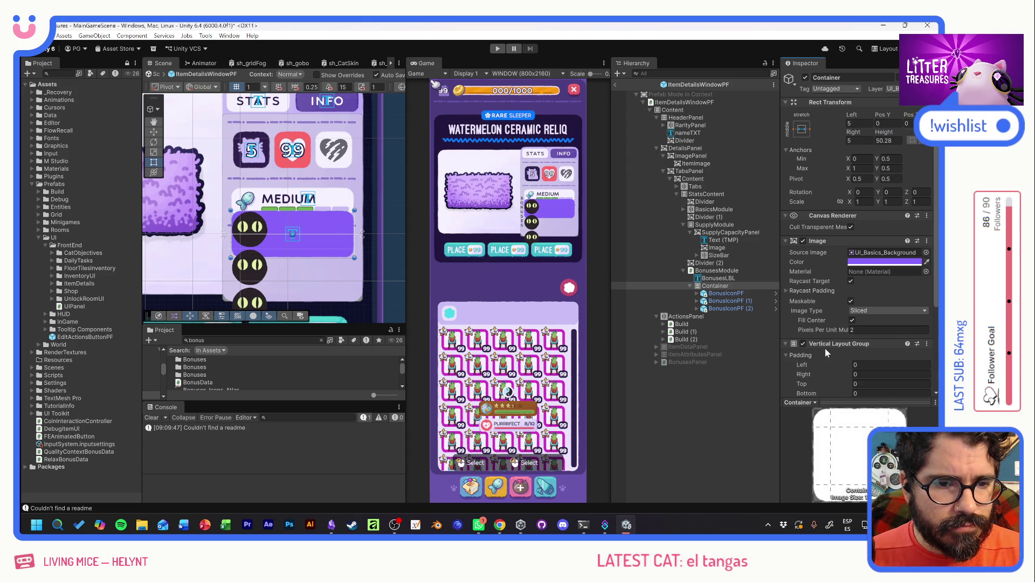
Add a Vertical Layout Group to BonusesModule with Control Child Size Width enabled.
click(716, 270)
scroll(833, 365, down, 2)
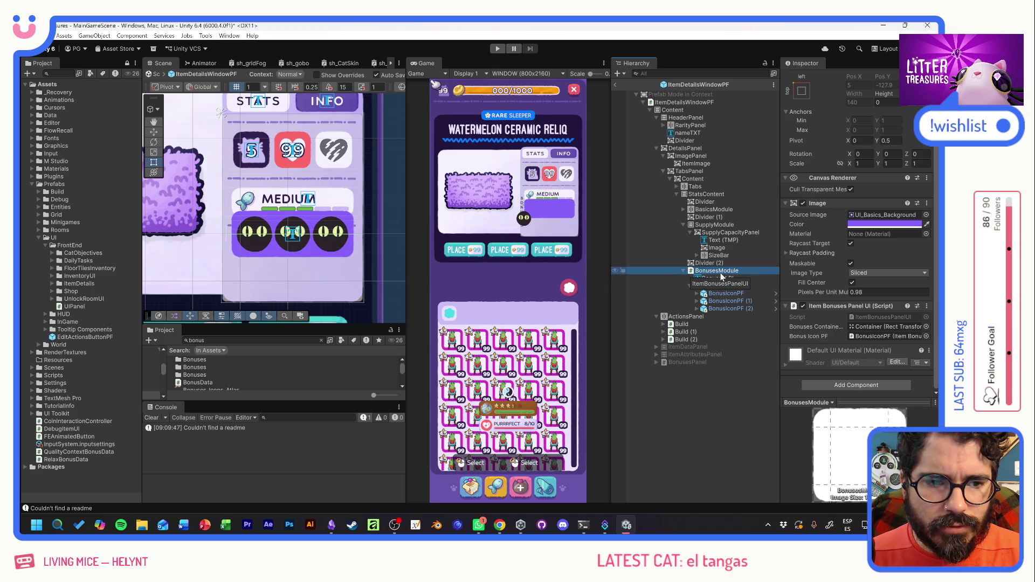
click(836, 382)
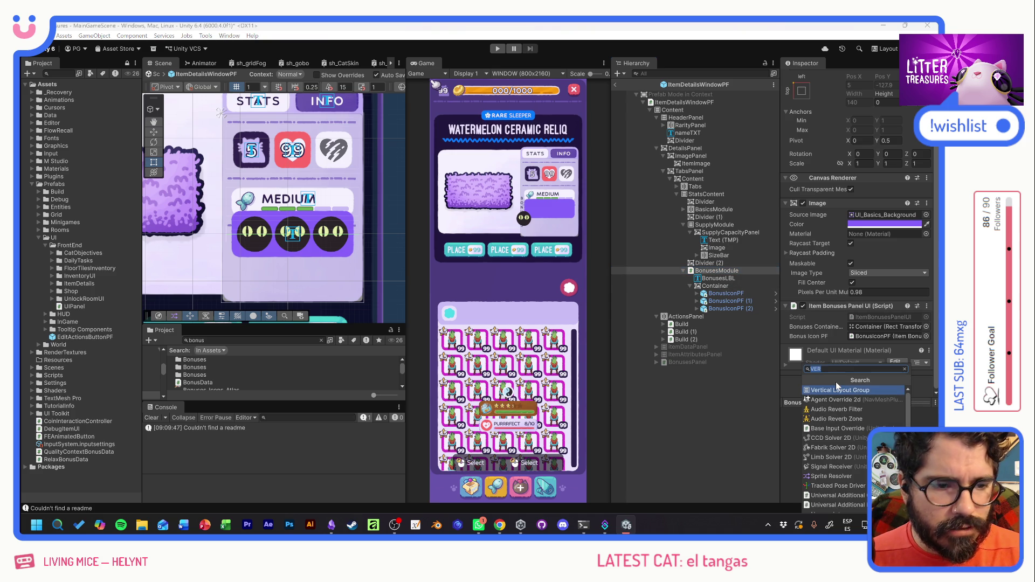
text(vertical)
key(Return)
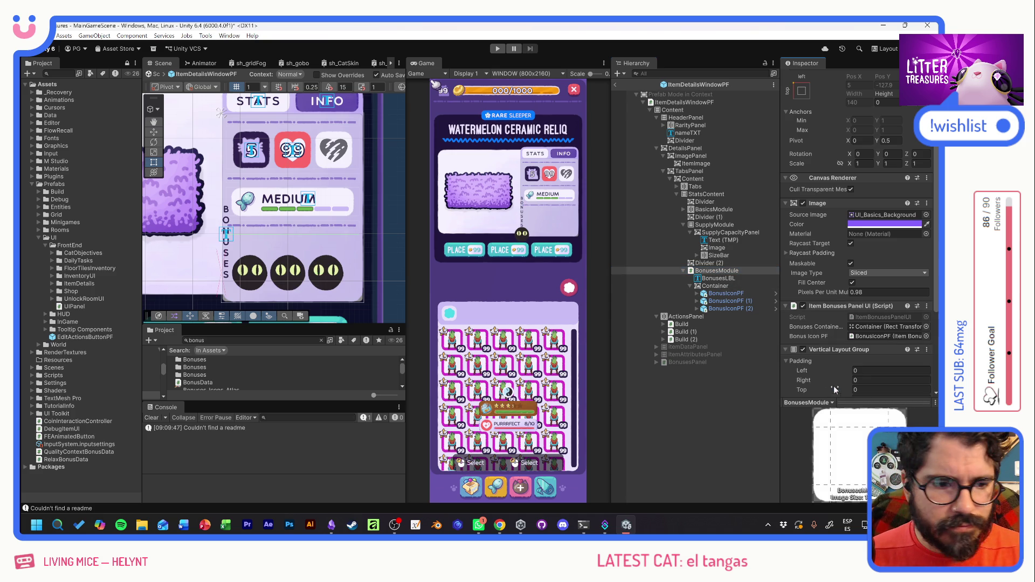
scroll(833, 387, down, 4)
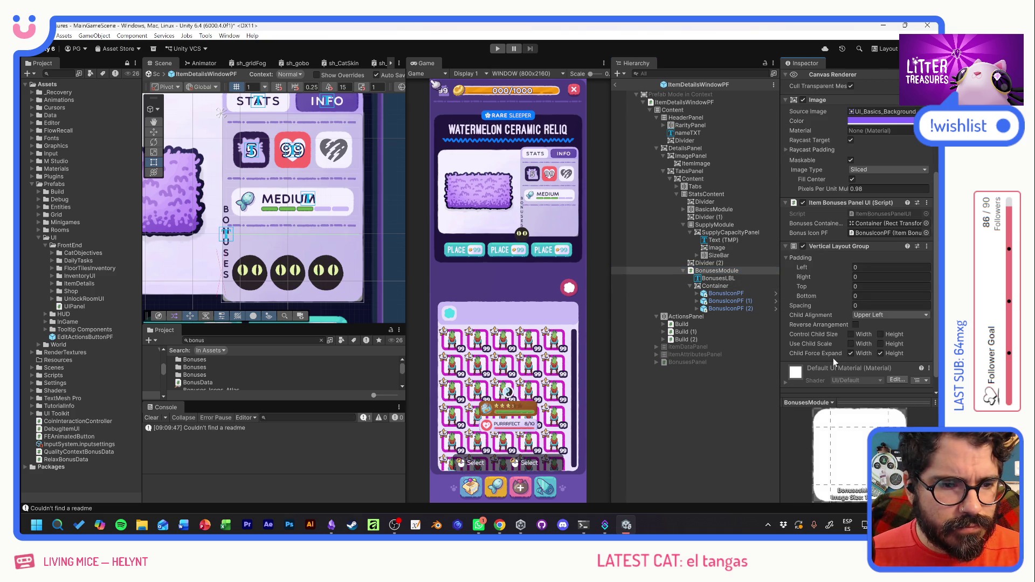
click(851, 334)
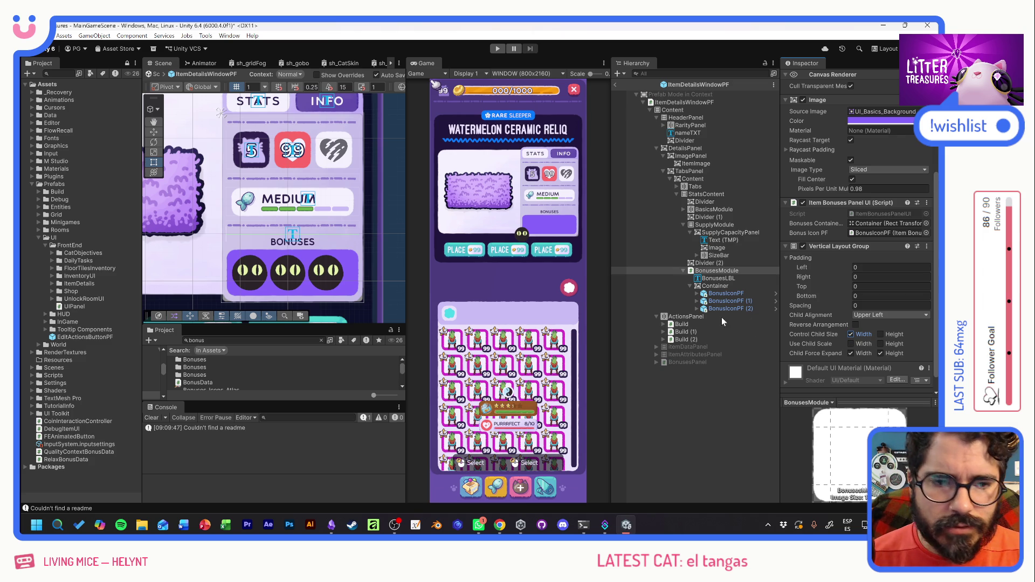
Set Container's height to 50.
click(725, 278)
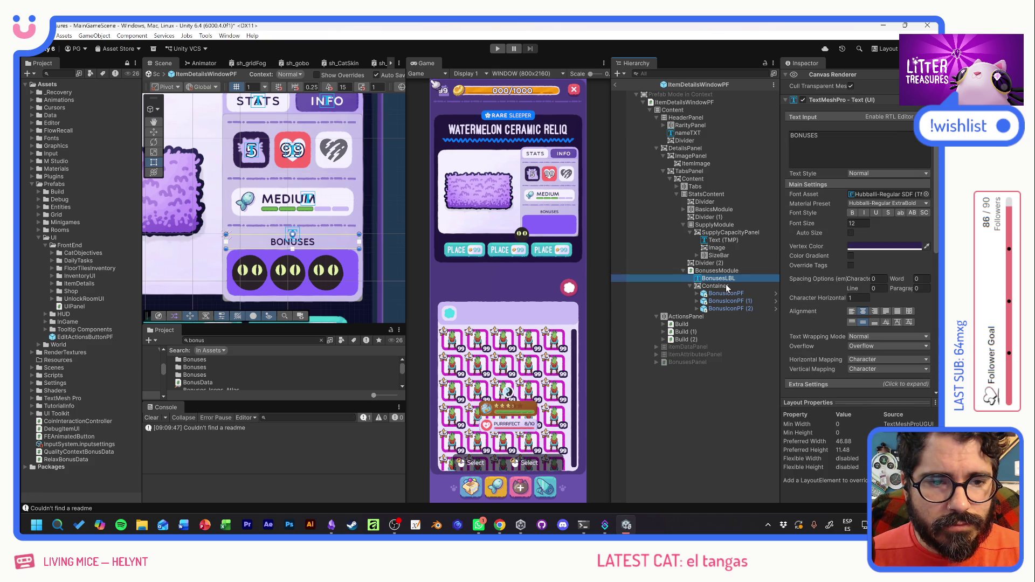
click(715, 286)
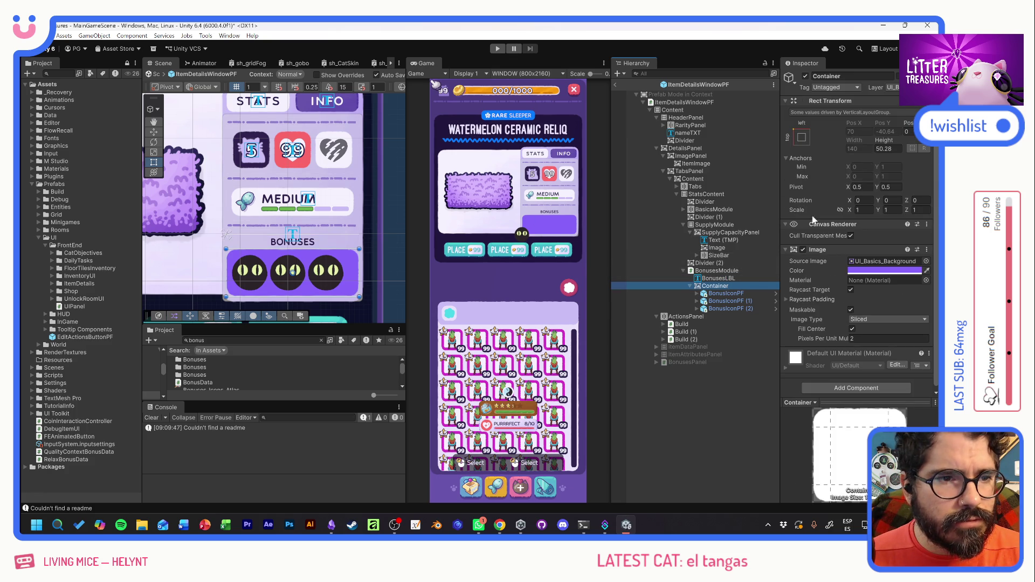
click(881, 139)
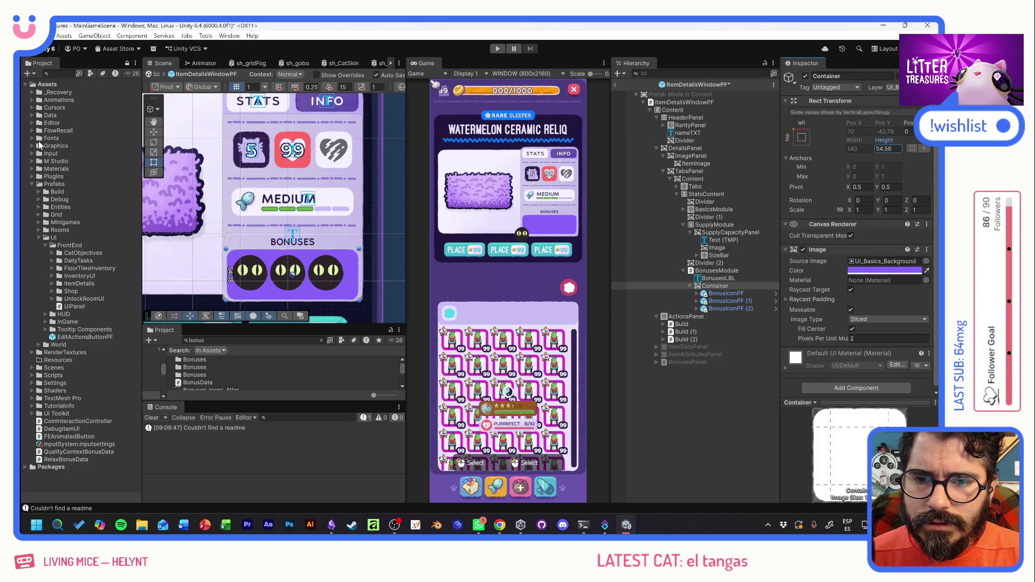
click(884, 149)
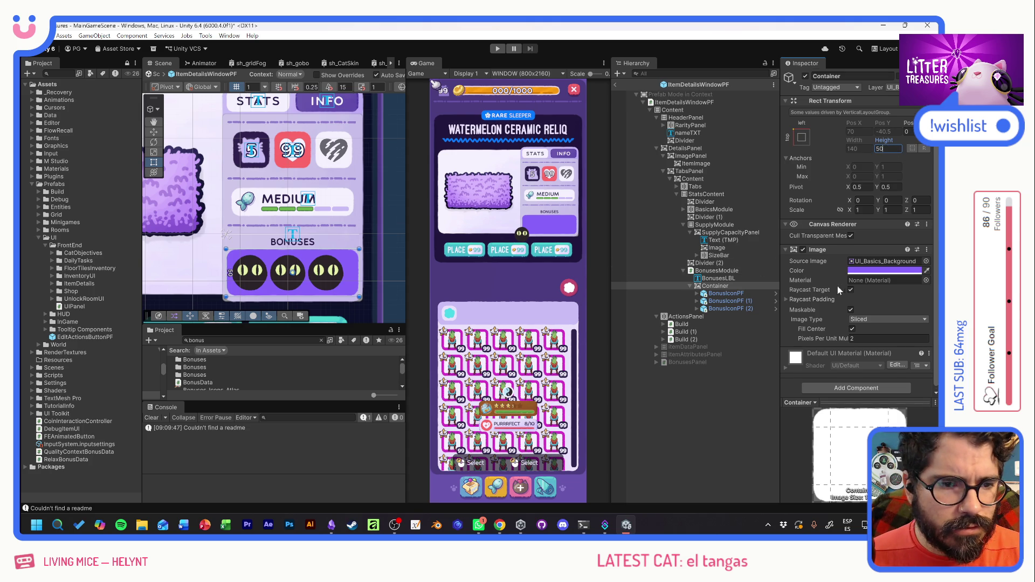
text(50)
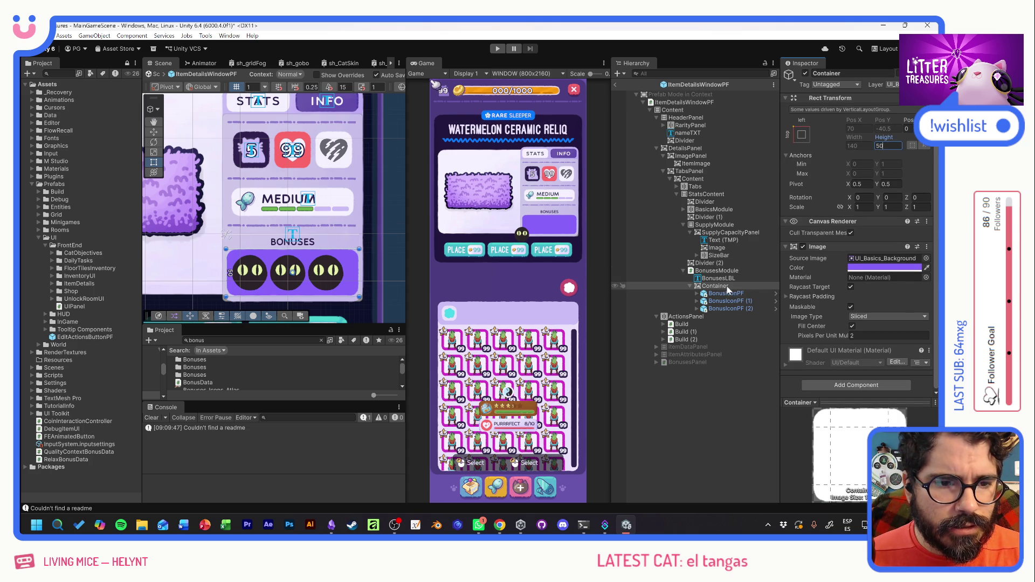
click(717, 285)
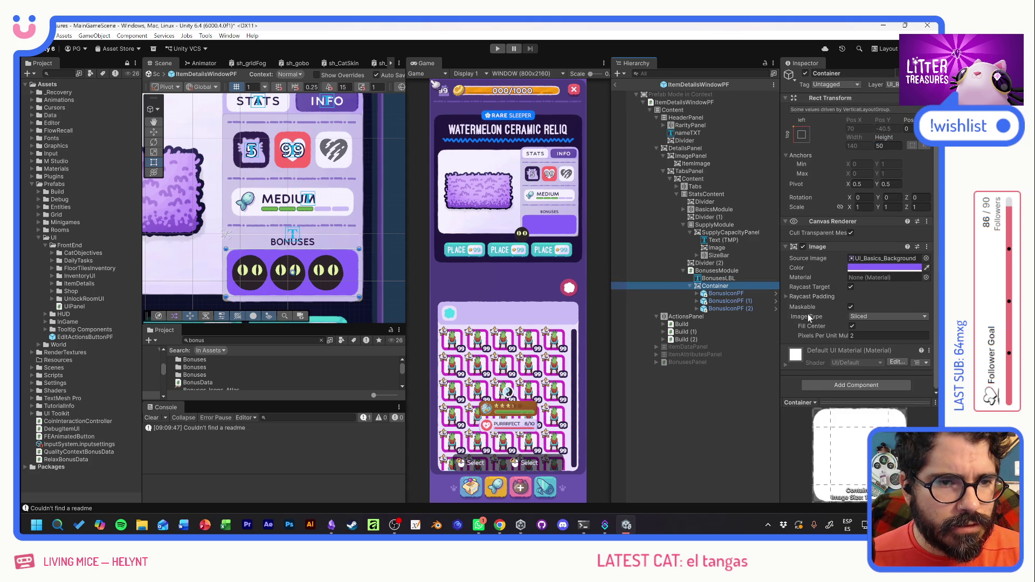
click(725, 294)
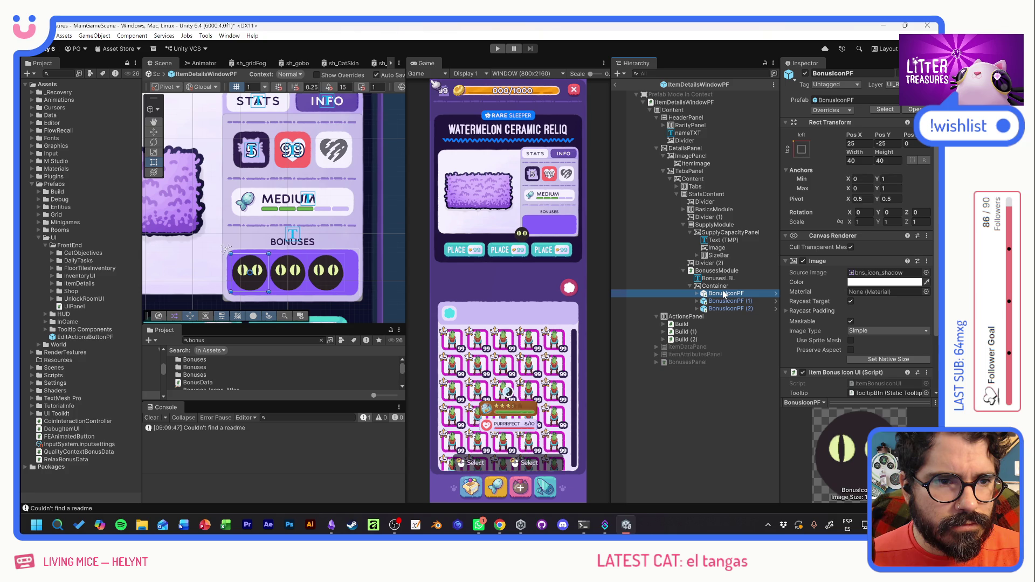
Reset the X position of all three BonusIconPF icons to 0.
click(858, 143)
text(0)
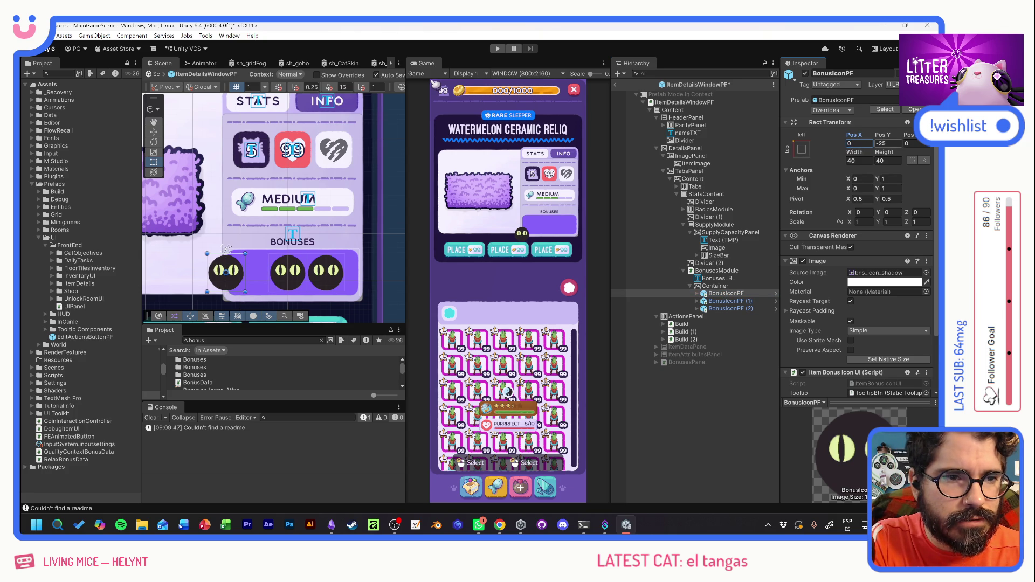
key(Tab)
text(0)
click(730, 301)
click(858, 143)
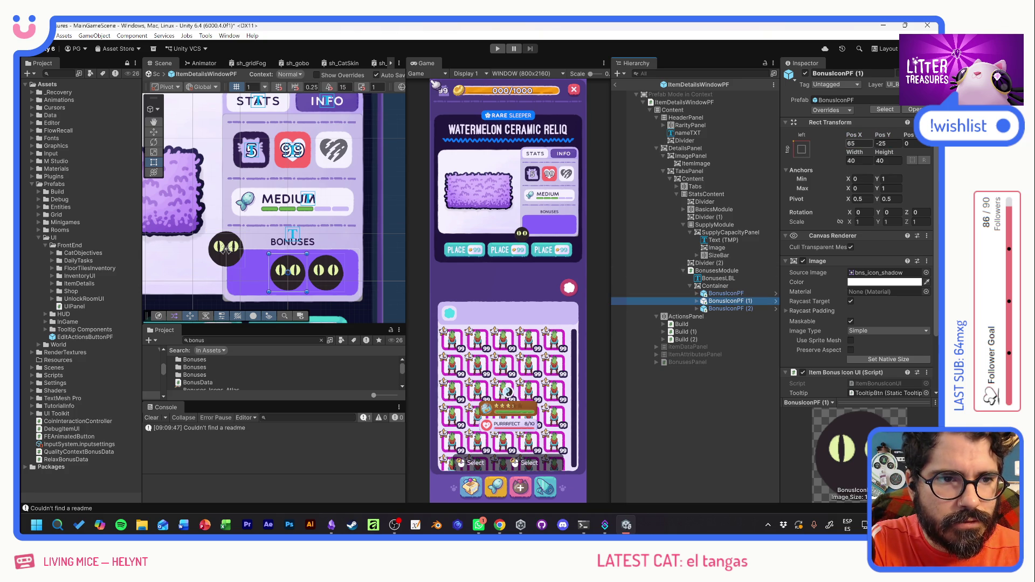
text(0)
key(Tab)
click(733, 309)
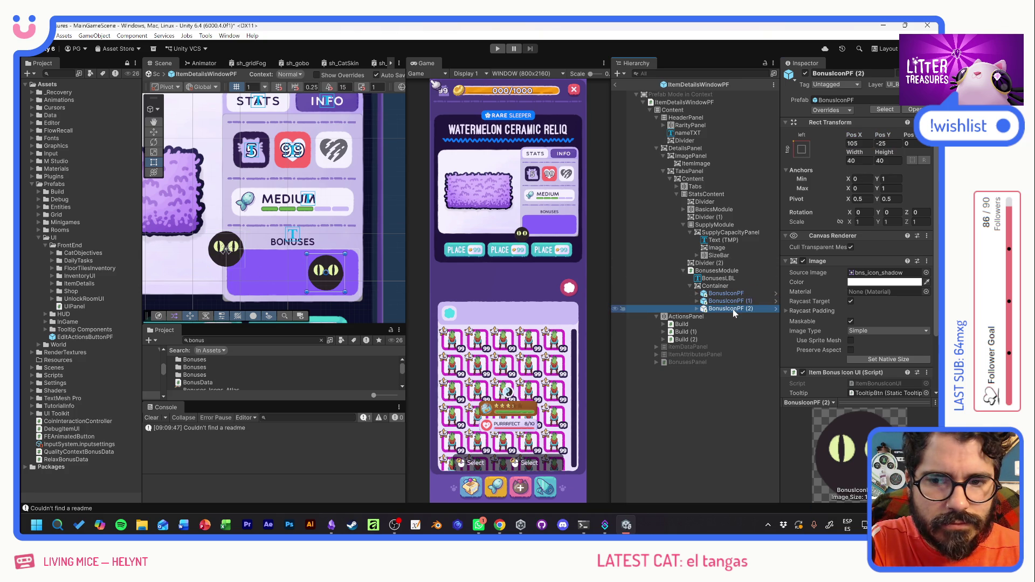
click(859, 143)
text(0)
key(Return)
Add a Horizontal Layout Group to Container with Middle Center alignment and Child Force Expand Width off.
click(715, 286)
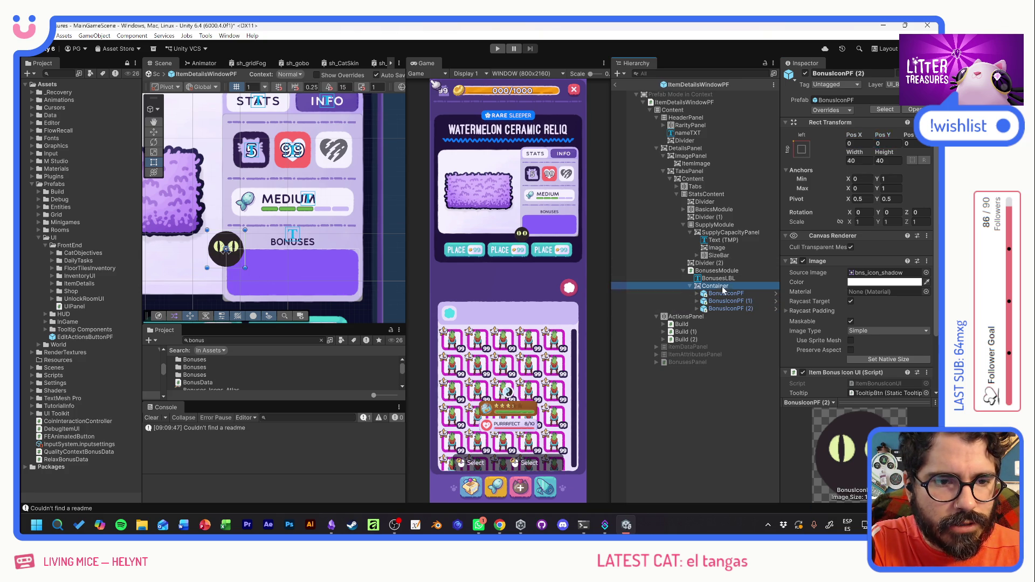
click(849, 377)
text(VER)
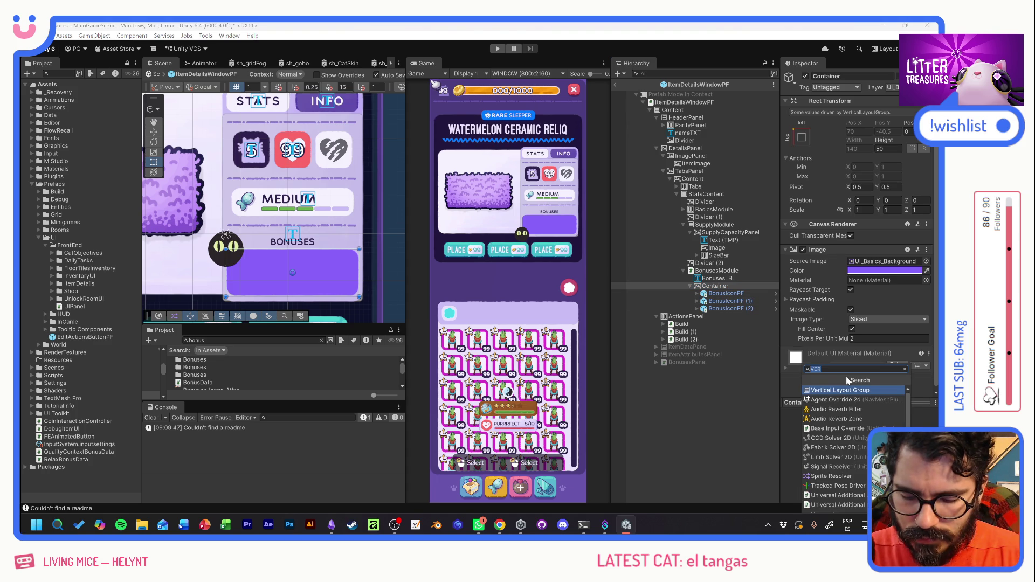
text(HO)
click(847, 390)
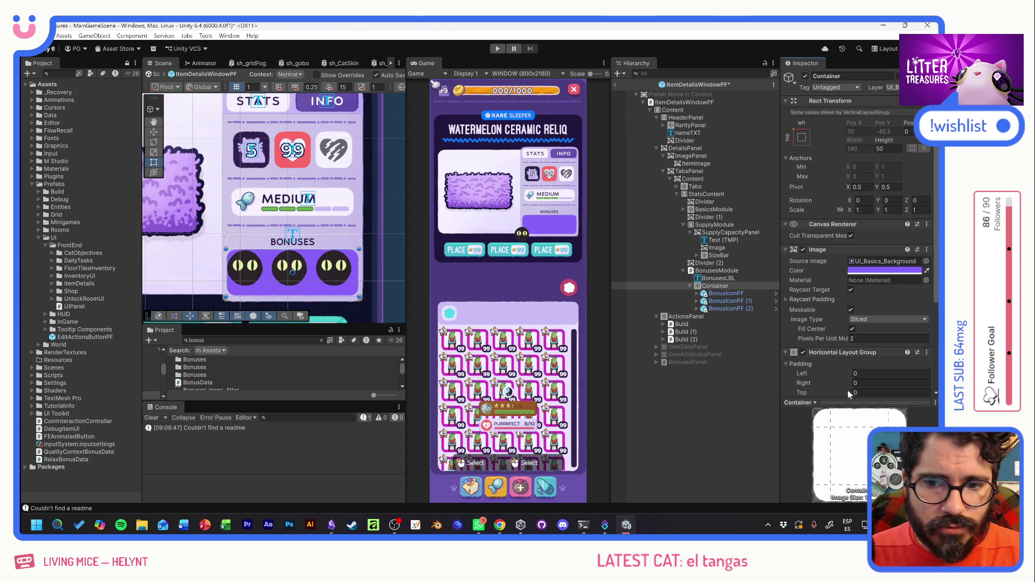
scroll(843, 318, down, 3)
click(884, 318)
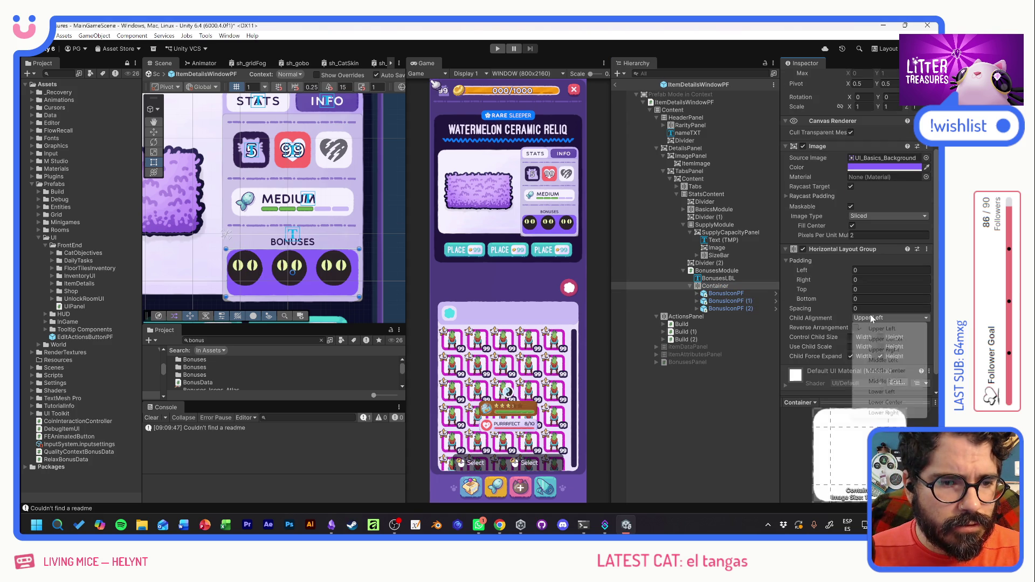
click(895, 372)
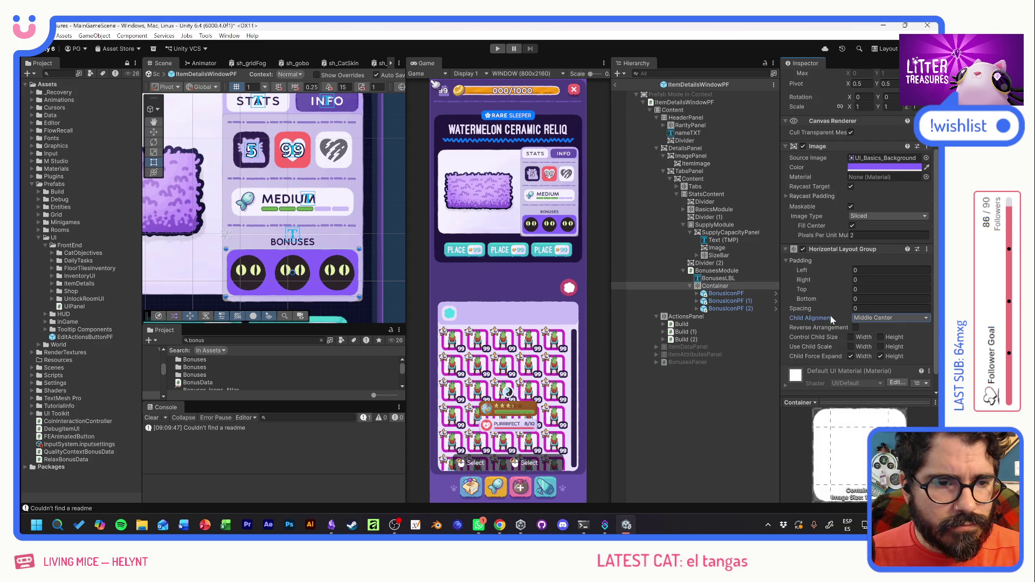
scroll(830, 315, down, 1)
click(852, 335)
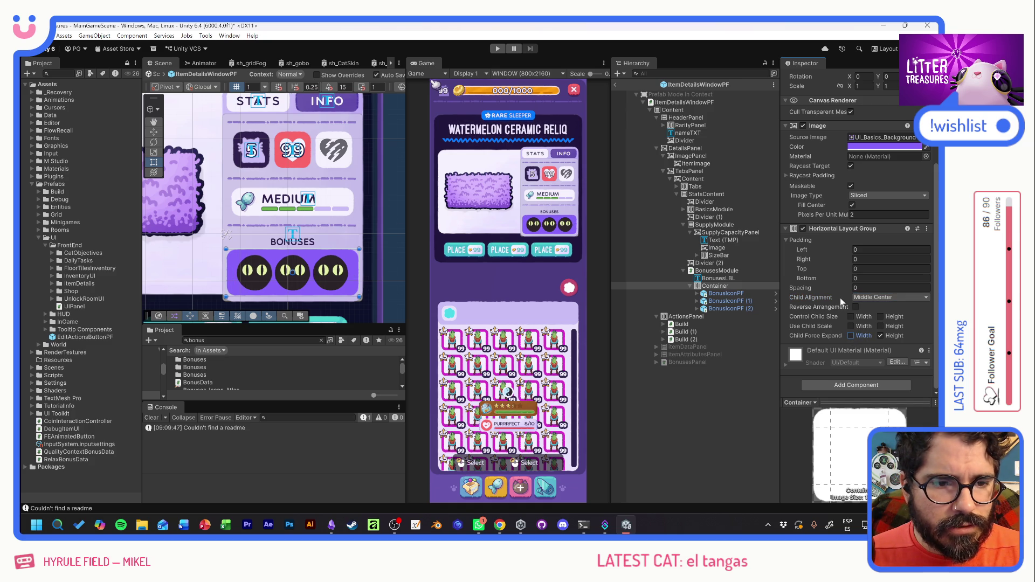
click(863, 249)
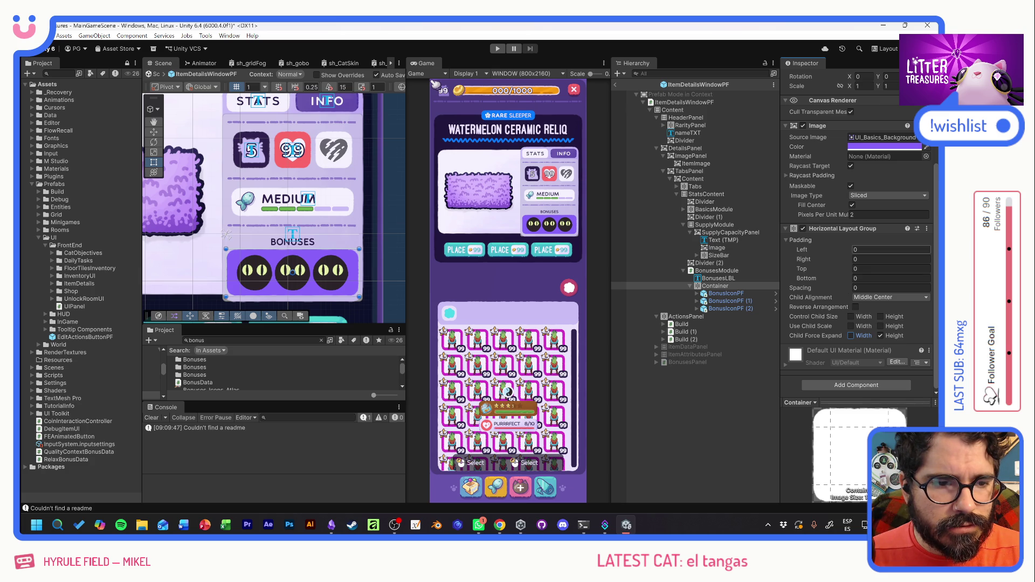
Give the BonusesModule's Vertical Layout Group left and right padding of 5.
click(714, 271)
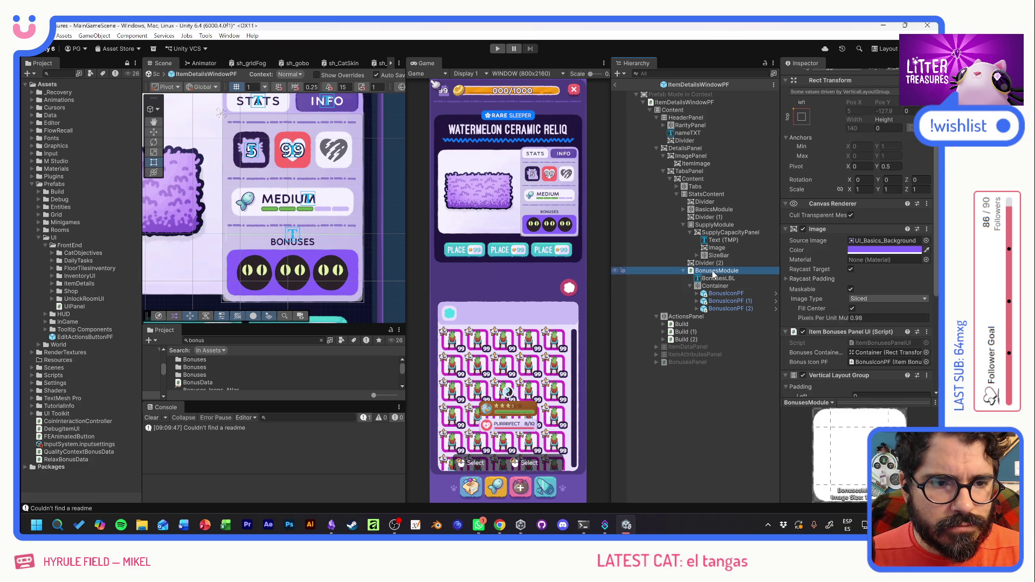
scroll(856, 321, down, 5)
click(885, 293)
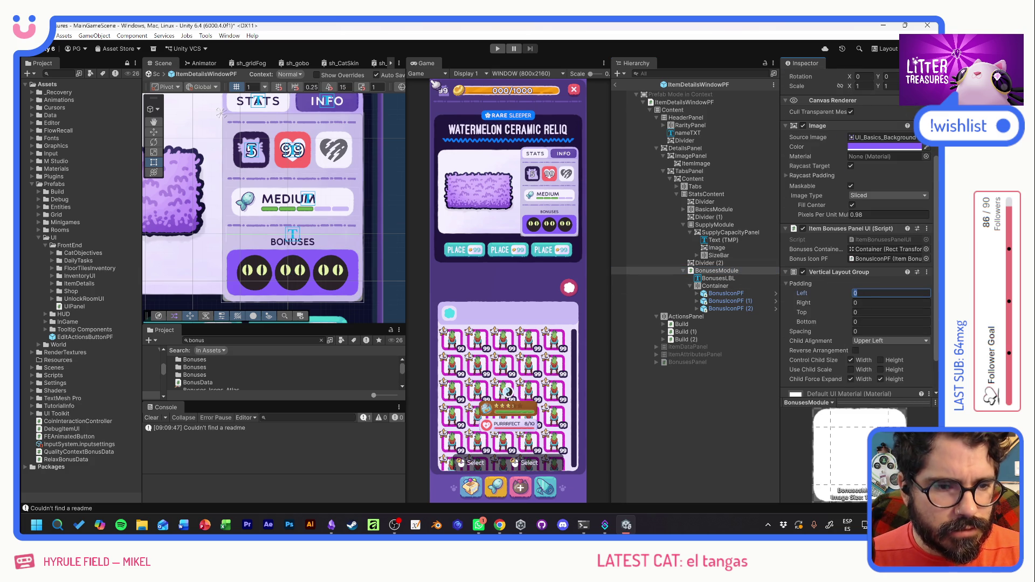
text(5)
key(Tab)
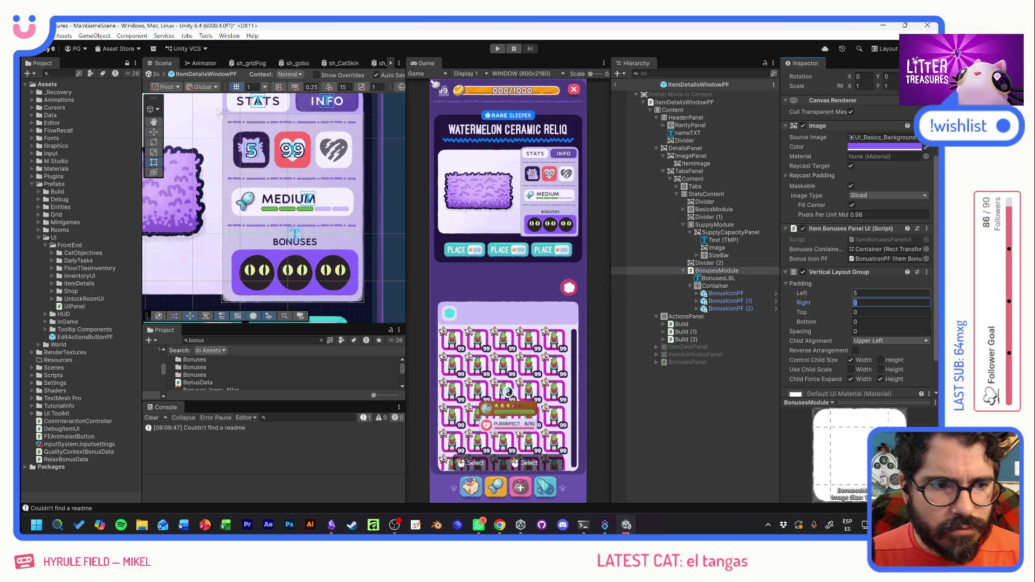
text(5)
key(Tab)
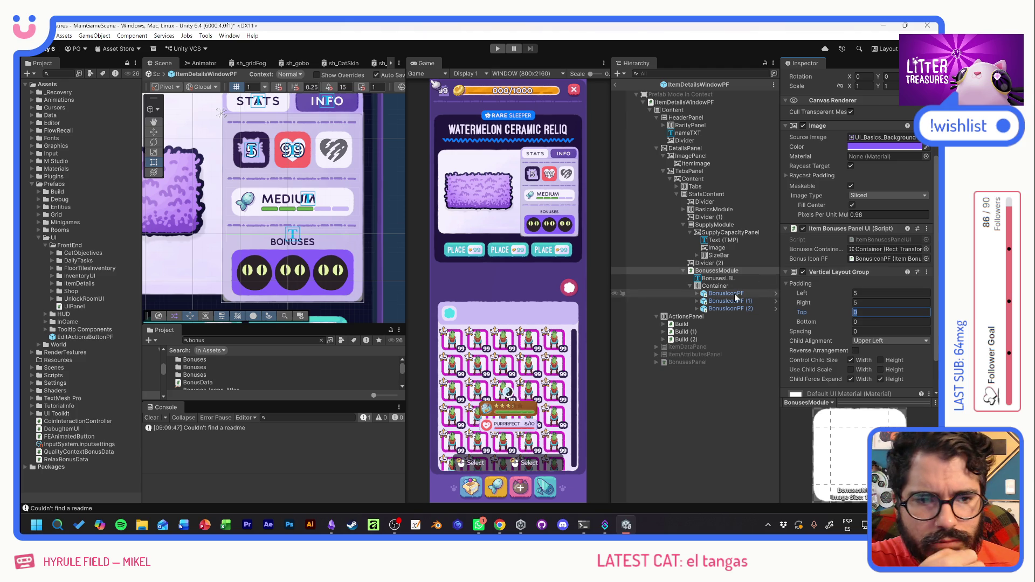
Reduce the BonusesLBL label's Rect Transform height.
click(722, 278)
scroll(895, 148, up, 5)
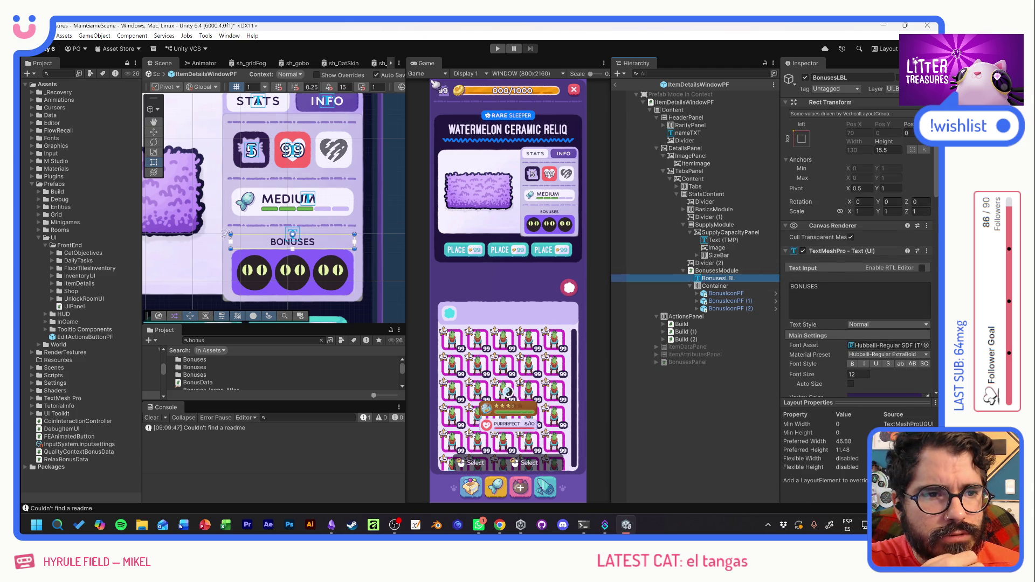
drag(884, 143, 864, 145)
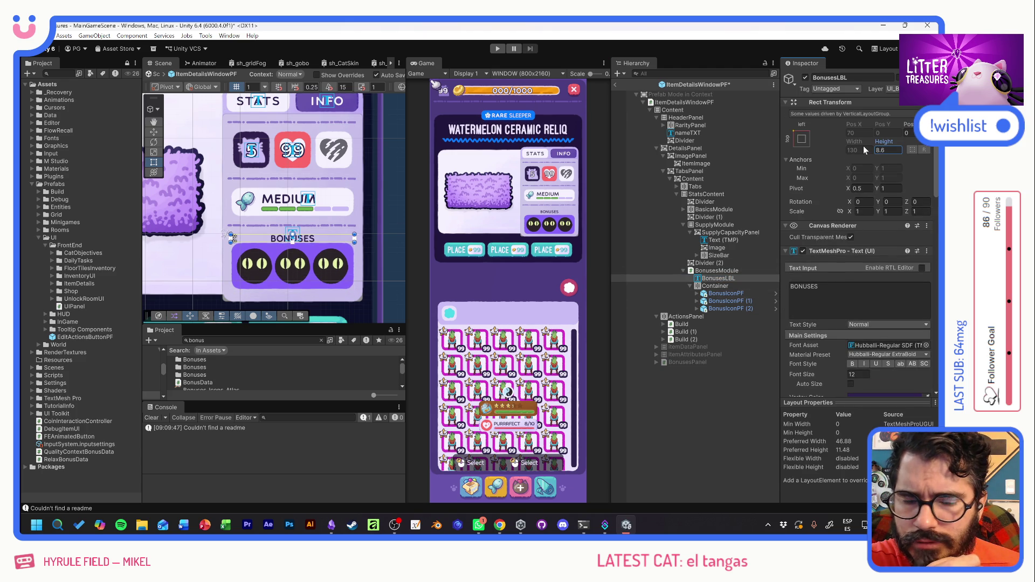
Set the BonusesModule's spacing to 5 between the label and icons.
click(718, 270)
scroll(855, 331, down, 3)
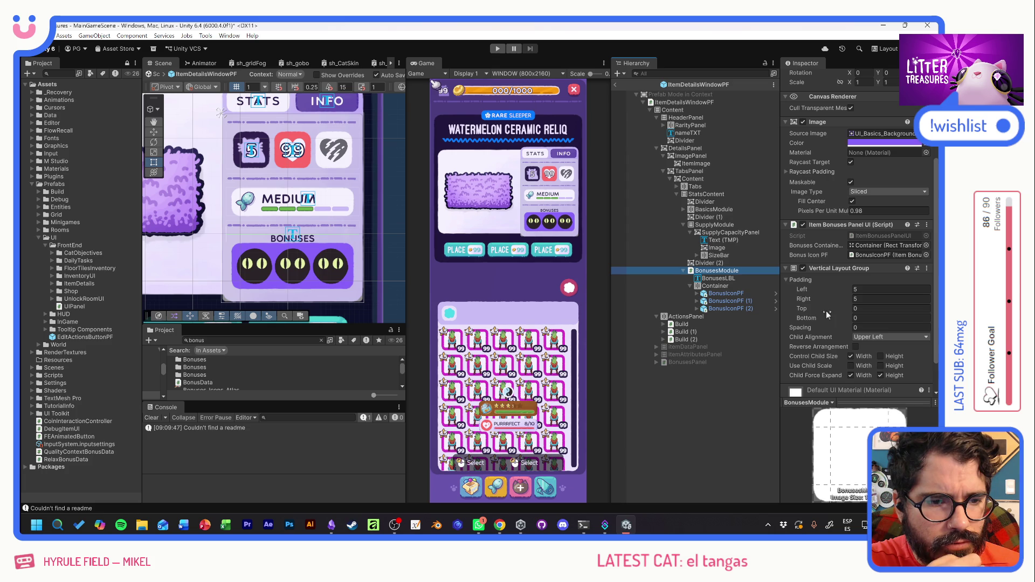
drag(811, 327, 816, 327)
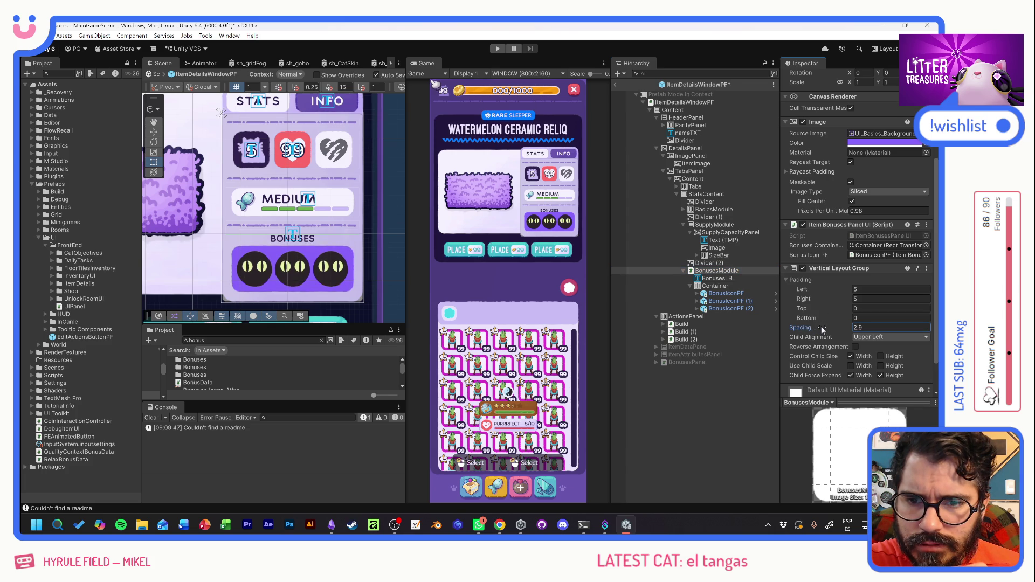
text(35)
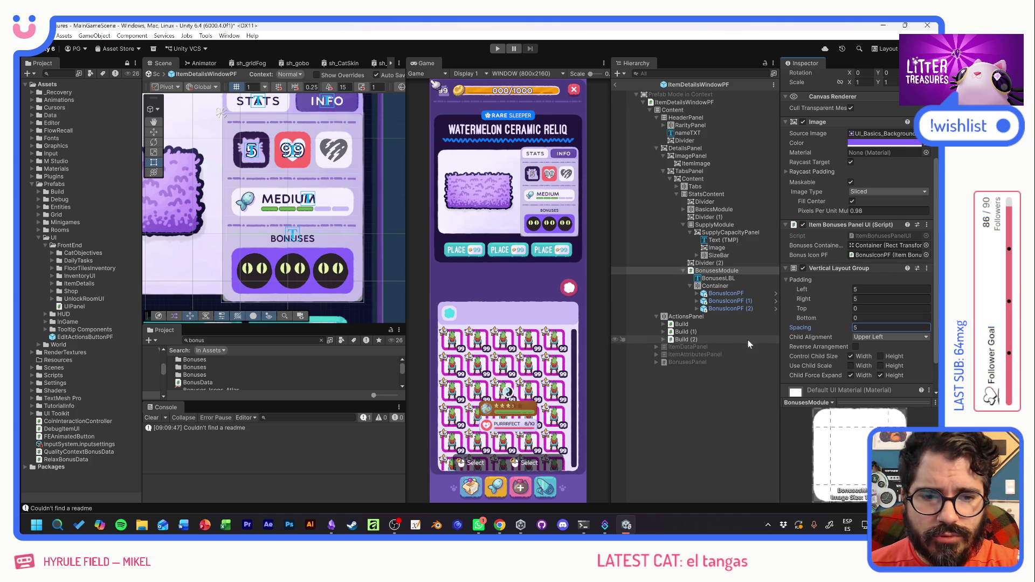
Inspect the TooltipBtn setup on the first bonus icon.
click(696, 293)
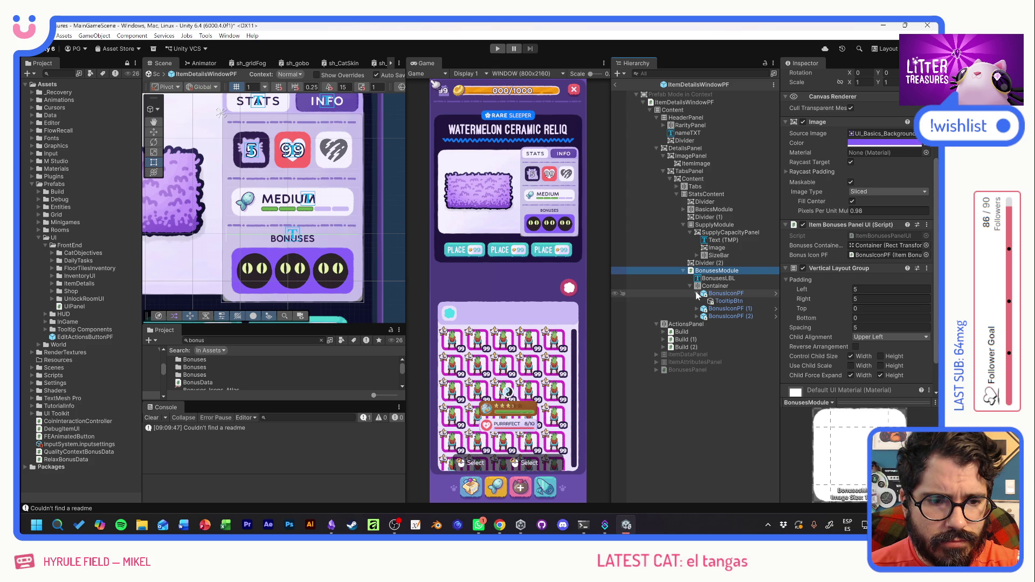
click(732, 301)
scroll(817, 327, down, 5)
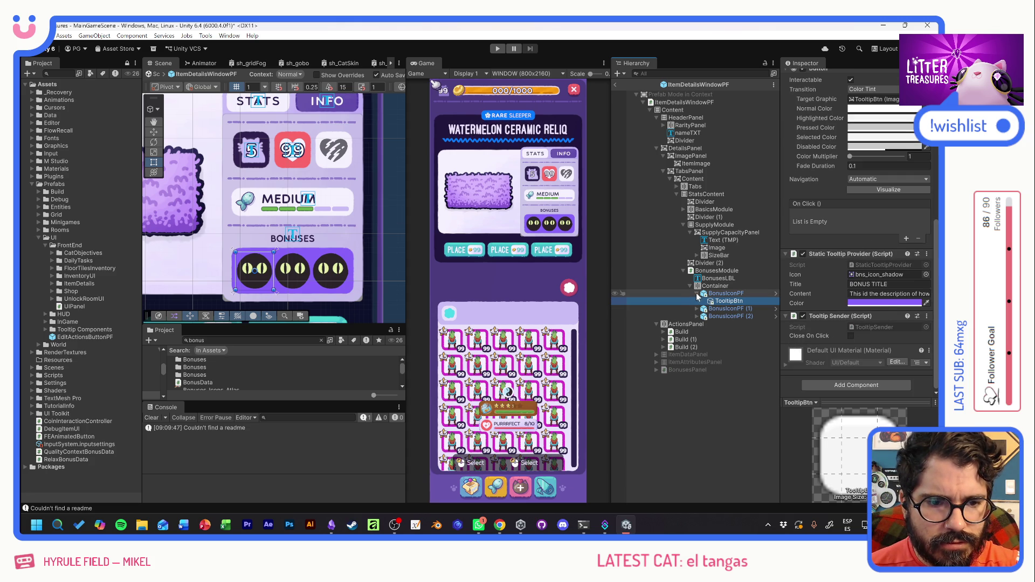
Add a Tooltip Sender component to the SupplyCapacityPanel.
click(697, 294)
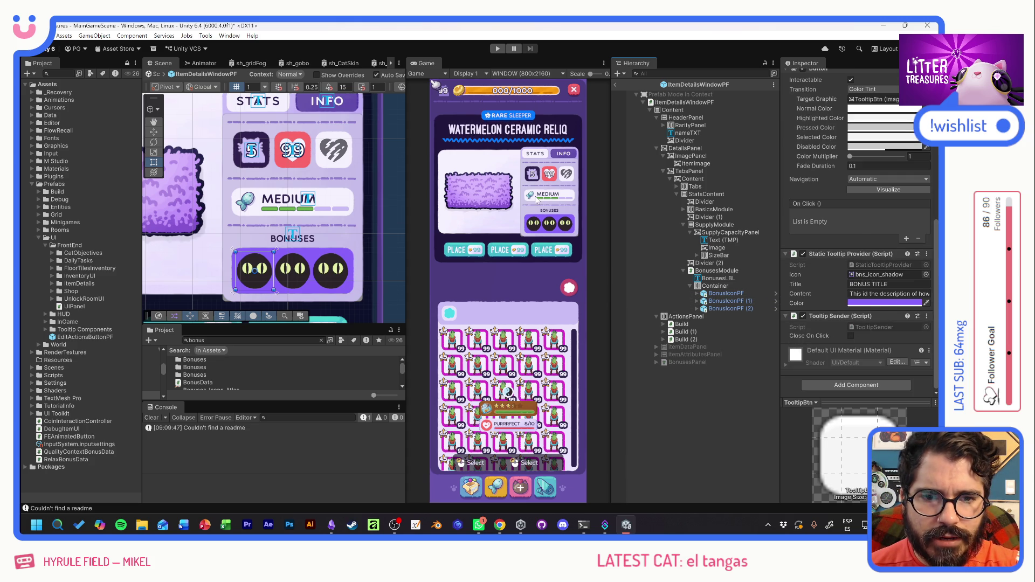
click(717, 225)
click(718, 234)
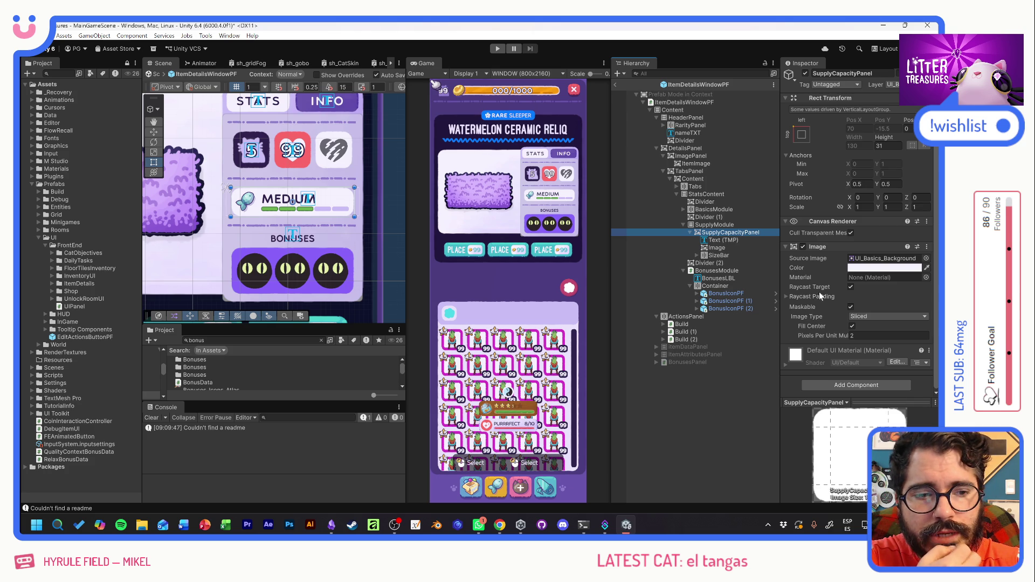
click(841, 384)
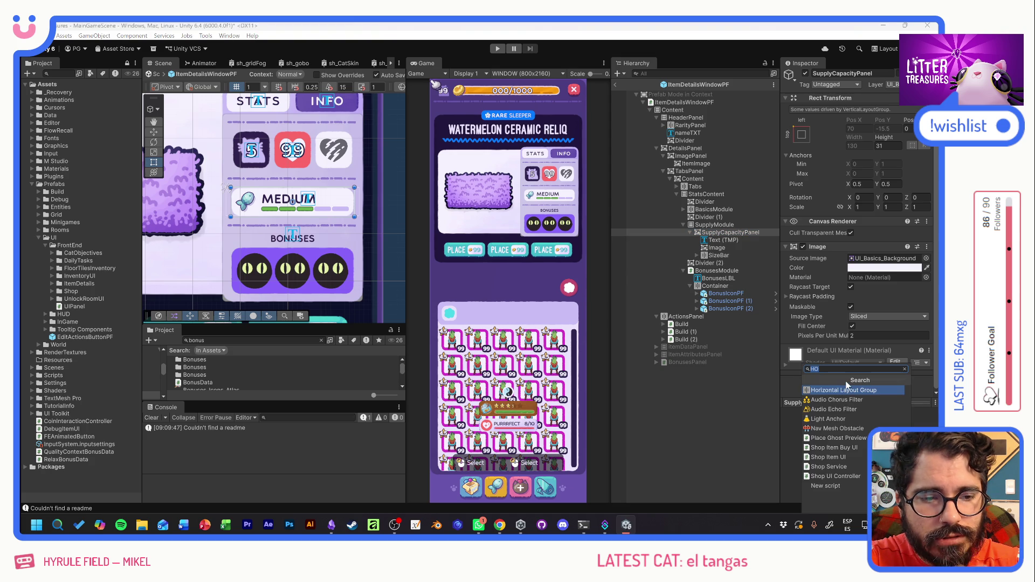
text(HO)
key(BackSpace)
key(BackSpace)
text(TOOLT)
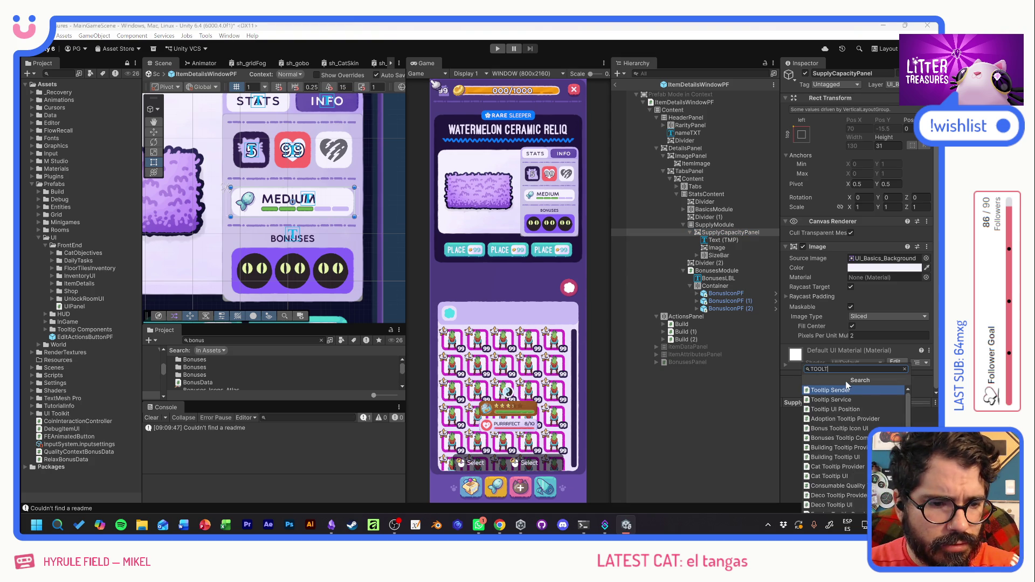
click(846, 388)
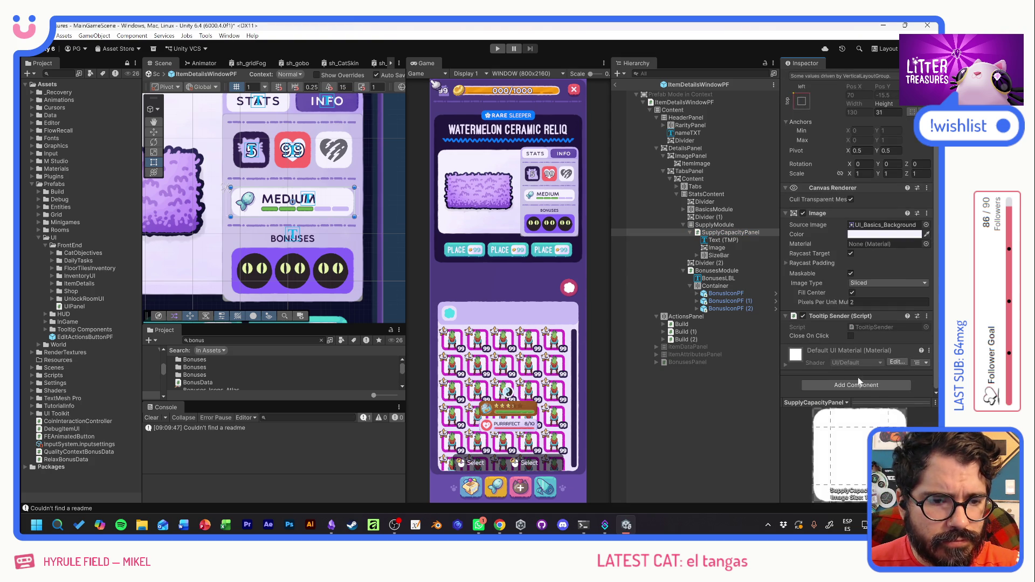
Add a Generic Tooltip UI component by mistake, then undo it.
click(857, 380)
scroll(860, 432, down, 1)
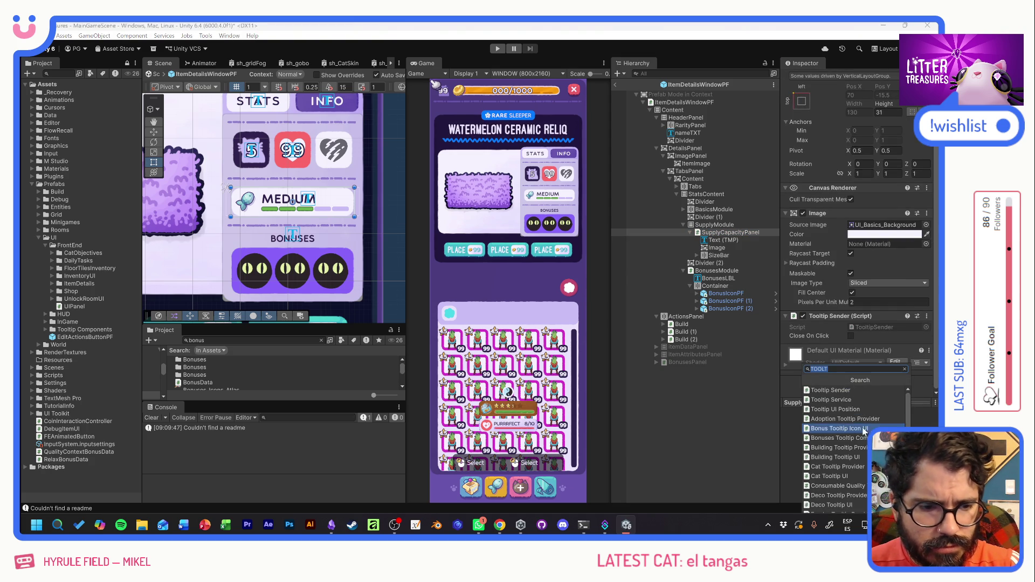
scroll(858, 458, down, 1)
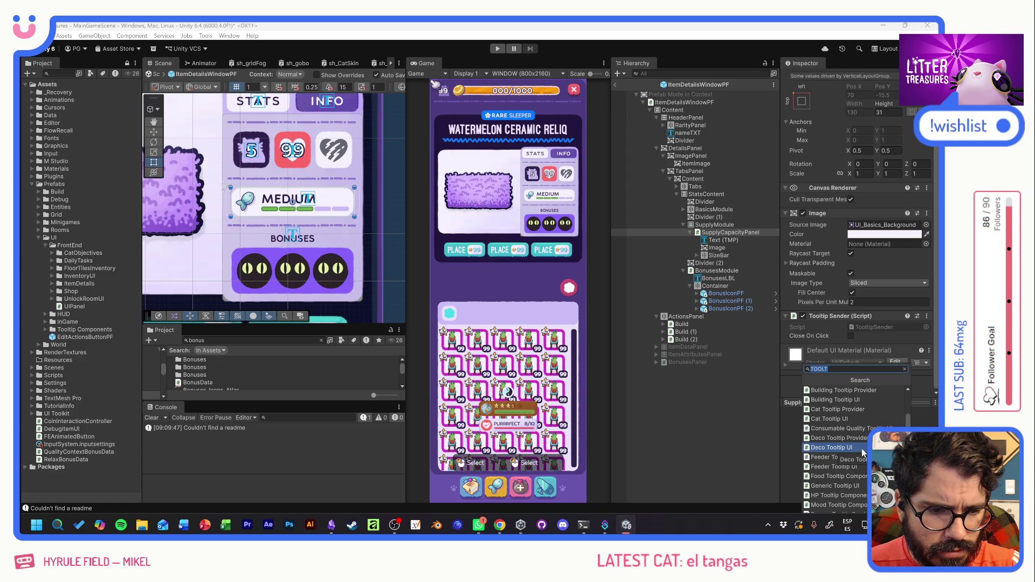
click(841, 487)
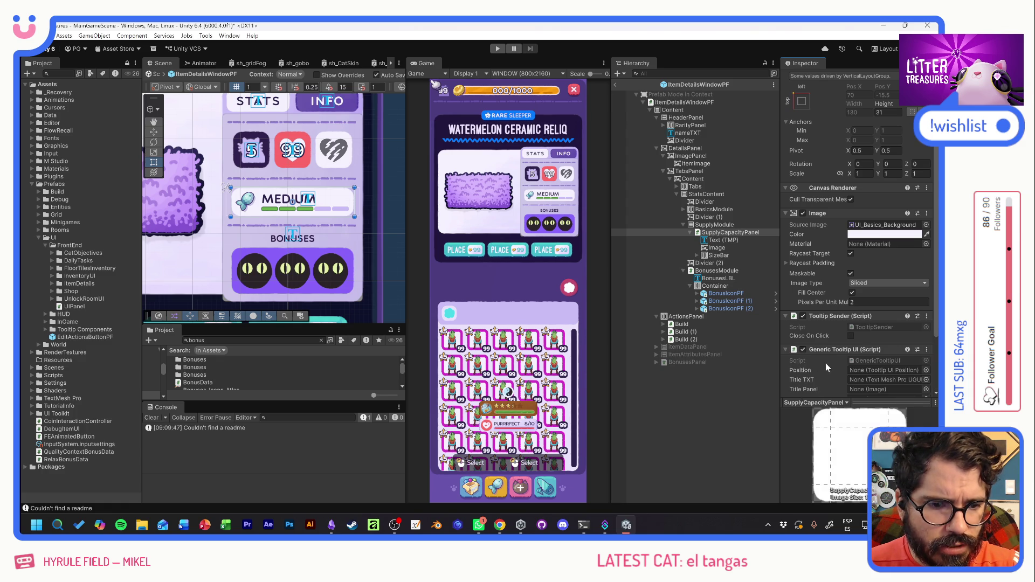
scroll(829, 366, down, 1)
scroll(831, 367, down, 1)
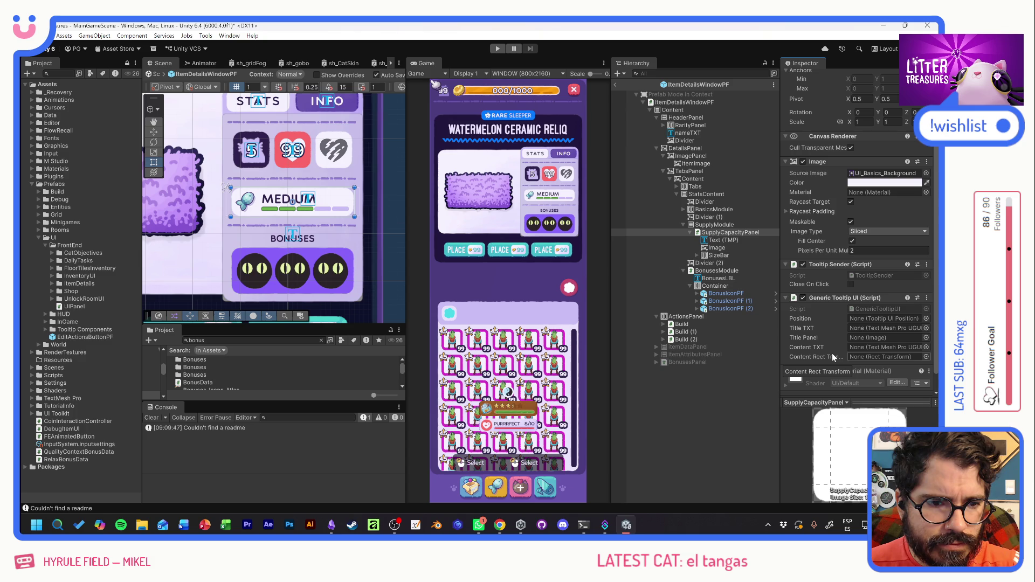
key(ctrl+z)
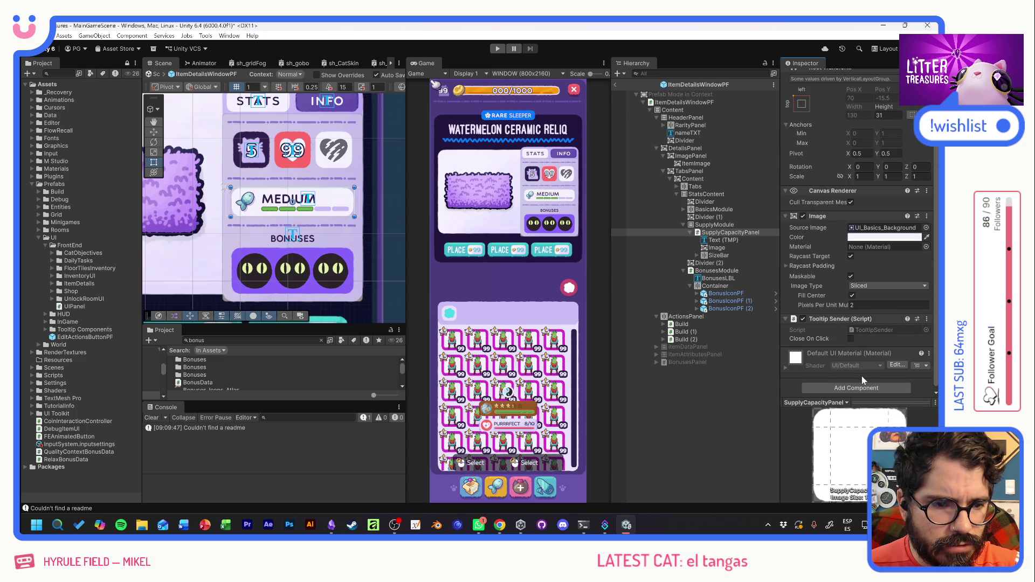
Attach a Static Tooltip Provider component to the SupplyCapacityPanel.
click(861, 376)
text(TOOLT)
scroll(853, 448, down, 4)
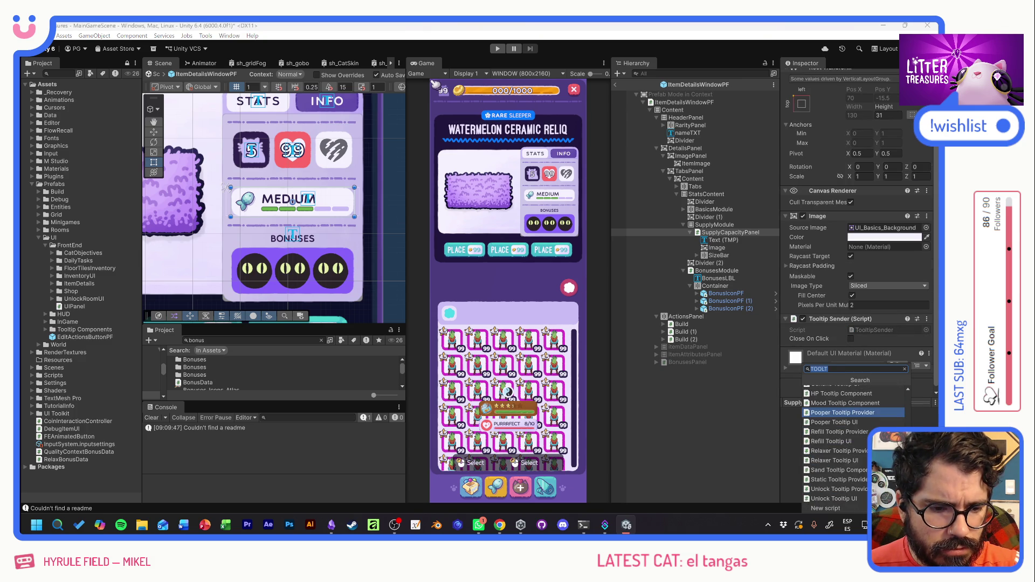
click(853, 484)
click(887, 331)
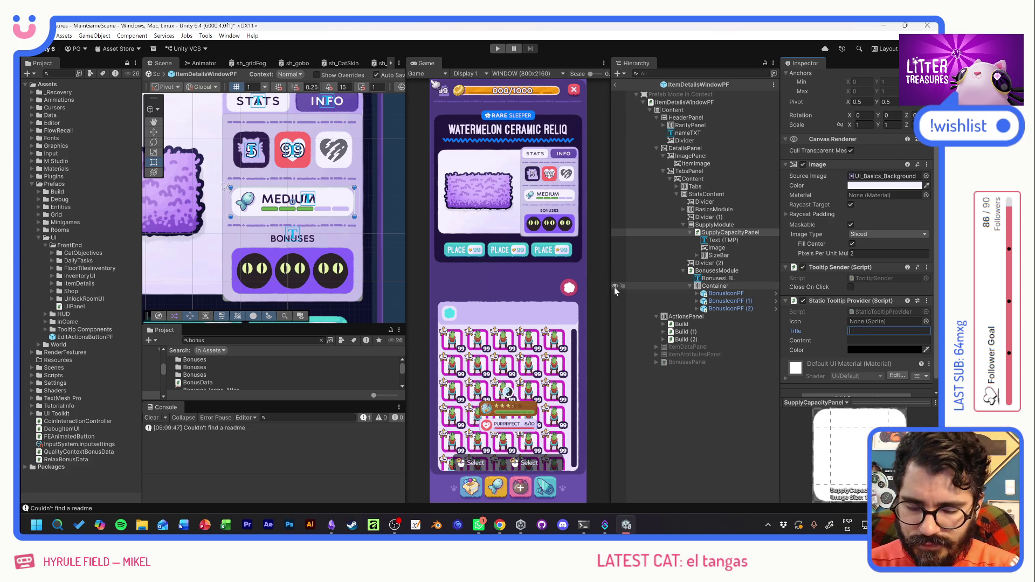
Set the tooltip Title to FOOD CAPACITY and start the Content with 'How much food'.
text(FOOD CAPACIT)
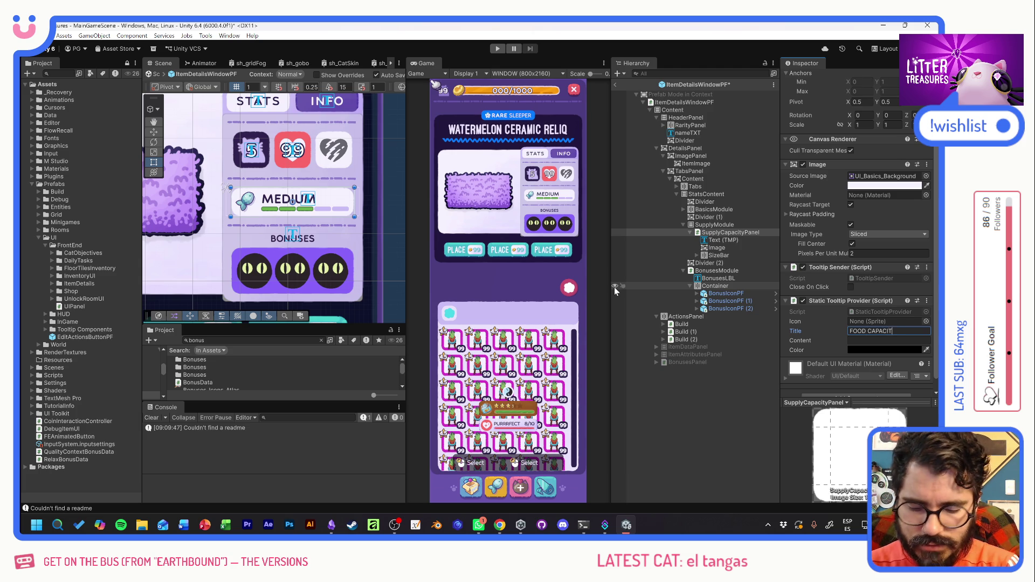
text(Y)
key(Tab)
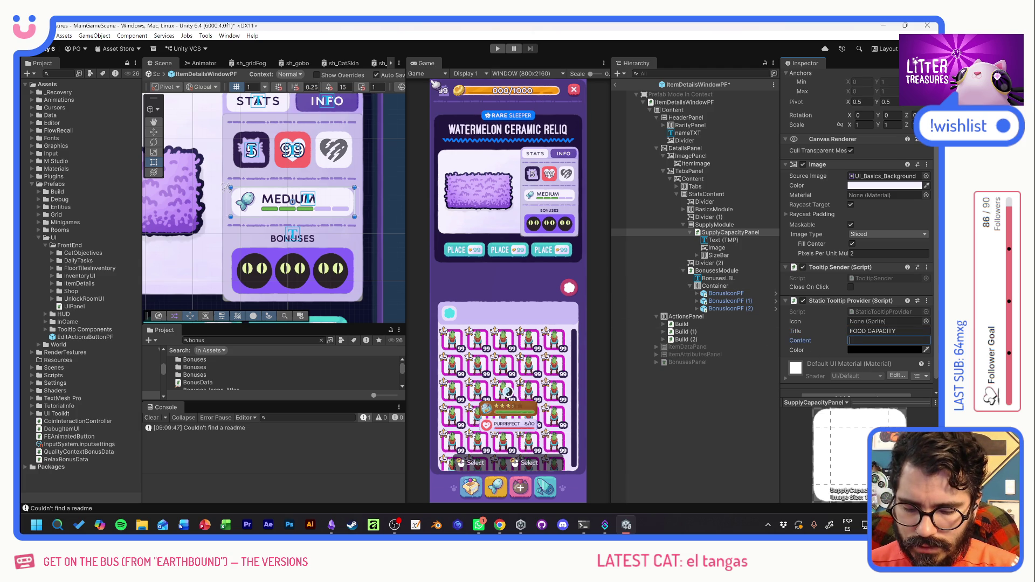
text(How m)
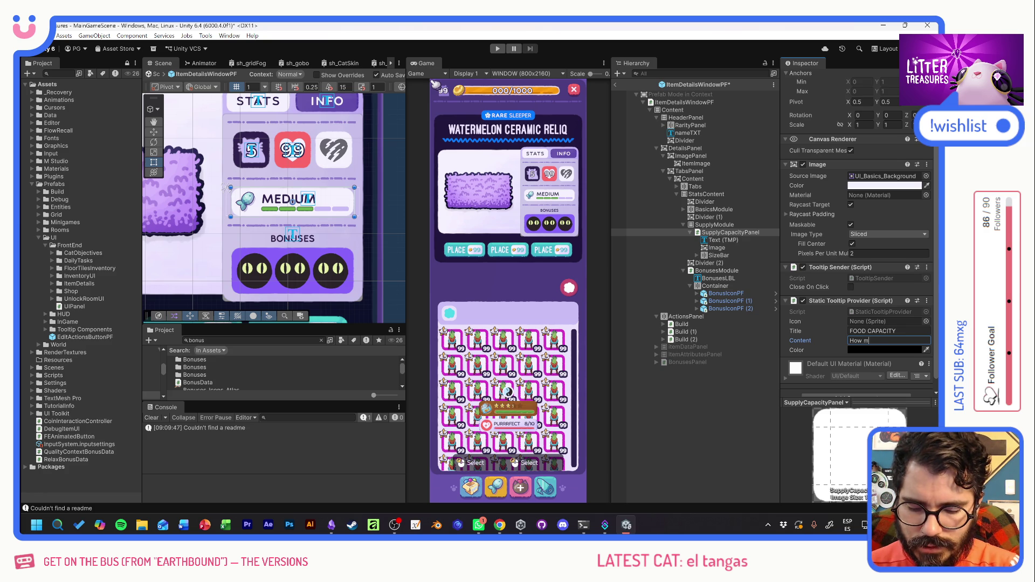
text(uch)
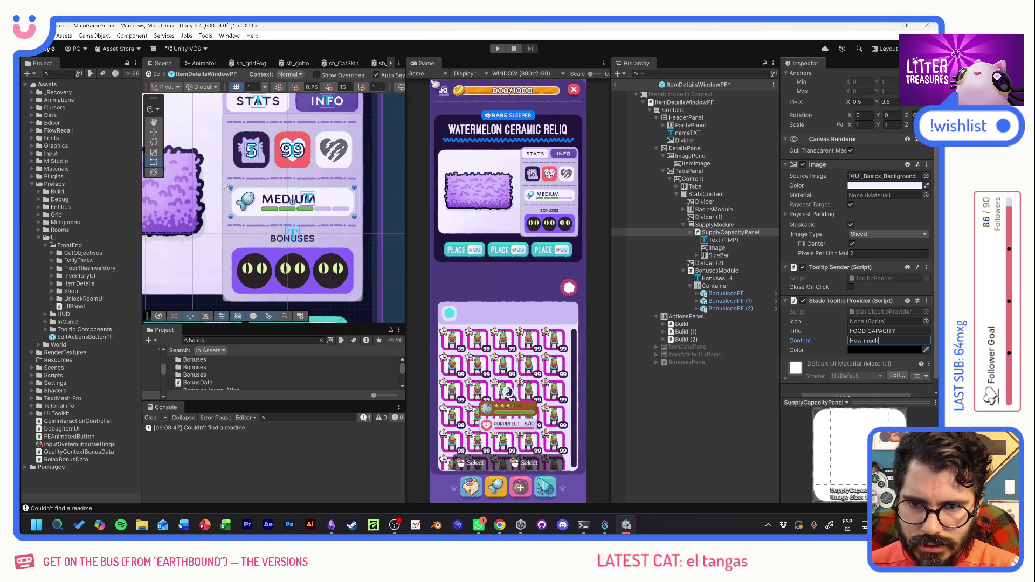
text( food)
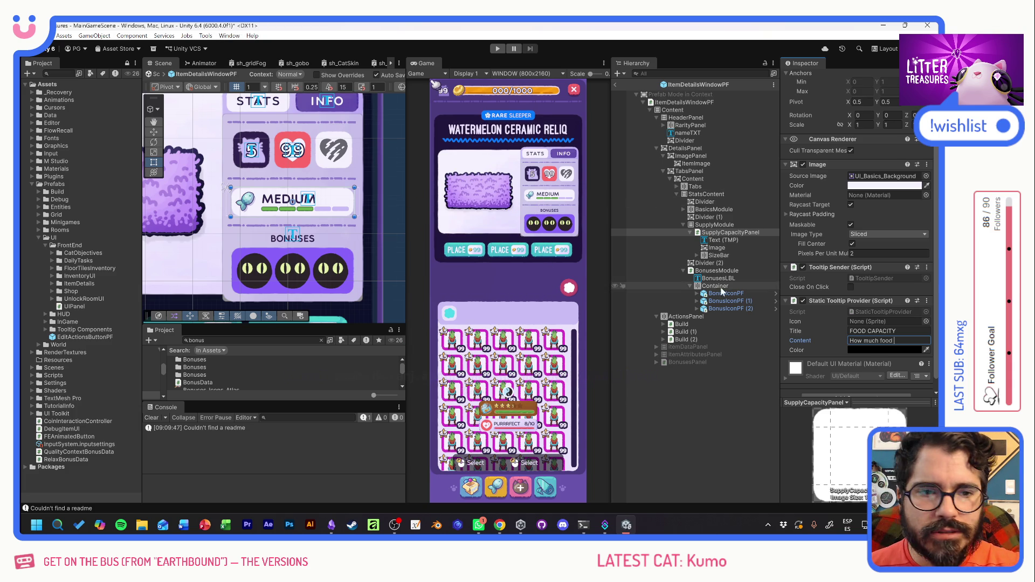
click(729, 415)
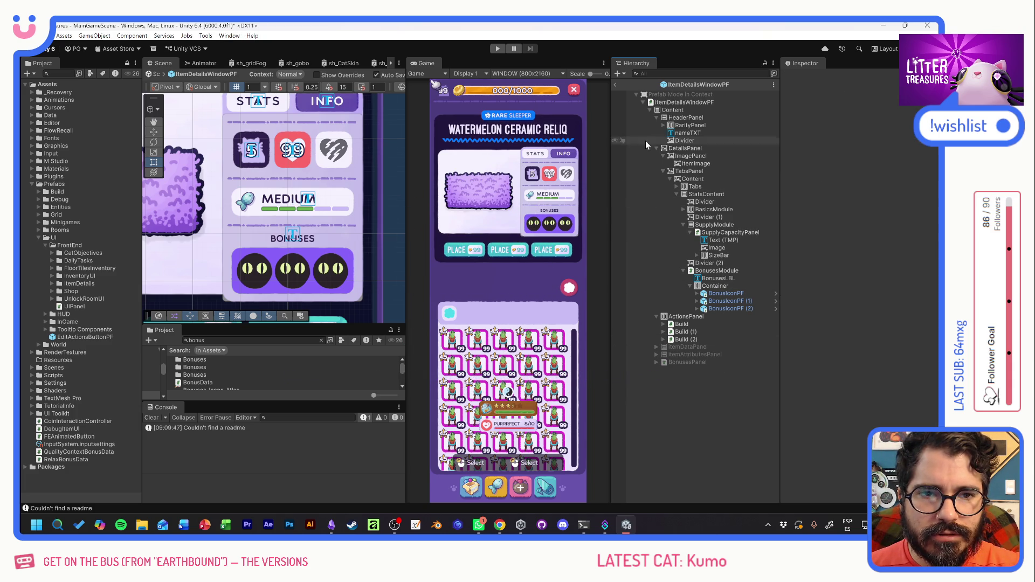
Leave Prefab Mode and select Tostada_Data in Assets/Data/Entities/Live/Cats.
click(616, 85)
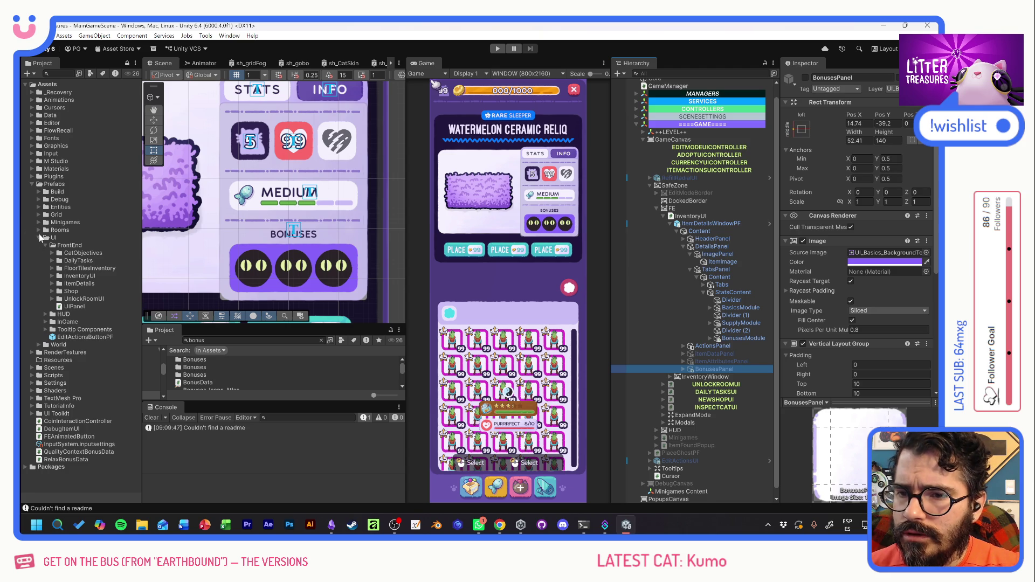
click(31, 116)
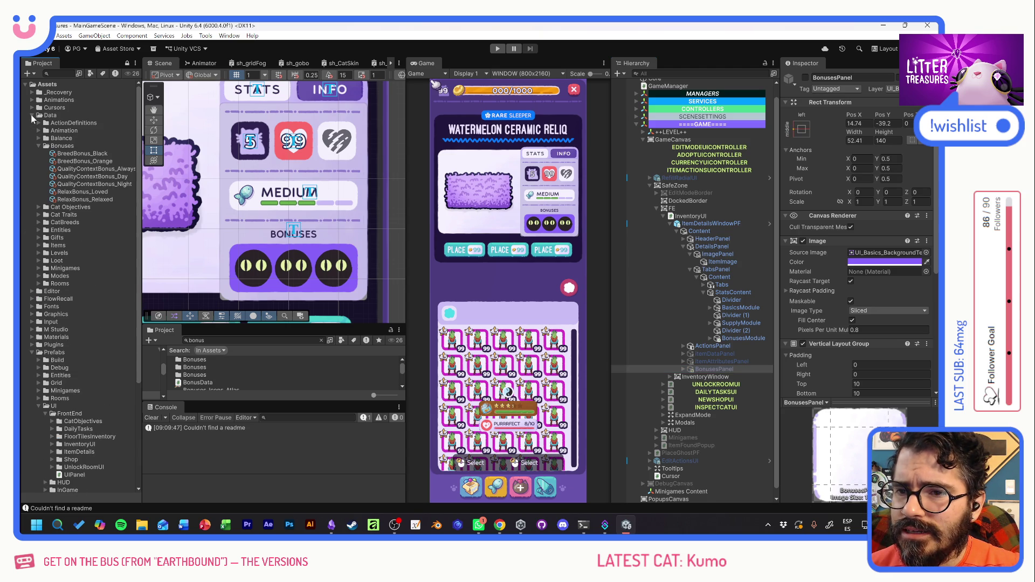
click(38, 145)
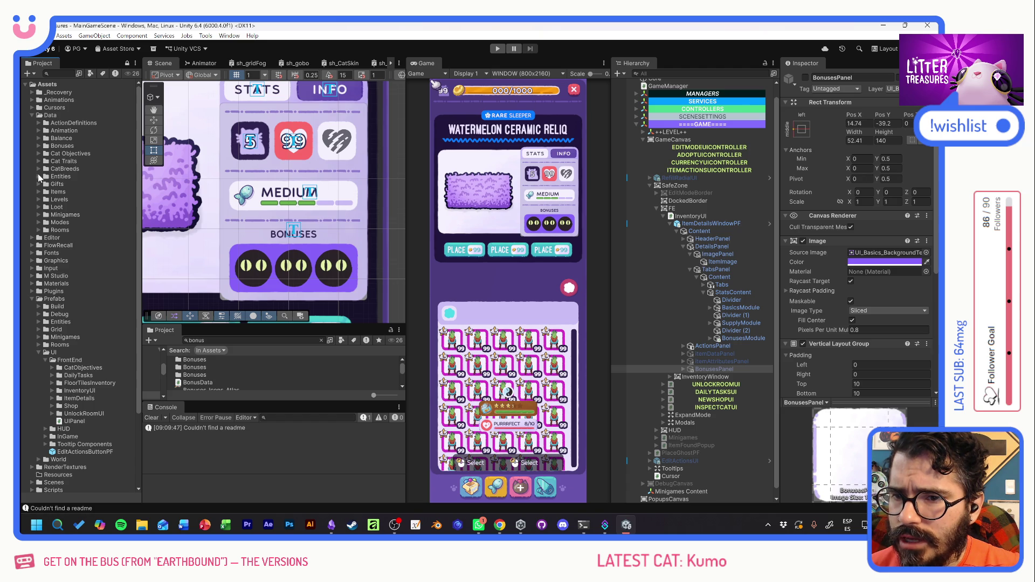
click(38, 176)
click(52, 200)
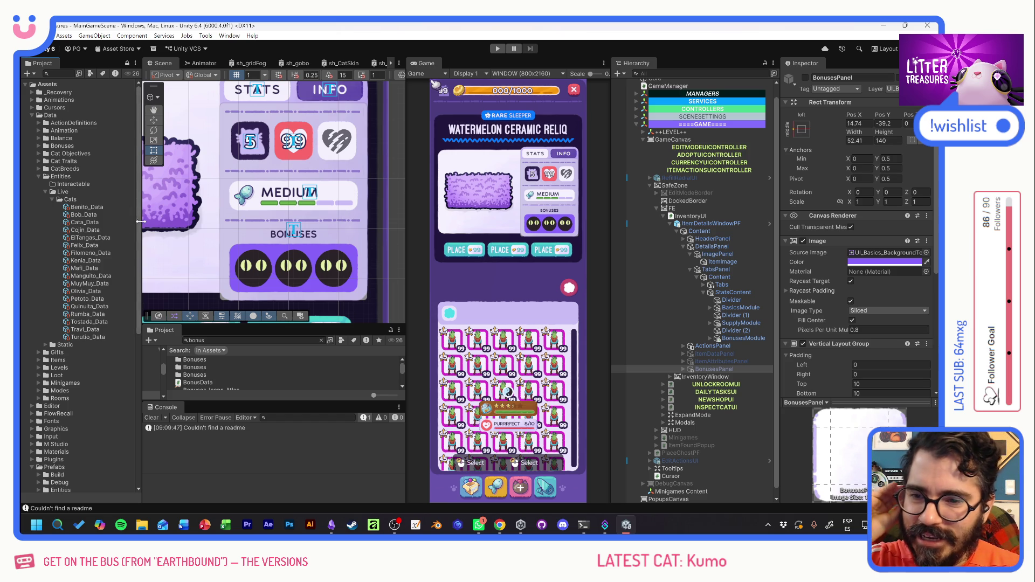
click(87, 323)
Duplicate Tostada_Data as Kumo_Data and set its Cat Name to Kumo.
key(ctrl+d)
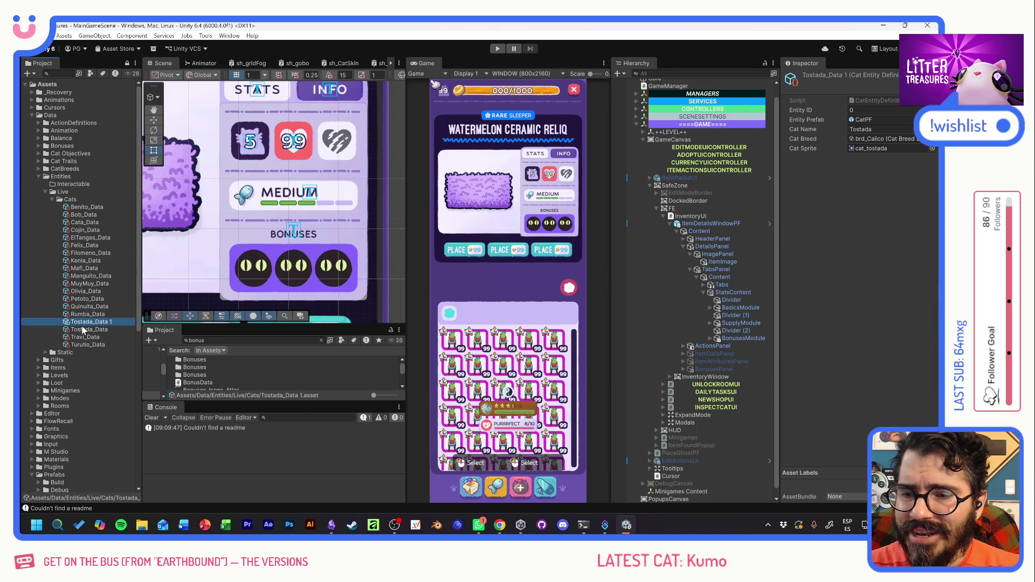
key(F2)
text(Kumo_Da)
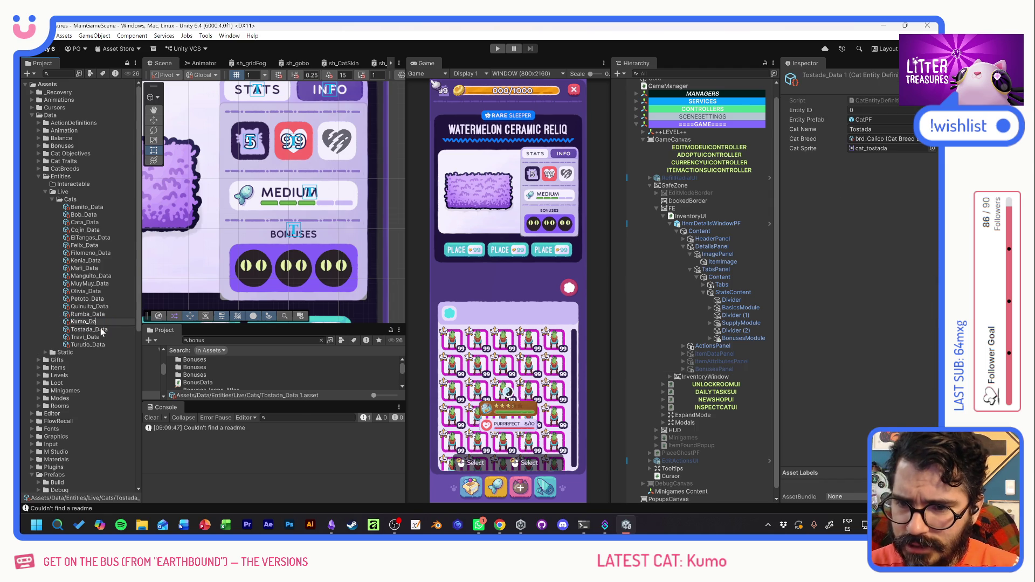
text(ta)
key(Return)
click(876, 130)
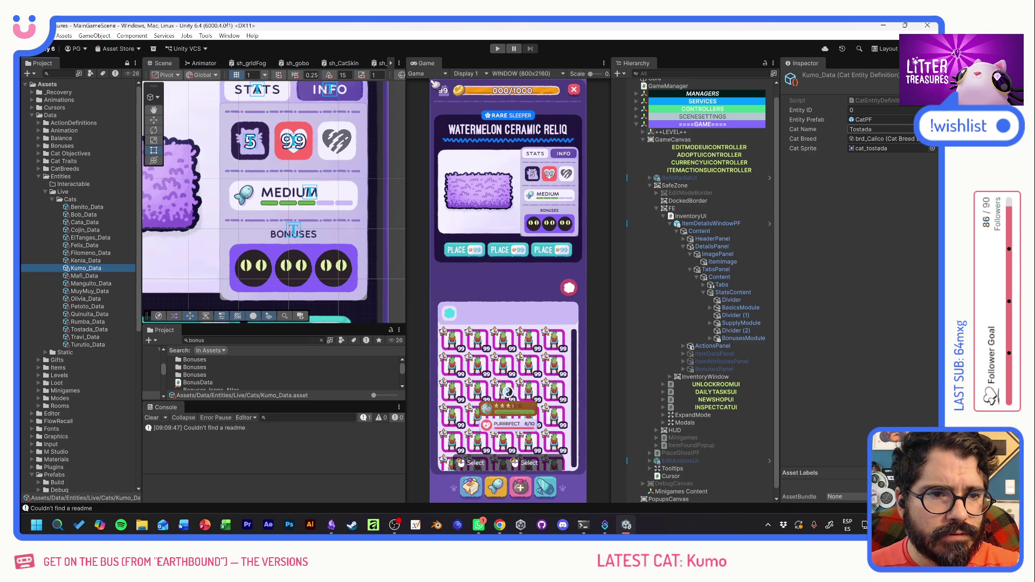
text(Kumo)
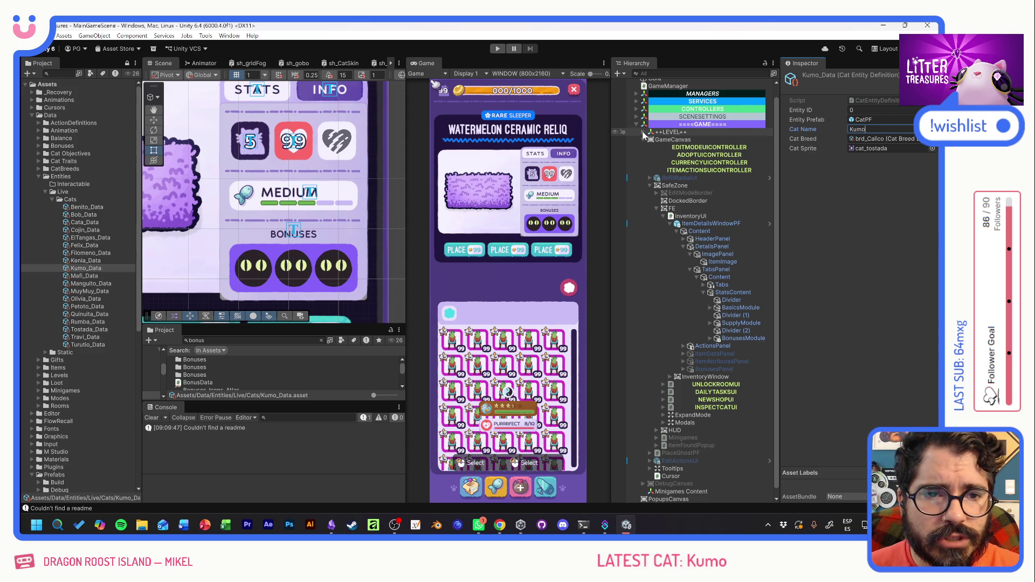
Add Kumo_Data as a new entry in the EntityManager's Cats Data list.
click(637, 94)
click(666, 117)
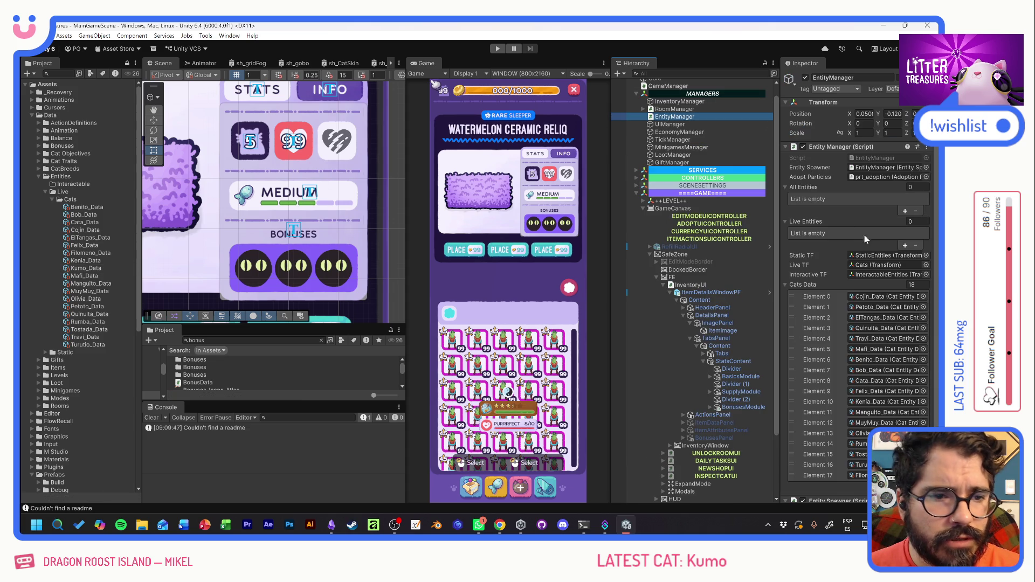
scroll(830, 355, down, 3)
click(906, 447)
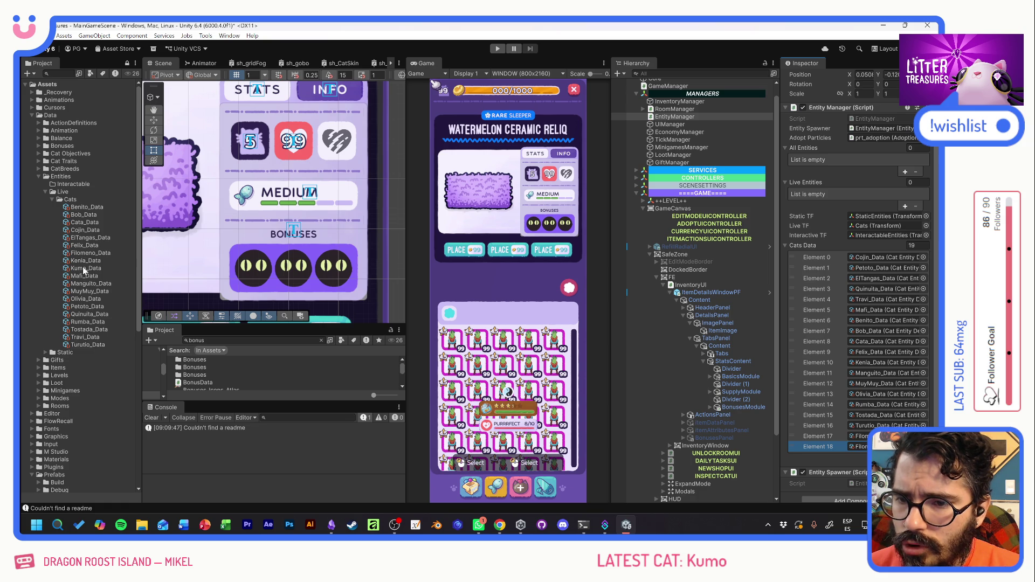
mouse_move(86, 268)
mouse_down()
mouse_move(593, 421)
mouse_move(855, 447)
mouse_move(809, 318)
mouse_move(813, 258)
mouse_up()
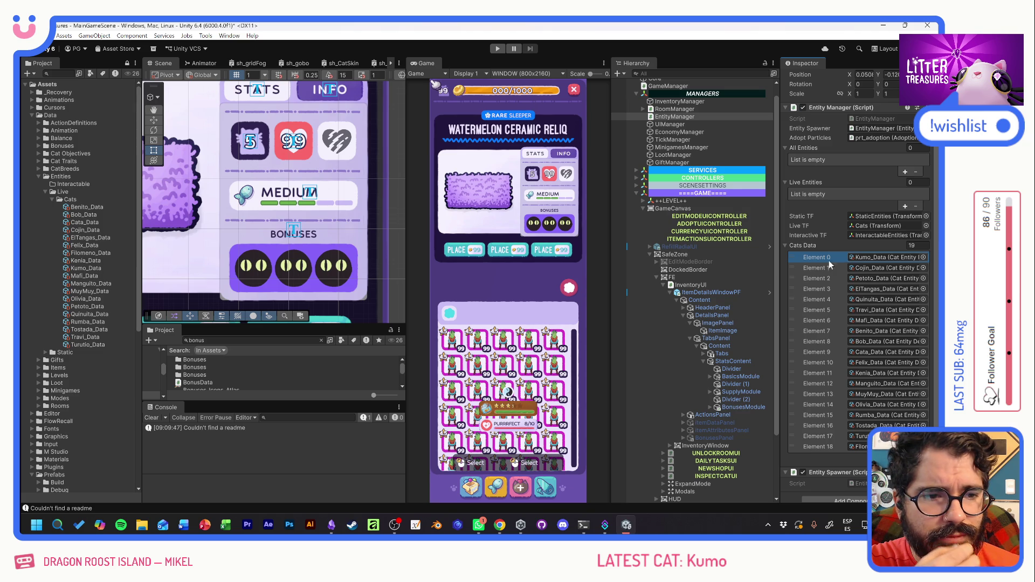
Compare the Carey, Black, Orange and Tuxedo breeds, keep brd_Calico for Kumo_Data, and save.
double_click(857, 257)
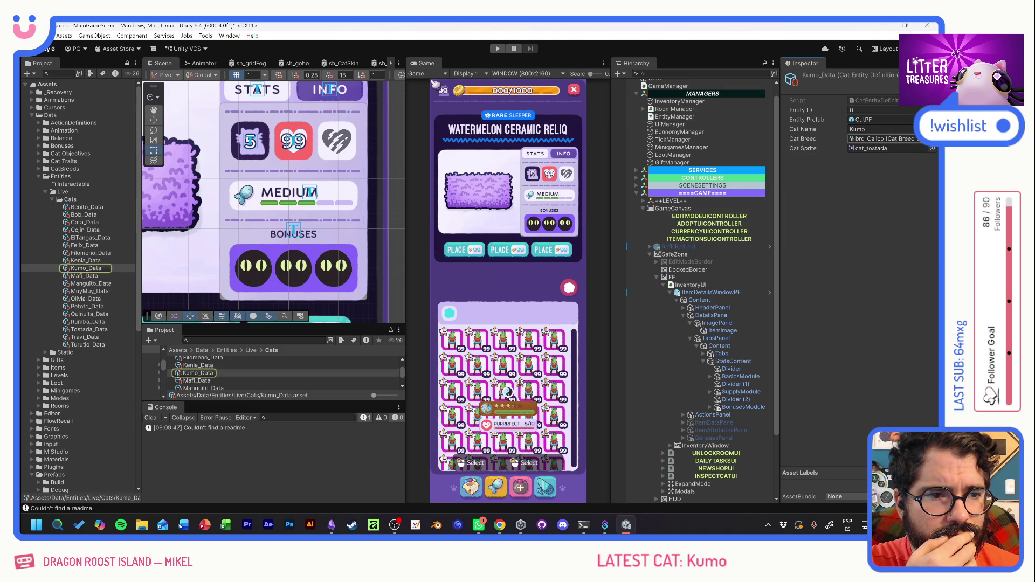
click(932, 139)
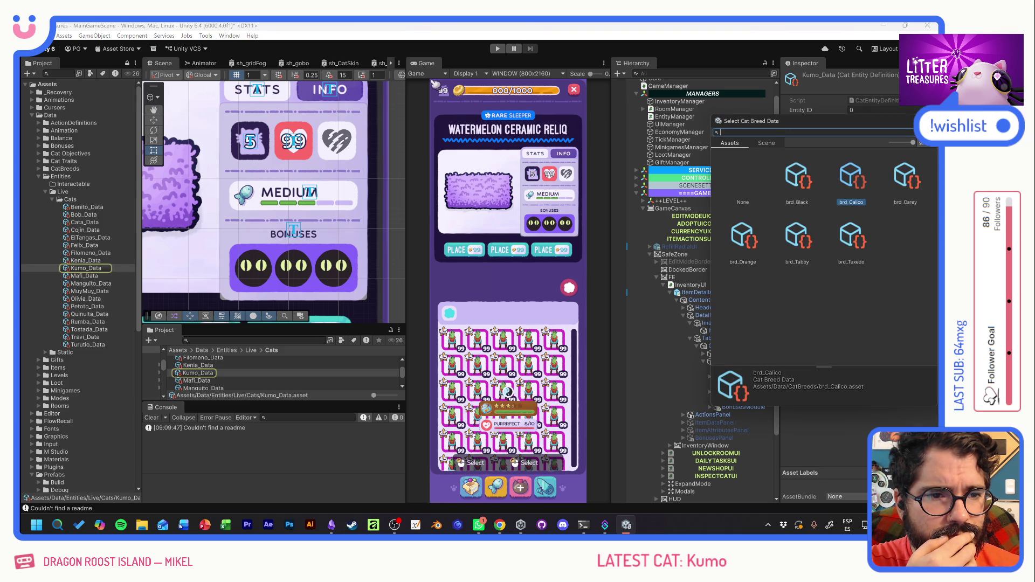
click(911, 177)
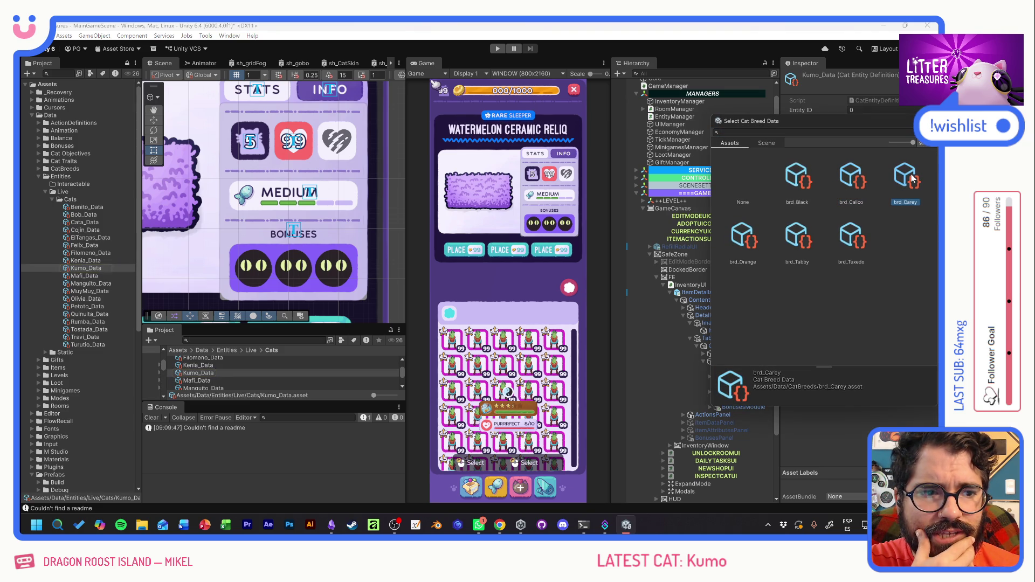
click(807, 183)
click(740, 244)
click(853, 243)
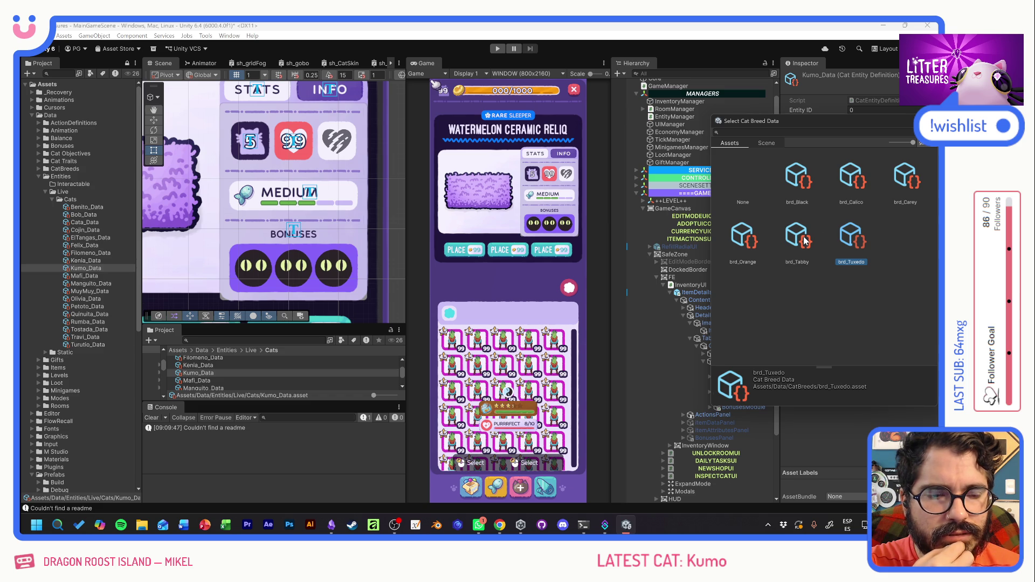
double_click(856, 182)
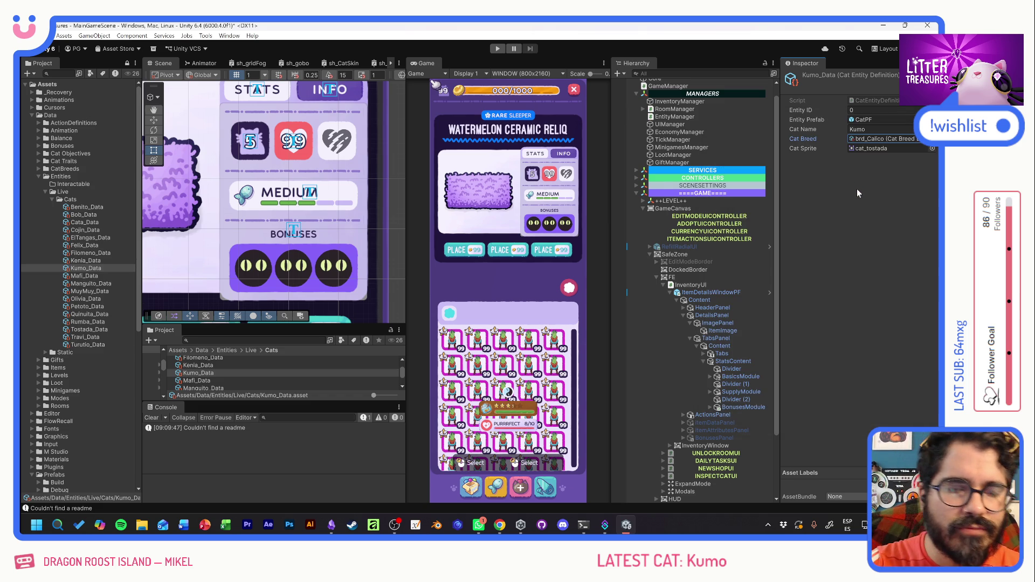
click(856, 189)
key(ctrl+s)
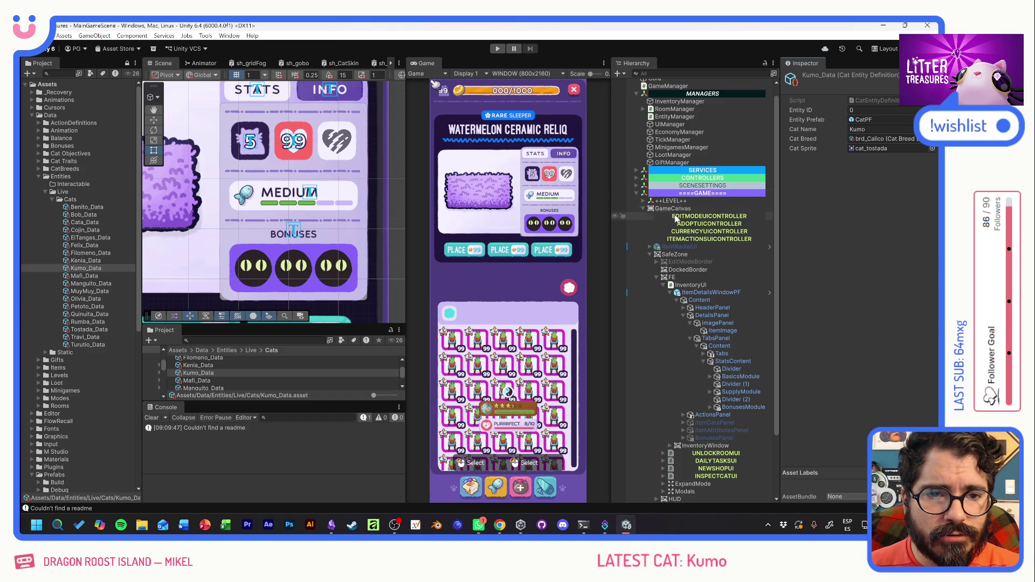
Select InventoryUI and play-test the game, viewing the new cat's room.
click(649, 254)
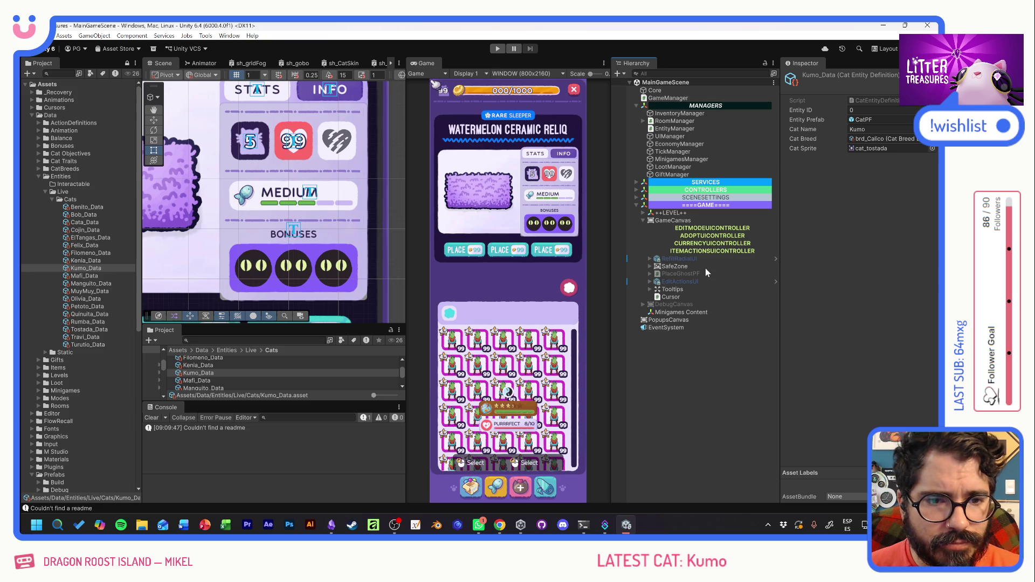
click(650, 267)
click(680, 297)
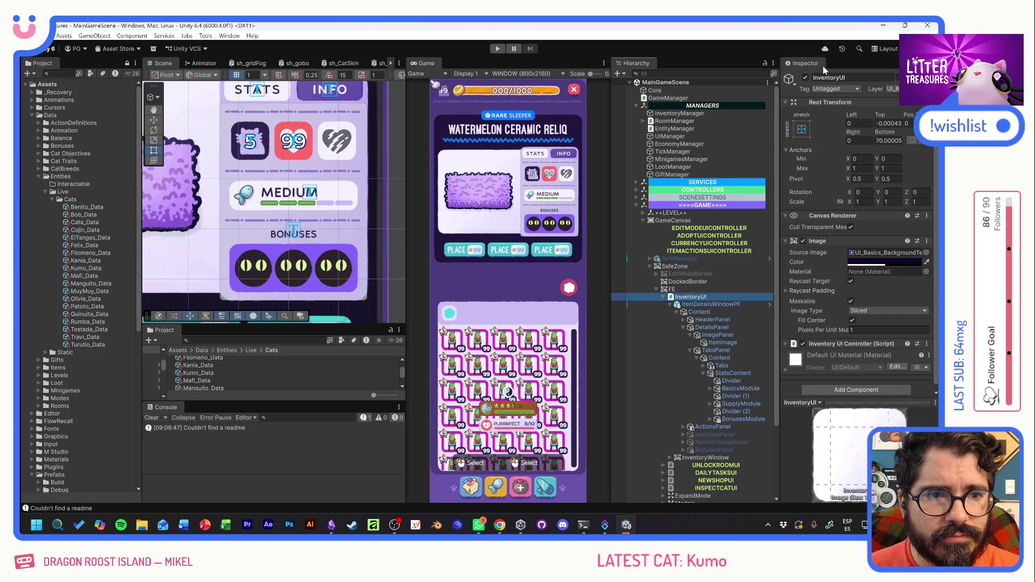
click(498, 49)
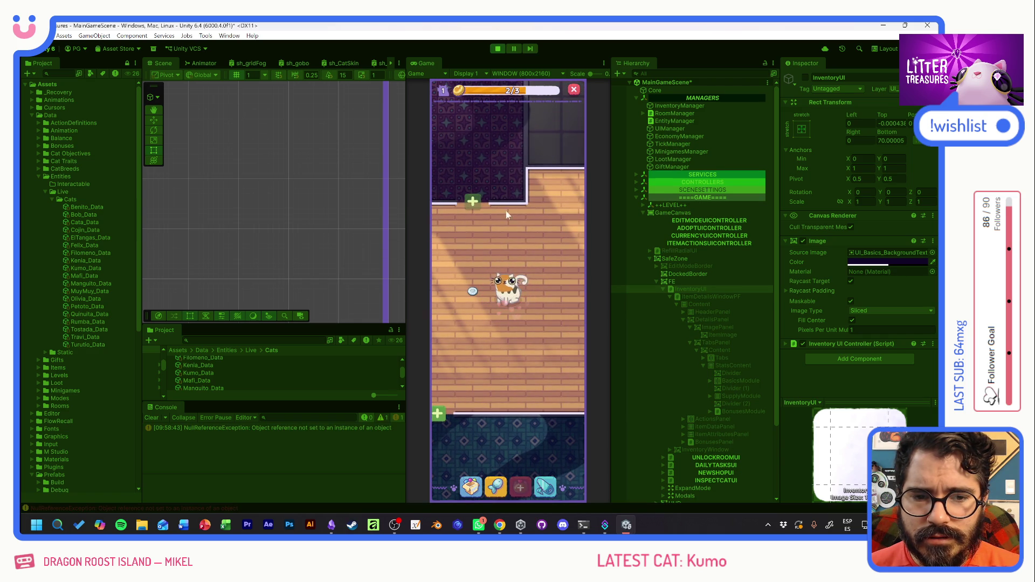
click(498, 48)
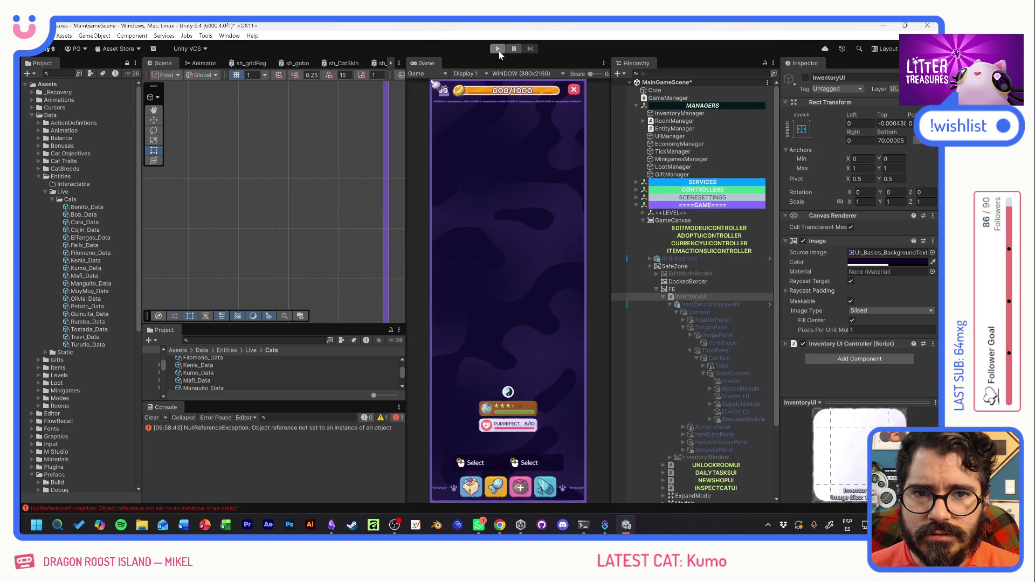
click(498, 49)
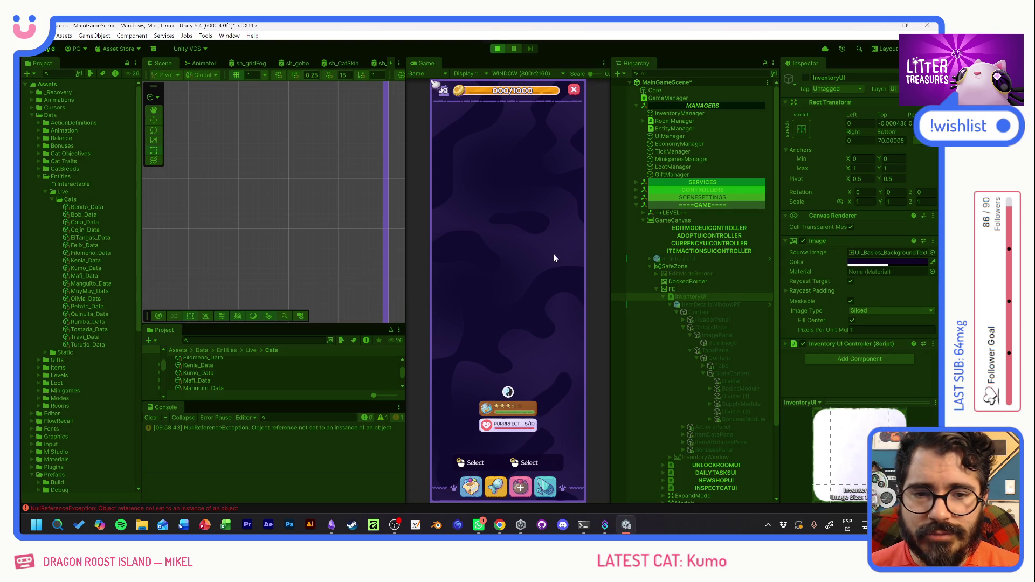
click(550, 257)
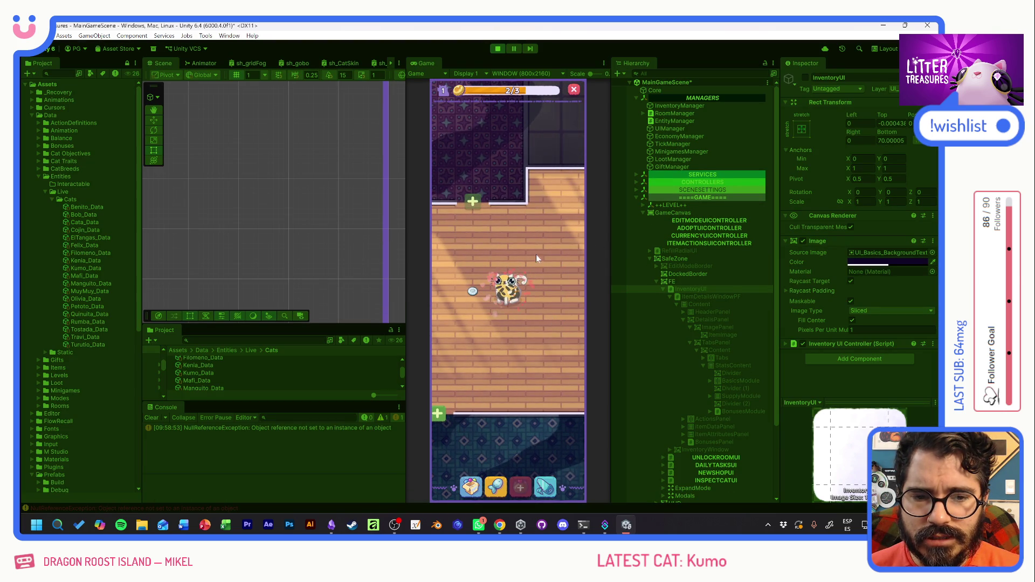
Run a couple more play tests, then re-enable InventoryUI and save MainGameScene.
click(503, 49)
click(503, 48)
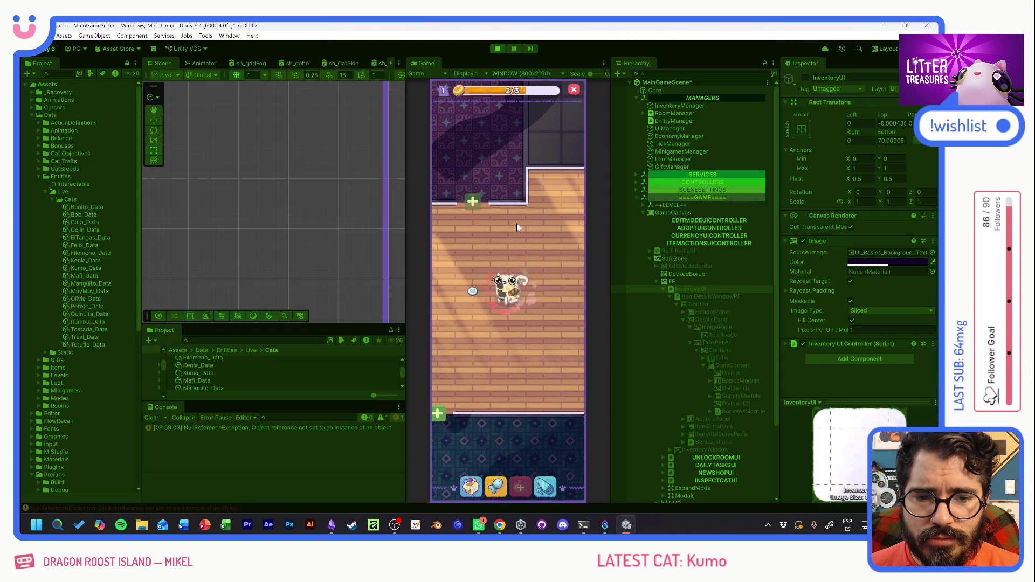
click(498, 49)
click(498, 49)
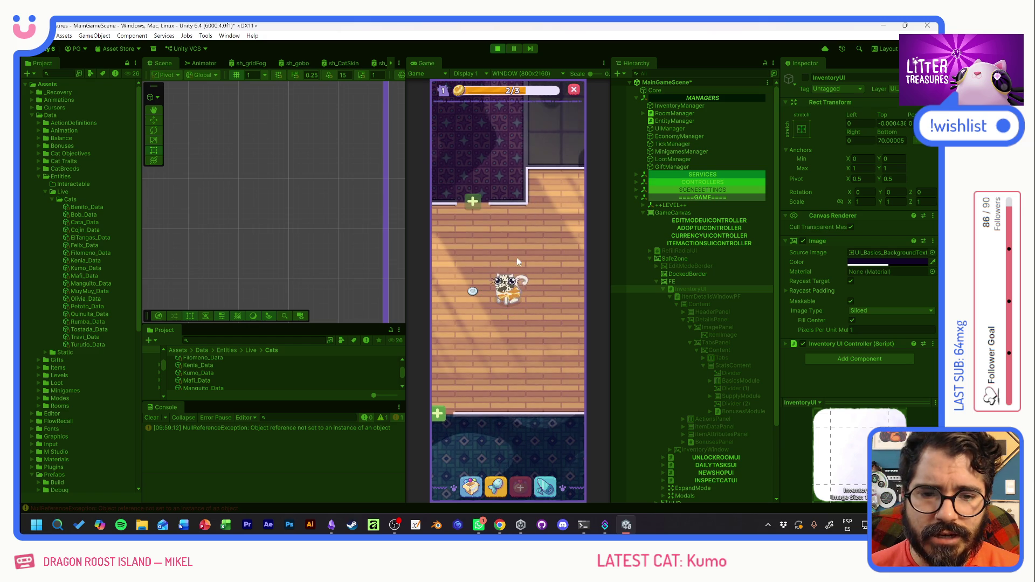
click(499, 49)
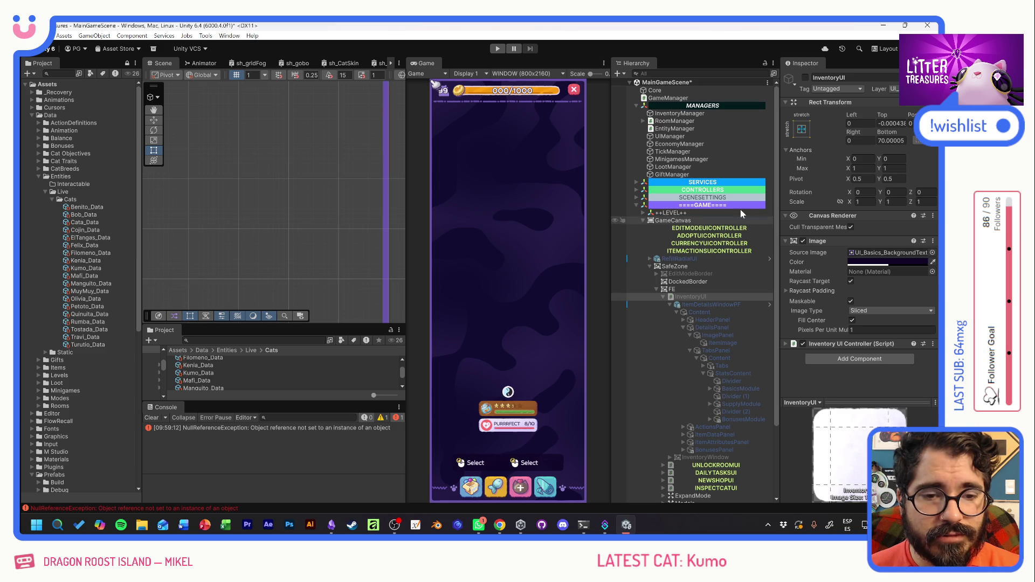
click(807, 78)
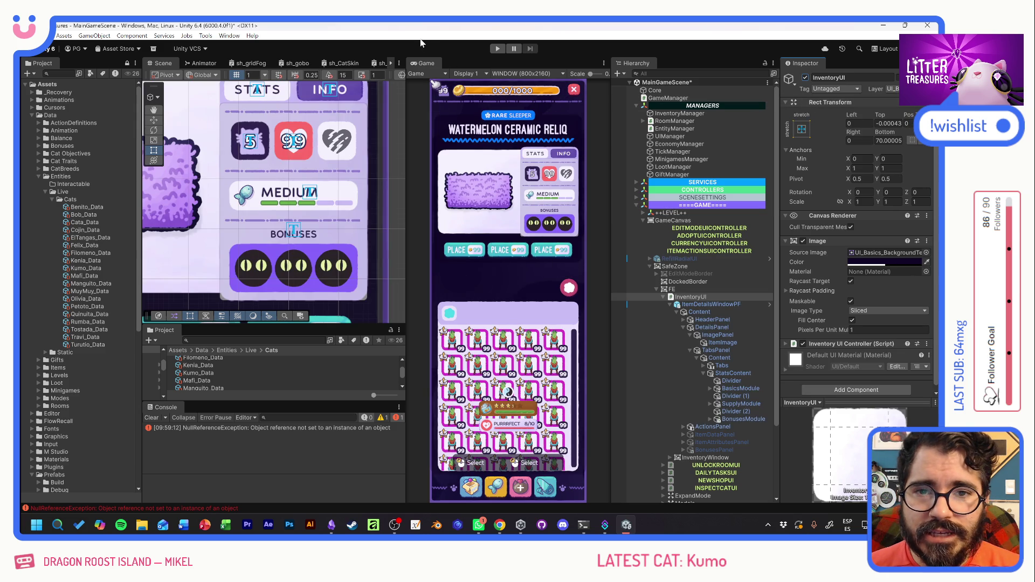
key(ctrl+s)
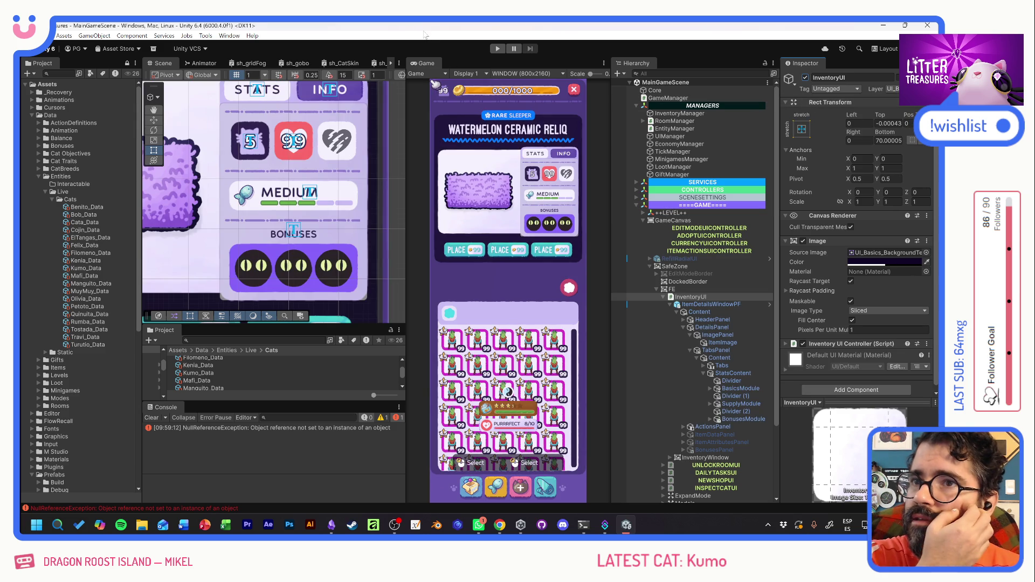
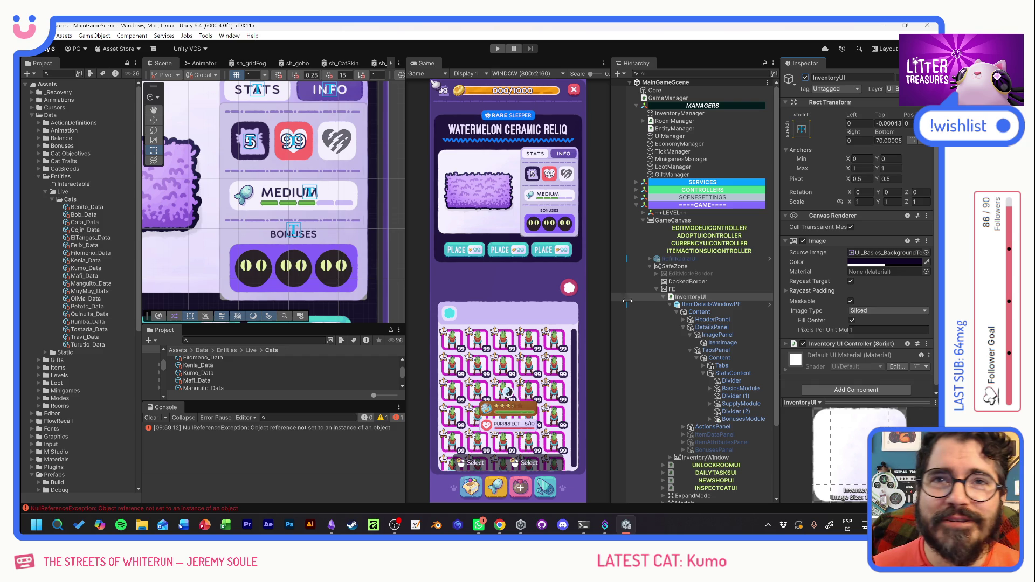
Select InventoryUI and open ItemDetailsWindowPF in Prefab Mode in context.
click(669, 307)
click(670, 305)
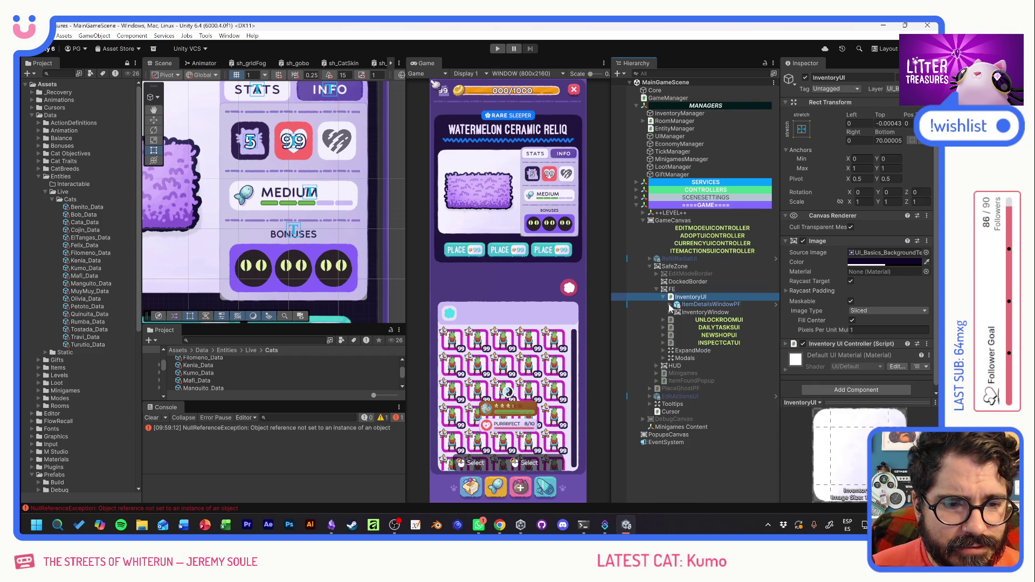
click(670, 304)
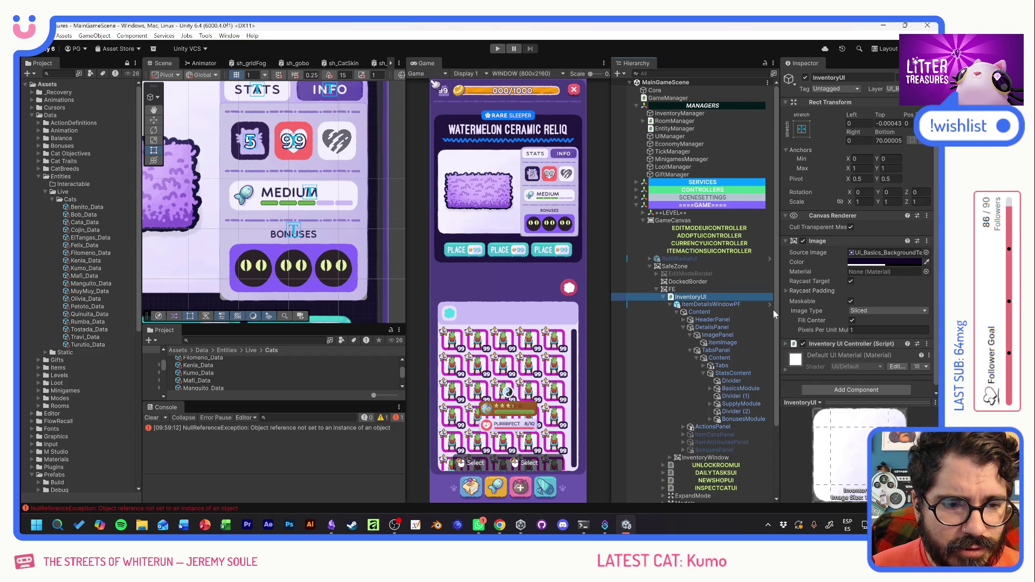
click(770, 305)
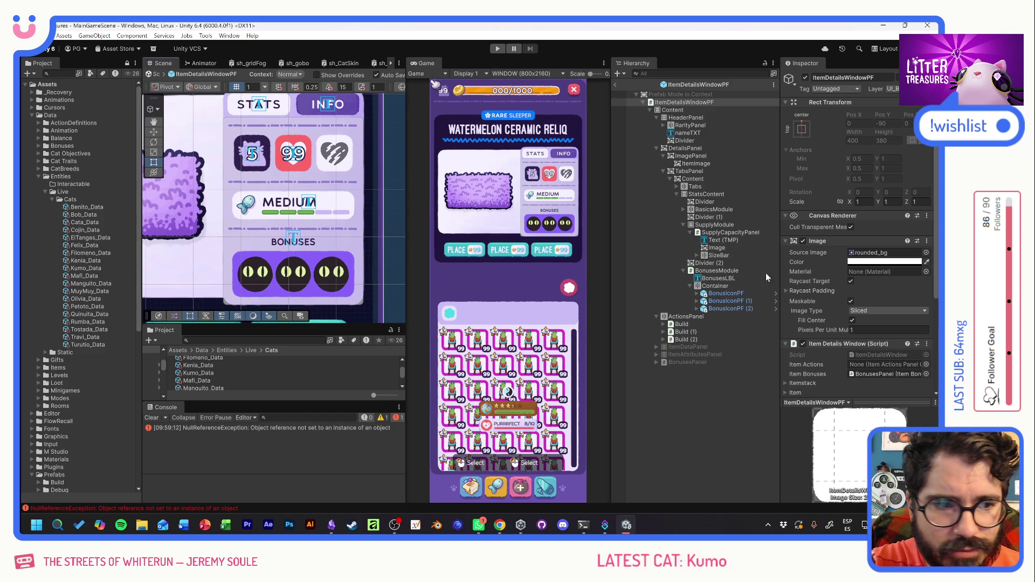
scroll(811, 312, down, 5)
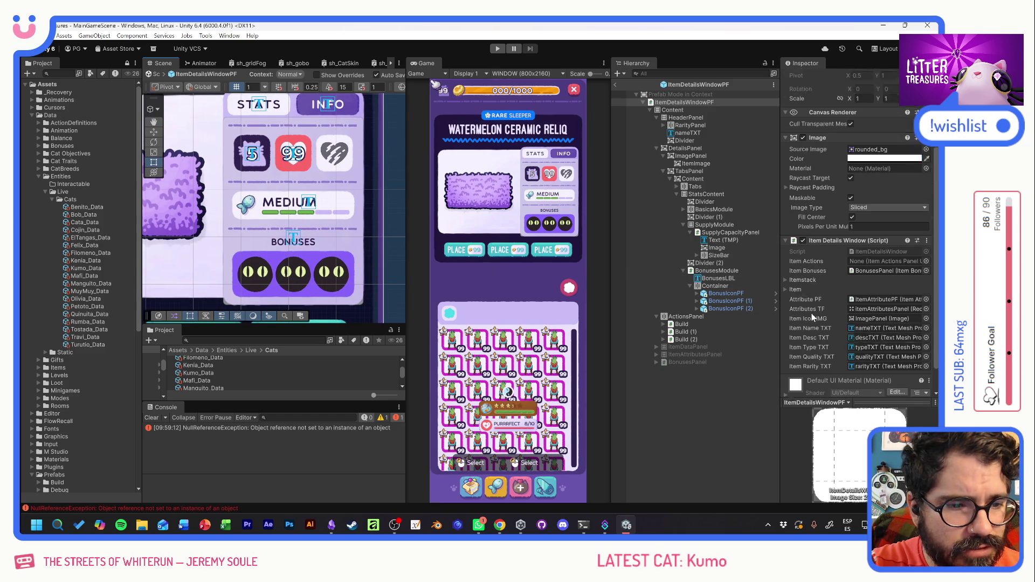
Run the game briefly to check the item details panel, then switch to the browser.
click(498, 50)
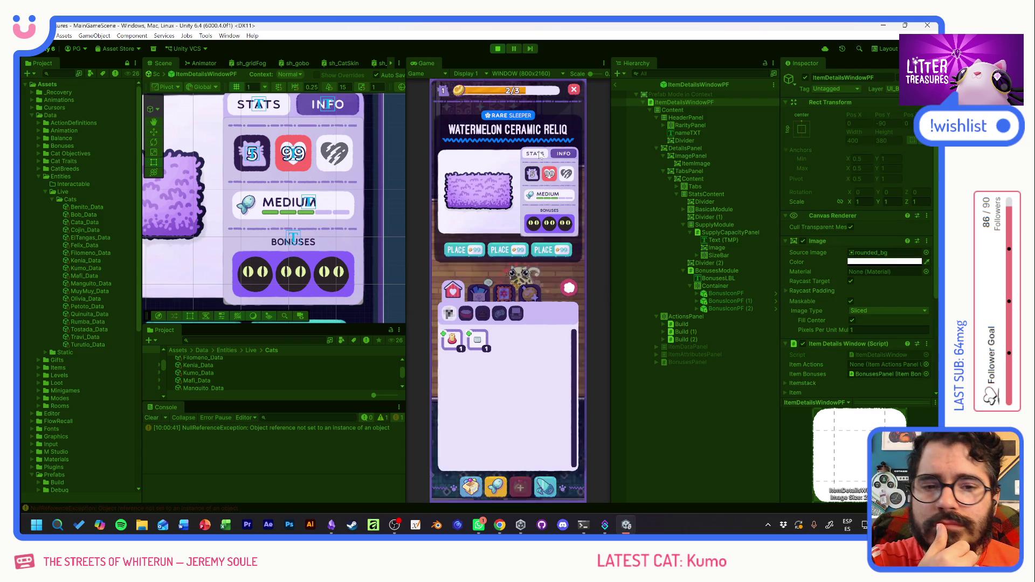
mouse_move(543, 199)
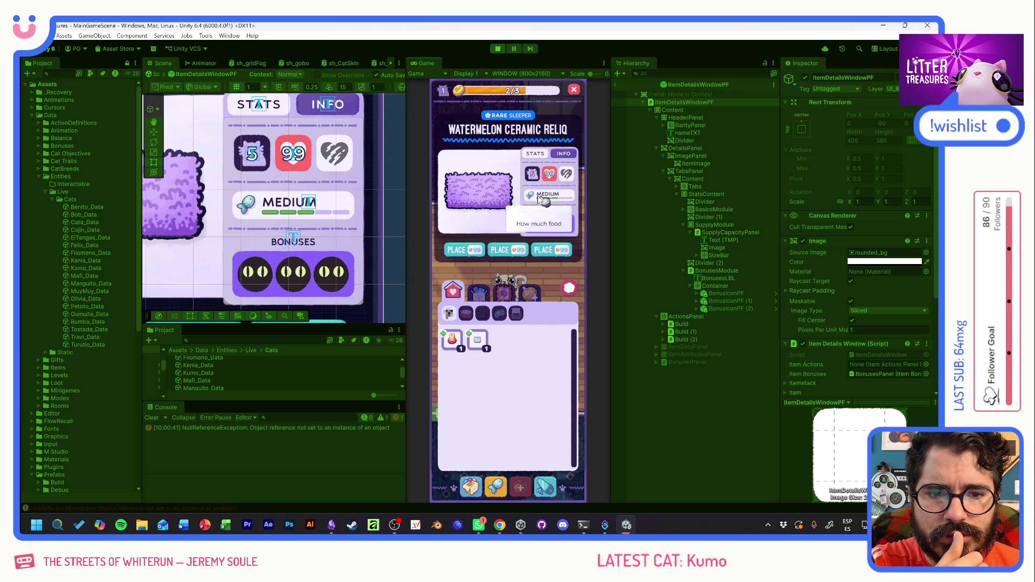
click(498, 48)
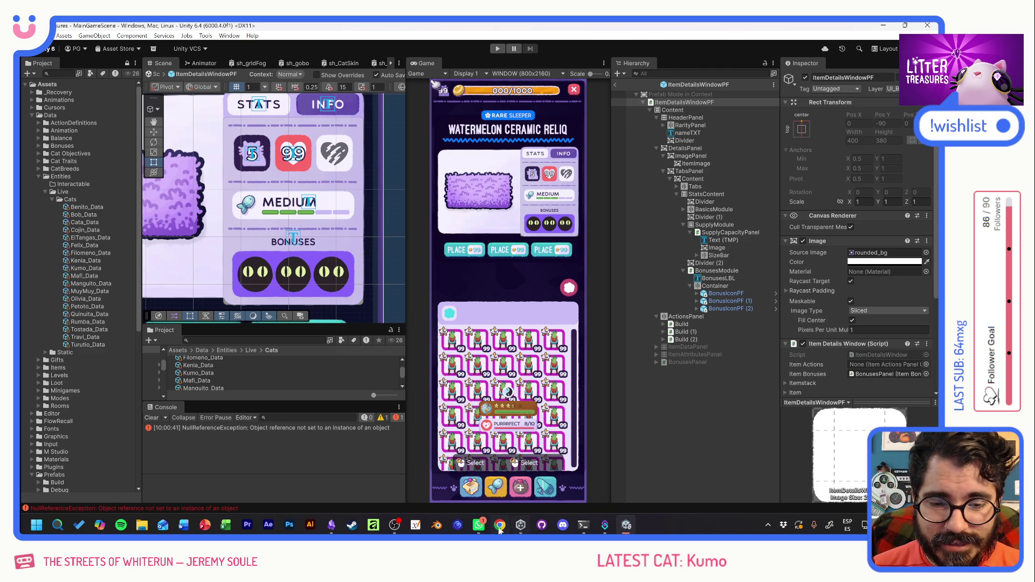
key(alt+Tab)
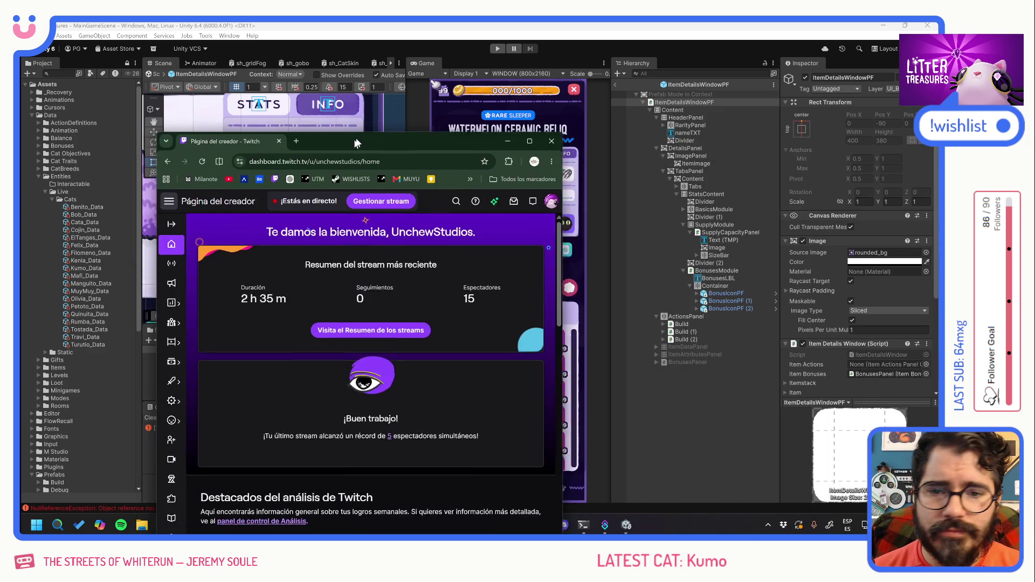
Maximize Chrome and open Gestionar potenciadores y puntos de canal, scrolling to the 'Agregar el nombre de mi gato al juego' reward.
double_click(396, 135)
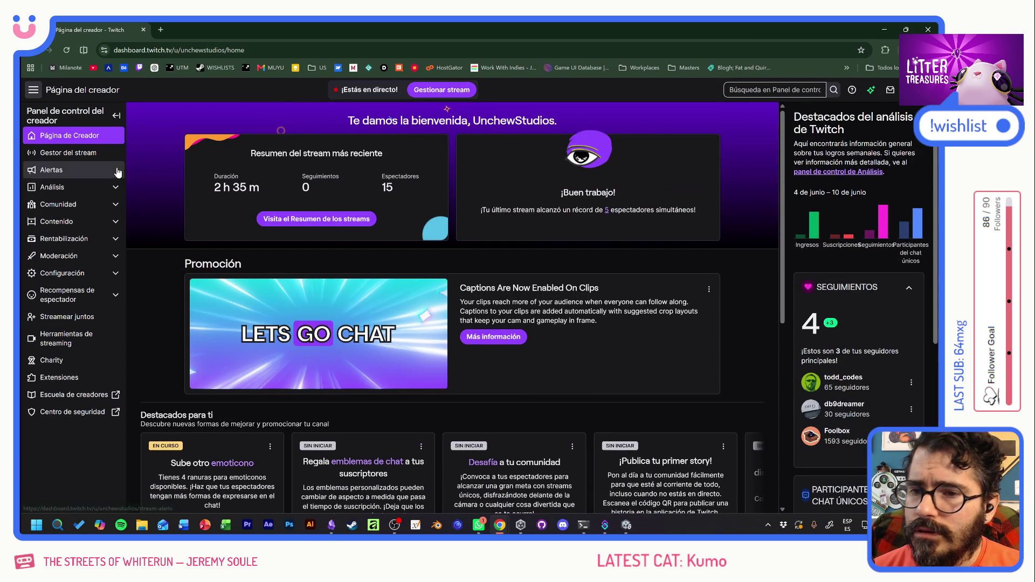
click(68, 205)
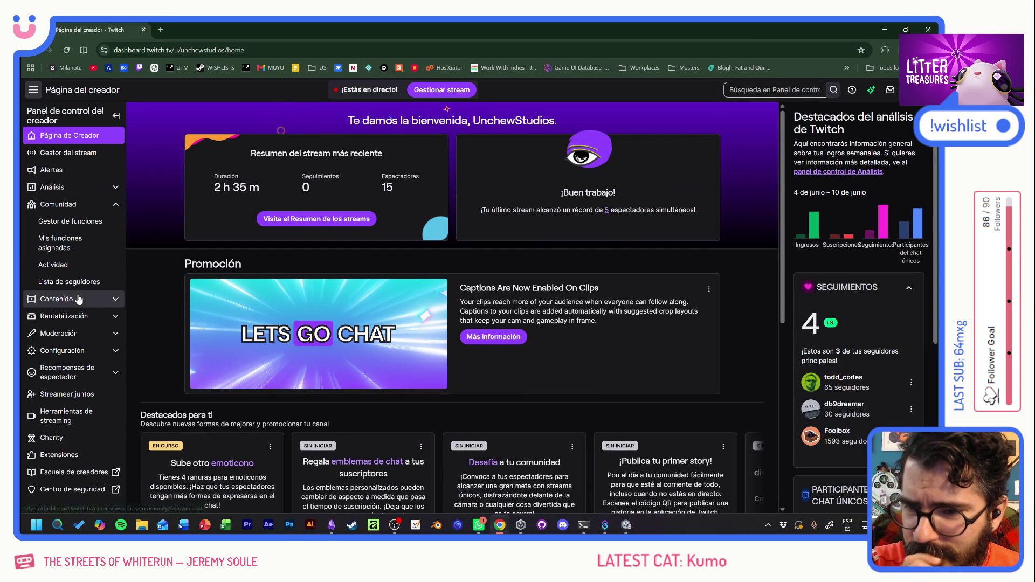
click(64, 372)
scroll(70, 329, down, 2)
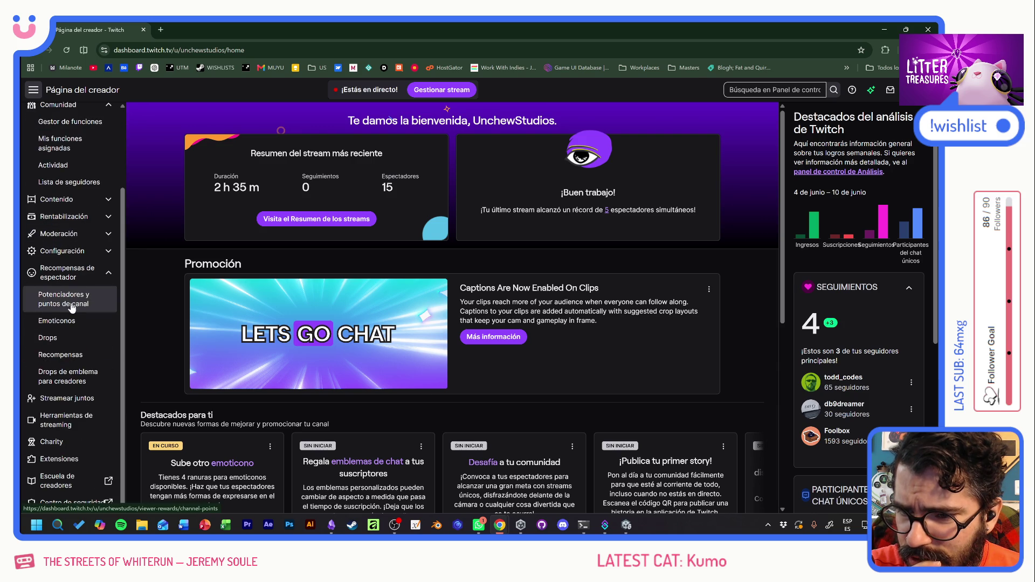
click(65, 354)
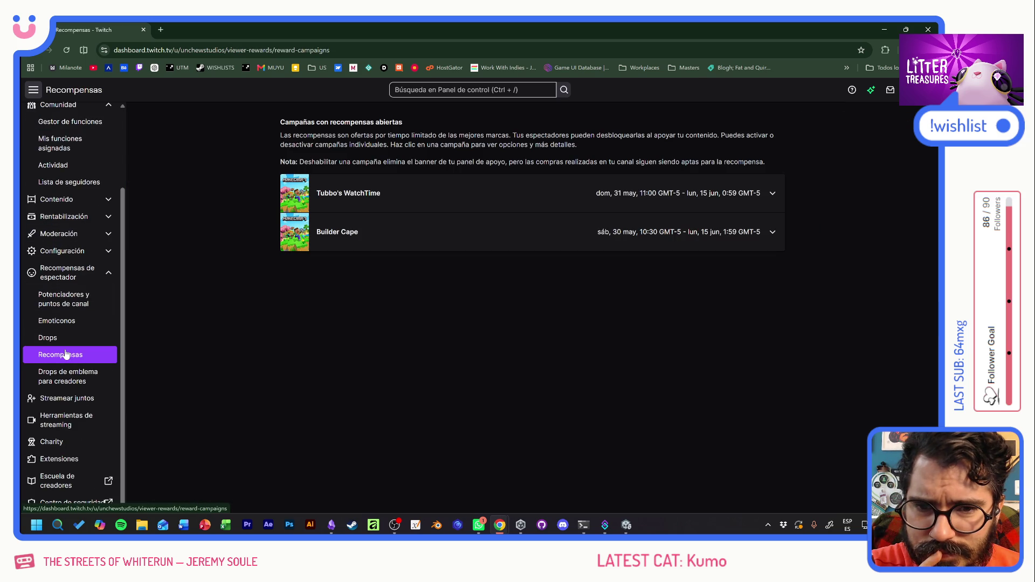
click(67, 303)
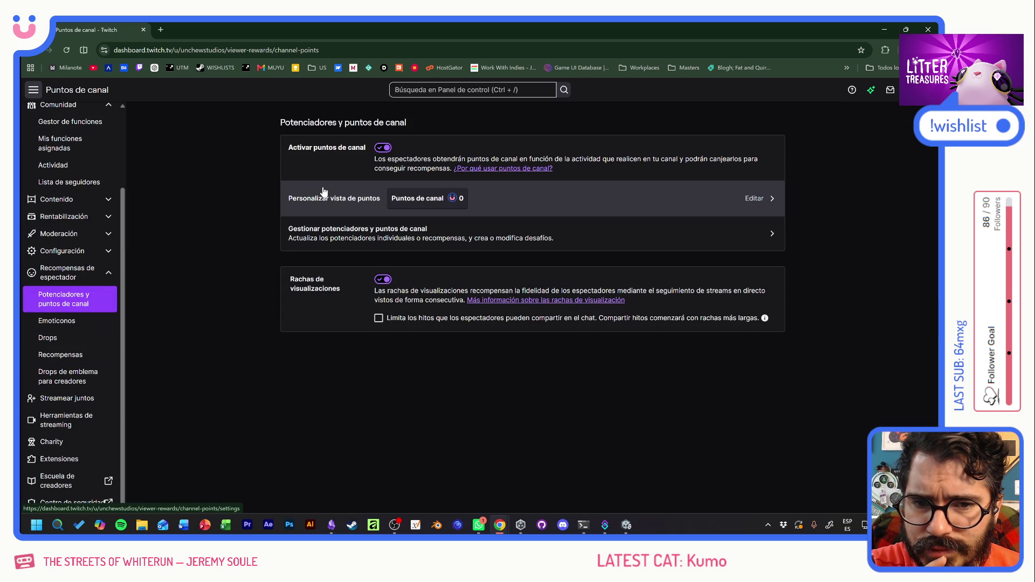
click(319, 232)
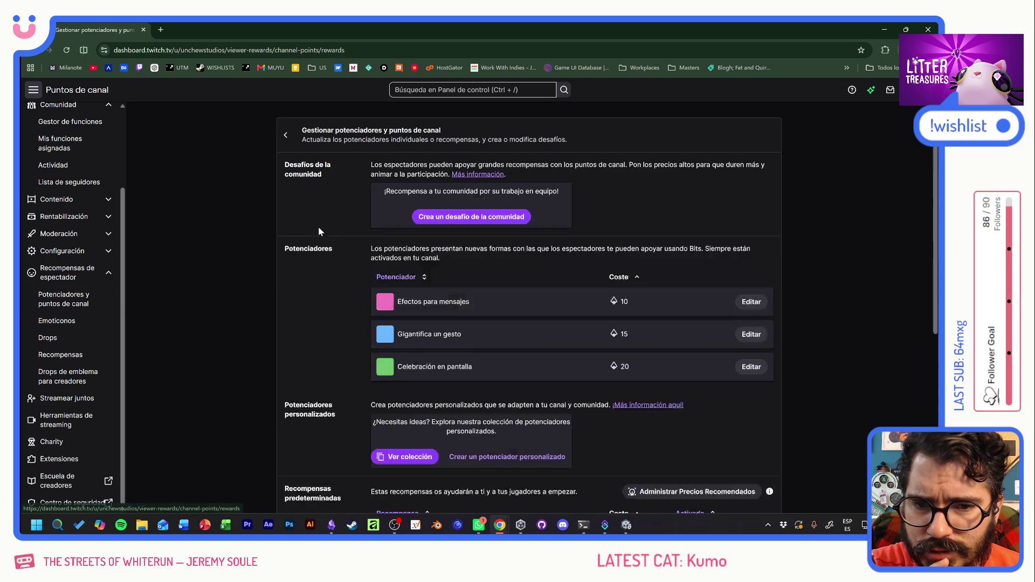
scroll(463, 373, down, 7)
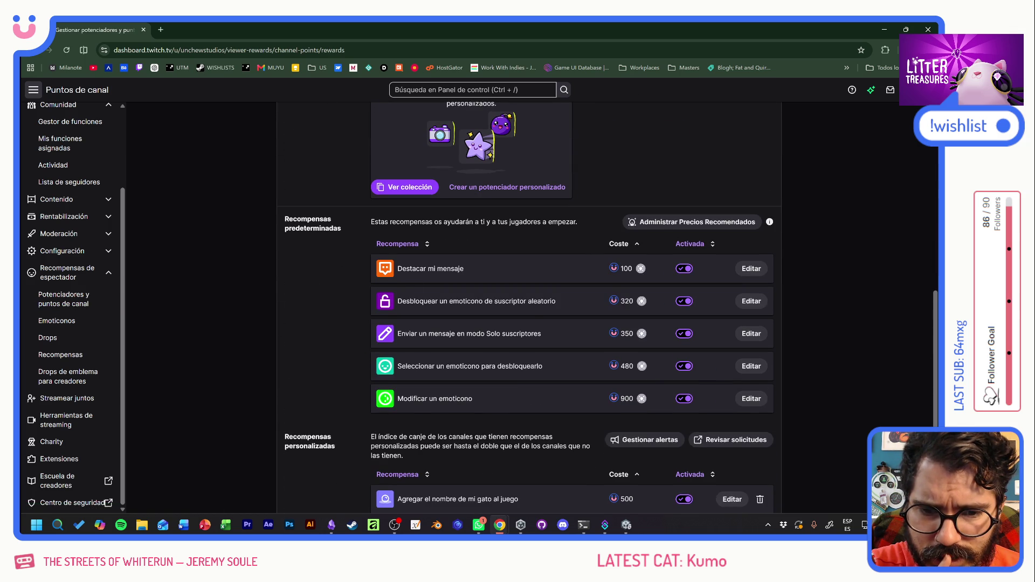
scroll(431, 421, down, 1)
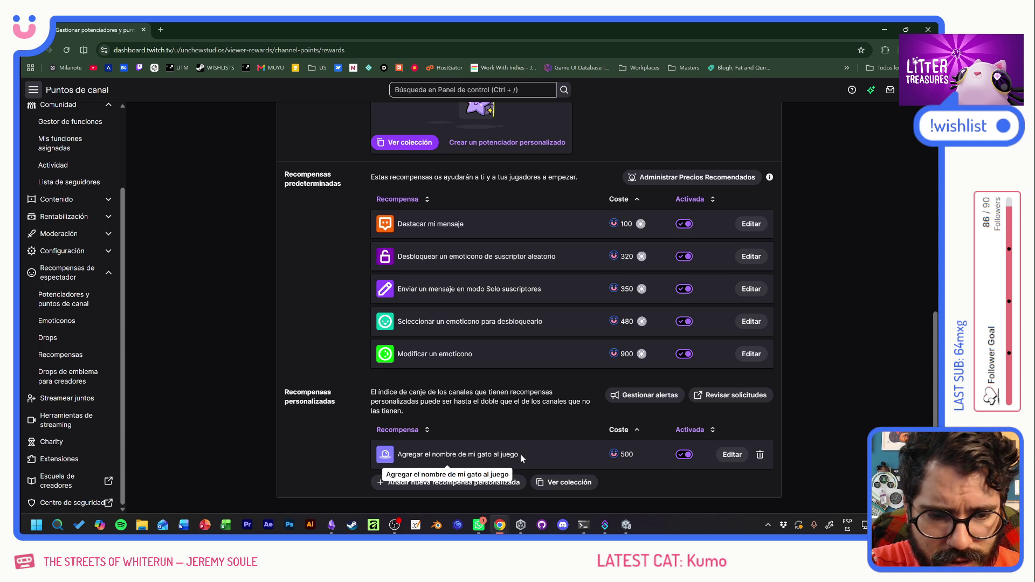
Edit the cat-name reward and set its per-viewer-per-stream limit to 0.
click(734, 455)
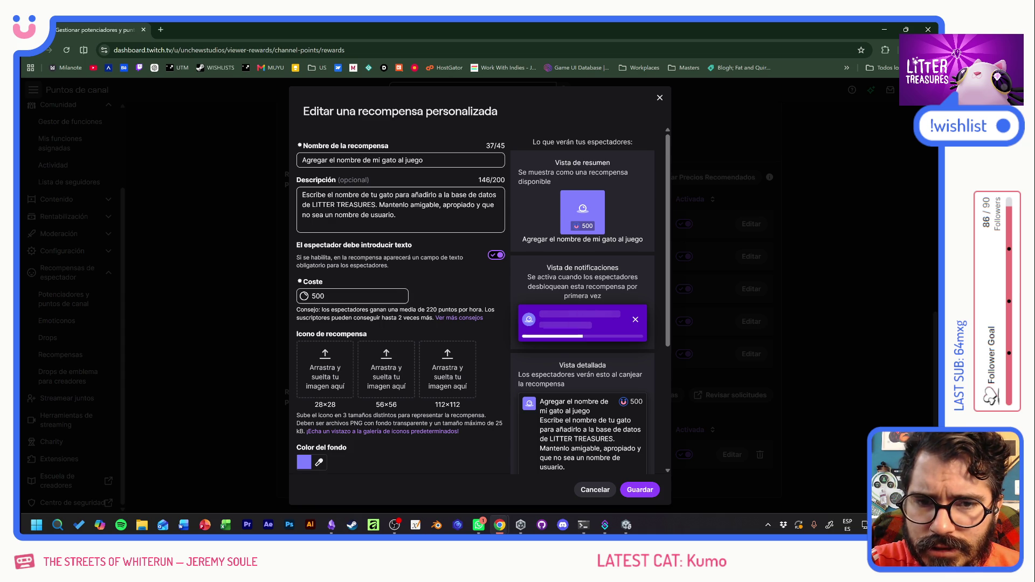
scroll(659, 273, down, 2)
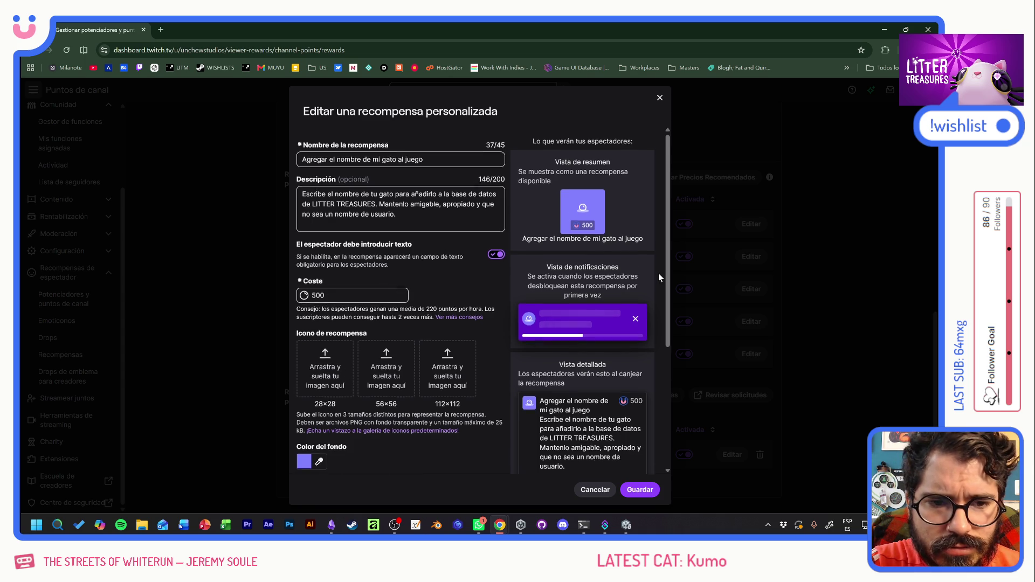
scroll(658, 273, down, 2)
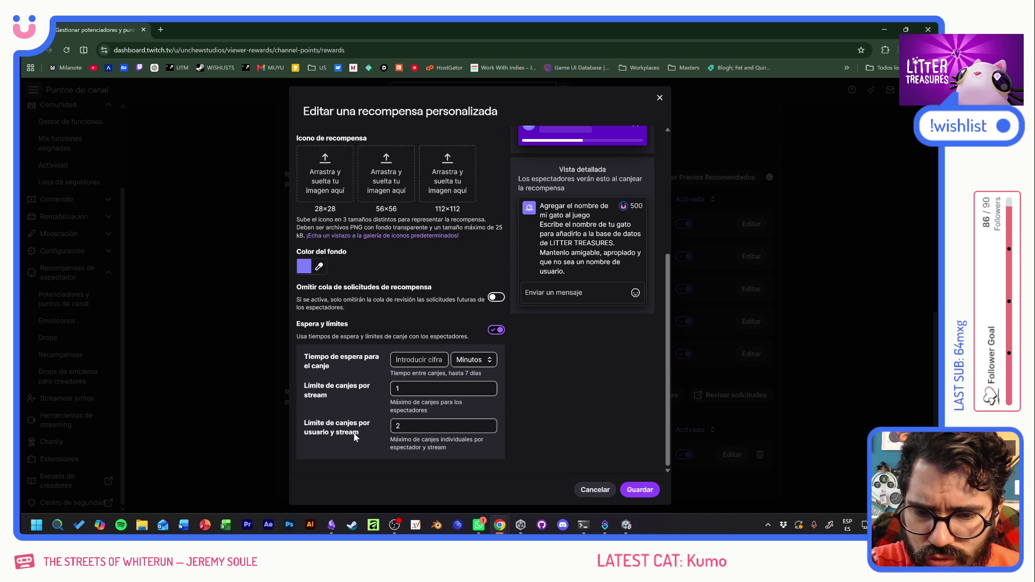
click(367, 426)
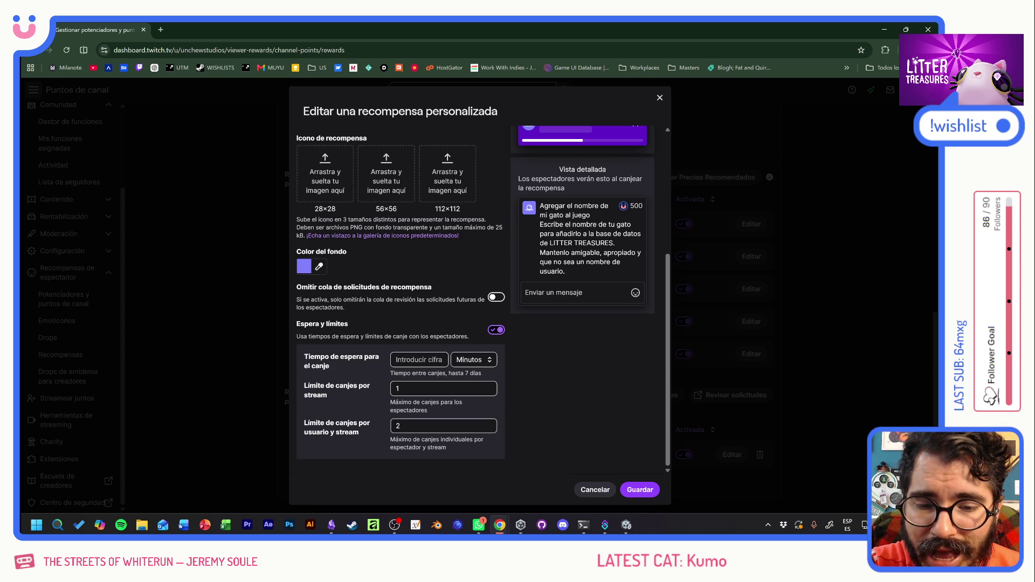
text(2)
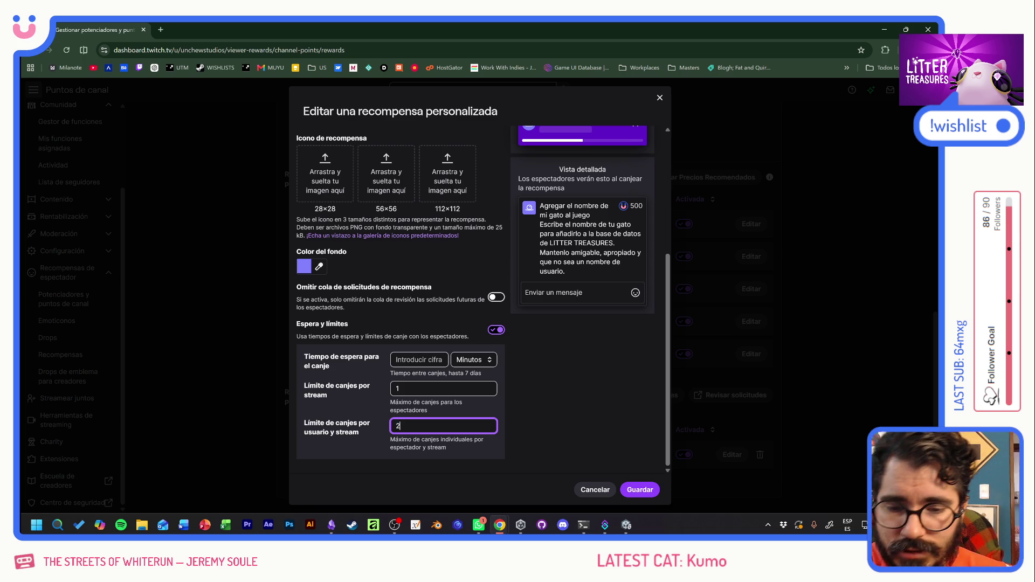
click(352, 431)
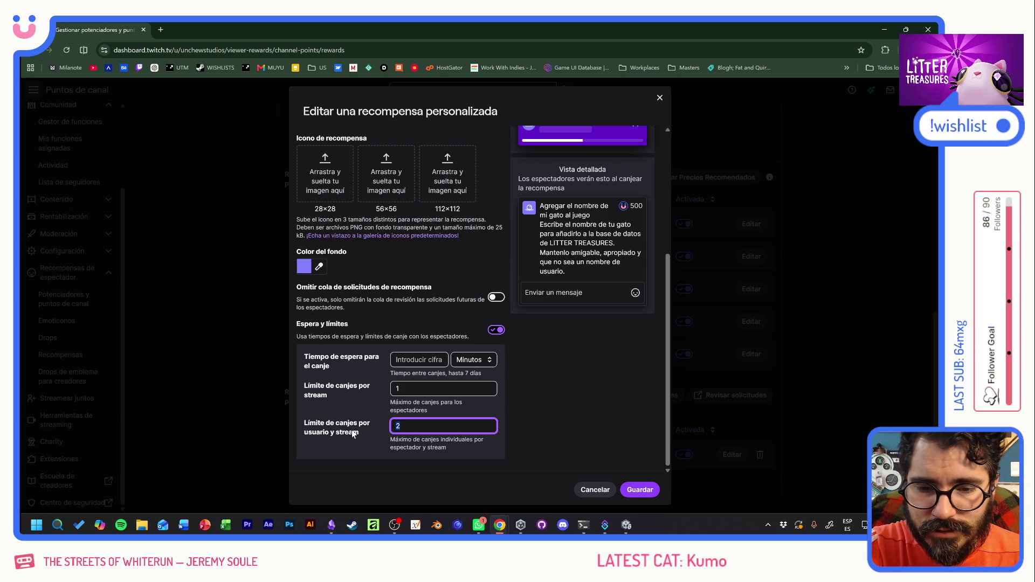
text(0)
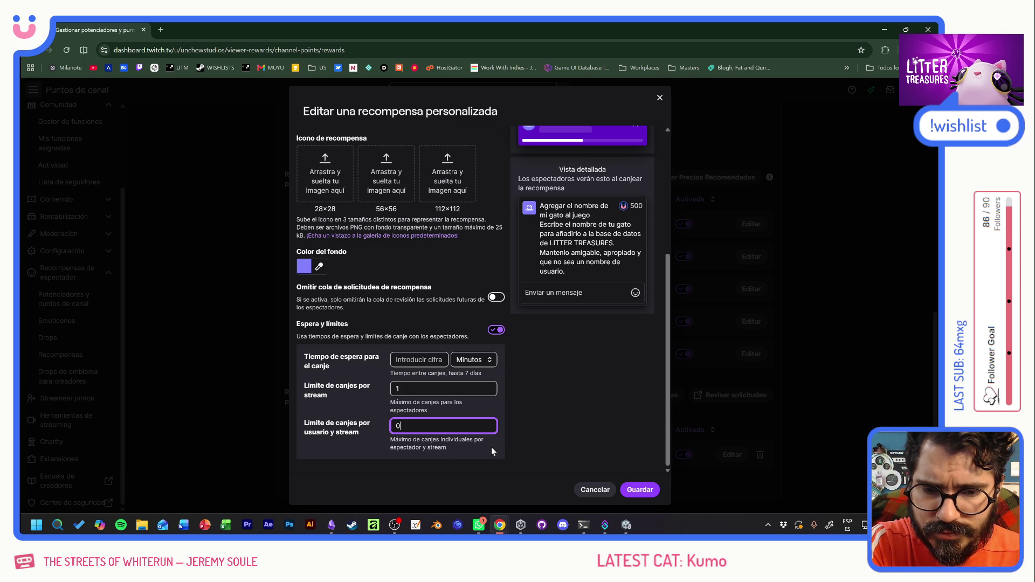
click(491, 449)
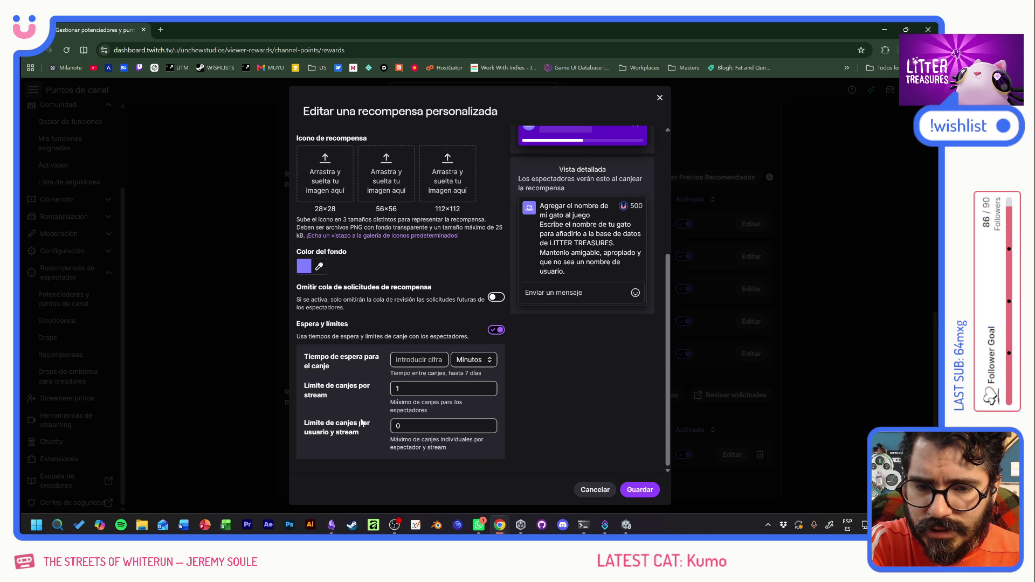
Change the per-stream redemption limit from 1 to 2 and save the reward.
click(410, 388)
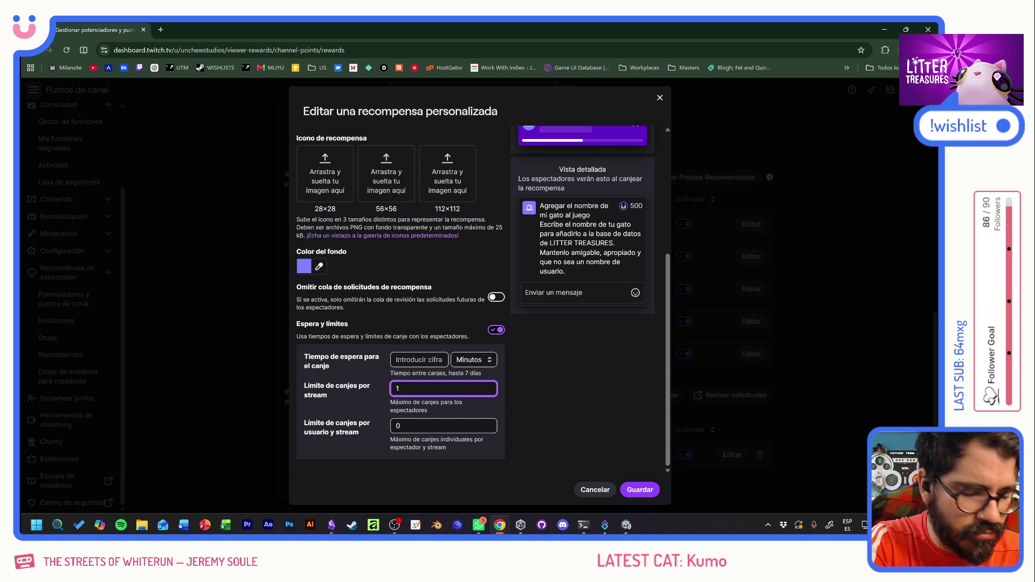
key(BackSpace)
text(2)
click(364, 409)
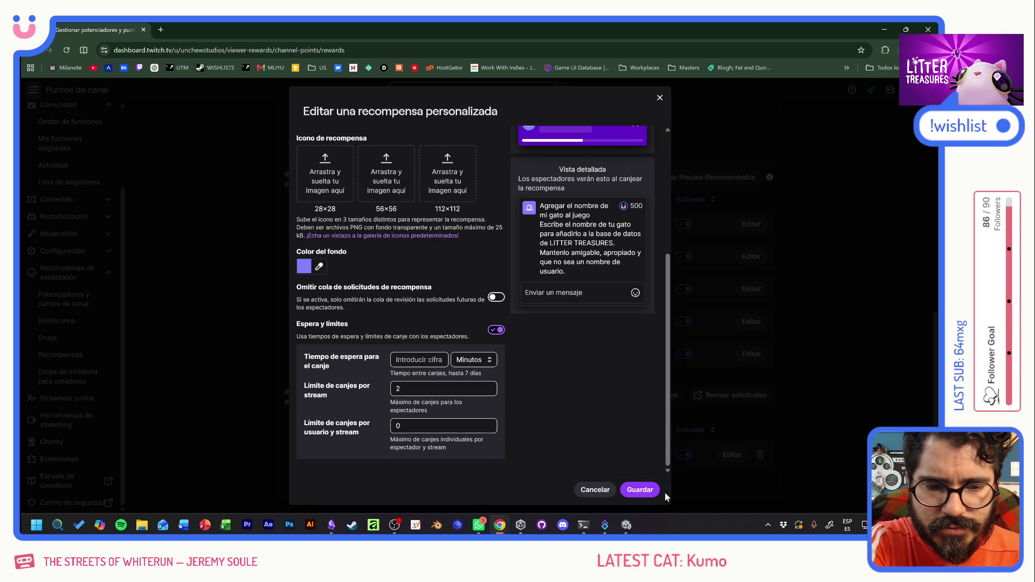
click(639, 489)
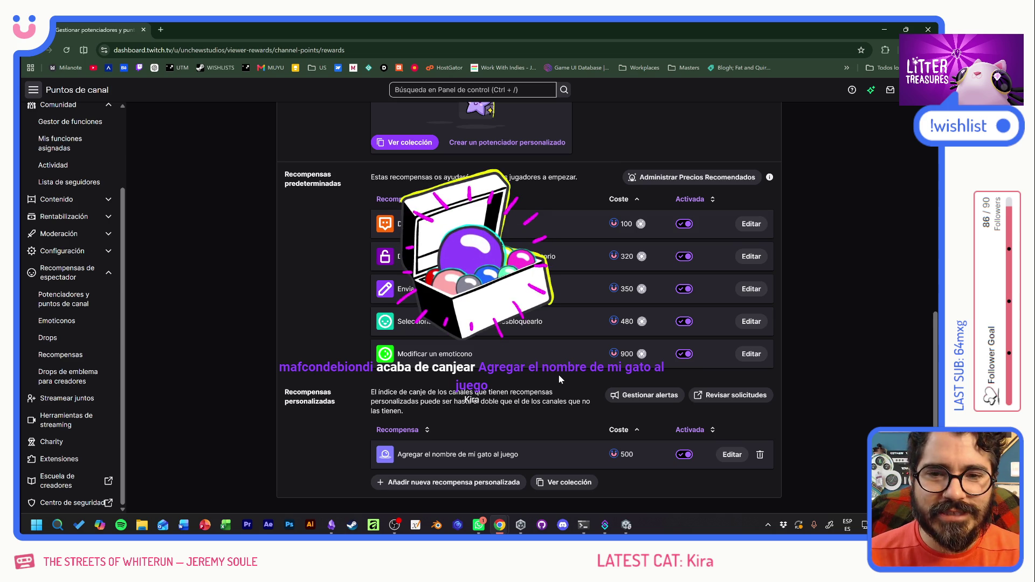
Switch from Chrome back to the Unity editor.
key(alt+Tab)
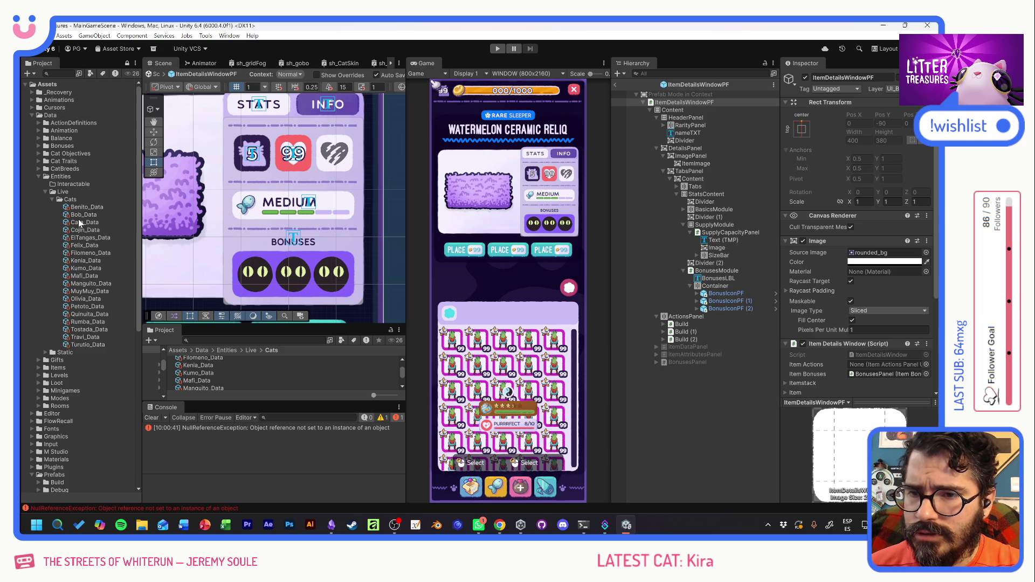
Expand Data > CatBreeds in the Project panel and show brd_Orange in the Inspector.
click(38, 154)
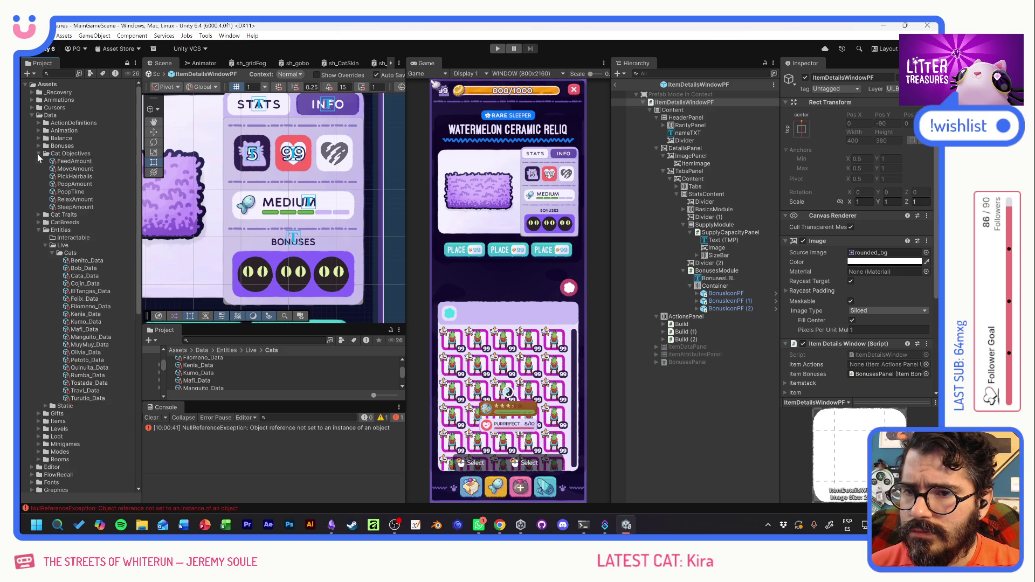
click(38, 153)
click(38, 169)
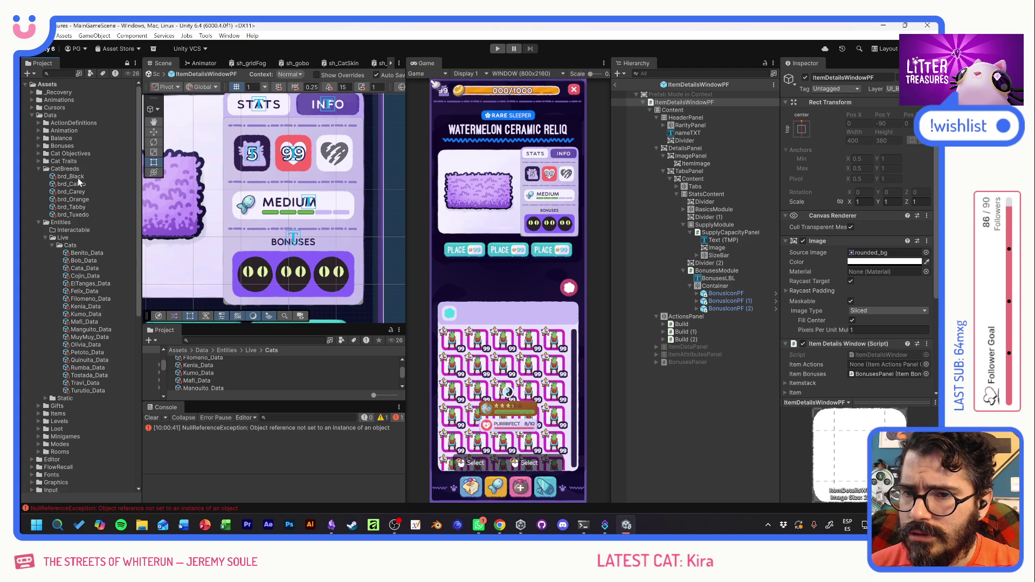
click(73, 199)
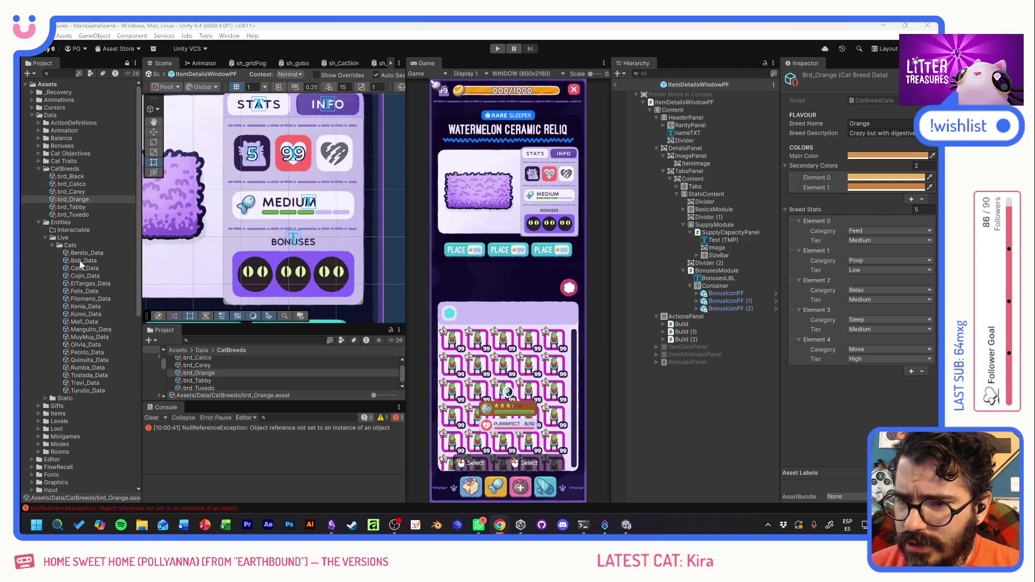
Duplicate Olivia_Data as Kira_Data and set its Cat Name to Kira.
click(86, 346)
key(ctrl+d)
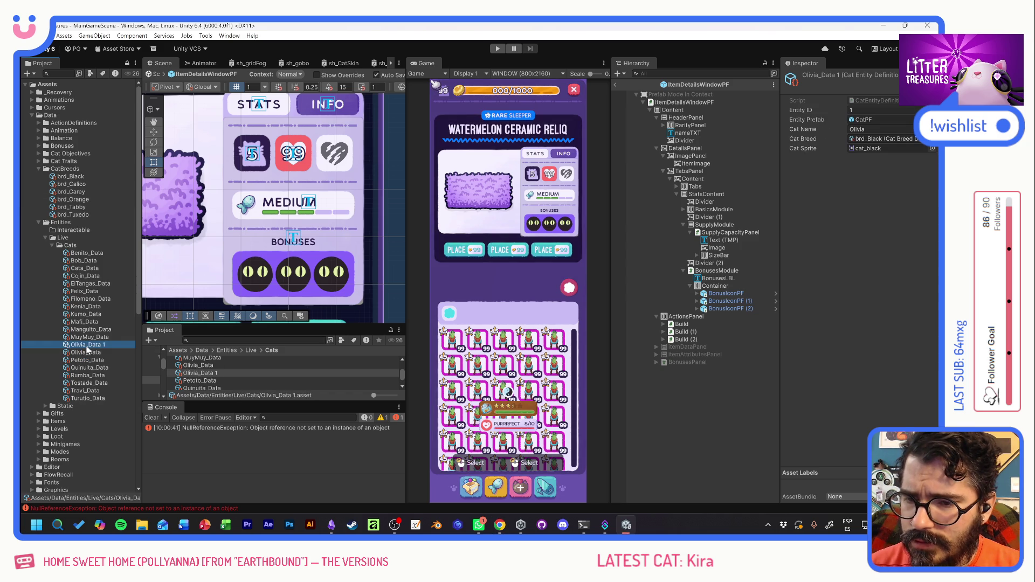
key(F2)
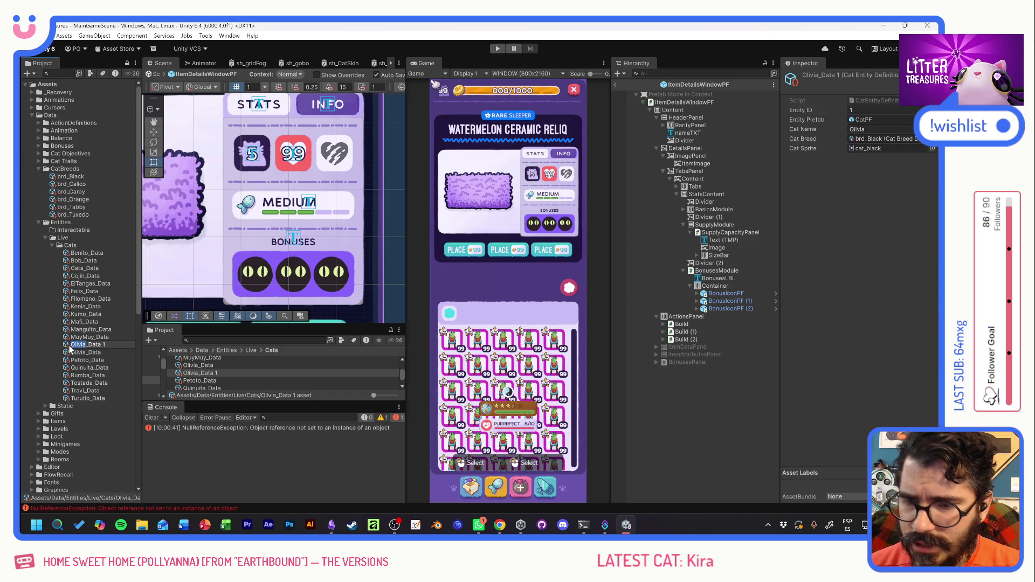
text(Kira)
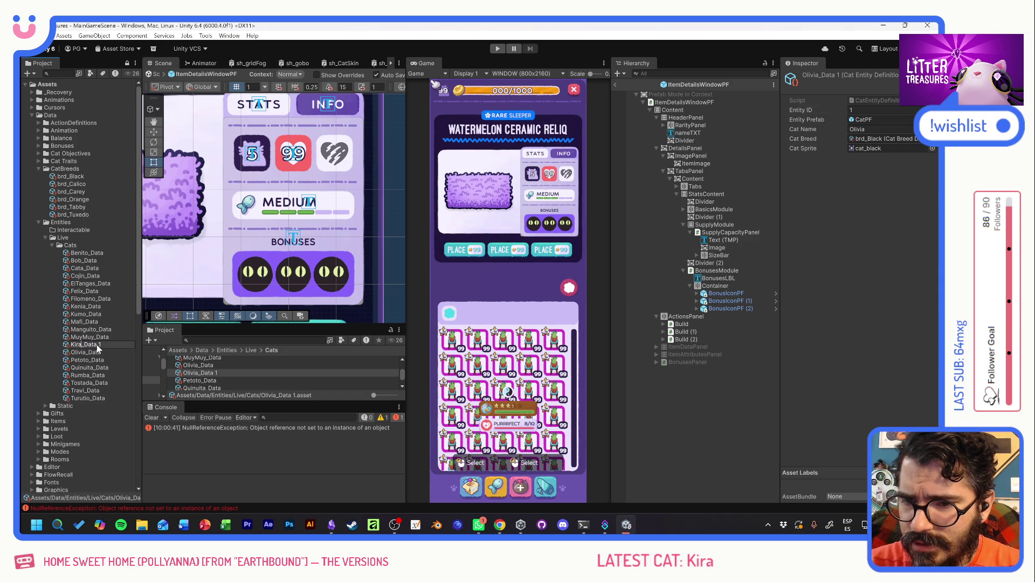
key(Return)
click(879, 130)
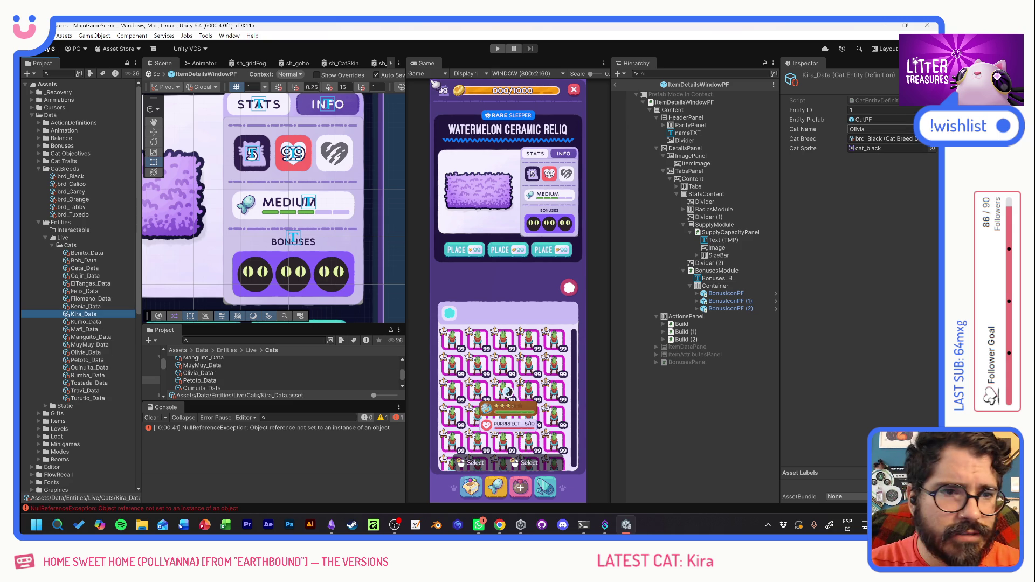
text(Kira)
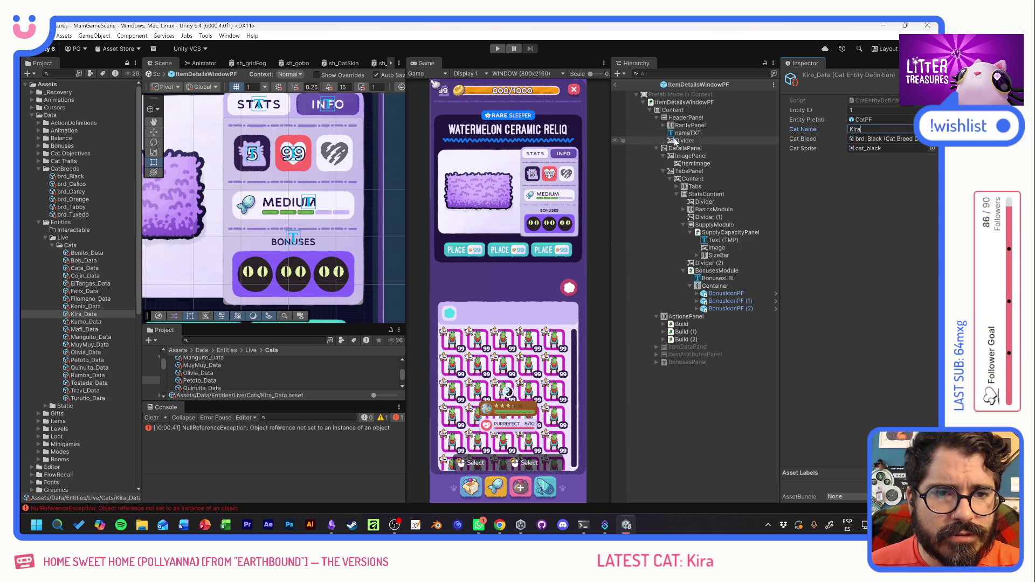
click(618, 85)
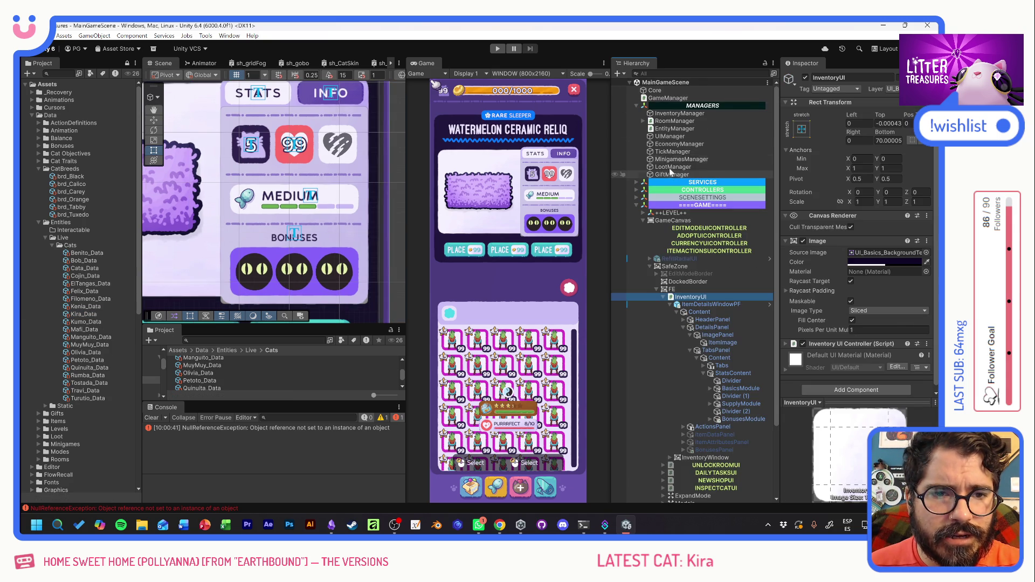
Add Kira_Data to EntityManager's Cats Data list and move it to Element 0.
click(674, 129)
scroll(807, 281, down, 2)
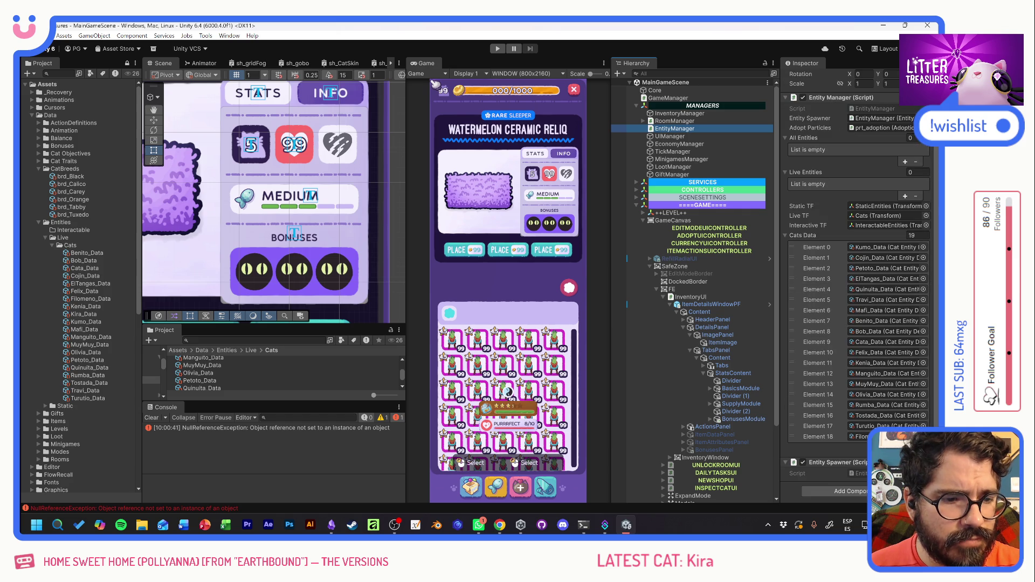
click(906, 459)
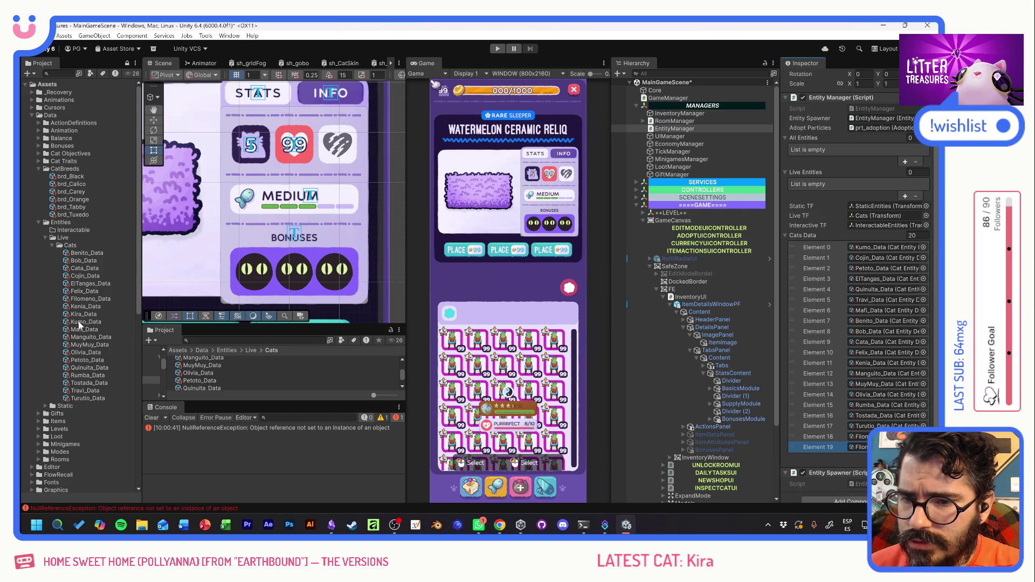
drag(81, 315, 859, 449)
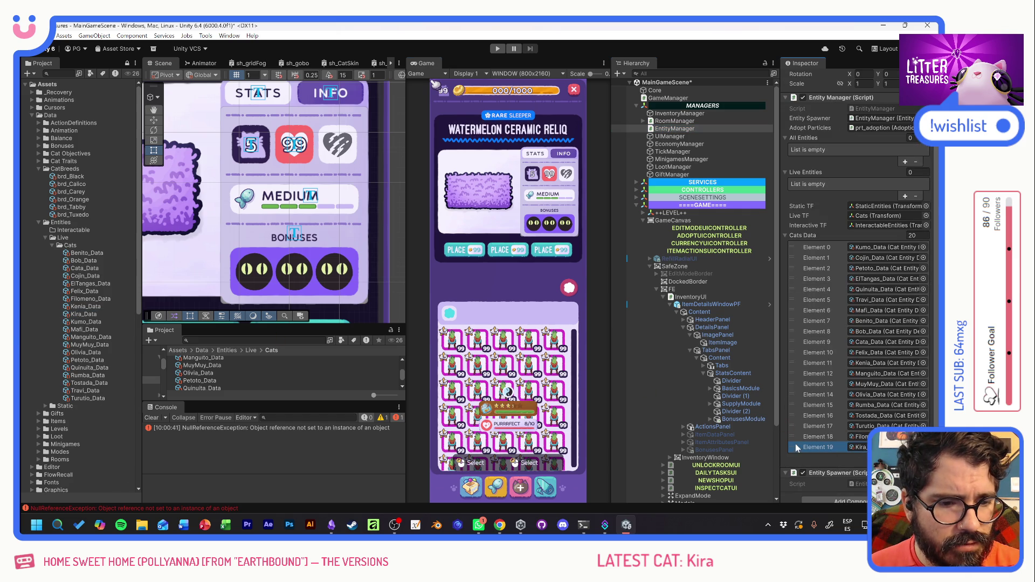
drag(796, 448, 797, 249)
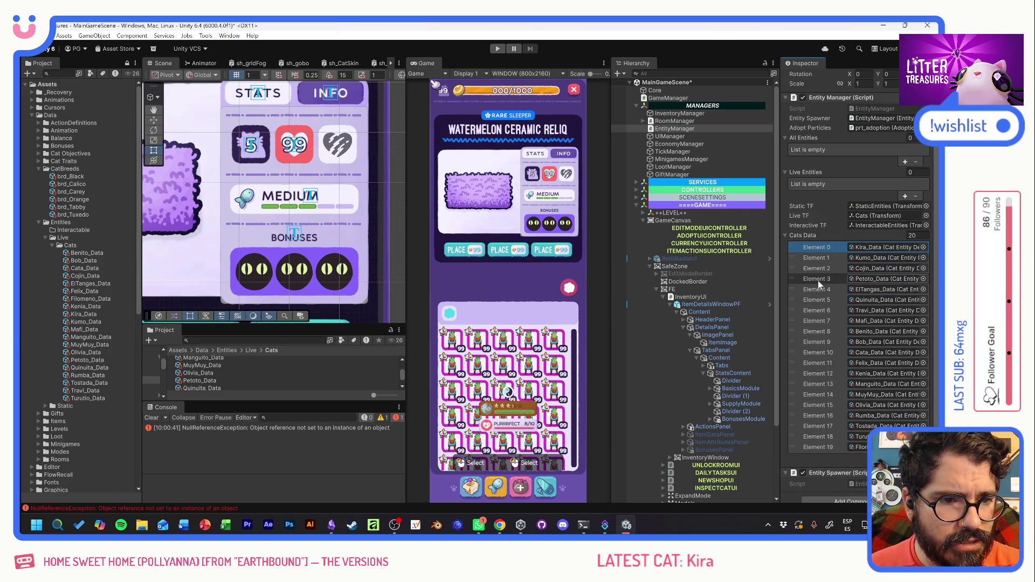
Deactivate the InventoryUI object and start Play mode.
click(692, 297)
click(805, 76)
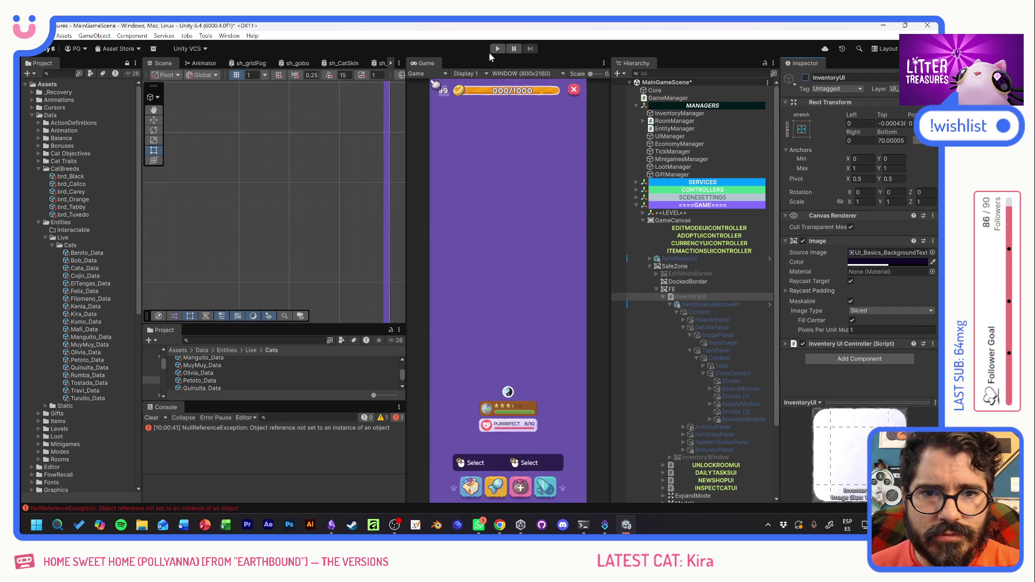
key(ctrl+p)
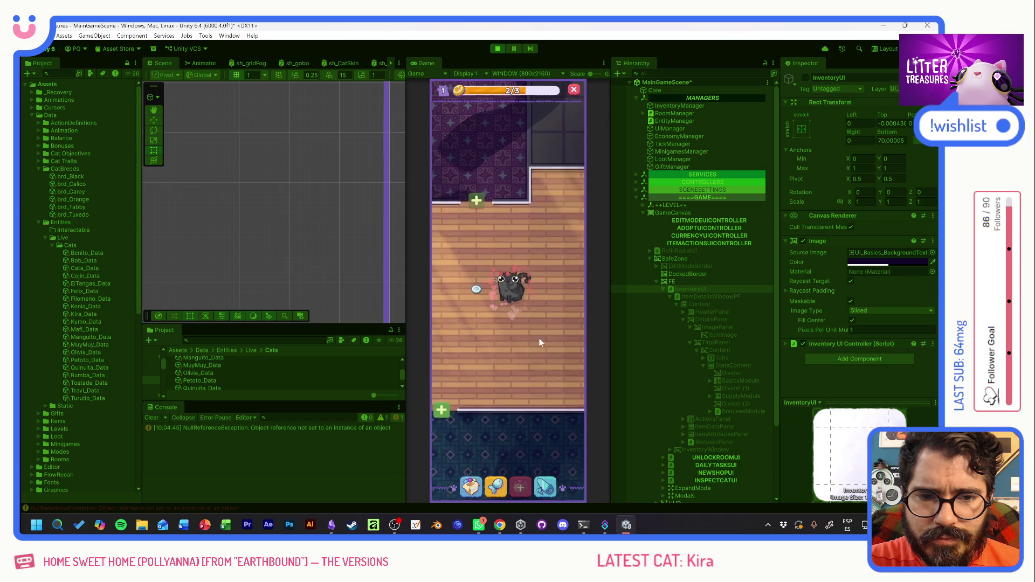
Rename the cat in-game to KIRA MVPPPPPPPP and close its info panel.
click(514, 300)
click(514, 300)
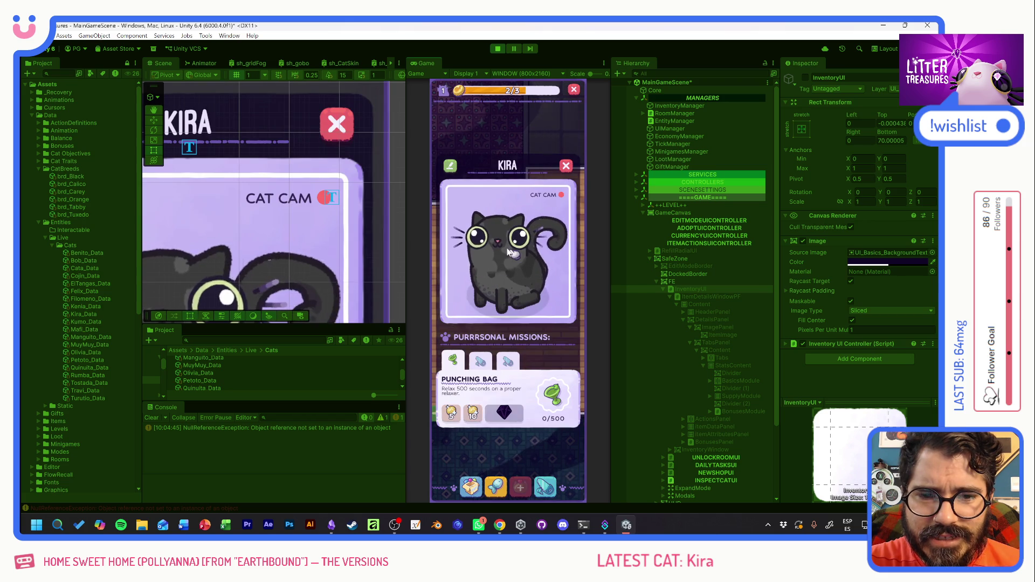
click(452, 166)
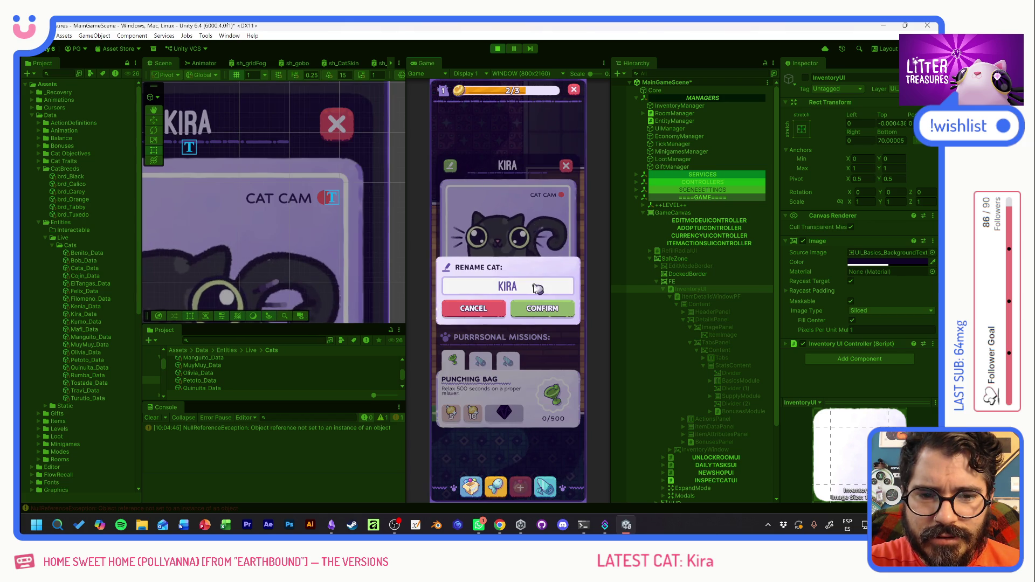
text(MVPPPP)
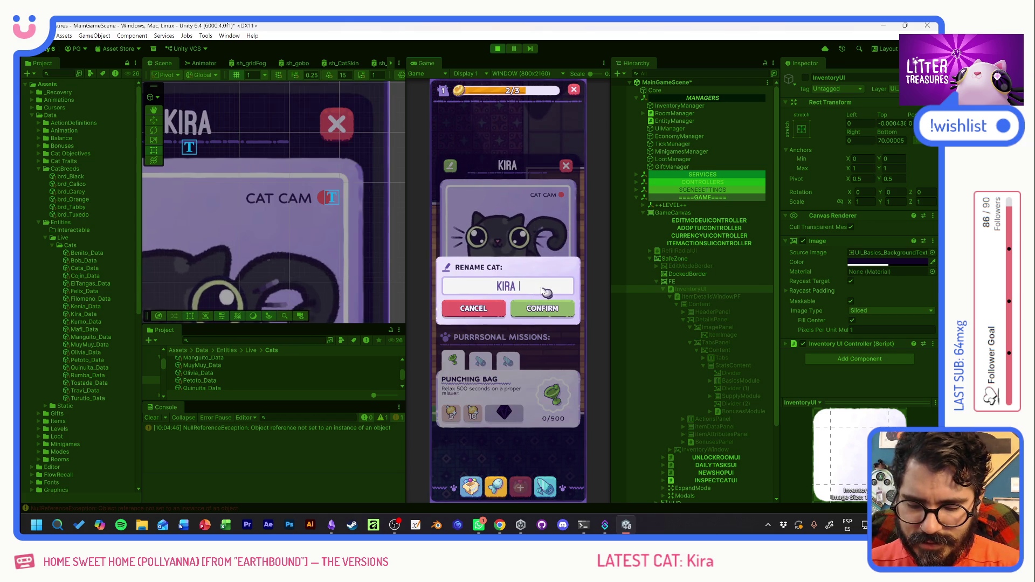
text(PPPPPPP)
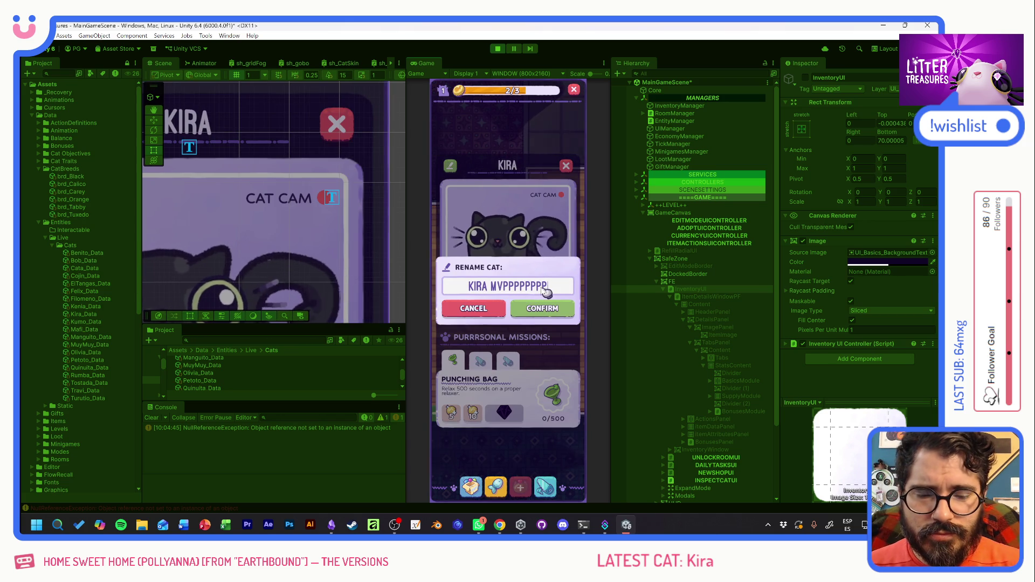
click(543, 307)
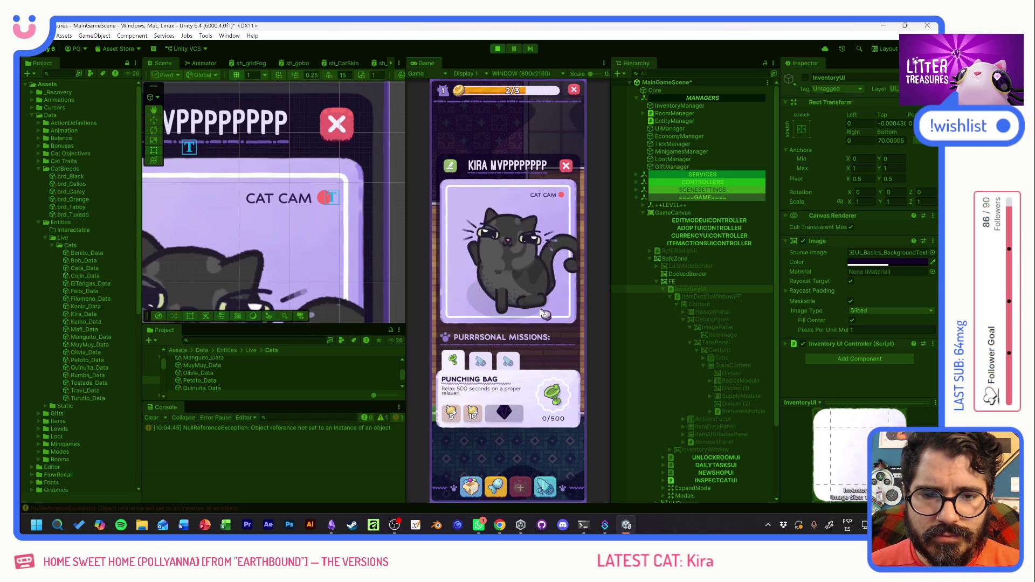
click(566, 166)
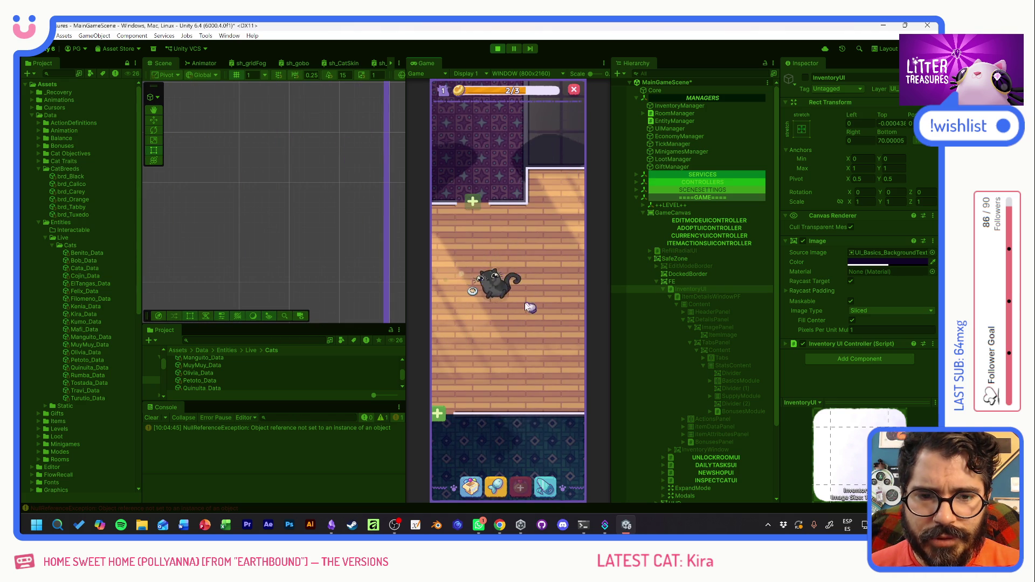
Recheck the cat panel, inspect the first Console error, pan the room, then stop playing.
click(537, 305)
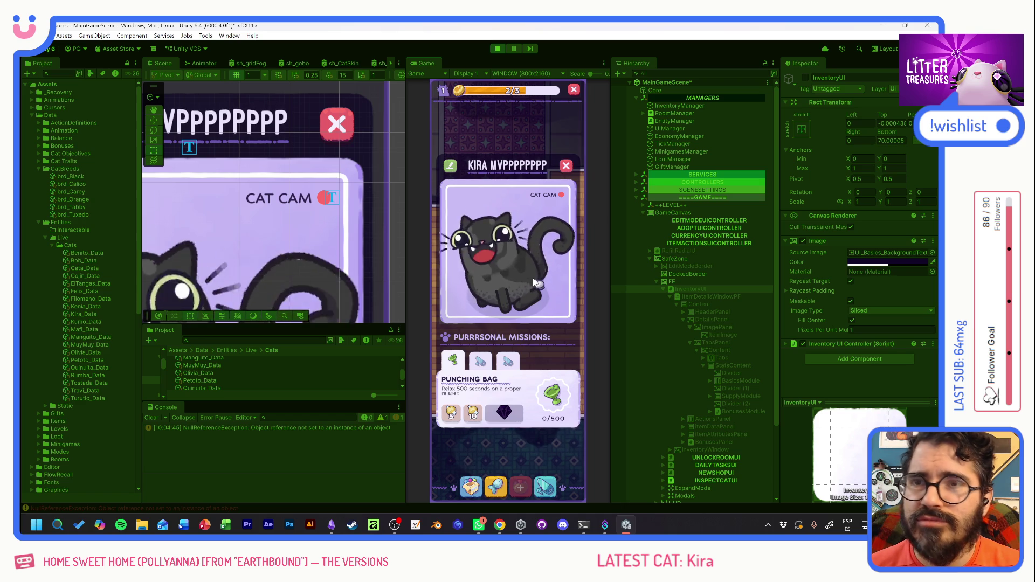
click(567, 167)
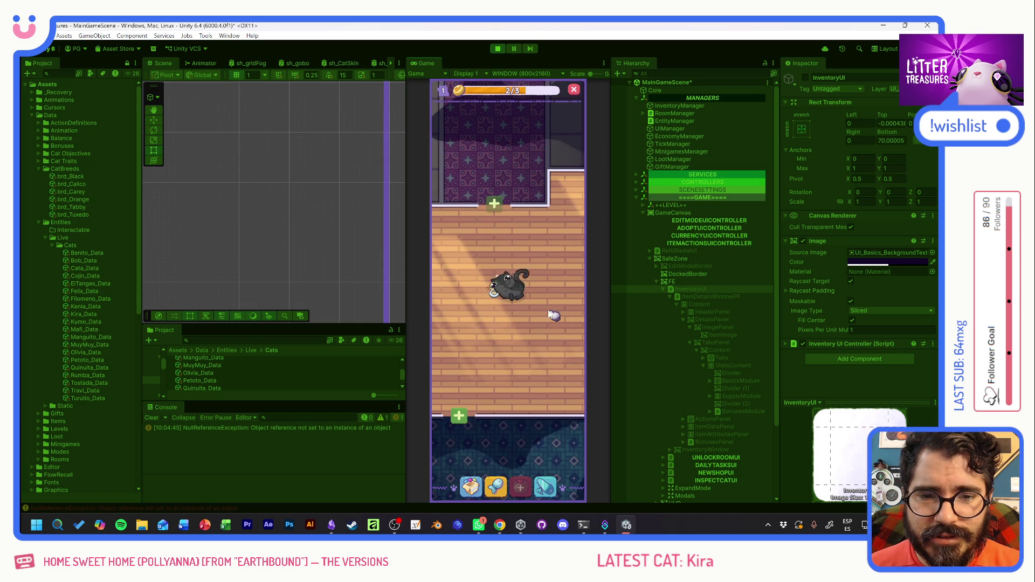
click(514, 300)
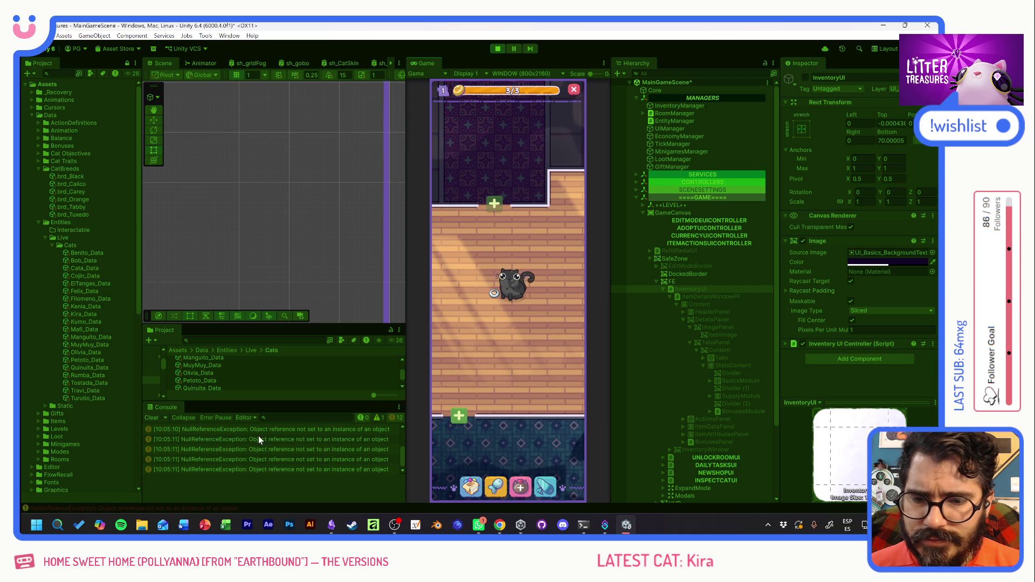
click(280, 429)
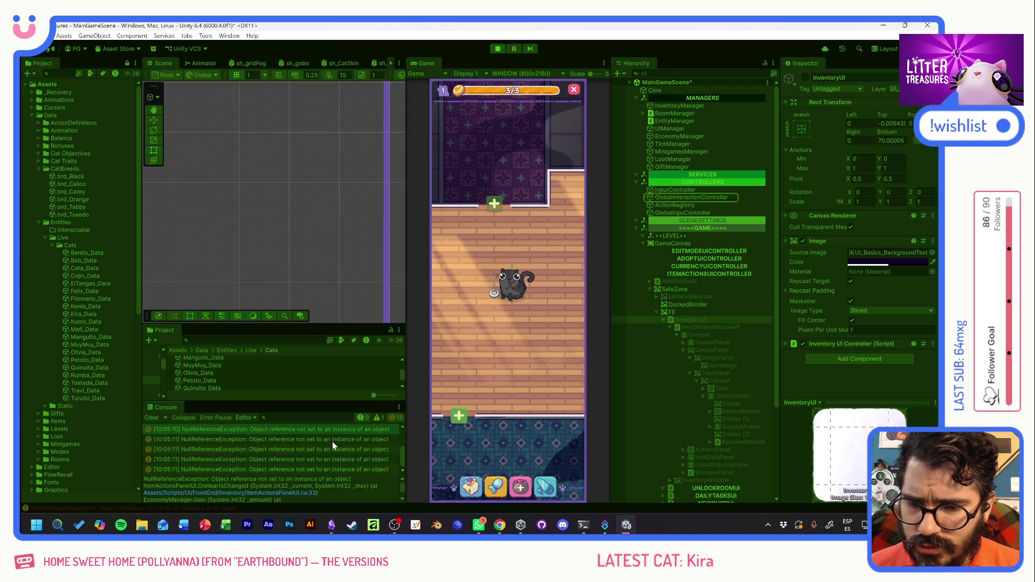
click(509, 294)
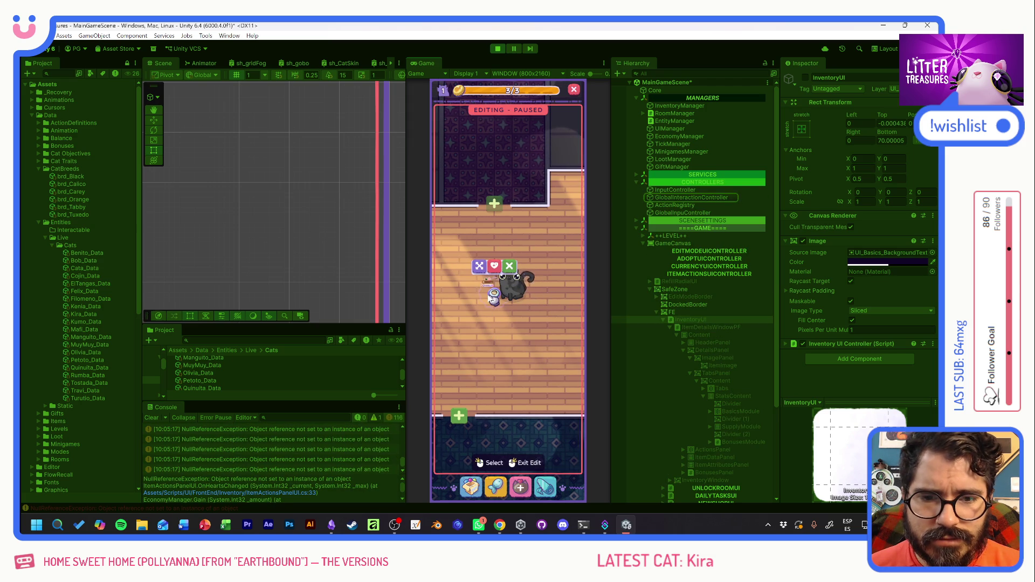
click(509, 294)
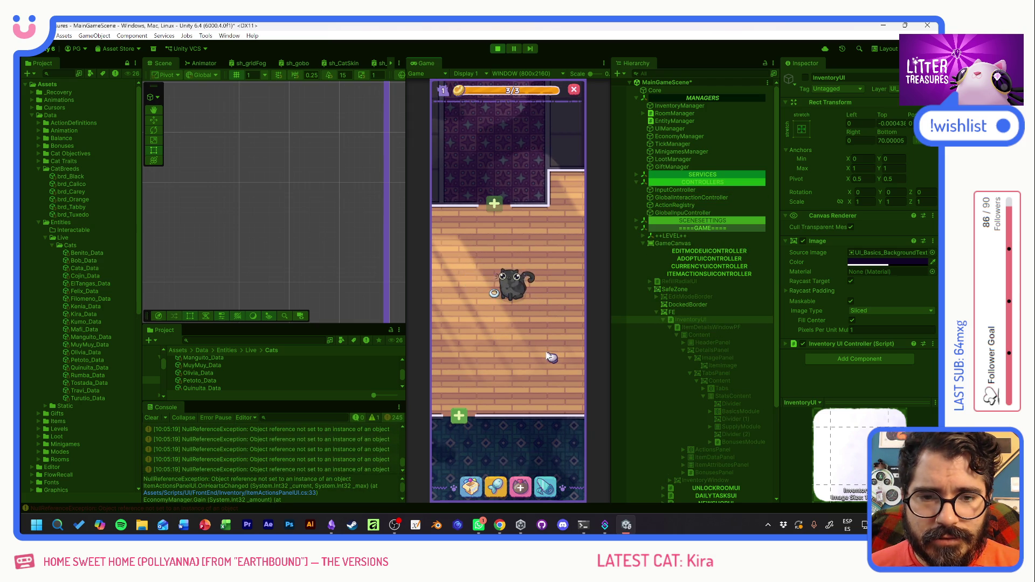
mouse_move(548, 354)
mouse_down()
mouse_move(529, 308)
mouse_move(531, 337)
mouse_up()
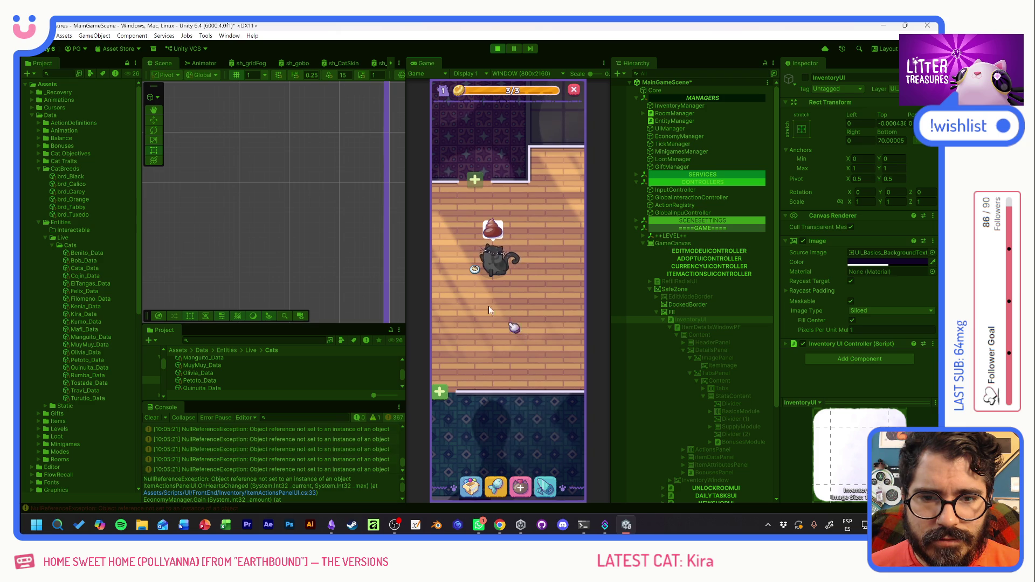
mouse_move(489, 306)
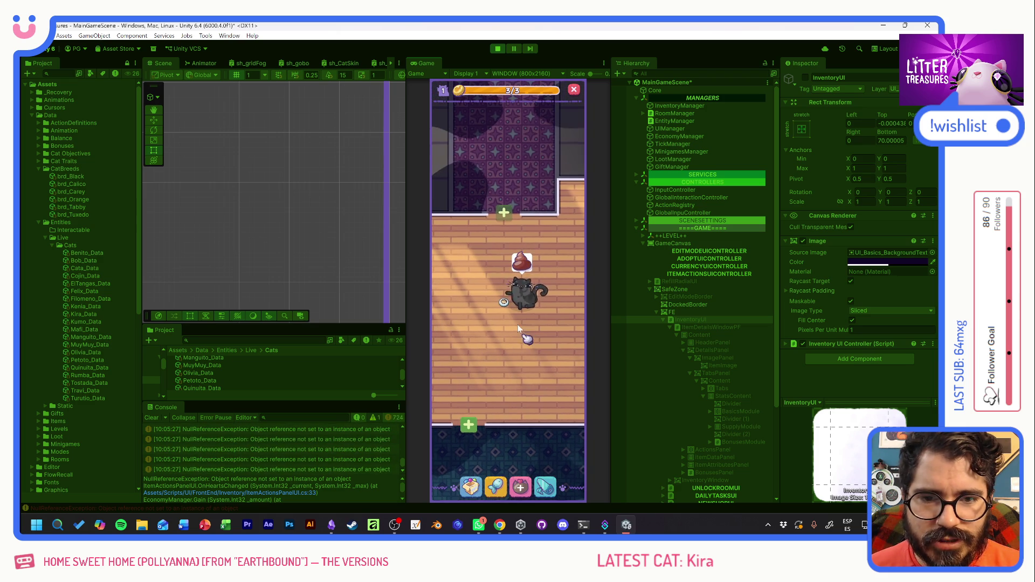
key(ctrl+p)
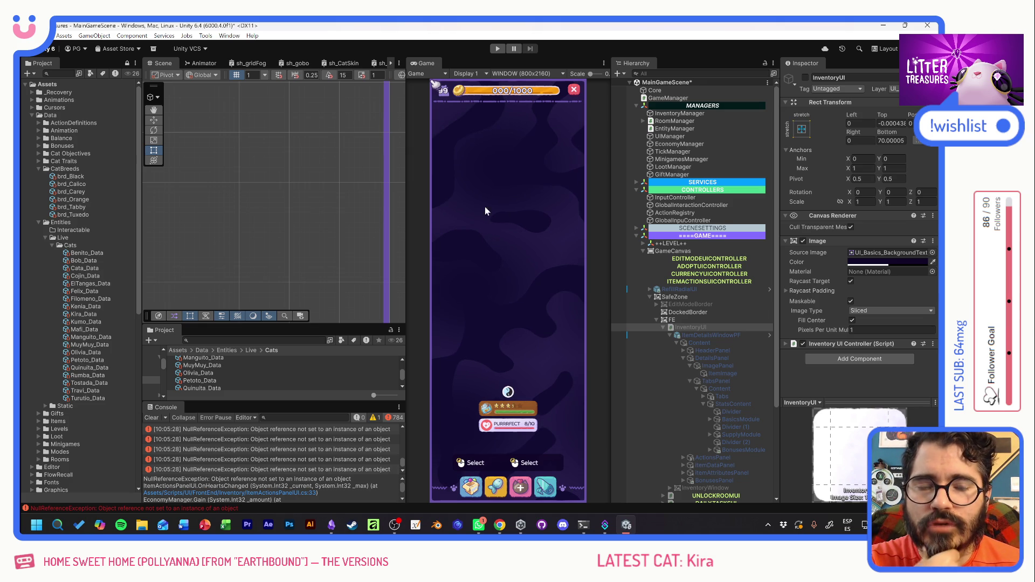
Clear the Console errors and re-enable the InventoryUI object.
click(152, 418)
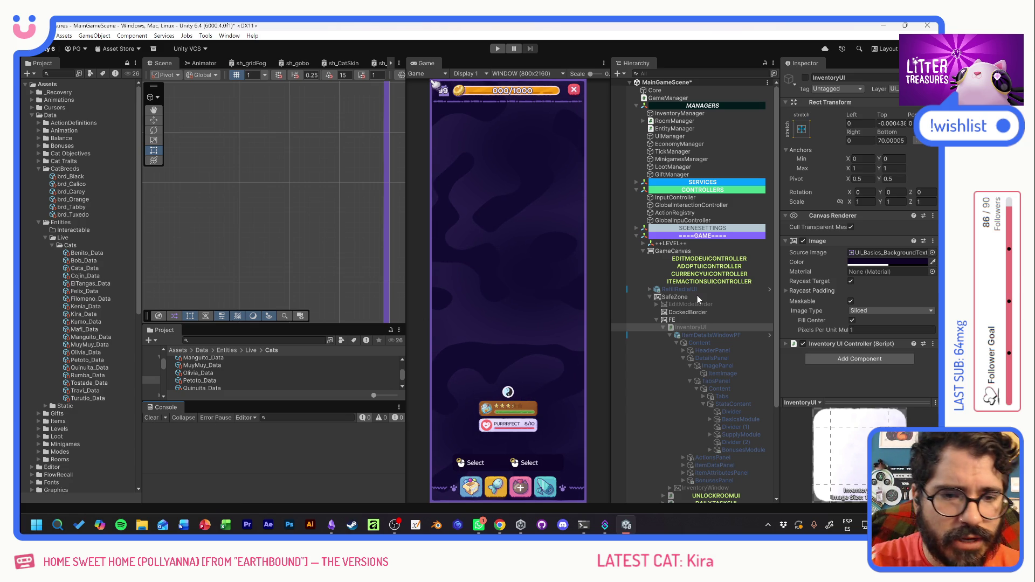
click(806, 77)
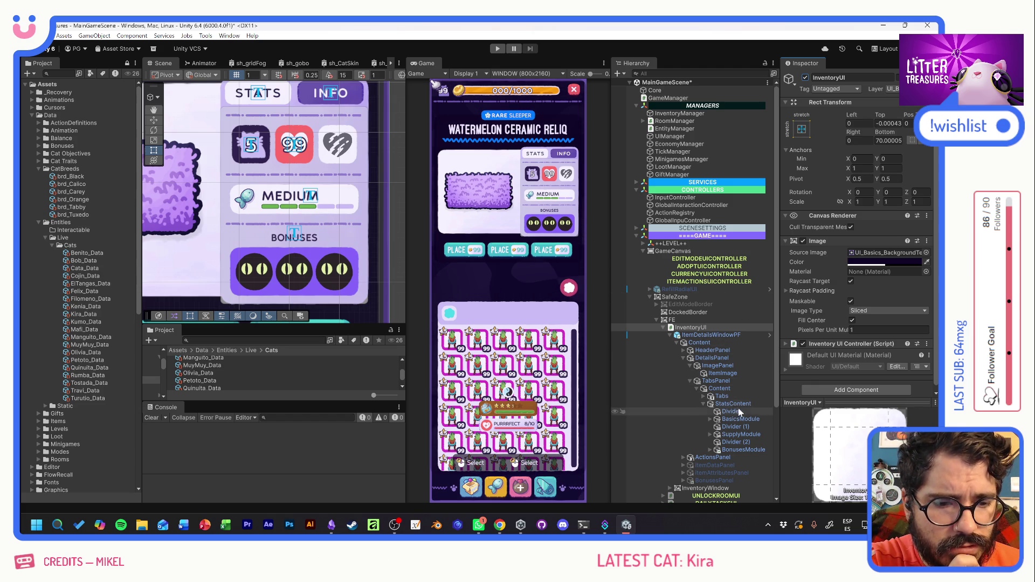
Select SupplyCapacityPanel and change its tooltip content to 'How much food can the feeder hold'.
click(712, 420)
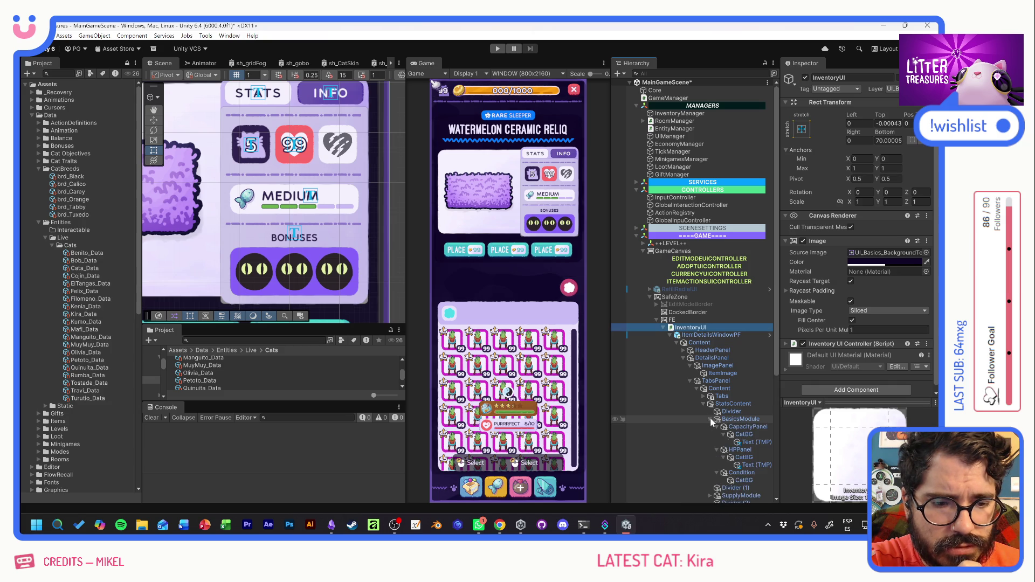
click(710, 421)
click(710, 434)
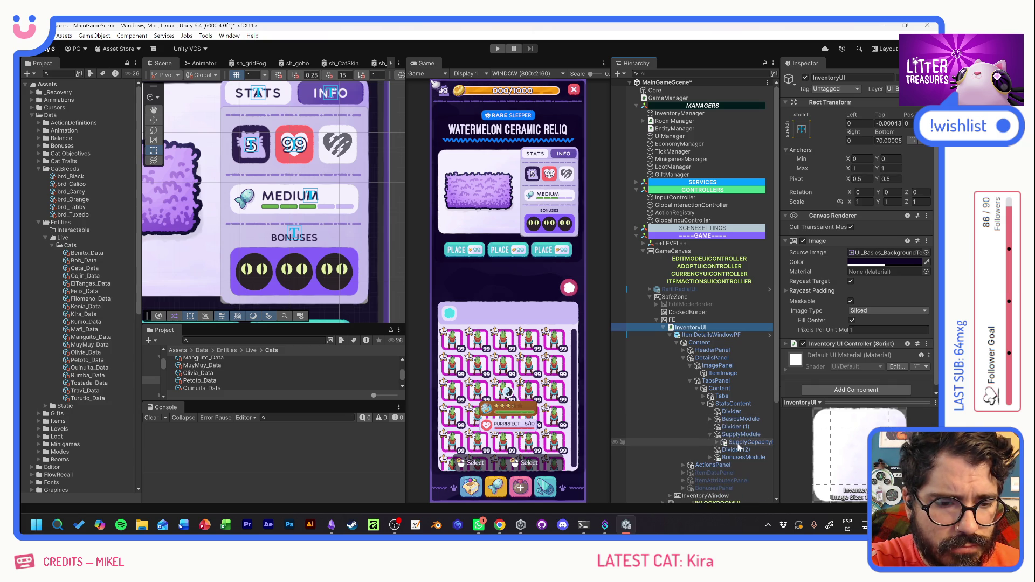
click(752, 435)
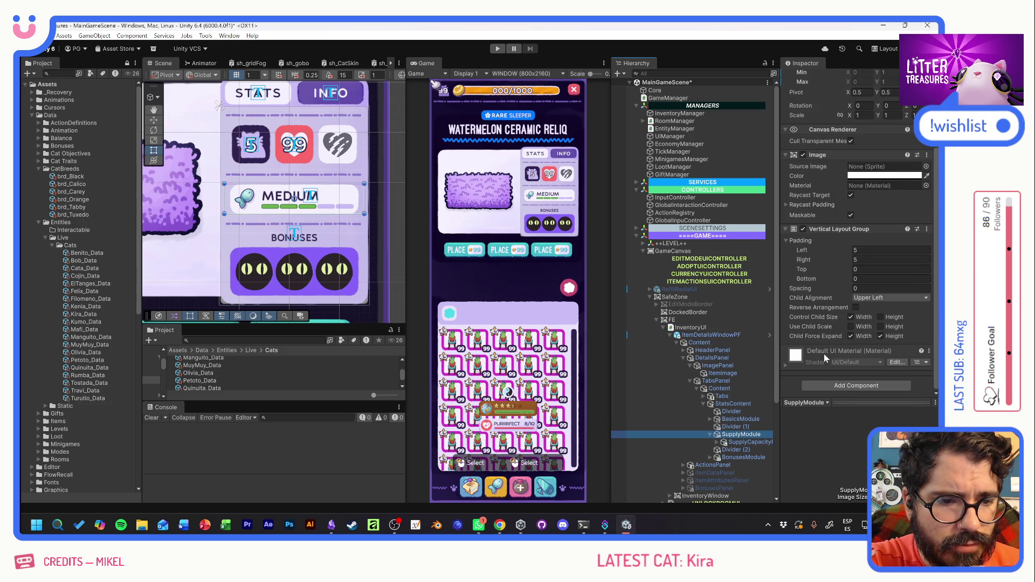
click(750, 443)
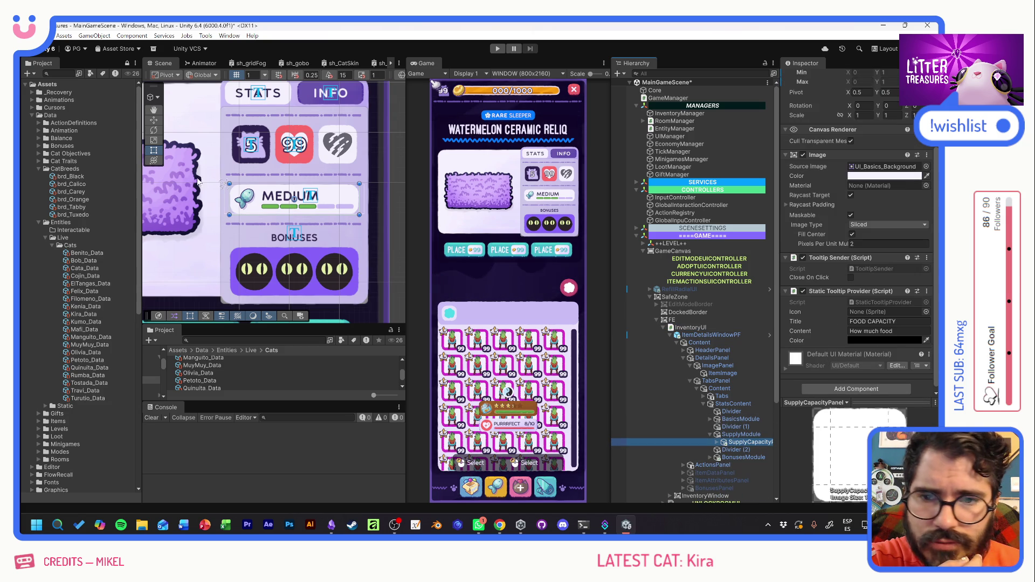
scroll(823, 308, down, 1)
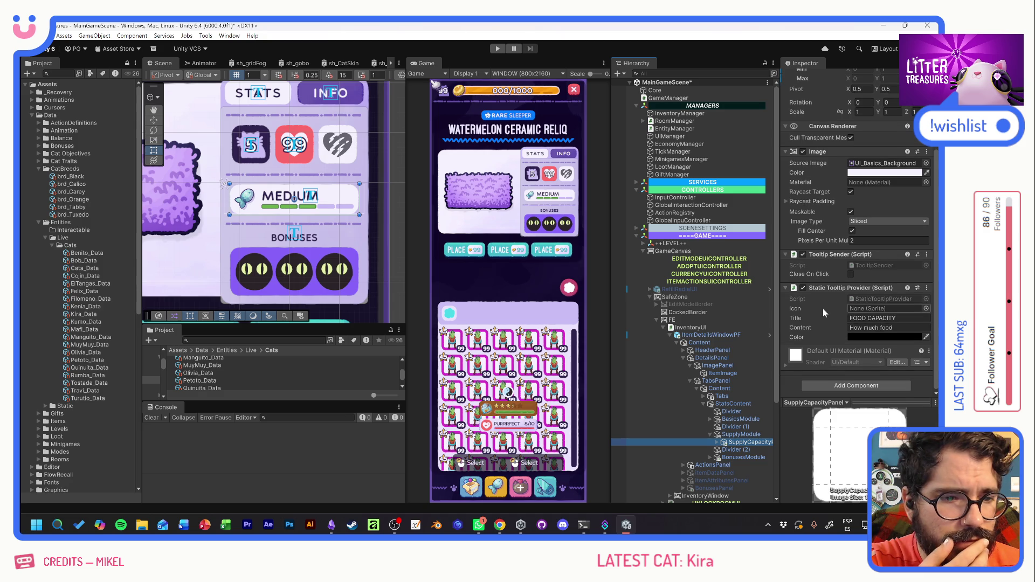
click(884, 327)
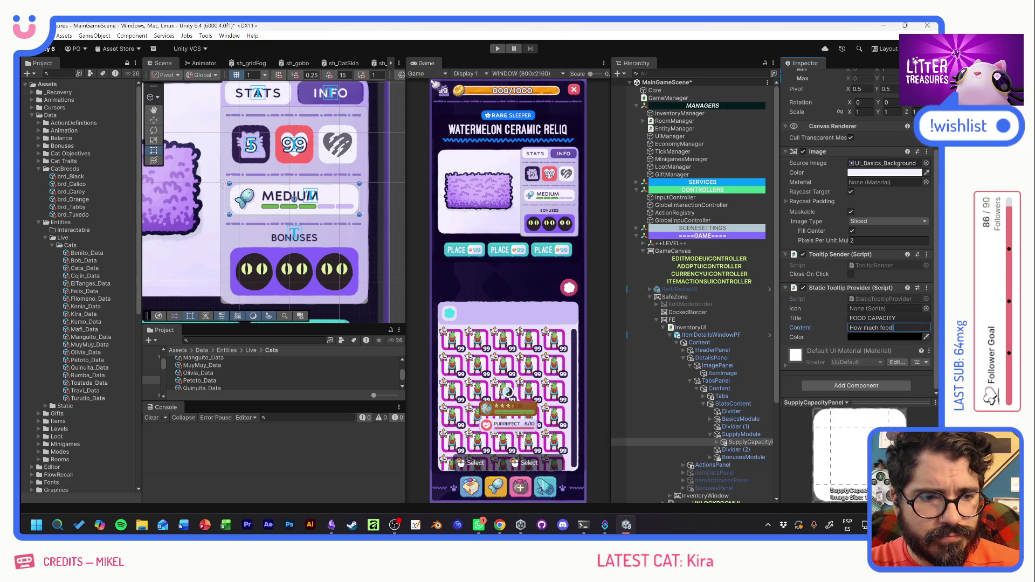
text( can )
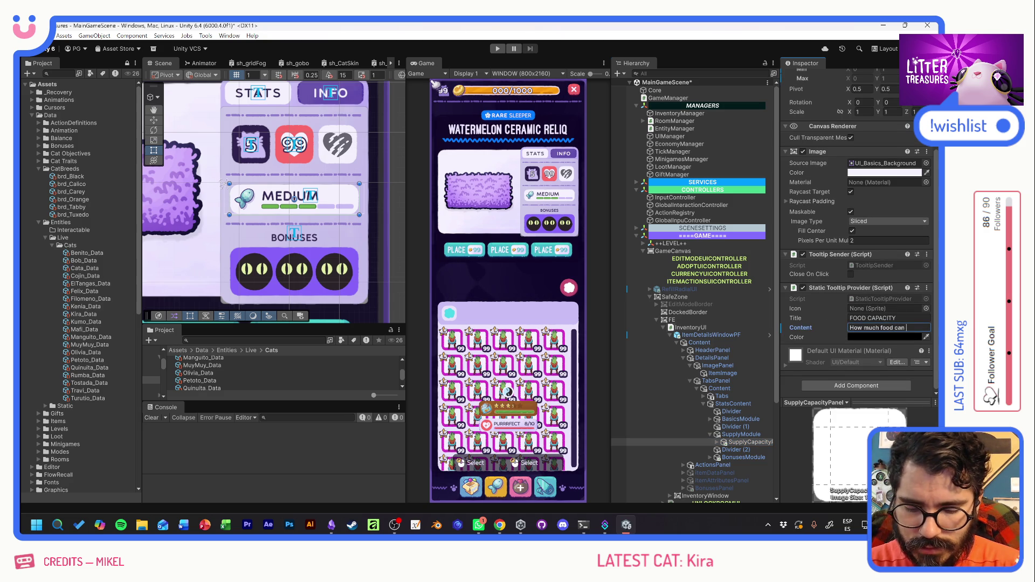
text(this)
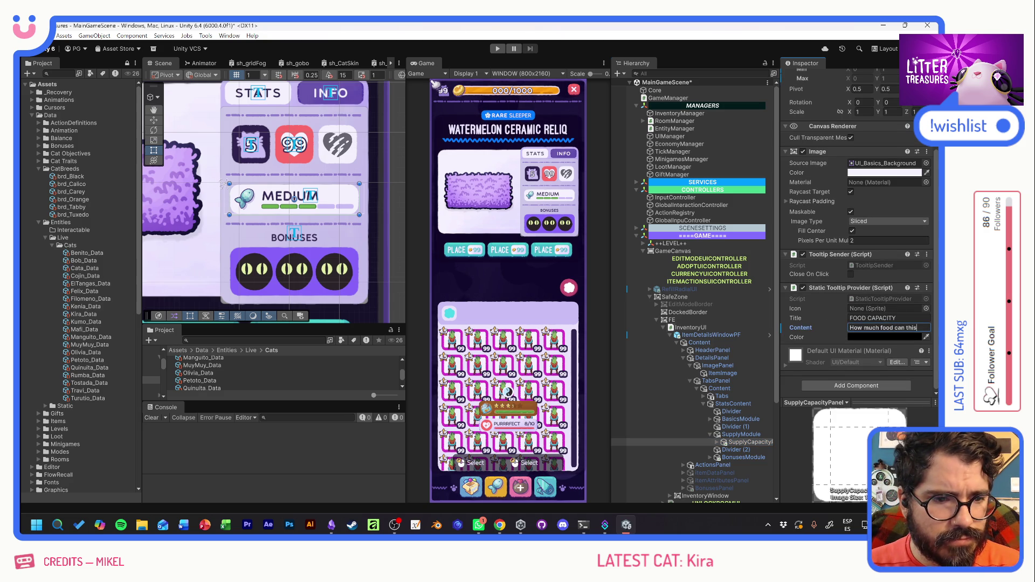
key(BackSpace)
key(BackSpace)
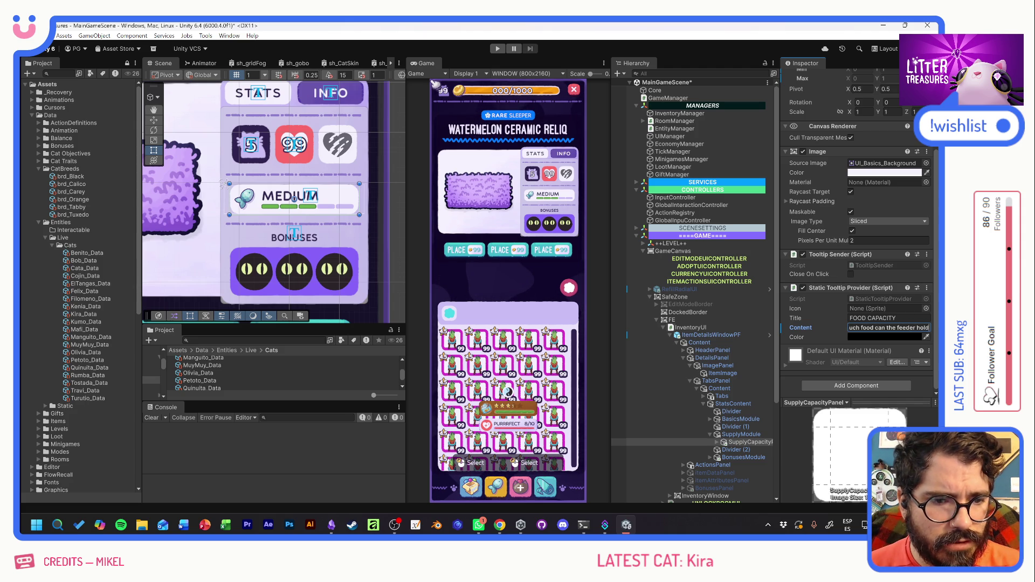
Set the tooltip colour to purple, save the scene, and start Play mode.
click(920, 338)
click(855, 497)
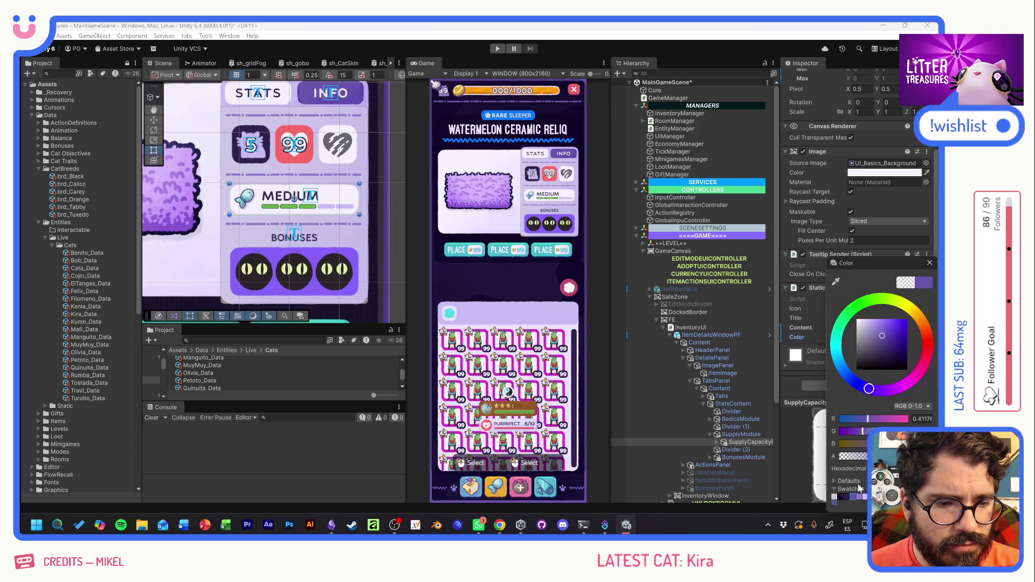
click(930, 264)
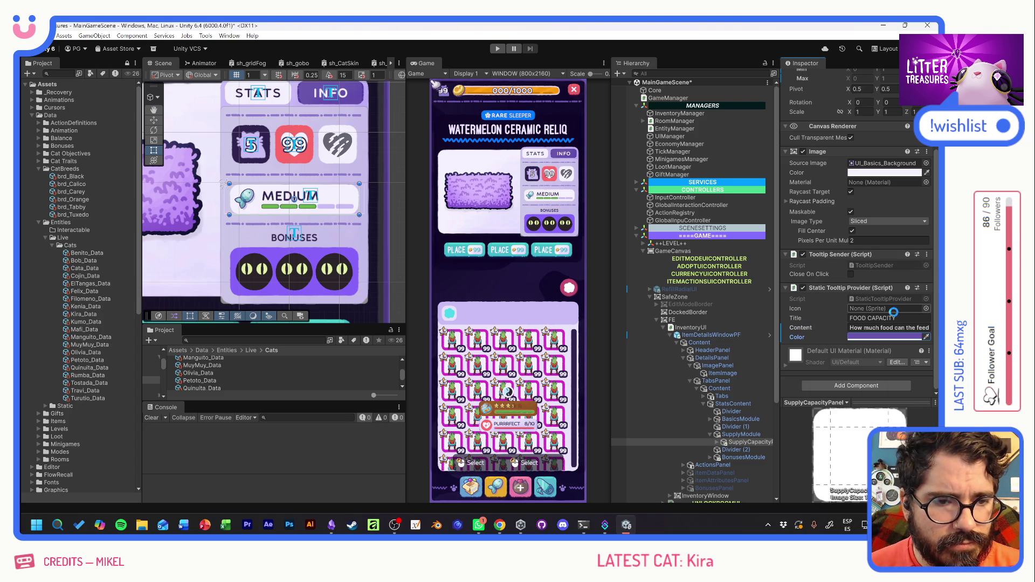
key(ctrl+s)
click(503, 49)
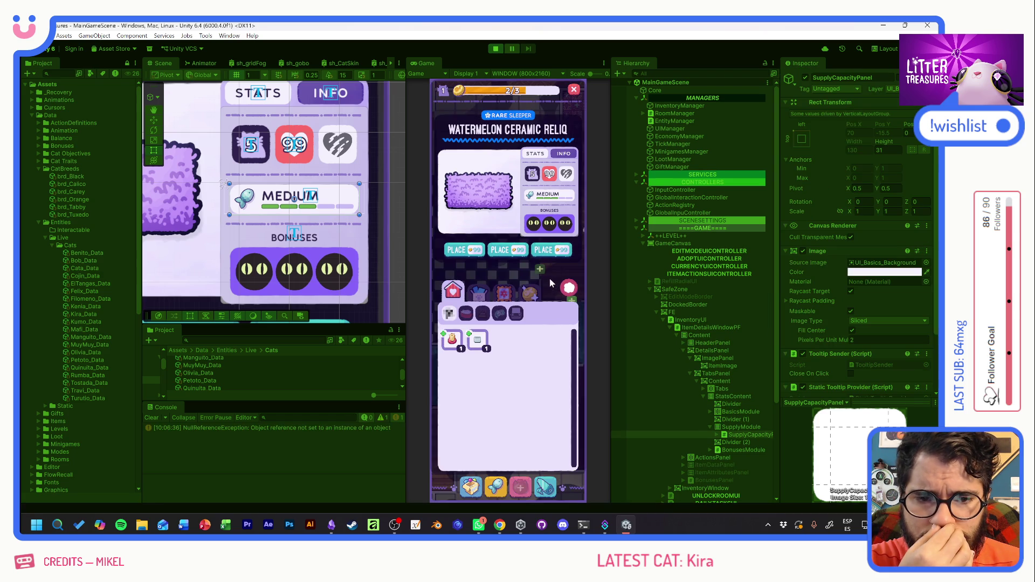
Check the FOOD CAPACITY and bonus tooltips in the Game view, then exit Play mode.
mouse_move(546, 197)
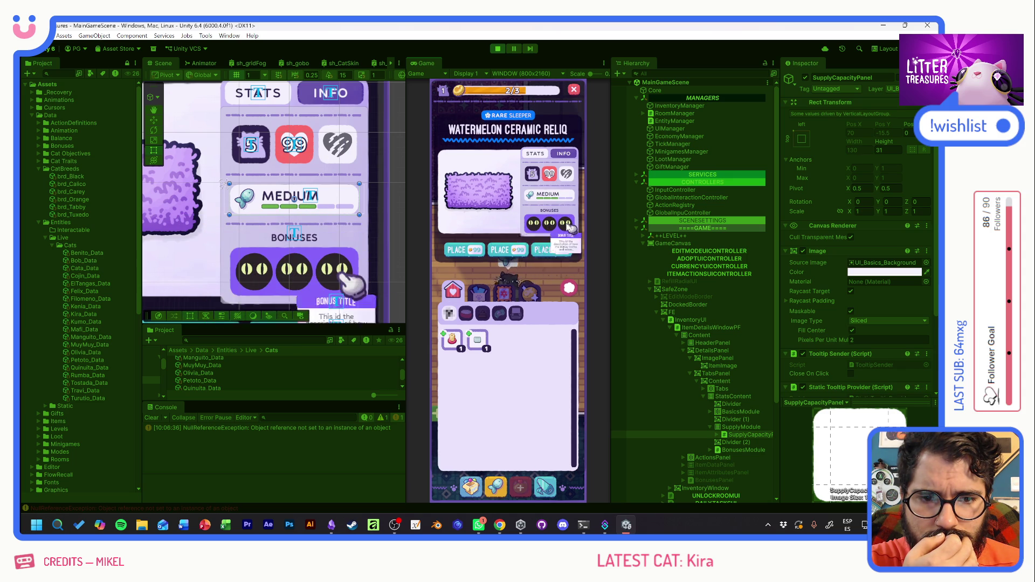
mouse_move(535, 226)
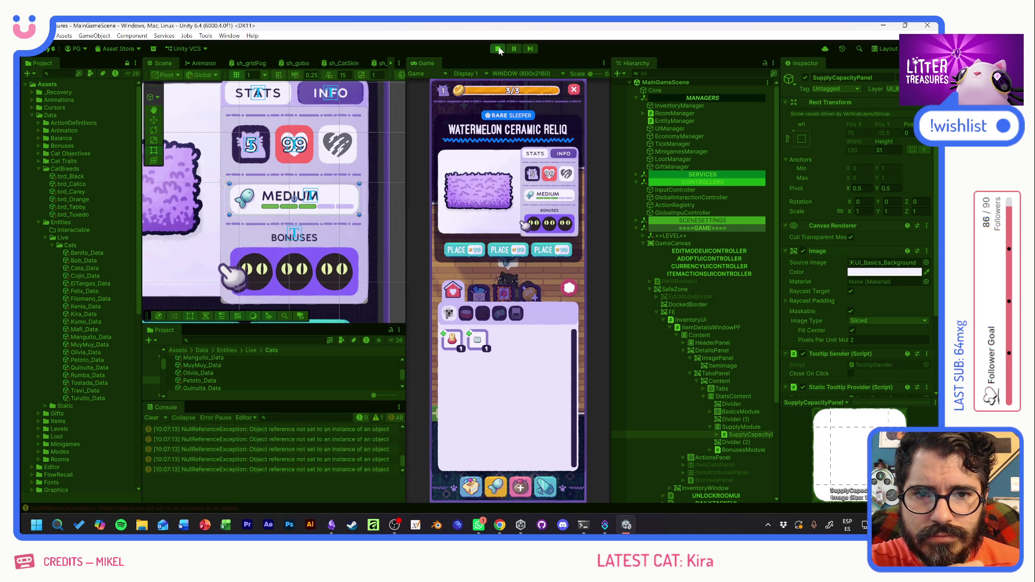
key(ctrl+p)
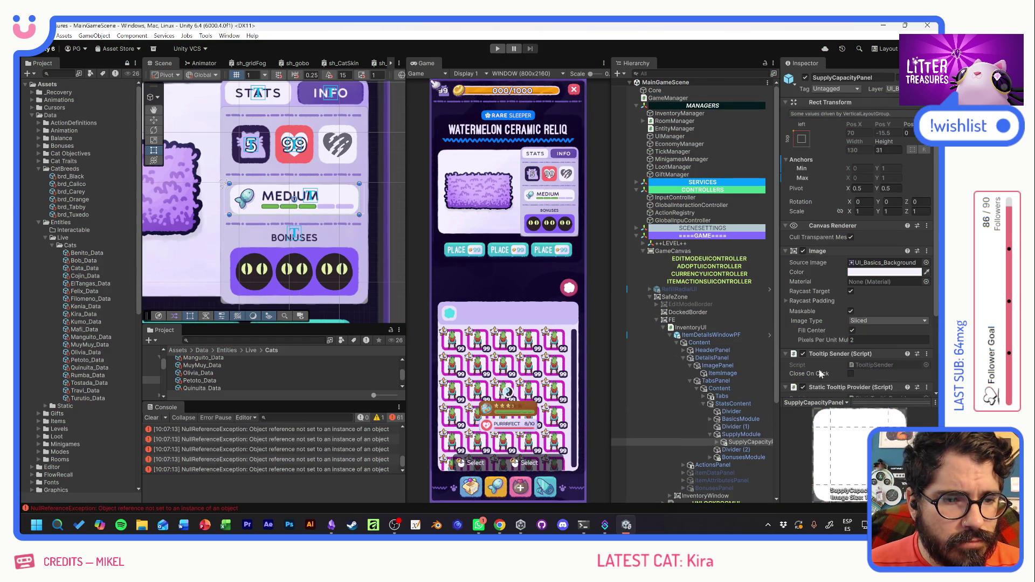
Collapse SupplyModule, expand BasicsModule, and frame the item details panel in the Scene view.
click(710, 435)
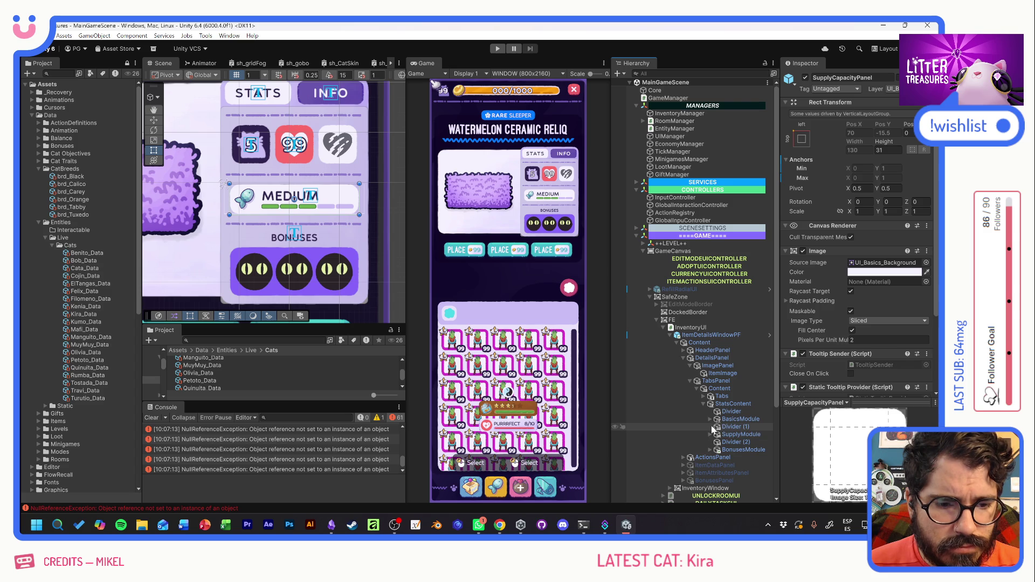
click(709, 419)
scroll(710, 417, down, 5)
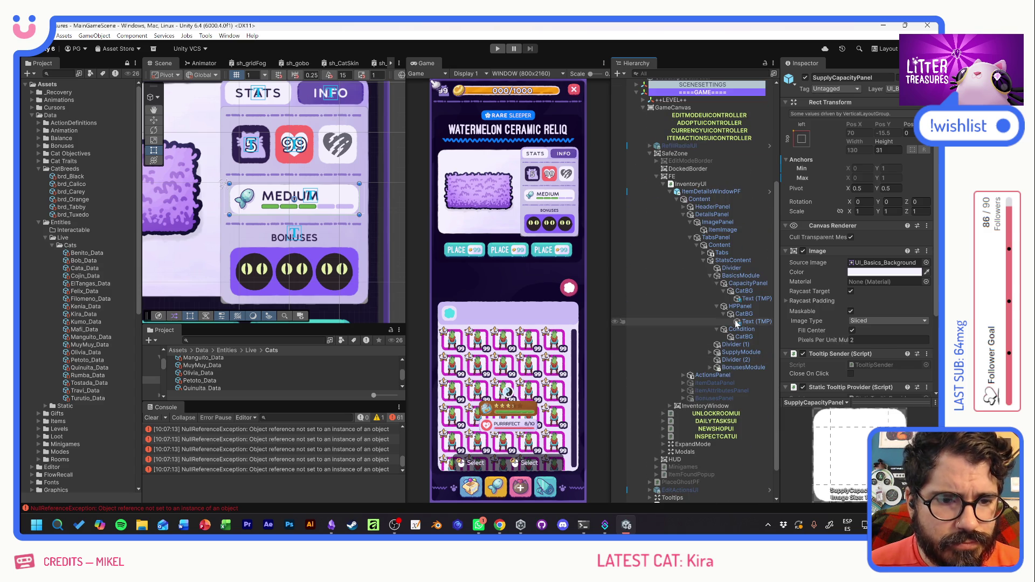
key(f)
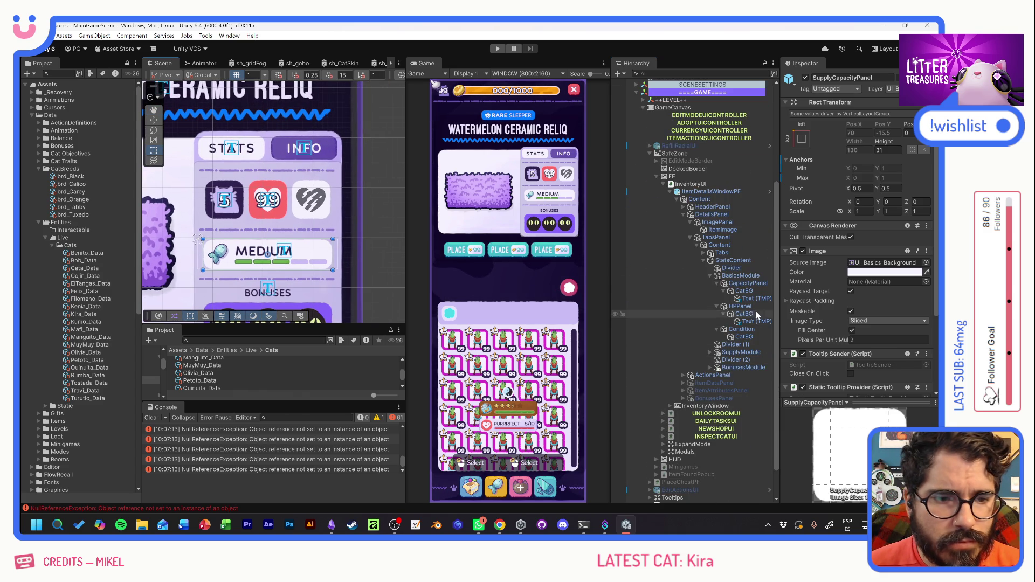
click(717, 283)
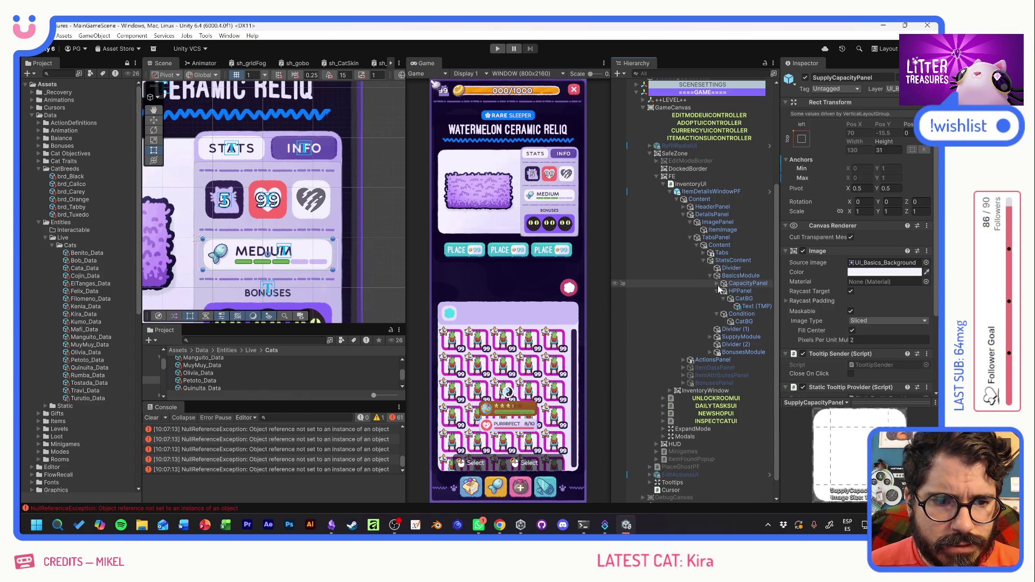
click(716, 290)
click(717, 298)
Rename CapacityPanel to SlotsPanel.
click(744, 285)
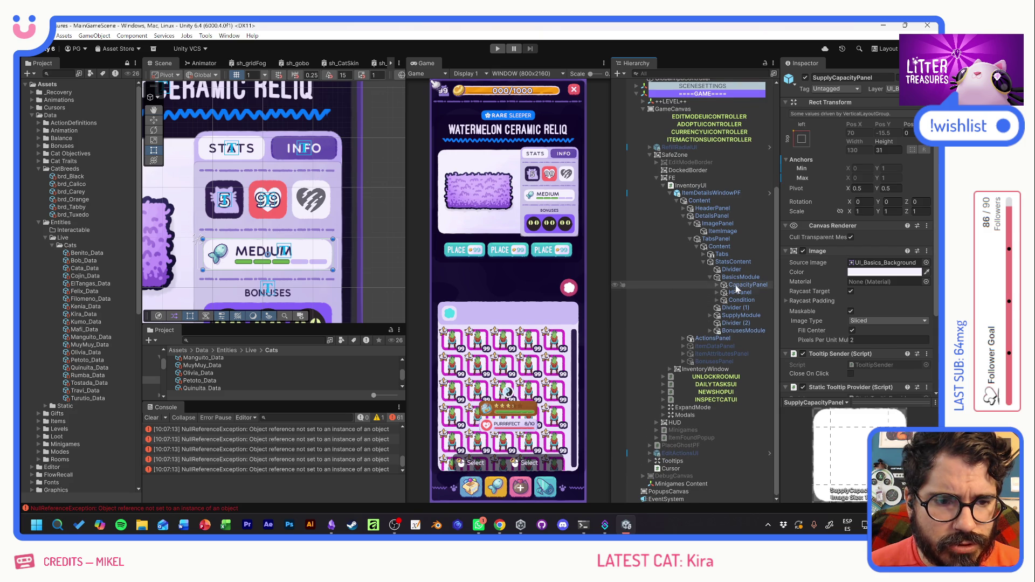
click(748, 286)
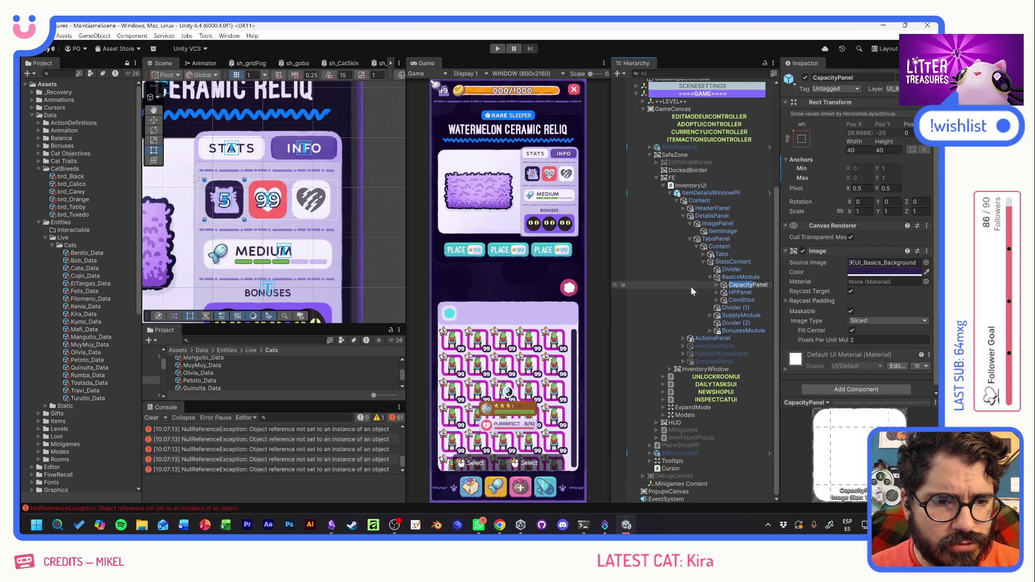
text(SlotPanelts)
key(Return)
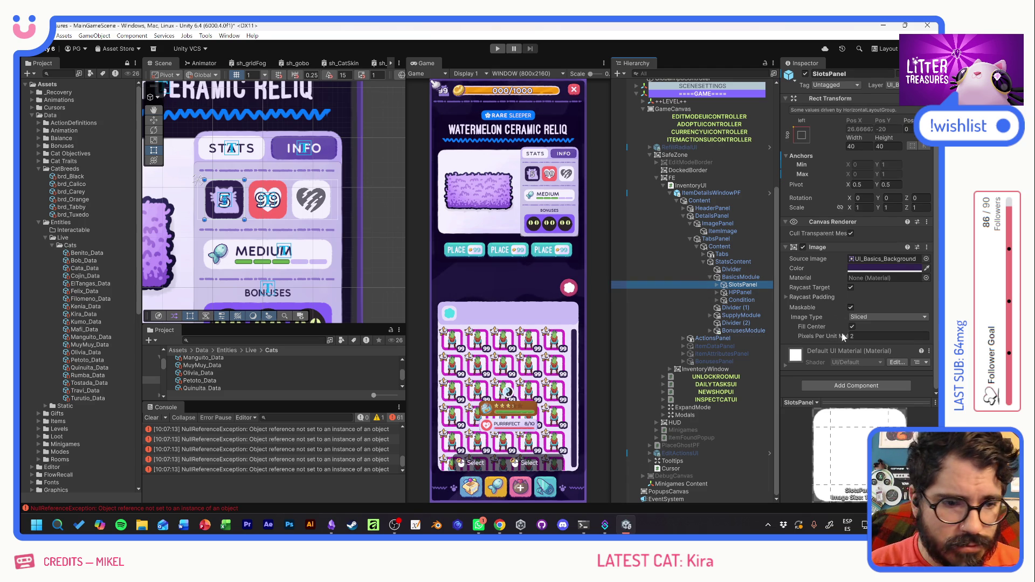
Search for a tooltip component on SlotsPanel, HPPanel and Condition, adding one to Condition.
click(849, 383)
text(TOOLT)
click(839, 386)
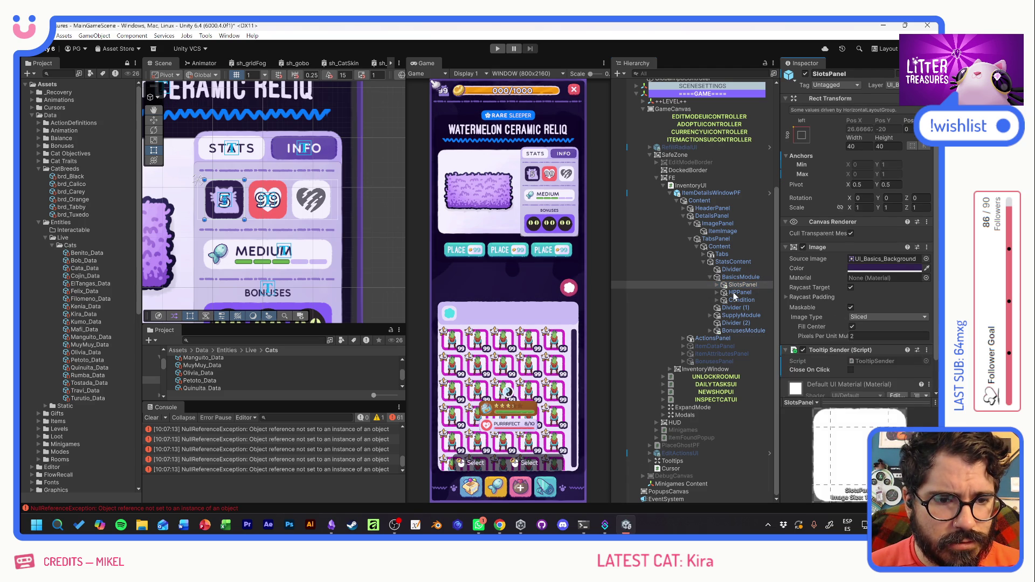
click(740, 292)
click(859, 387)
key(Escape)
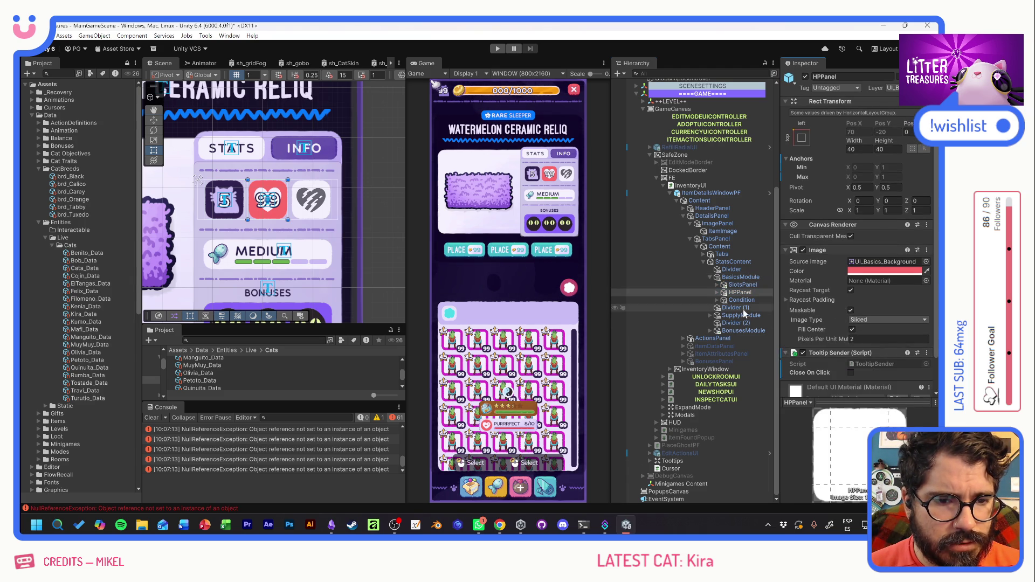
click(742, 300)
click(843, 387)
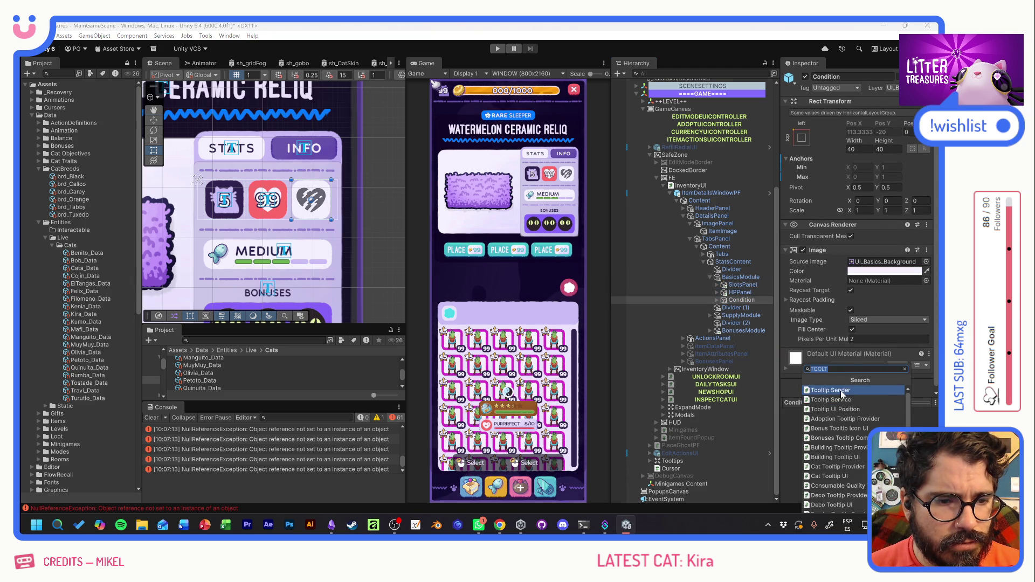
key(Return)
Add a Static Tooltip Provider to SlotsPanel with a dark purple colour.
click(741, 285)
scroll(858, 356, down, 3)
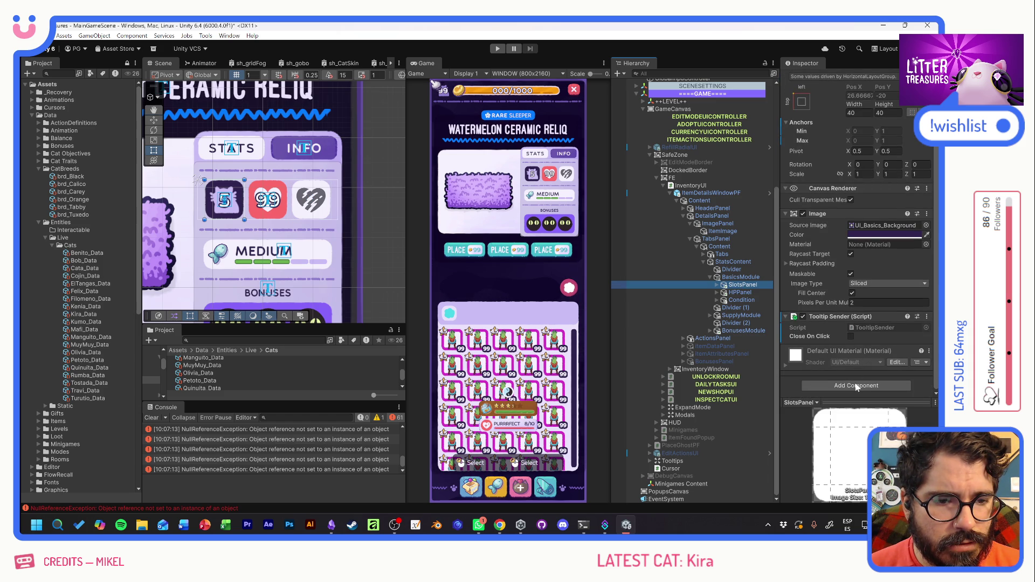
click(857, 387)
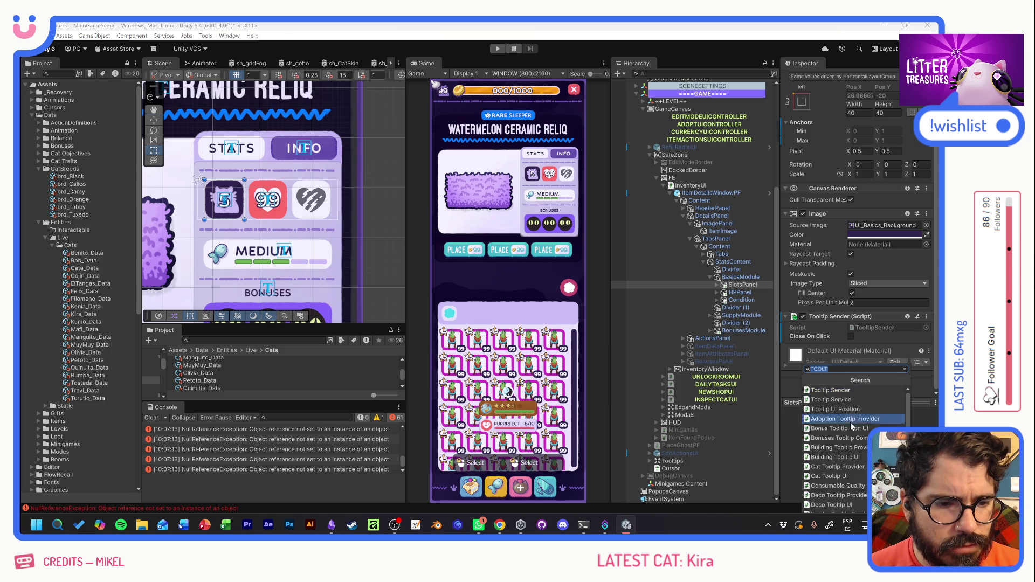
scroll(860, 450, down, 1)
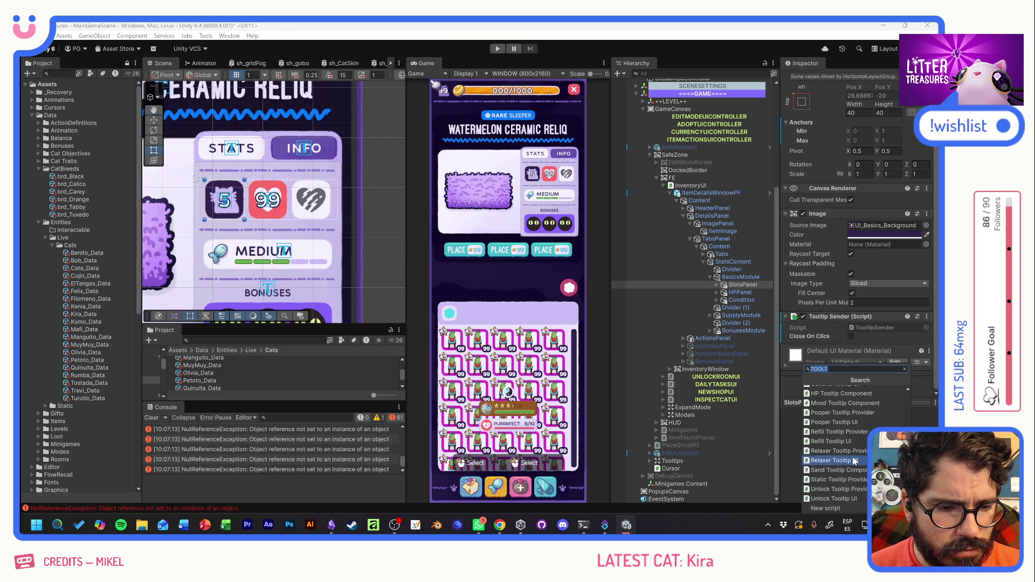
click(826, 481)
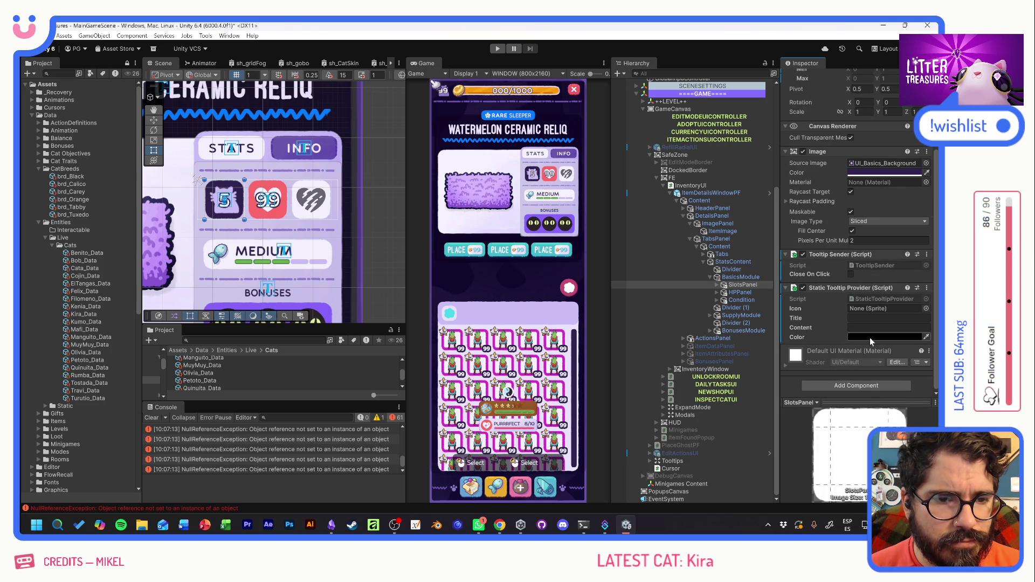
click(926, 337)
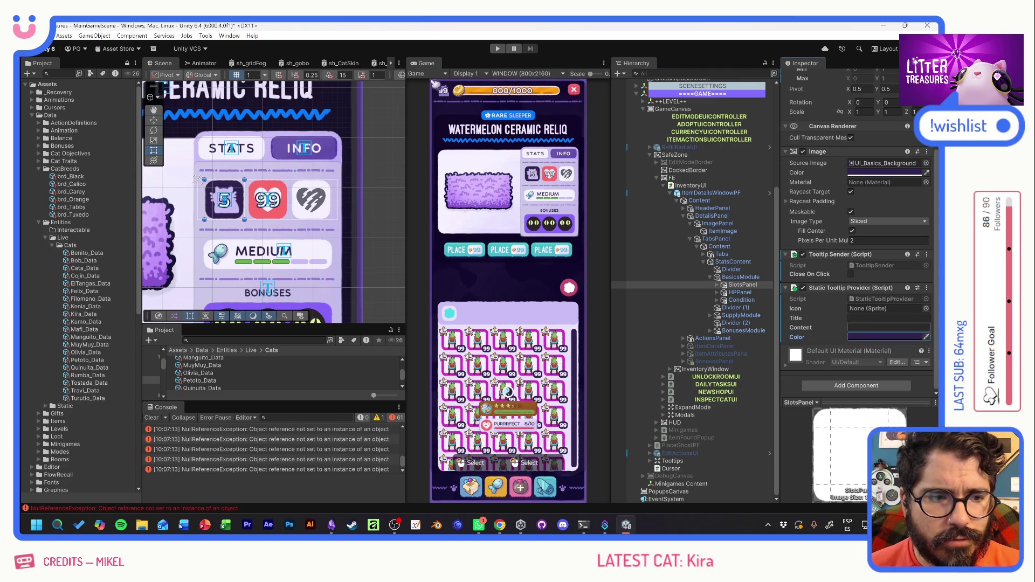
click(865, 337)
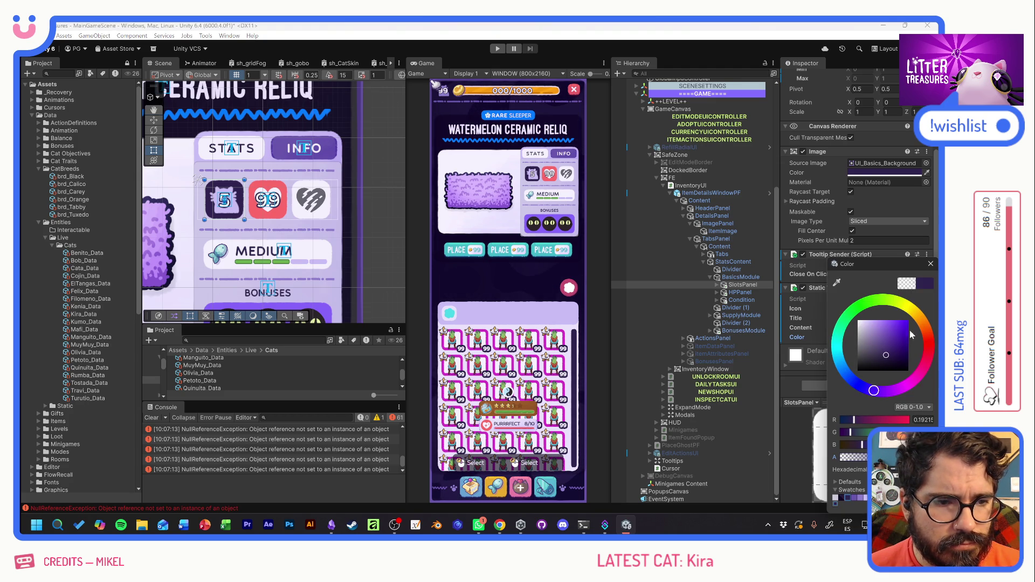
key(Escape)
Title the tooltip CATS CAPACITY with content 'How many cats can use it at the same time.'.
click(880, 318)
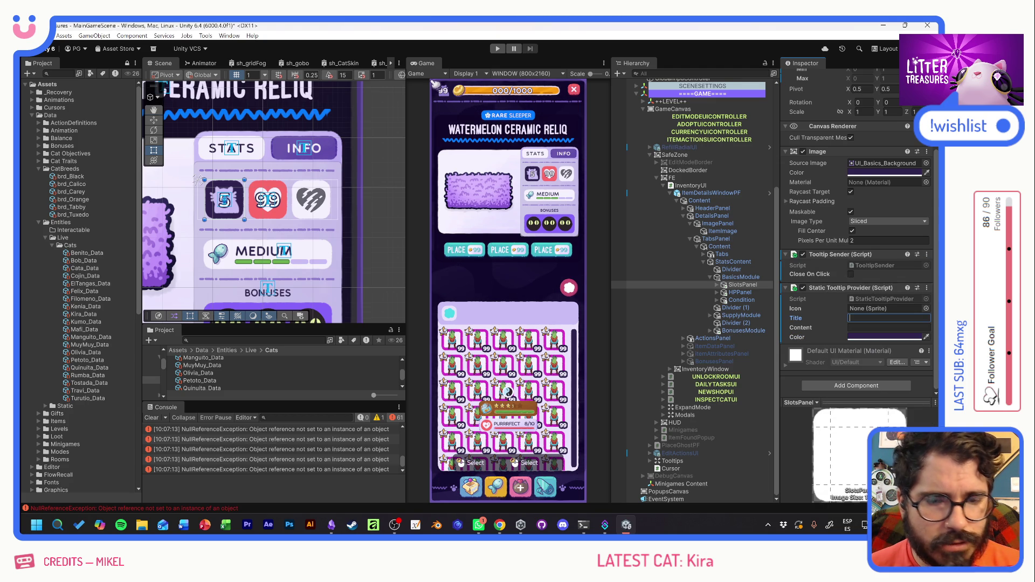
text(CAT)
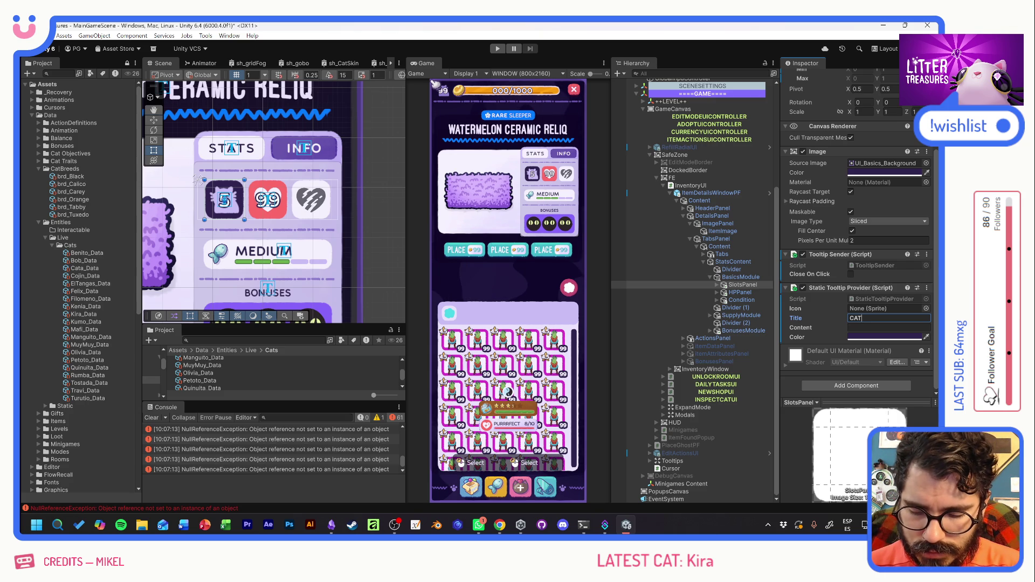
text(S CAPACITY)
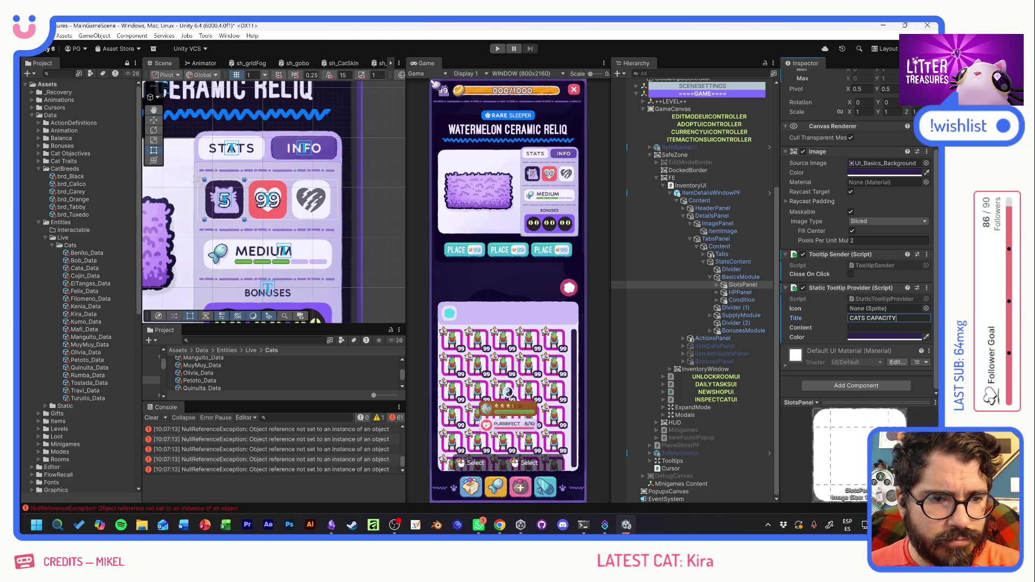
click(888, 328)
text(Ho)
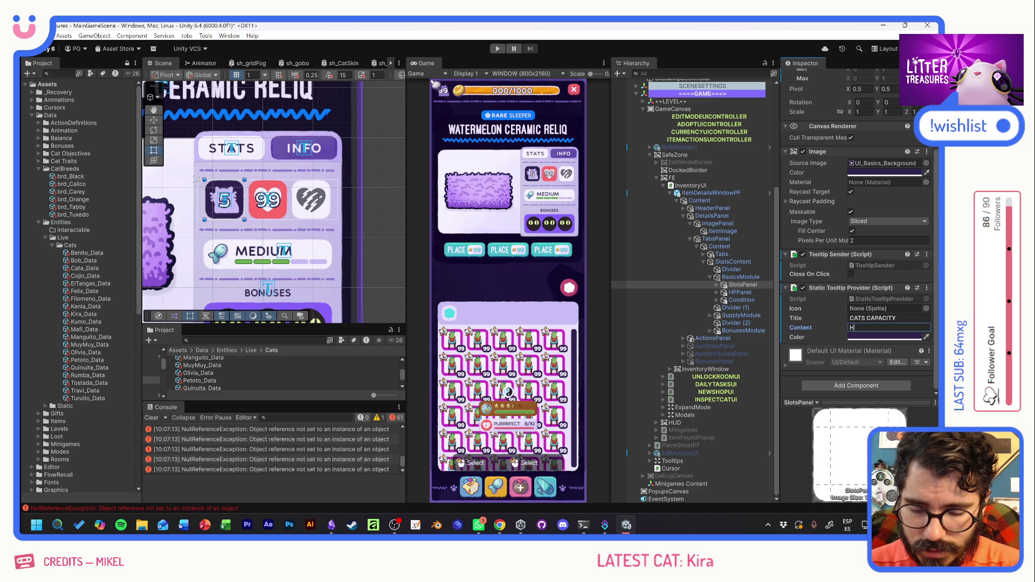
text(w ma)
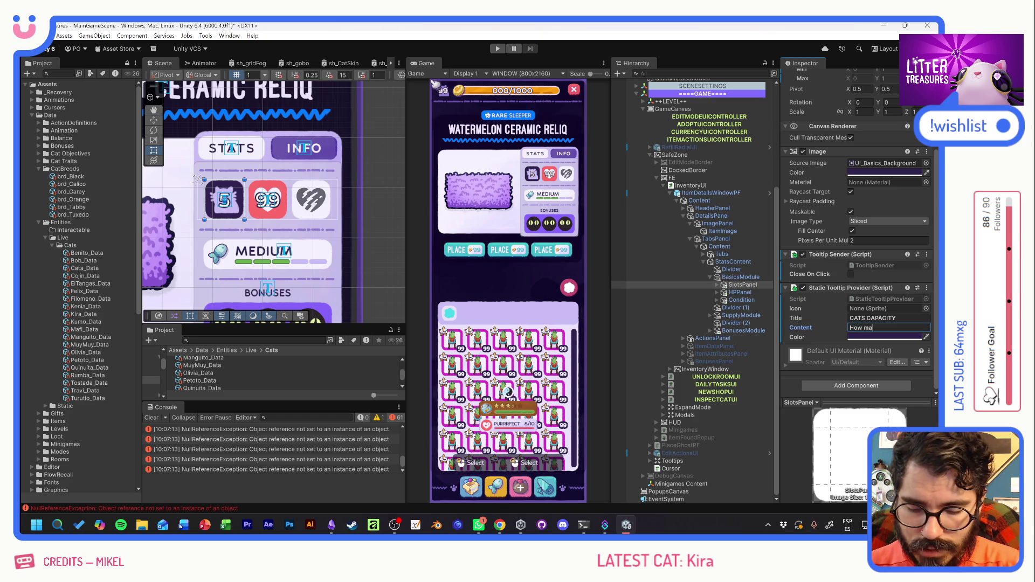
text(ny cats can)
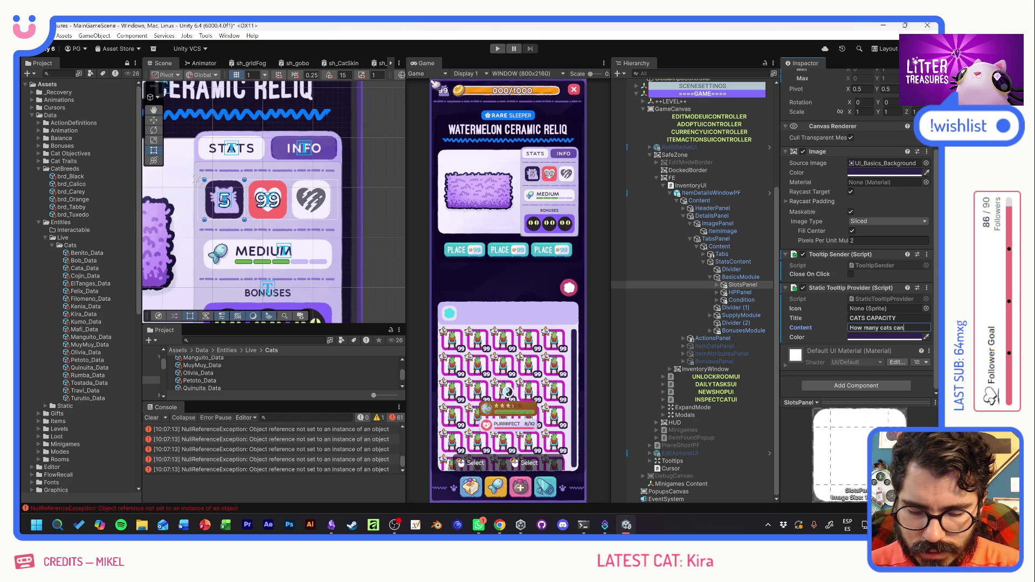
text( use it)
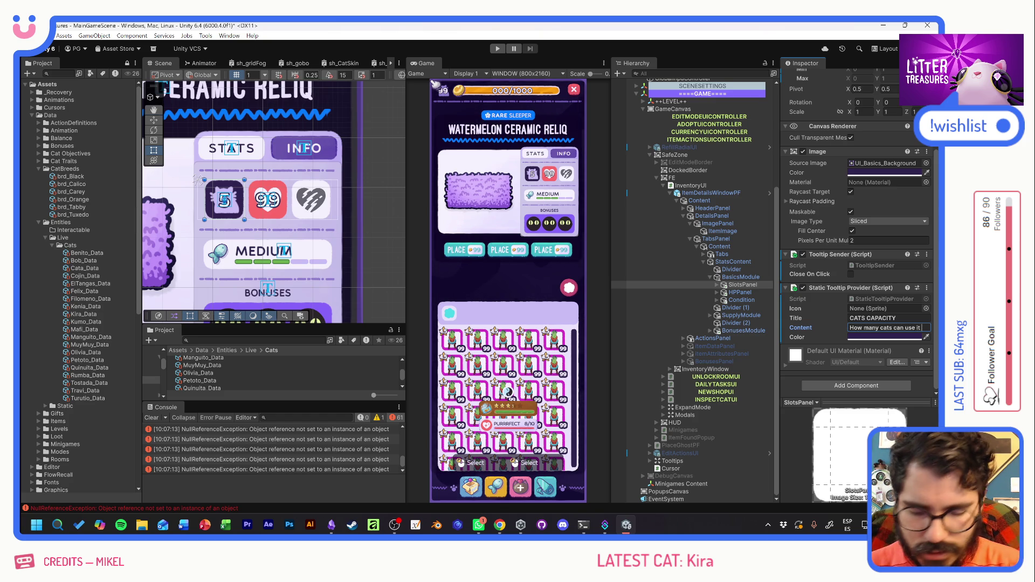
text( at the same time.)
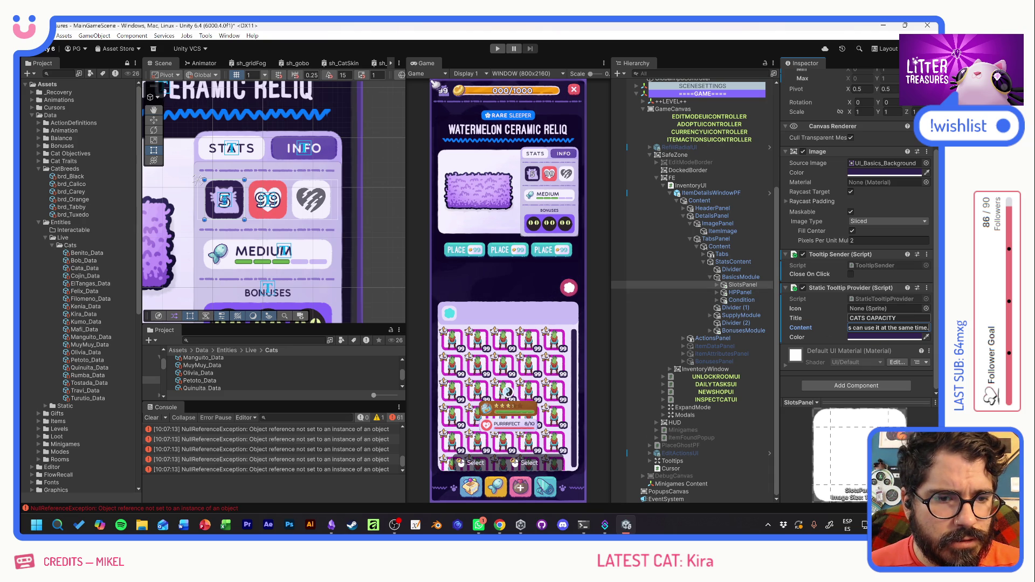
click(718, 292)
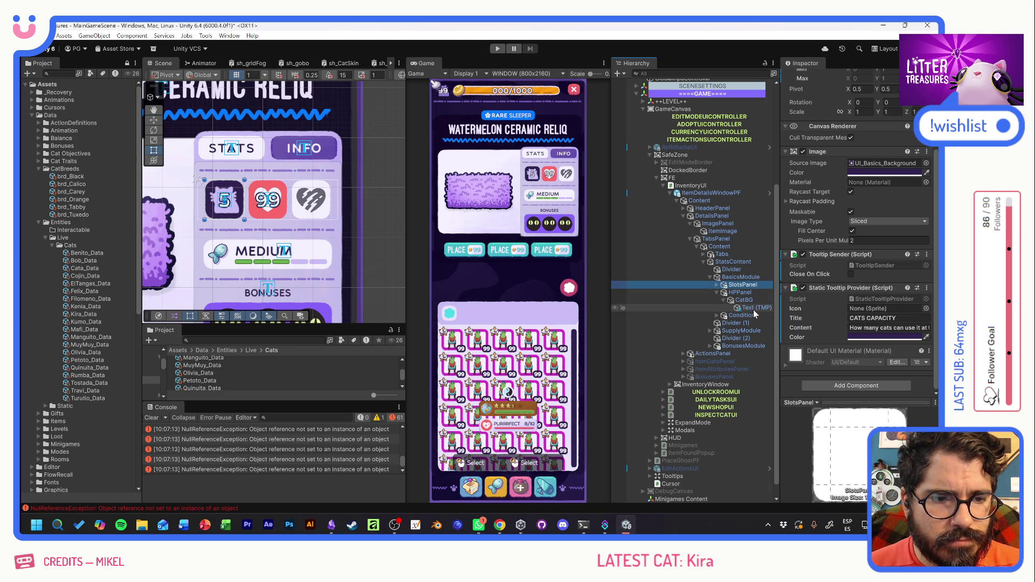
Add a Static Tooltip Provider to HPPanel and give it a pink colour.
click(738, 292)
click(853, 387)
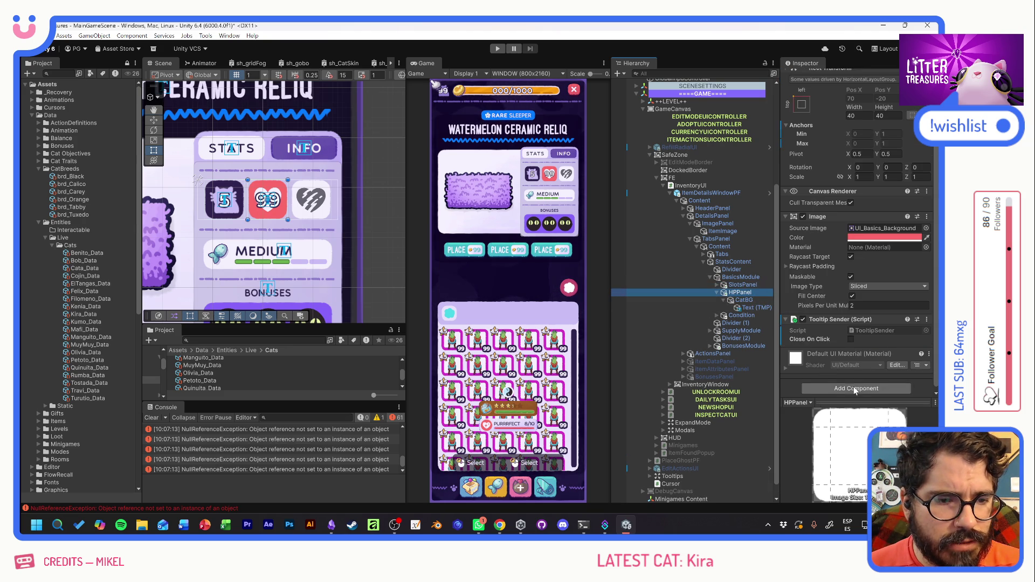
text(TOOLT)
click(839, 479)
scroll(847, 360, down, 2)
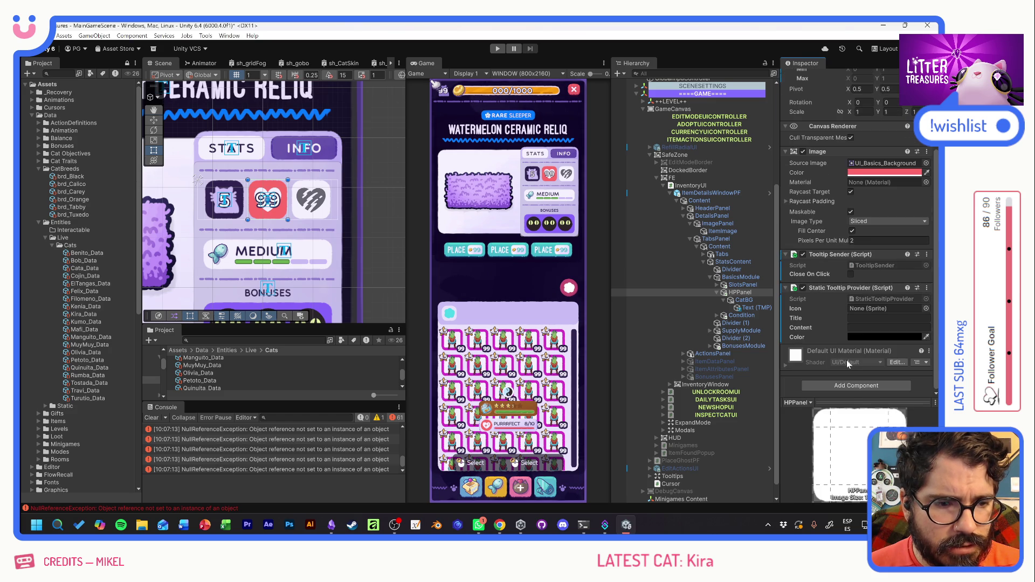
click(926, 336)
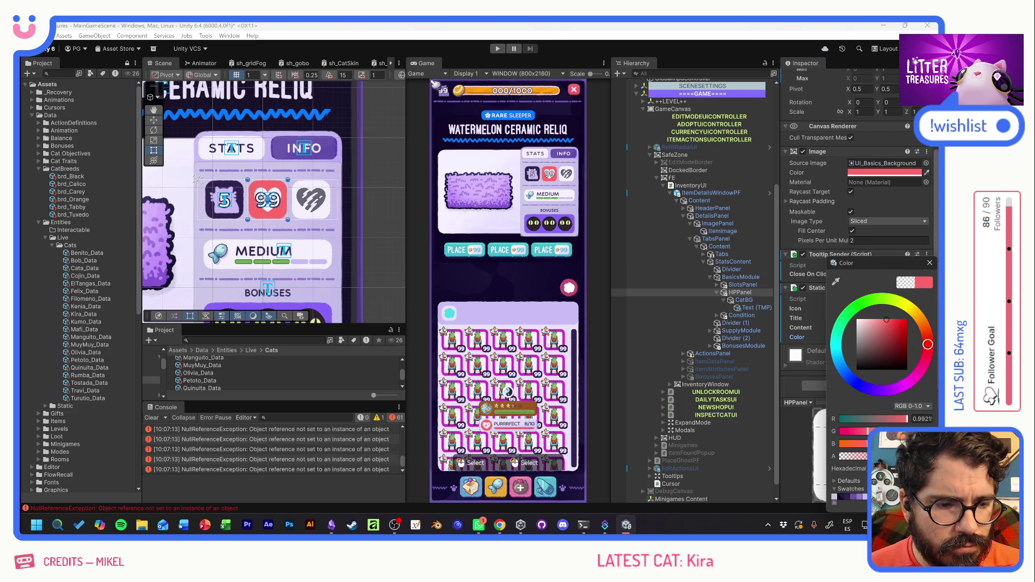
click(929, 263)
Title the tooltip MAX HEALTH with content 'How many hits it cant take.'.
click(889, 318)
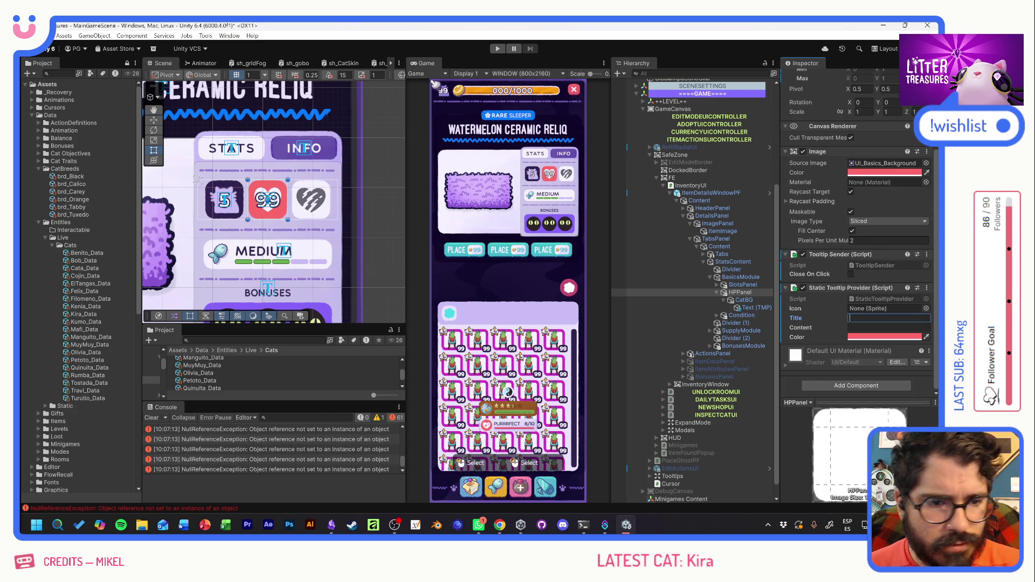
text(MAX HEALTH)
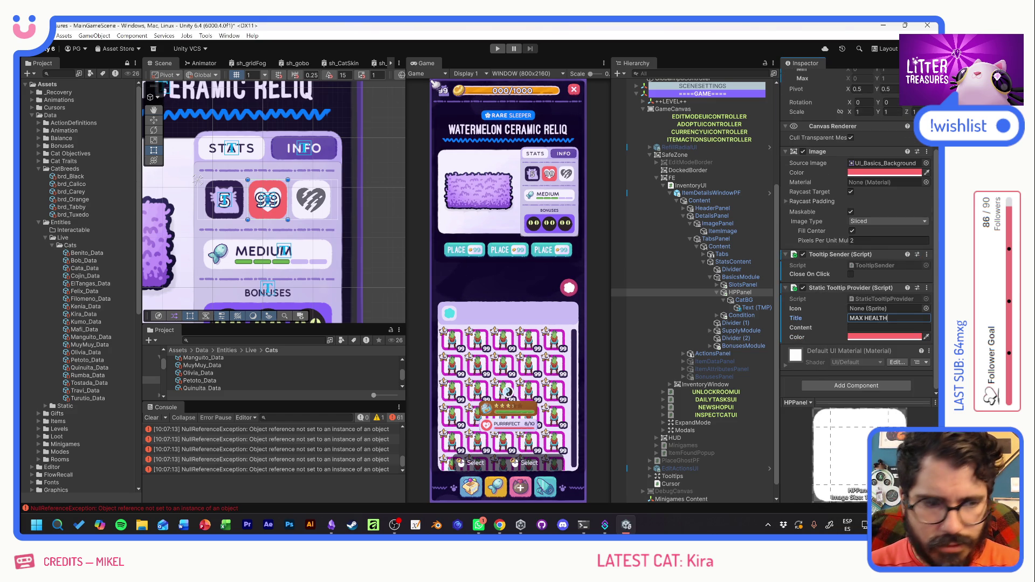
click(889, 327)
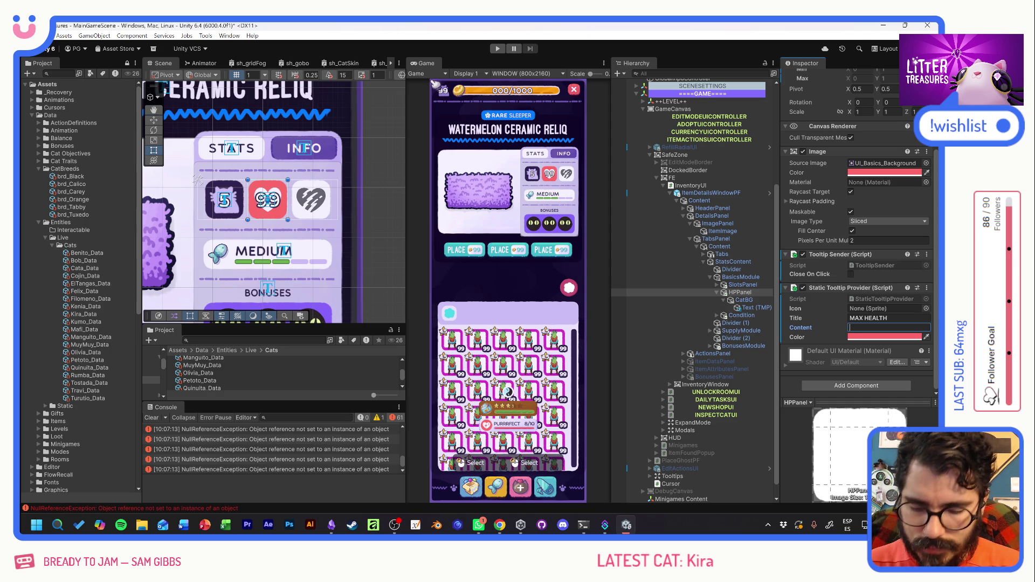
text(How many hits)
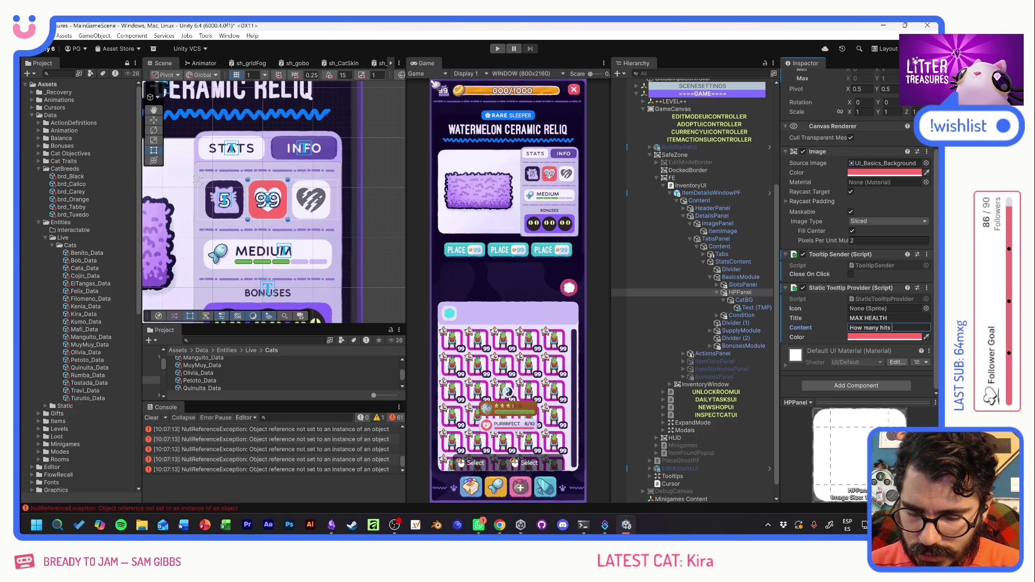
text( can)
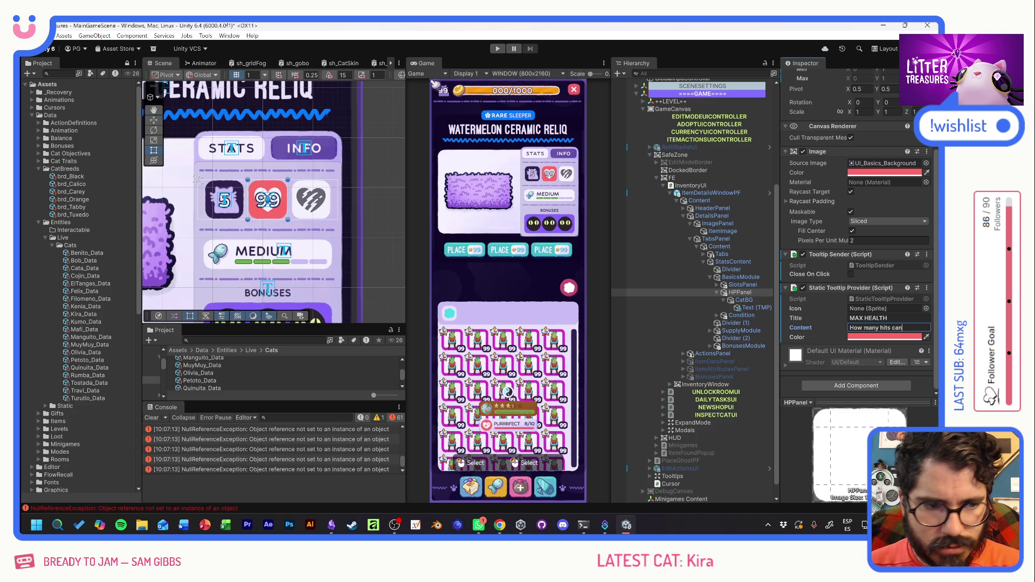
key(BackSpace)
key(BackSpace)
key(BackSpace)
text(t cant take be)
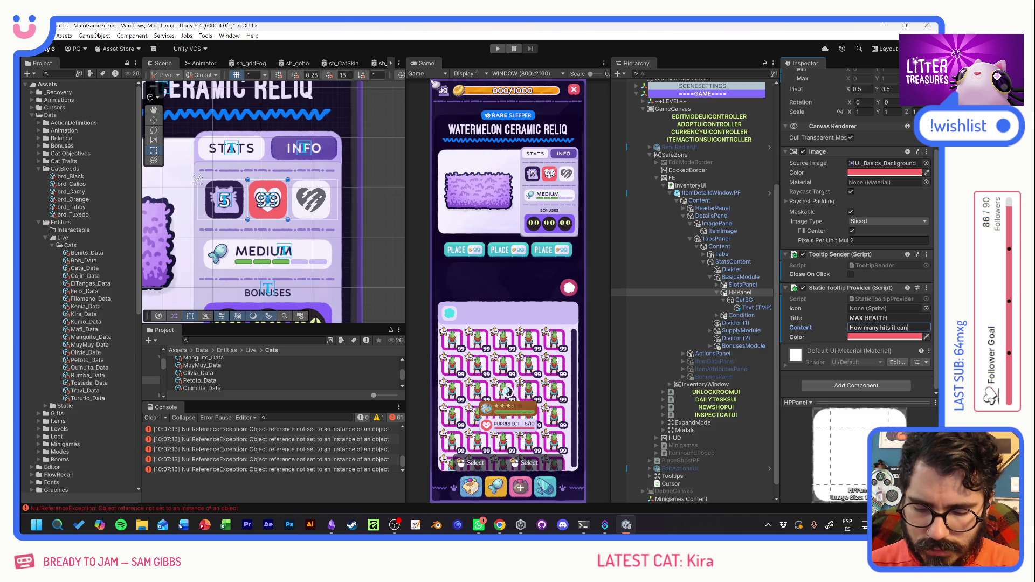
text(fore)
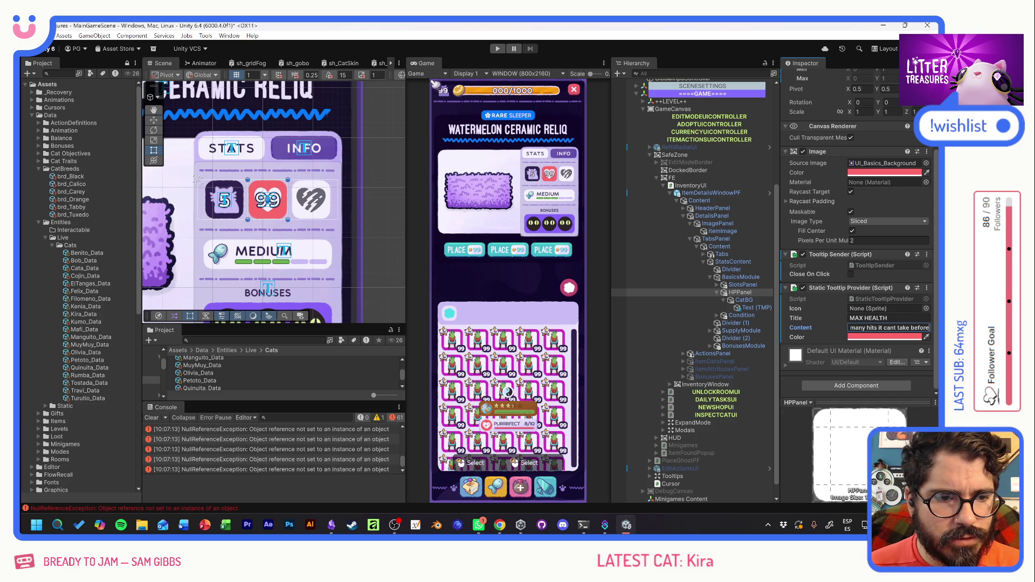
key(BackSpace)
key(BackSpace)
key(BackSpace)
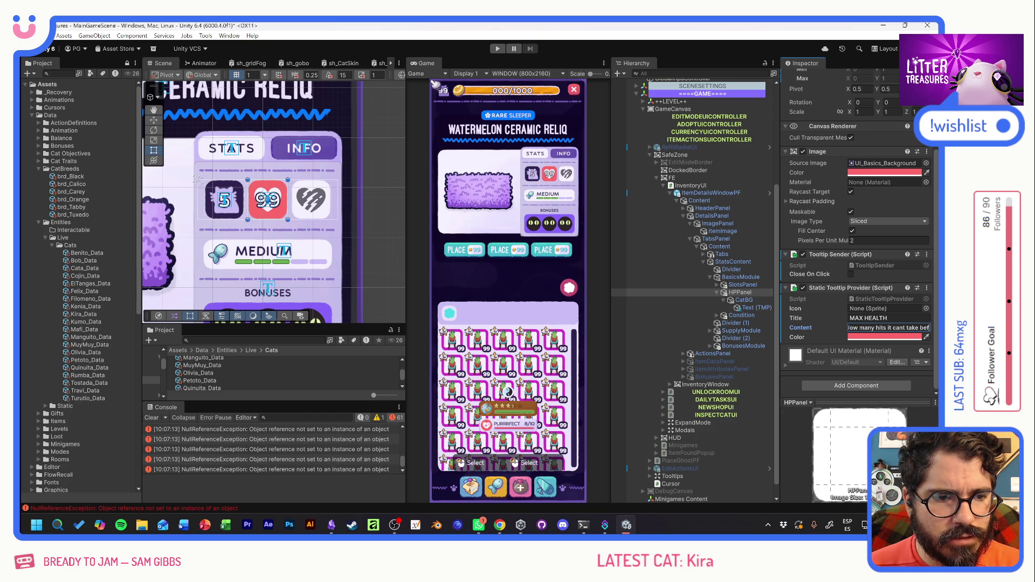
text(.)
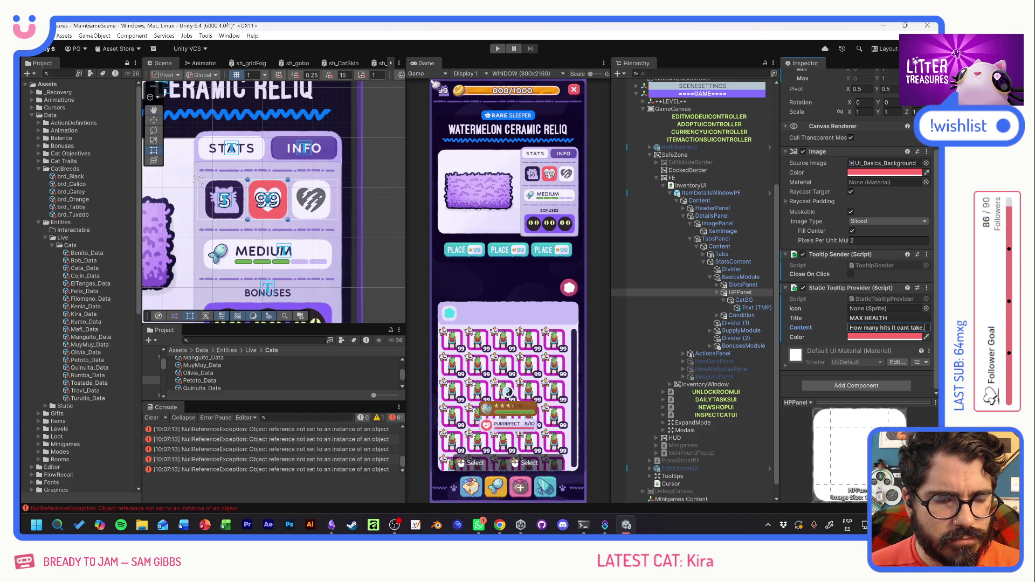
Add a Static Tooltip Provider to the Condition object and set its colour.
click(737, 317)
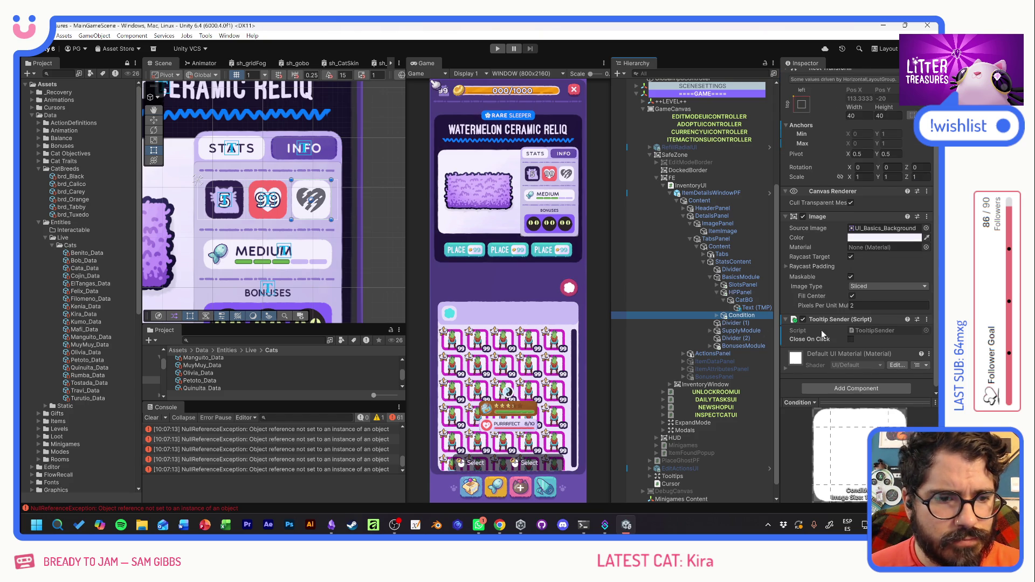
click(875, 386)
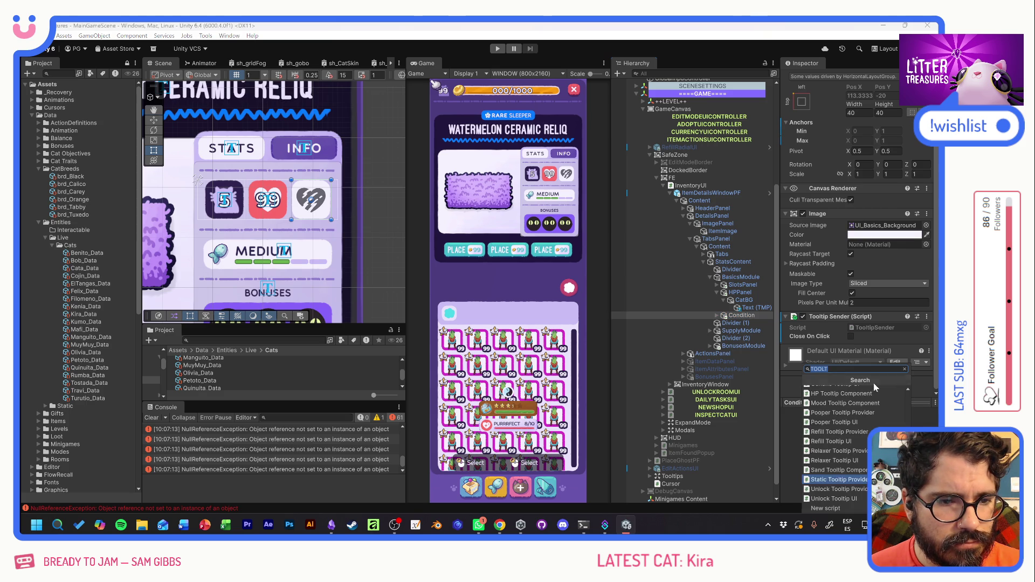
click(839, 474)
scroll(850, 333, down, 3)
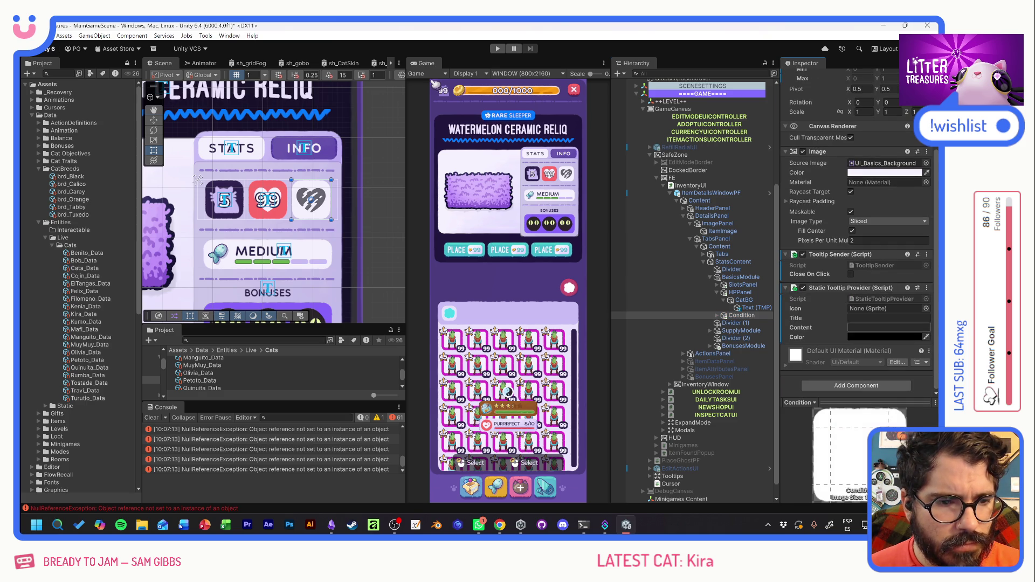
click(927, 337)
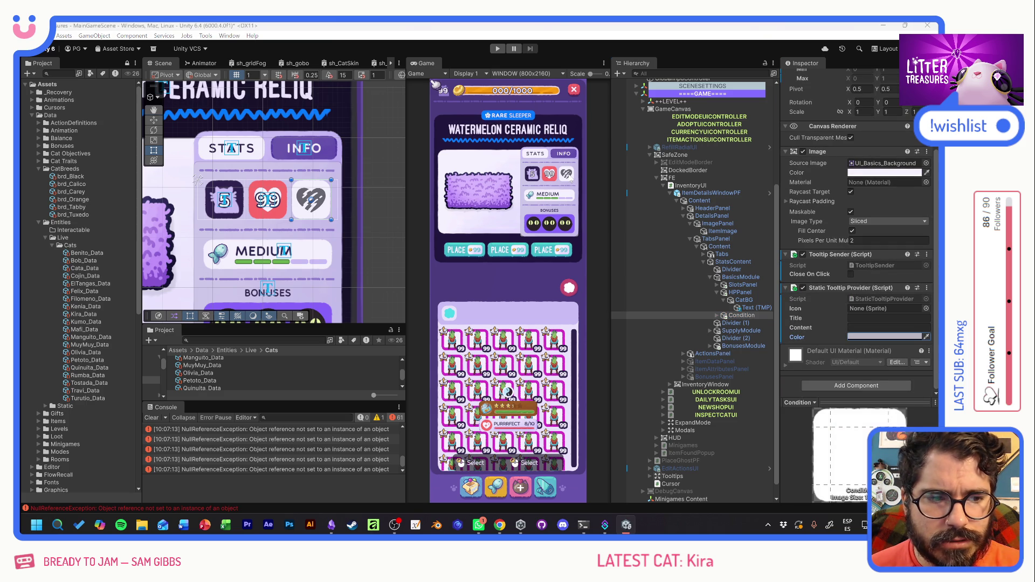
click(866, 337)
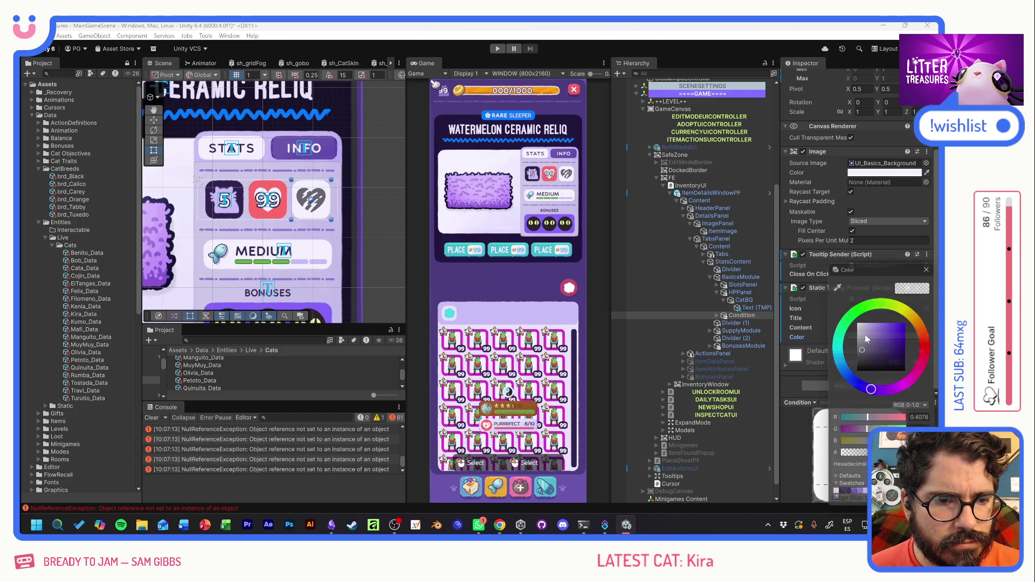
click(930, 263)
Set the Condition tooltip title to CONDITION.
click(889, 318)
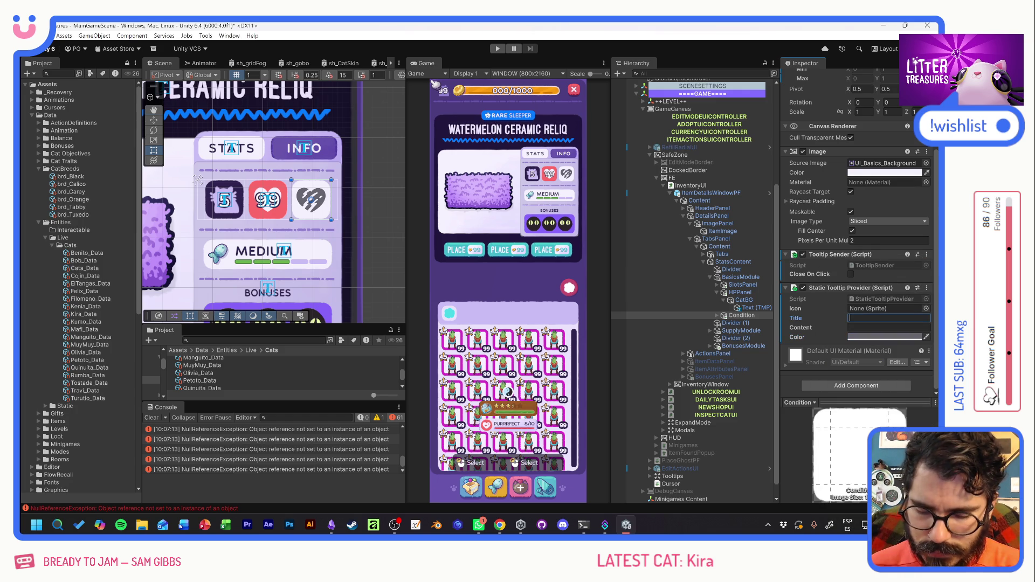
text(ITEM CON)
key(BackSpace)
key(BackSpace)
key(BackSpace)
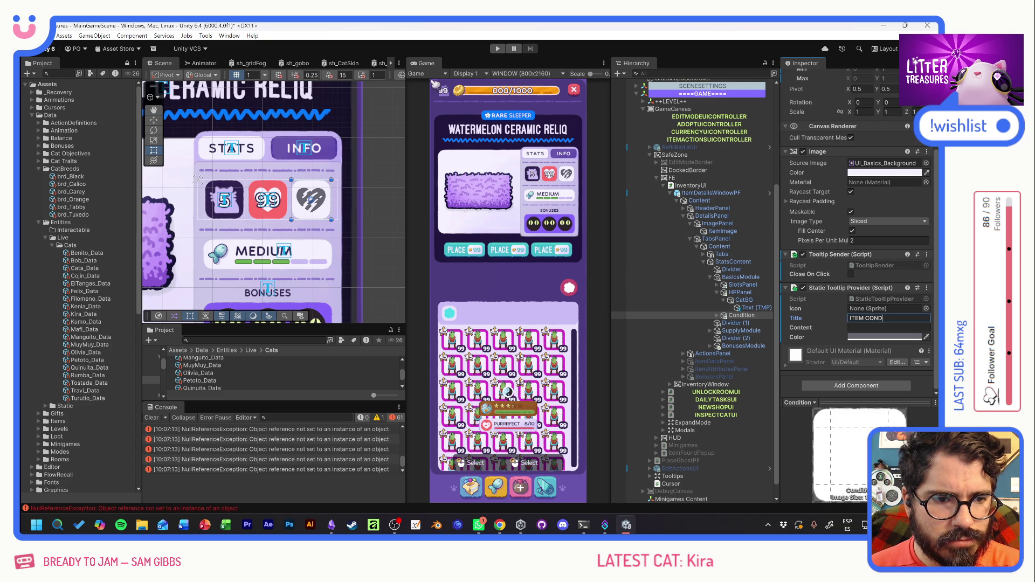
key(BackSpace)
key(BackSpace)
key(BackSpace)
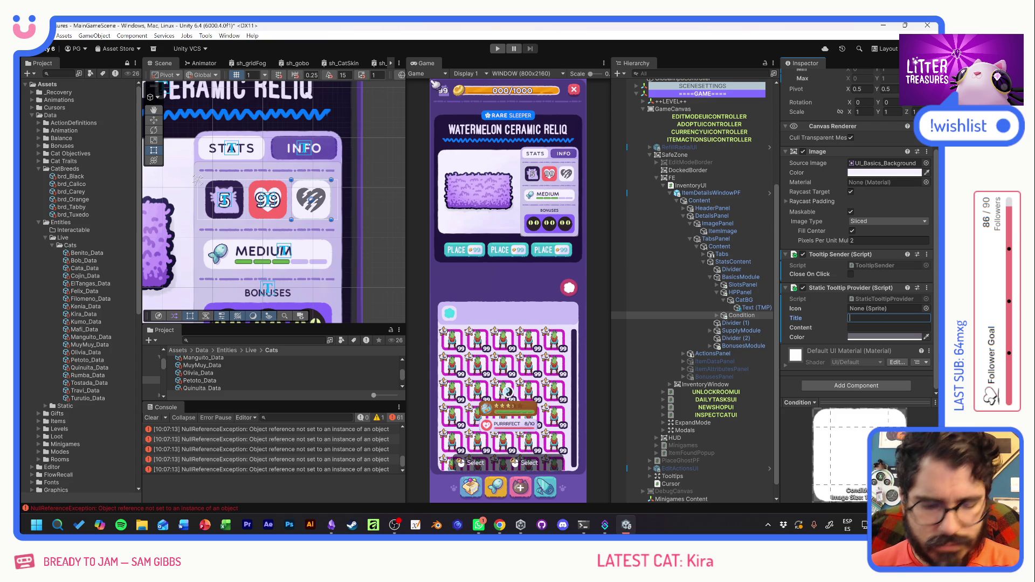
text(HEALTH CONDITION)
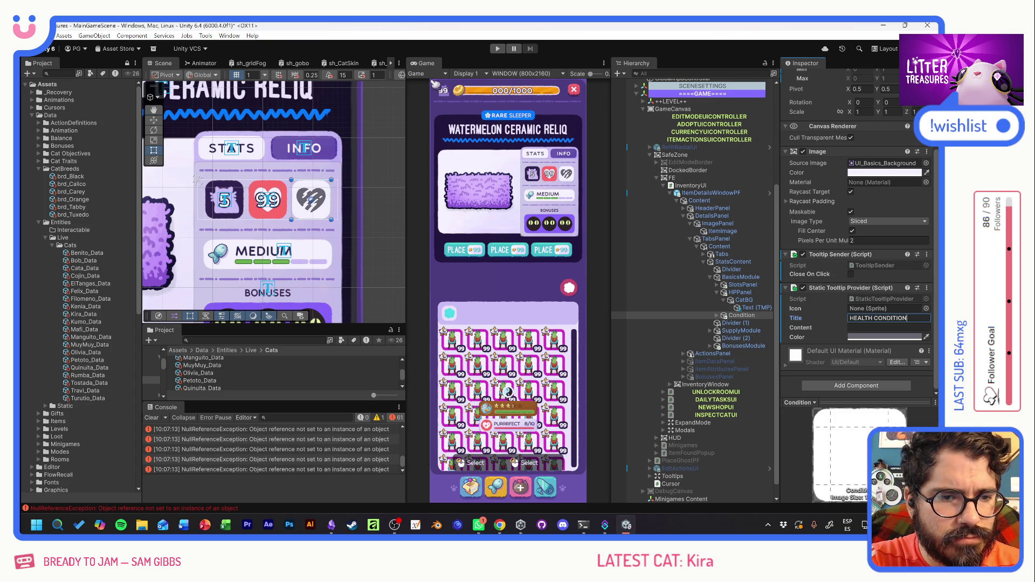
key(Tab)
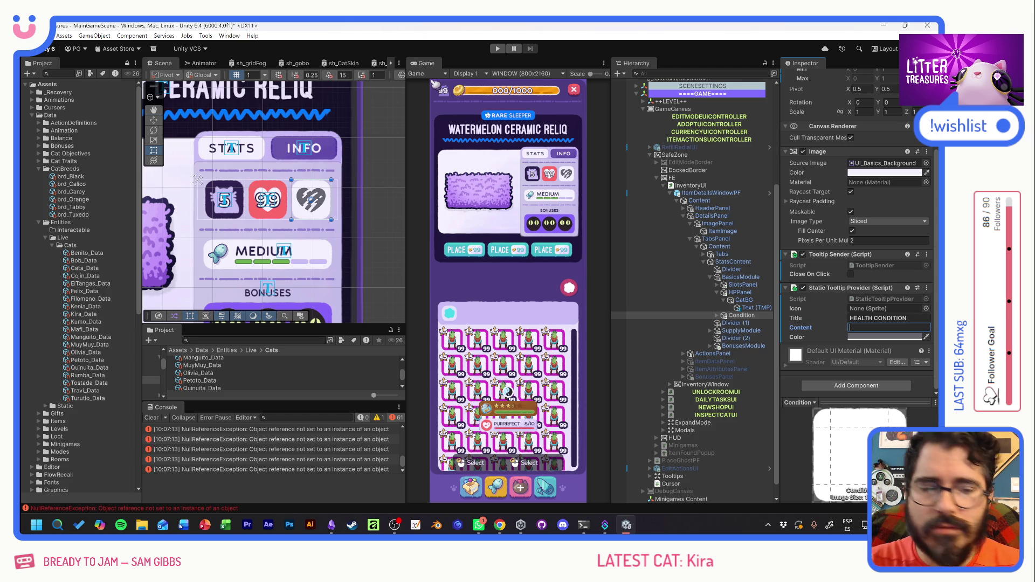
key(shift+Tab)
key(Home)
key(ctrl+Delete)
key(Tab)
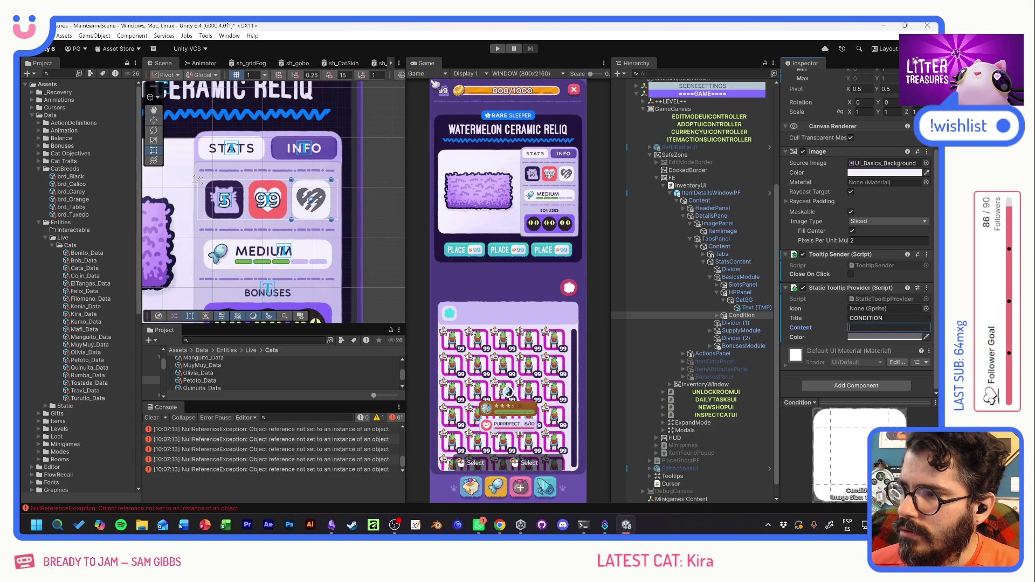
Write the description 'The item's actual health integrity.' and start the game.
text(T)
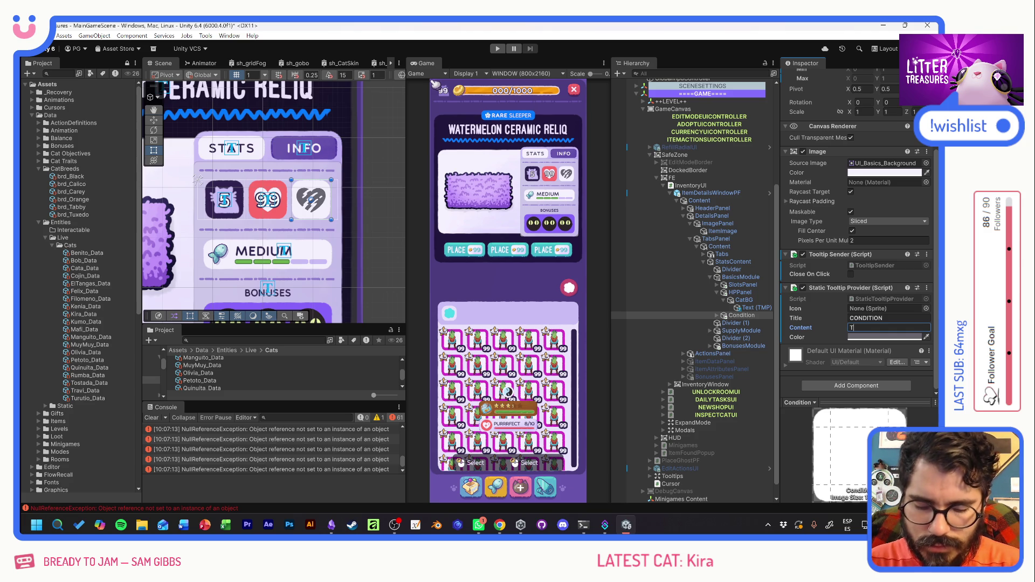
text(he ite)
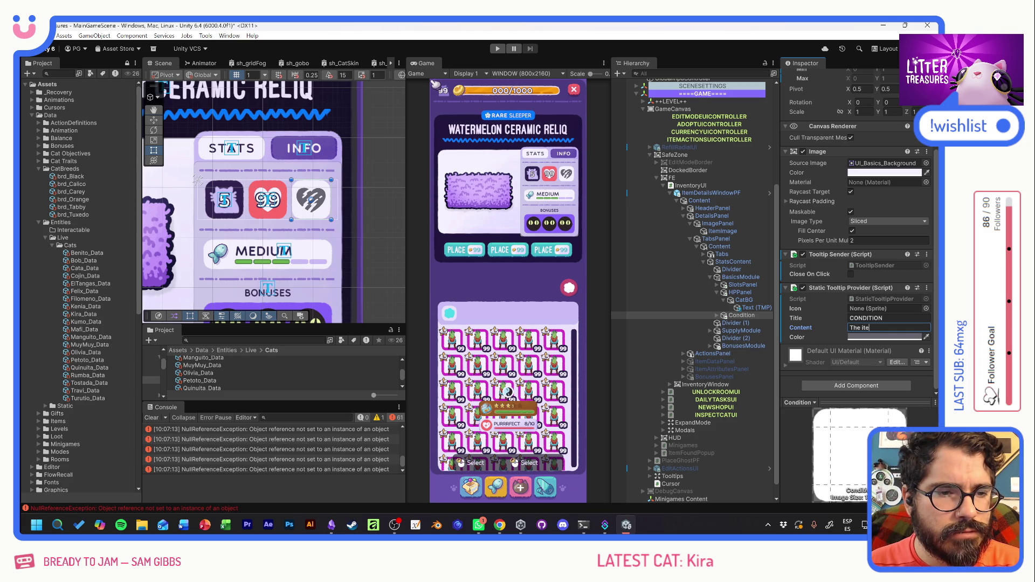
text(m's)
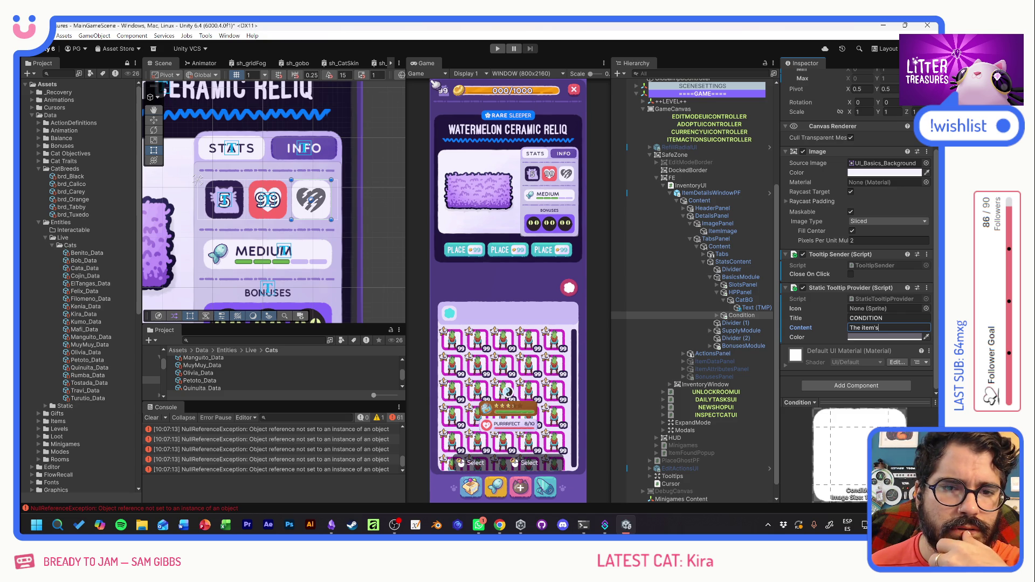
key(BackSpace)
key(BackSpace)
key(BackSpace)
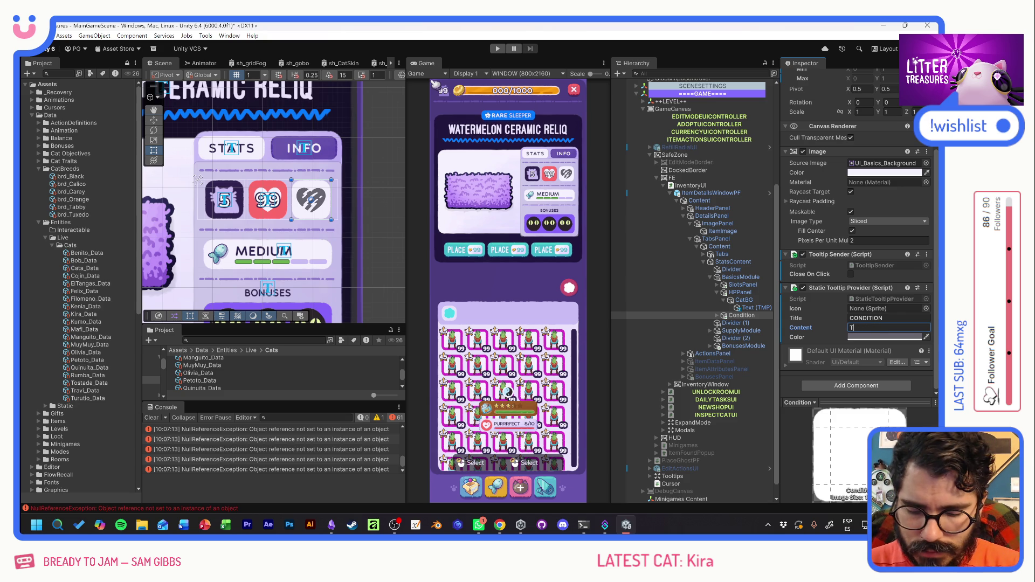
text(he actual)
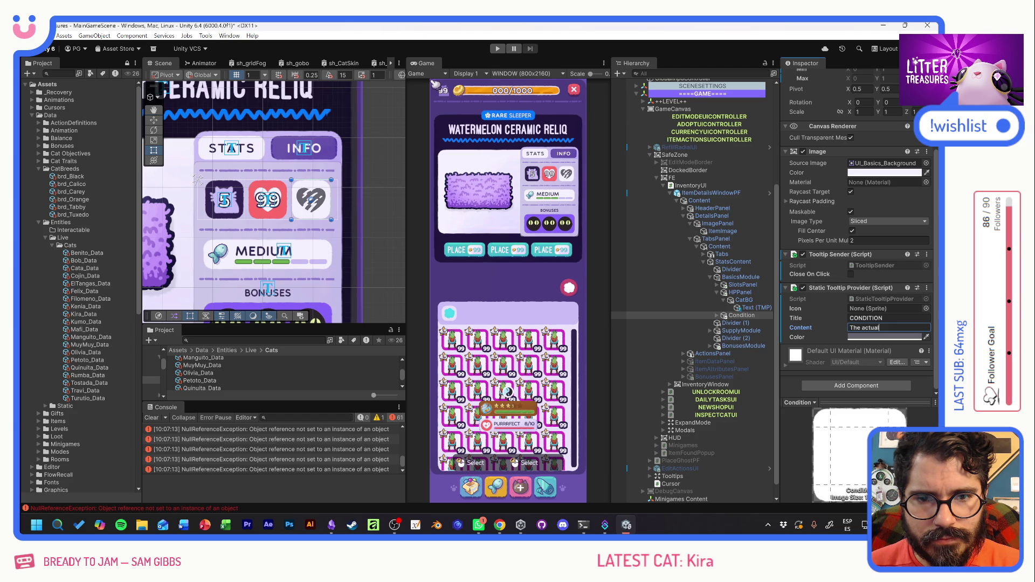
text( health integri)
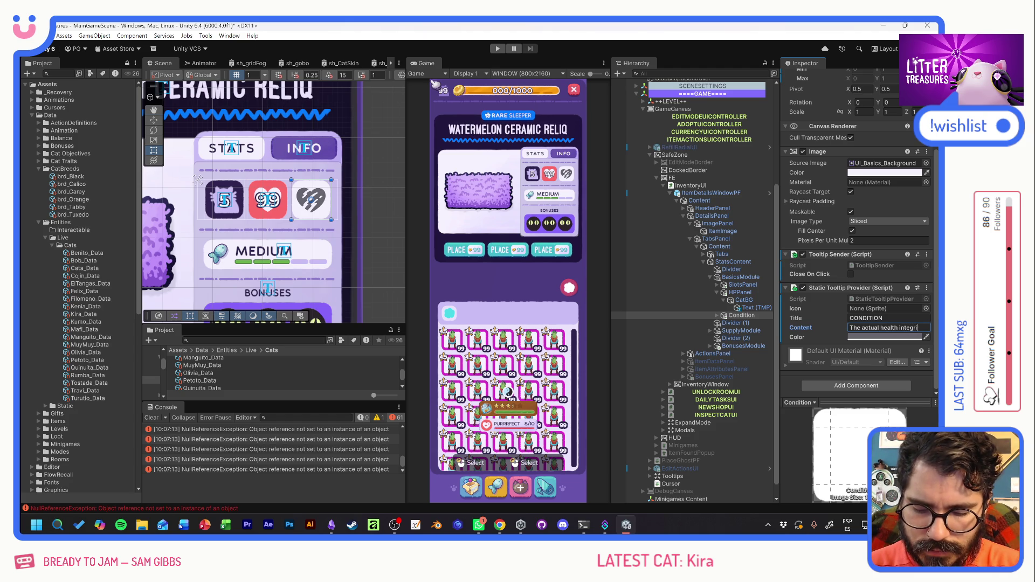
text(ty)
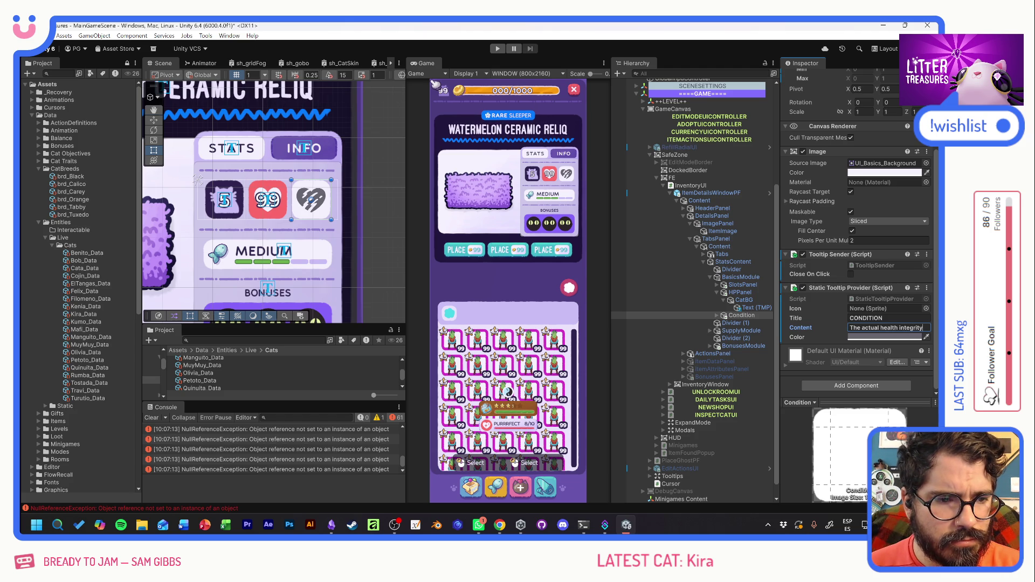
text(.)
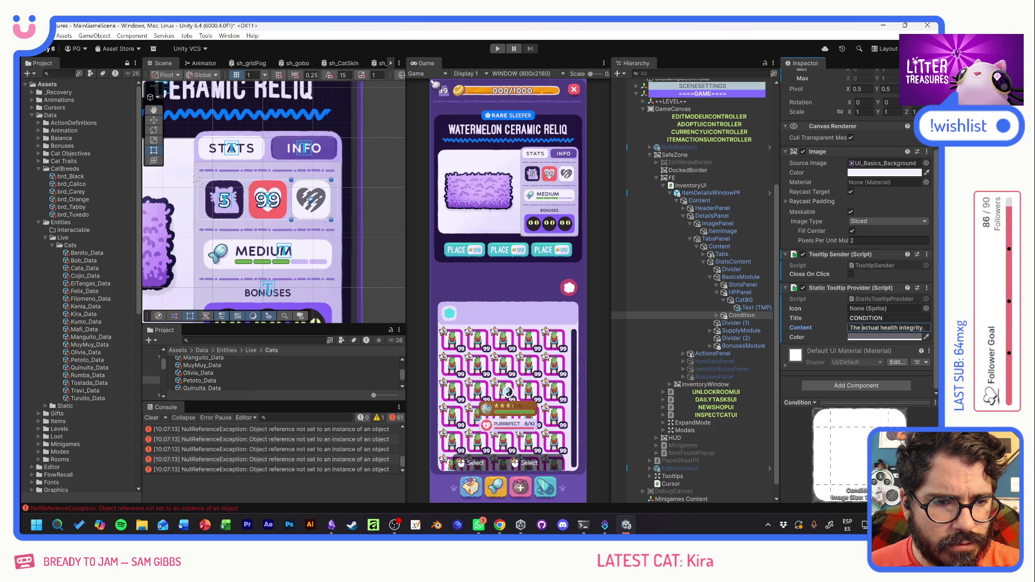
click(861, 327)
text(item)
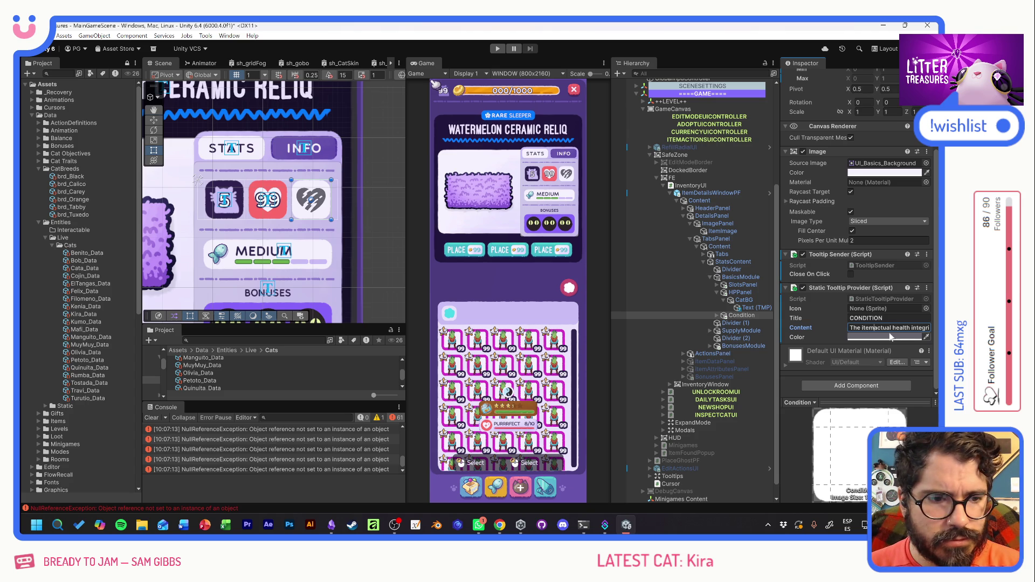
text('s)
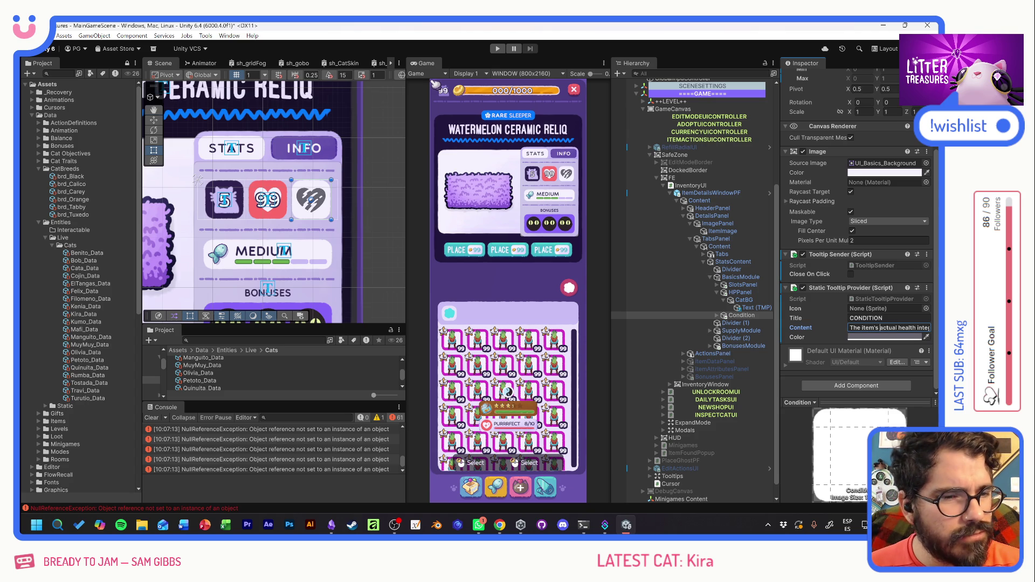
click(498, 49)
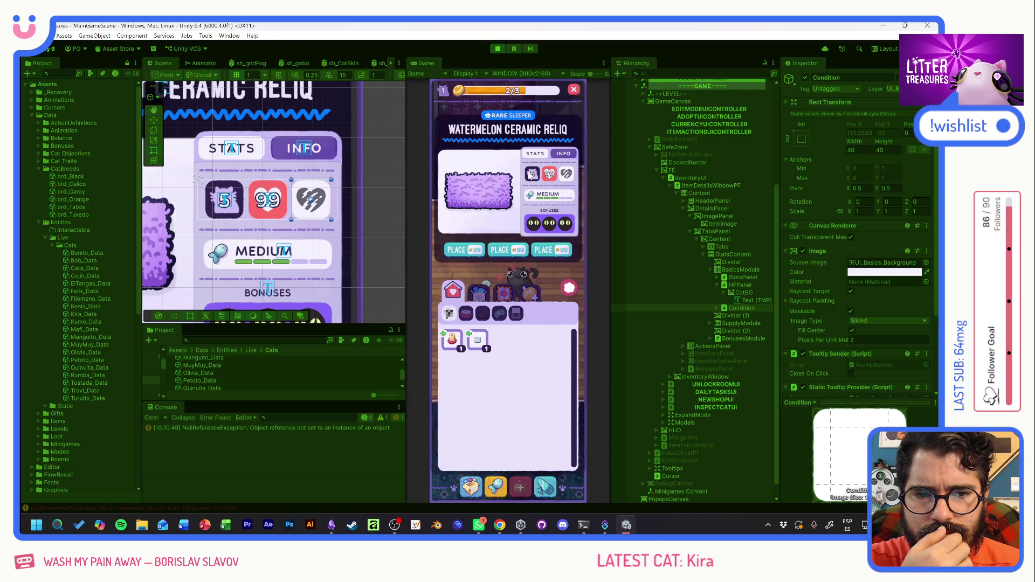
Check the CONDITION, bonus and FOOD CAPACITY tooltips in the running game's item details window.
mouse_move(534, 176)
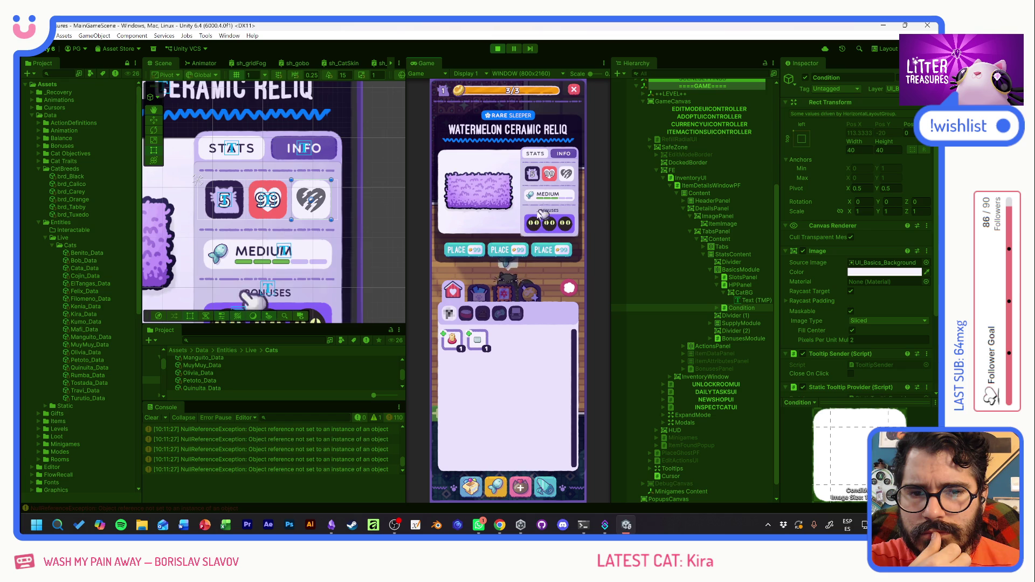
mouse_move(548, 226)
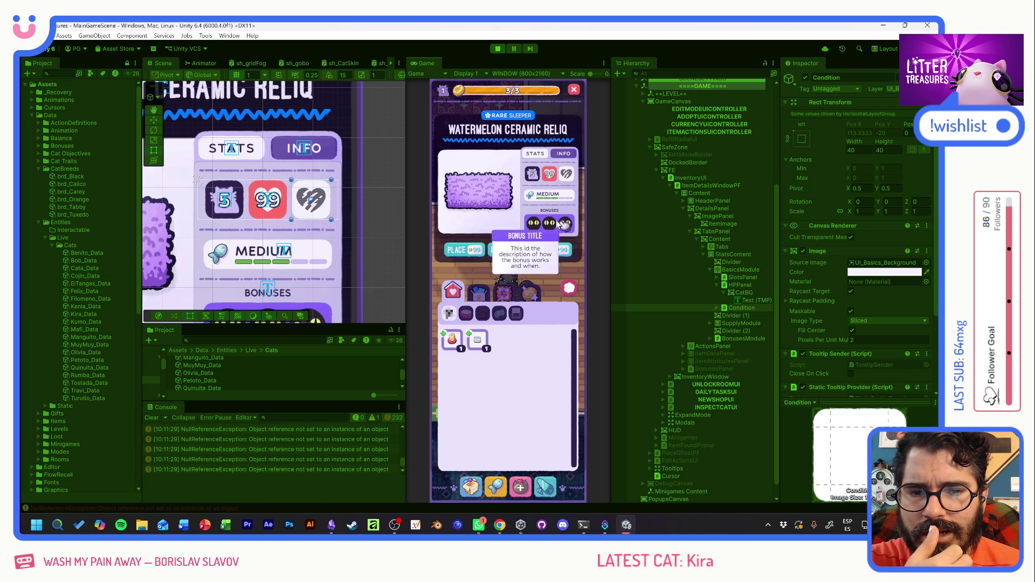
mouse_move(536, 200)
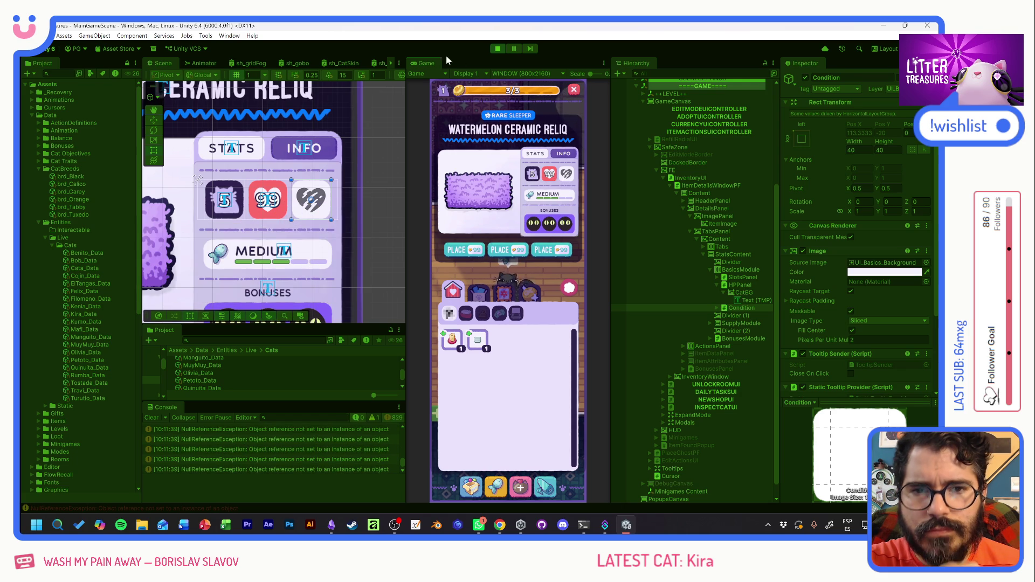
Stop the game, clear SlotsPanel's tooltip description, and retitle it CATS CAPACITY: 5.
click(497, 49)
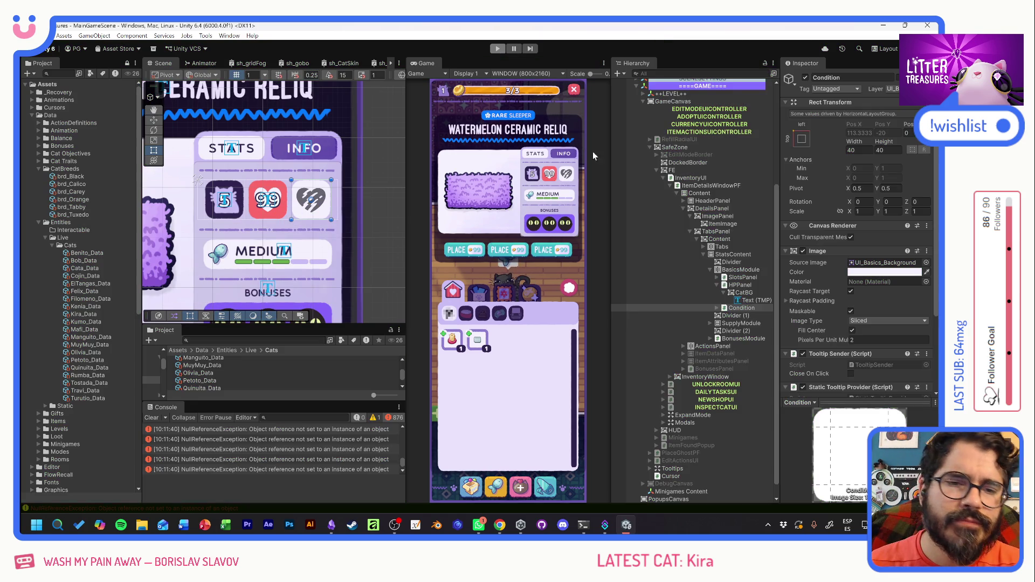
click(719, 285)
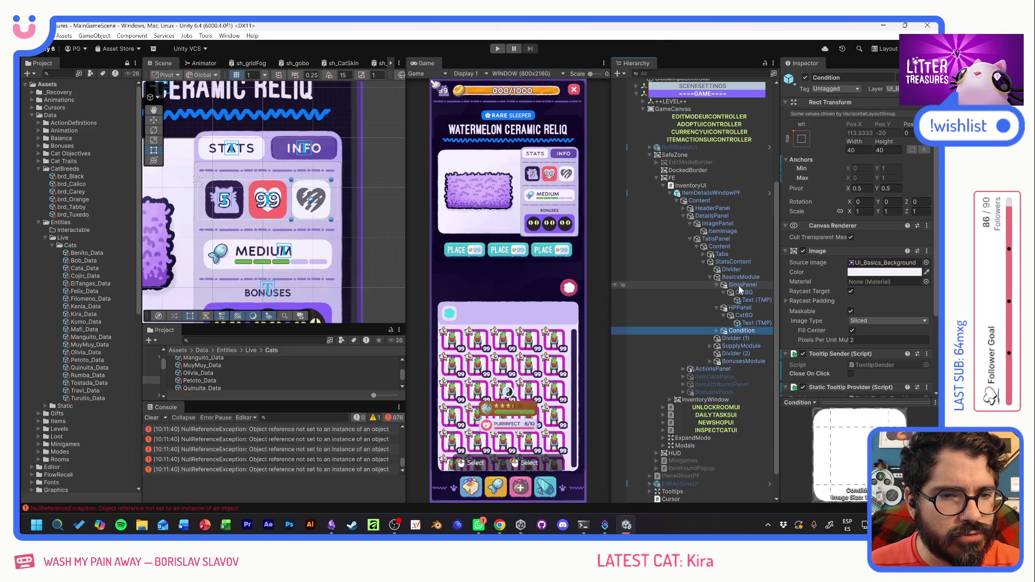
click(742, 285)
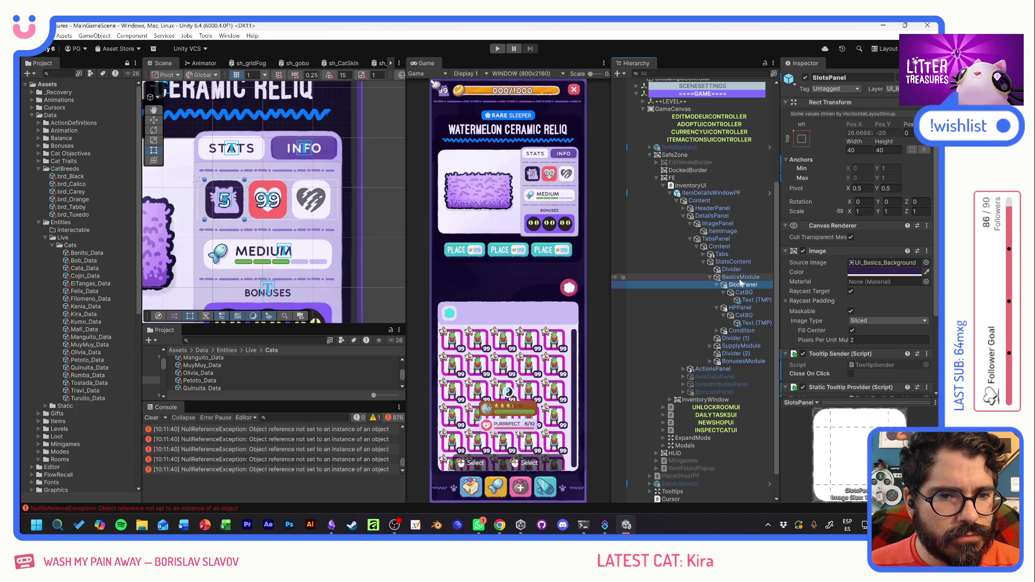
scroll(823, 302, down, 4)
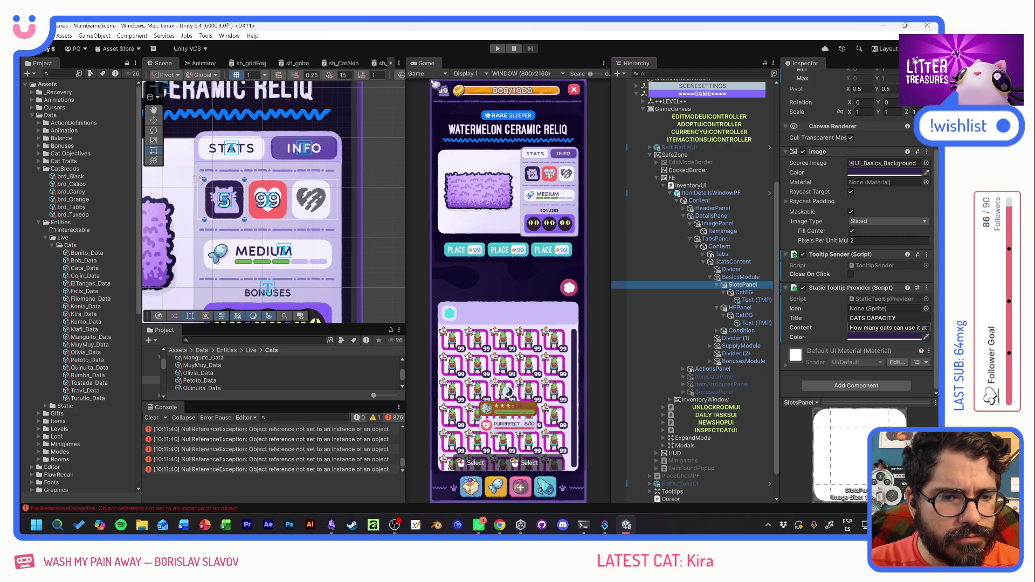
click(884, 328)
key(BackSpace)
click(890, 318)
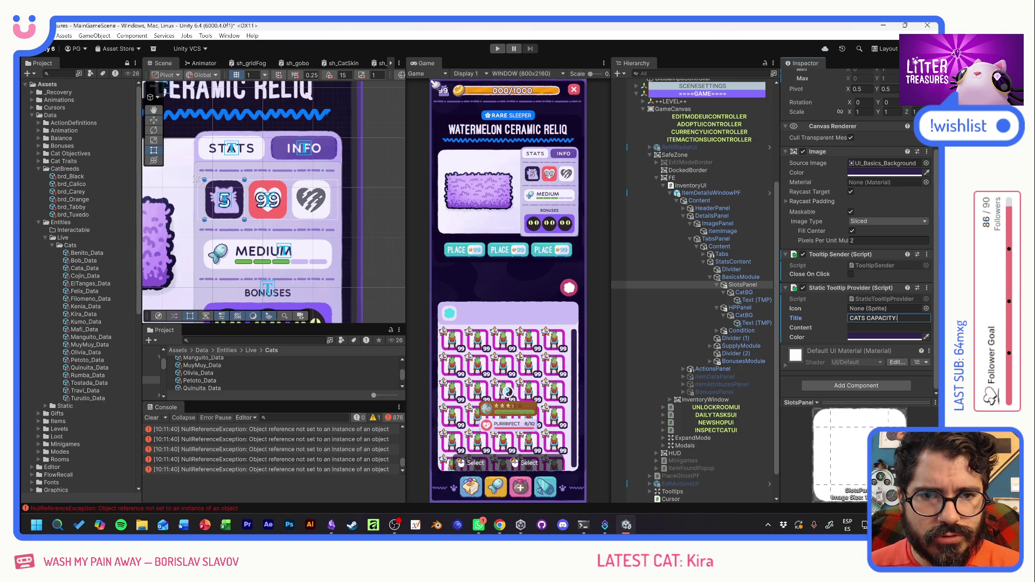
text( 5)
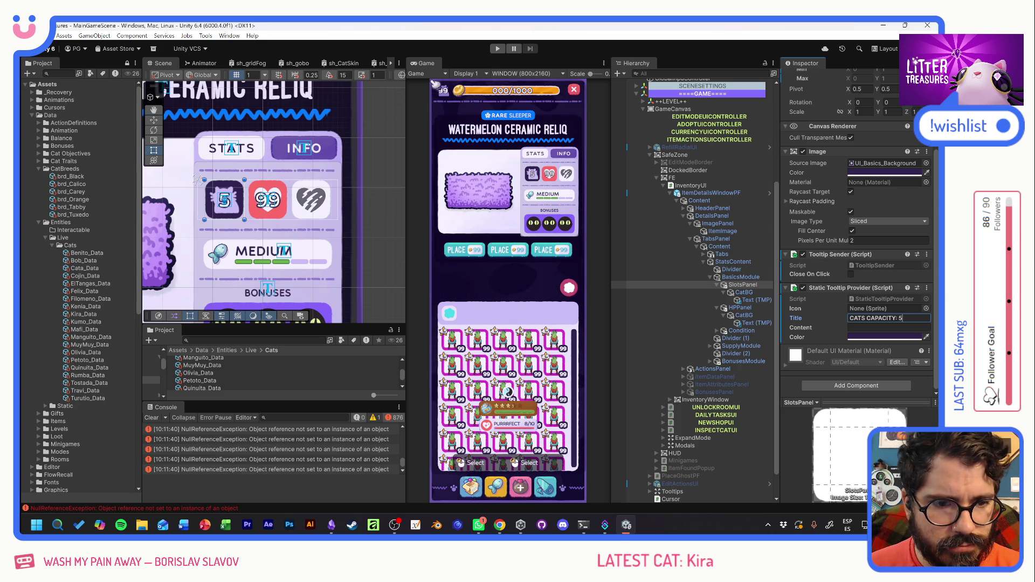
Clear HPPanel's tooltip description, retitle Condition 'CONDITION: PURRRFECT!' without description, and run the game.
click(740, 308)
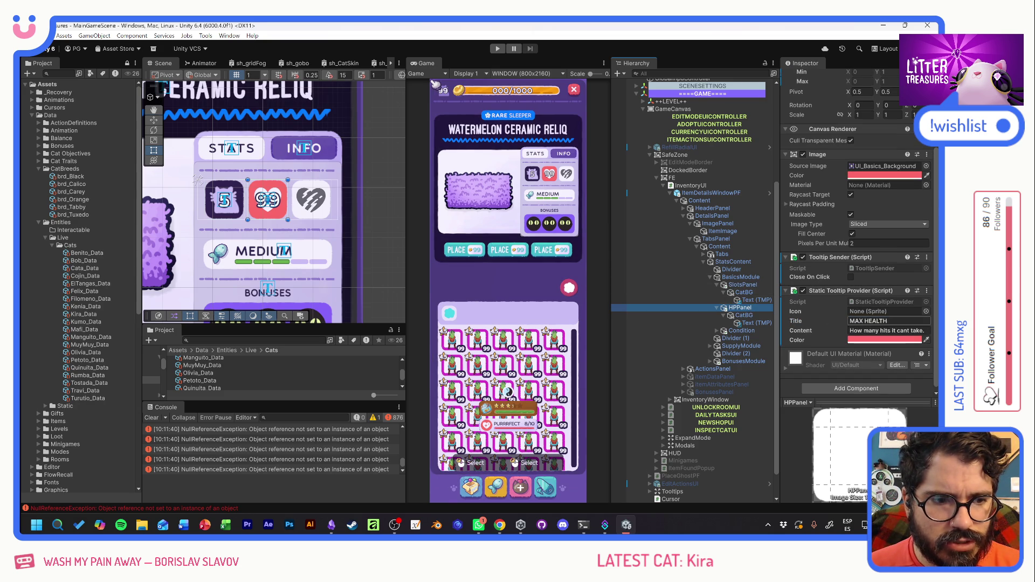
click(869, 321)
text(: 99)
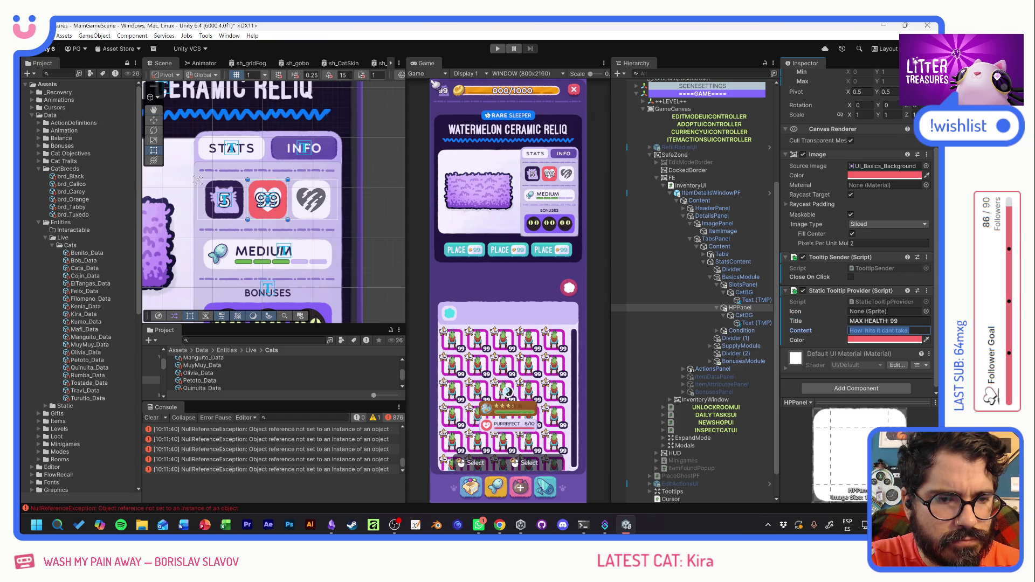
key(BackSpace)
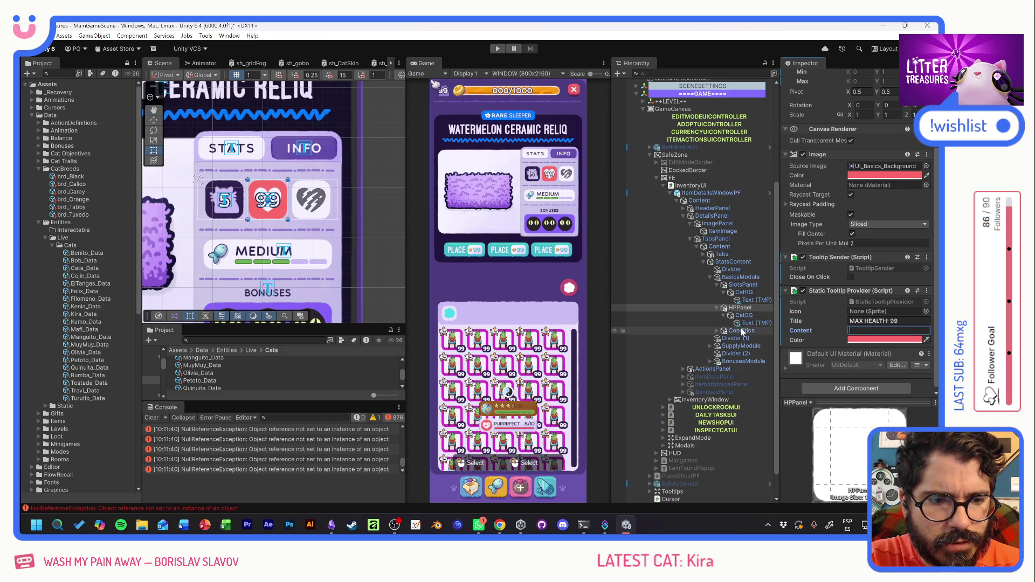
click(742, 331)
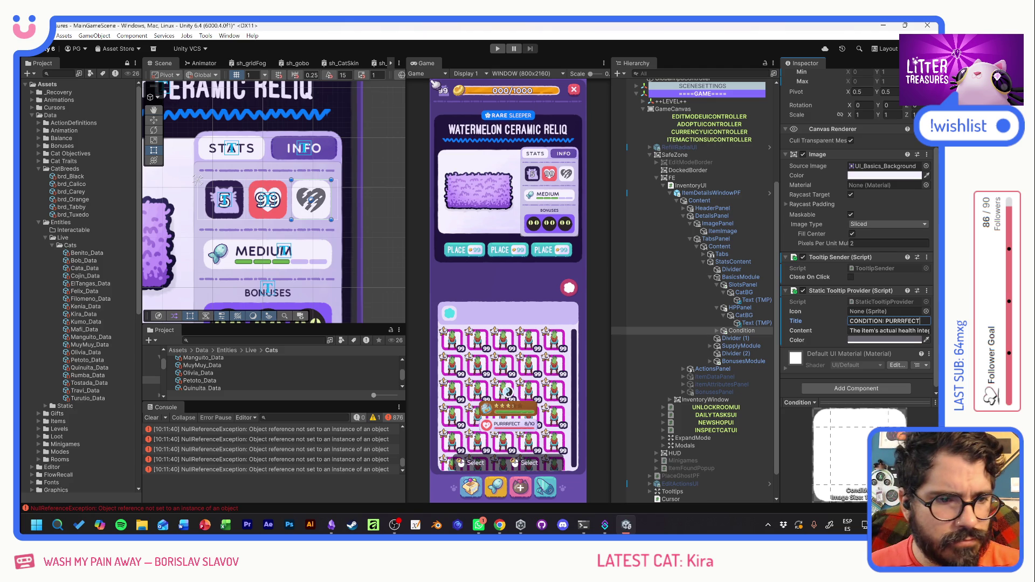
key(Tab)
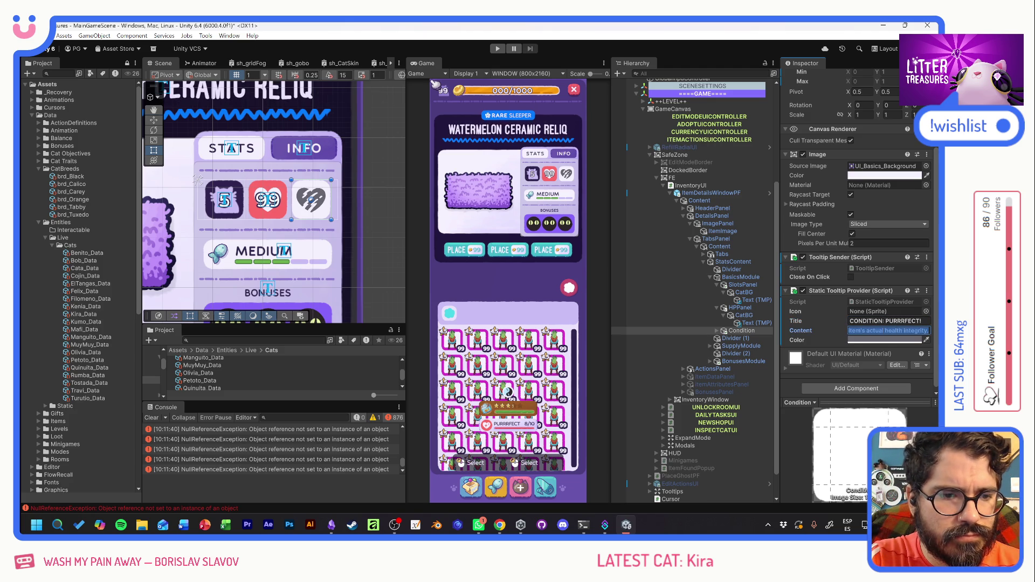
key(BackSpace)
click(498, 48)
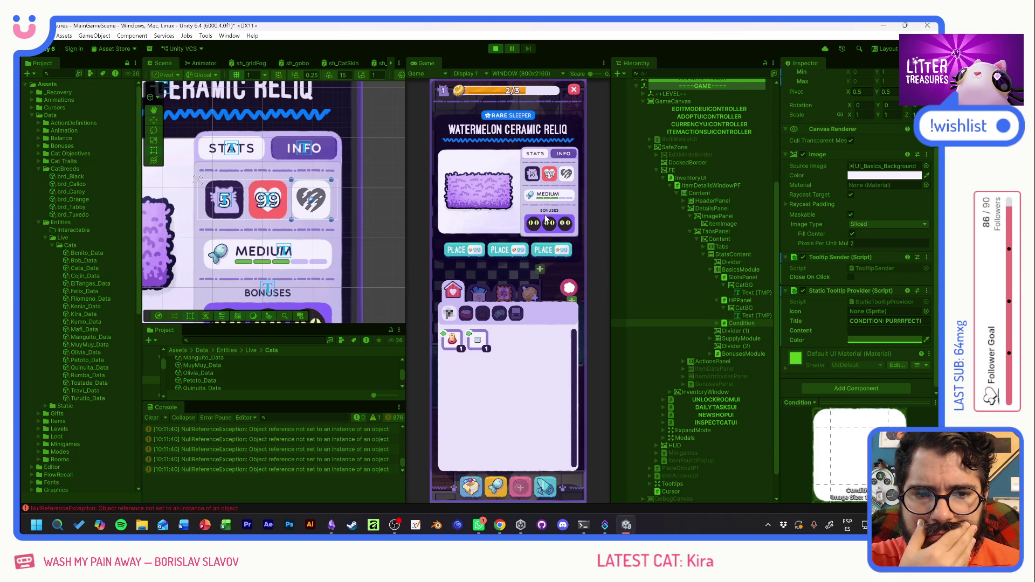
Check the CATS CAPACITY: 5, CONDITION: PURRRFECT! and FOOD CAPACITY tooltips in the running game.
mouse_move(536, 177)
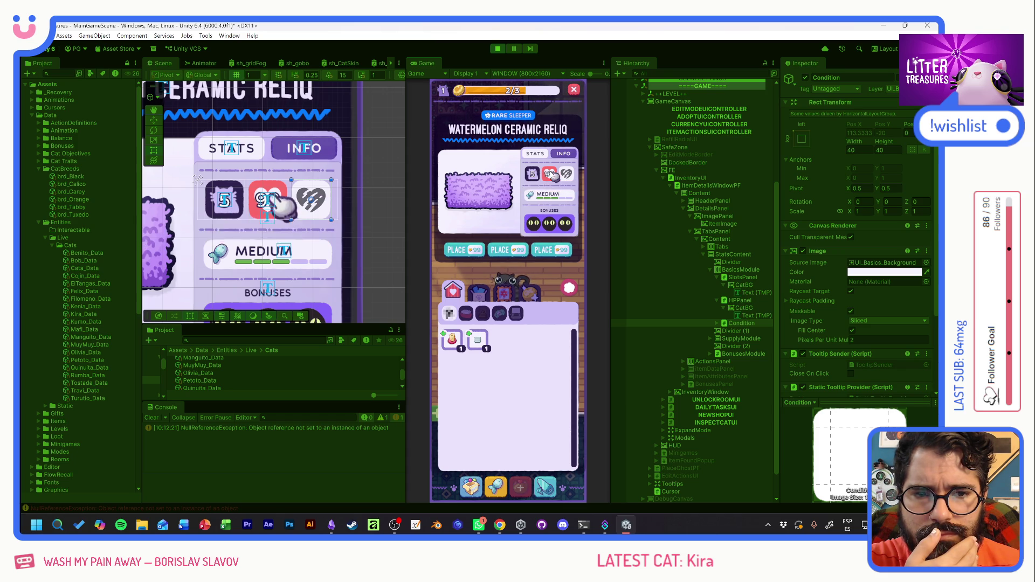
mouse_move(547, 199)
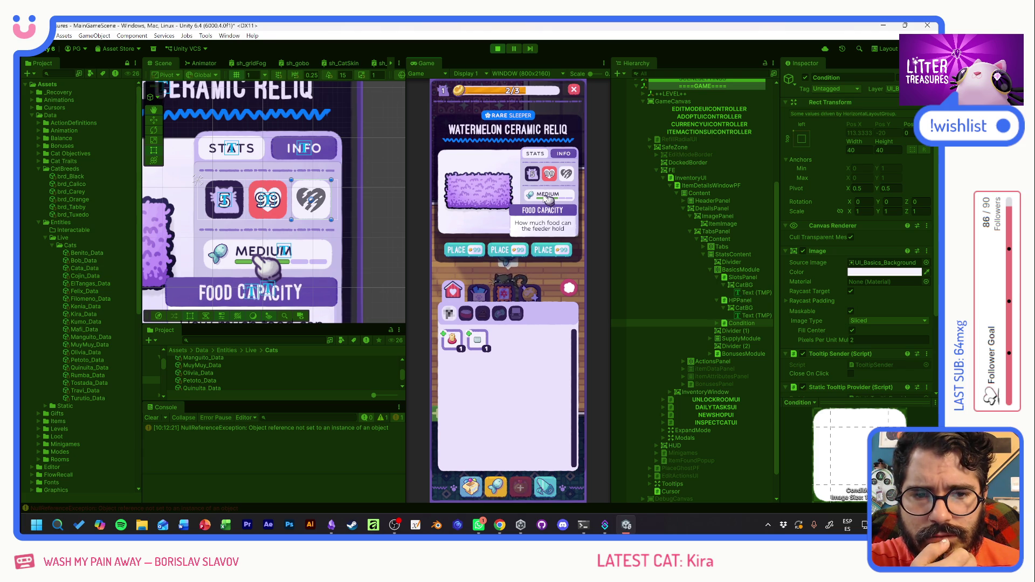
Stop the game, retitle SupplyCapacityPanel's tooltip FOOD CAPACITY: MEDIUM with empty content, and replay.
click(497, 50)
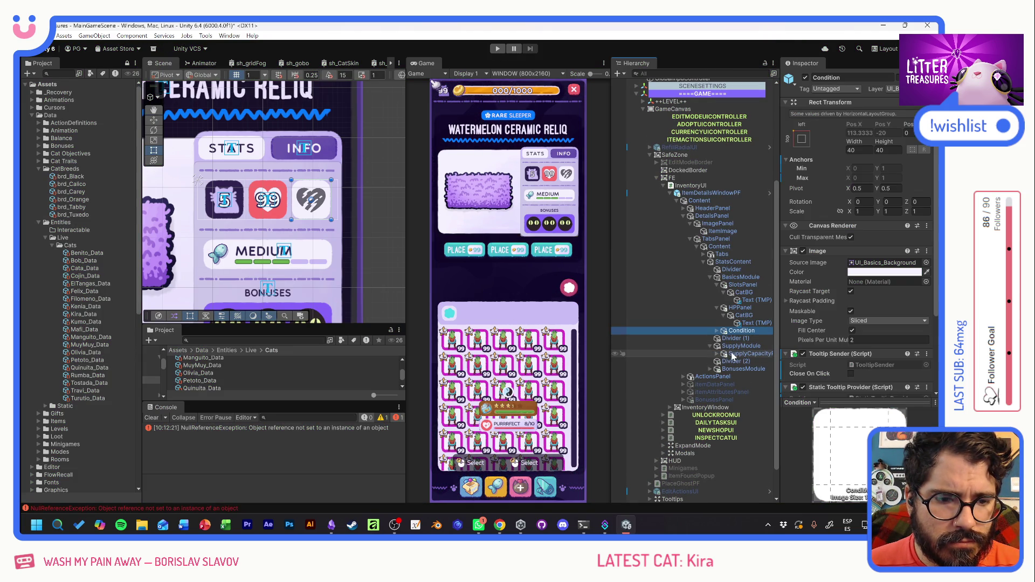
click(747, 354)
scroll(825, 323, down, 2)
click(873, 318)
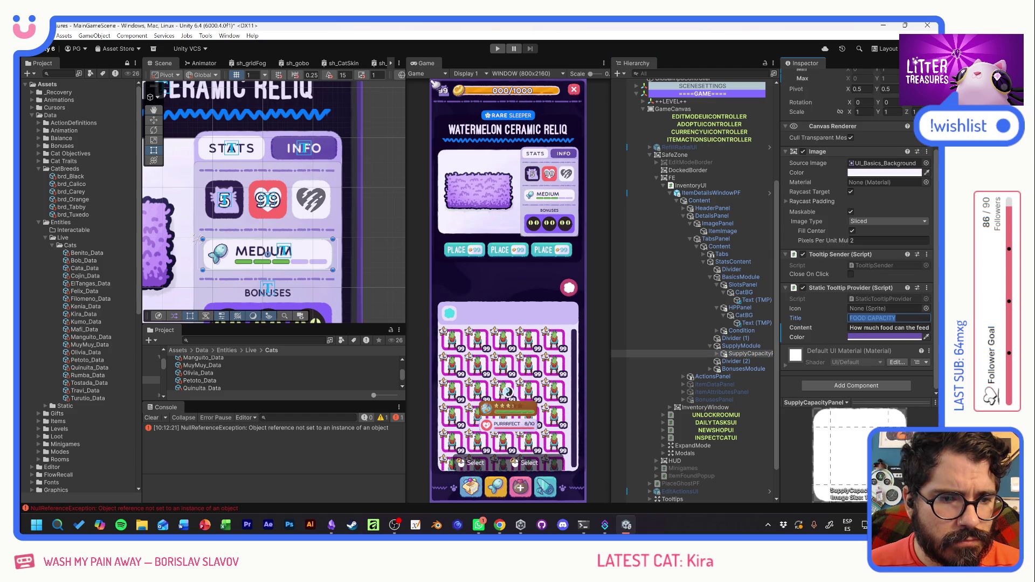
text(: medium)
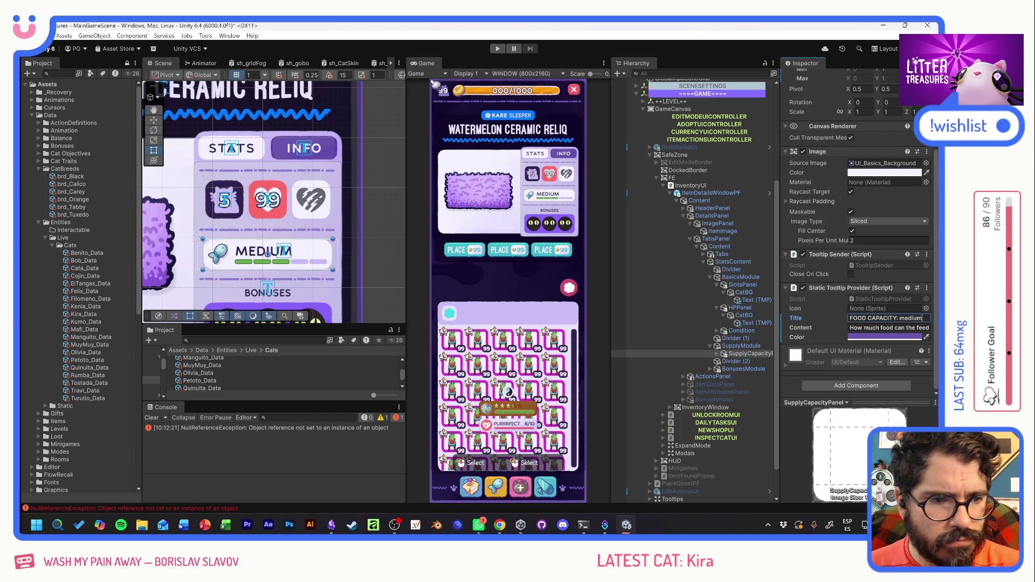
key(BackSpace)
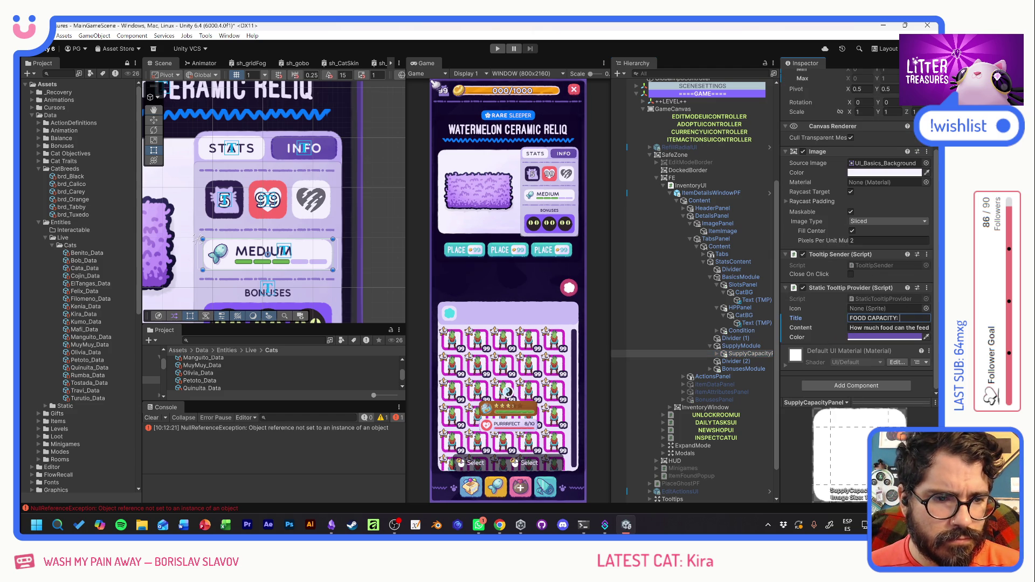
text(MEDIUM)
double_click(888, 327)
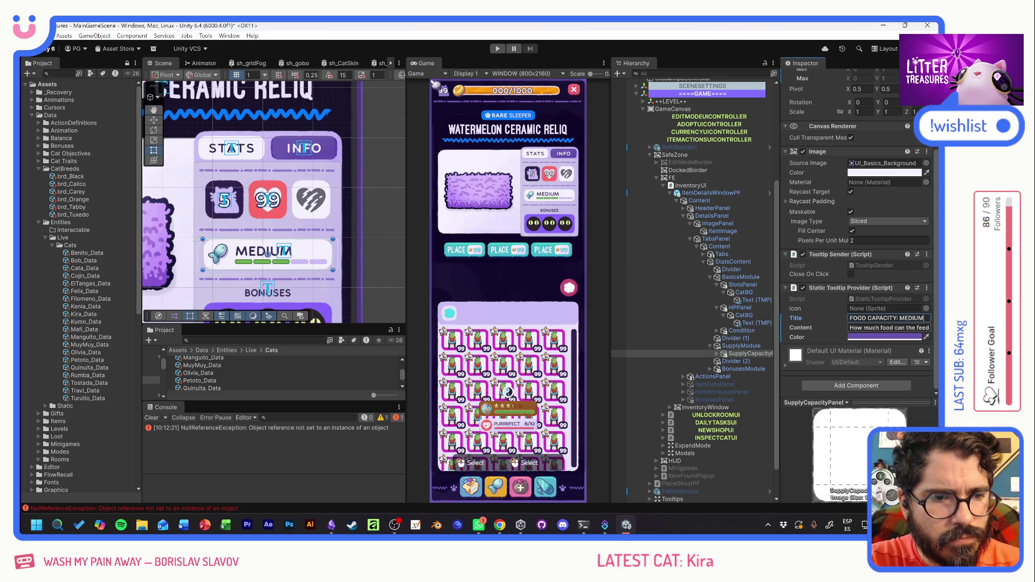
key(BackSpace)
key(ctrl+a)
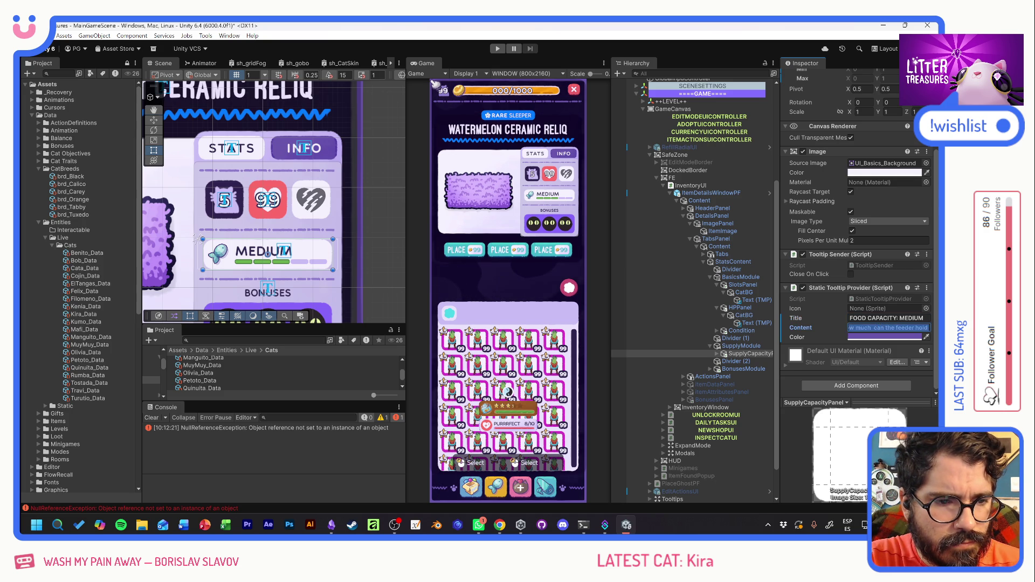
key(BackSpace)
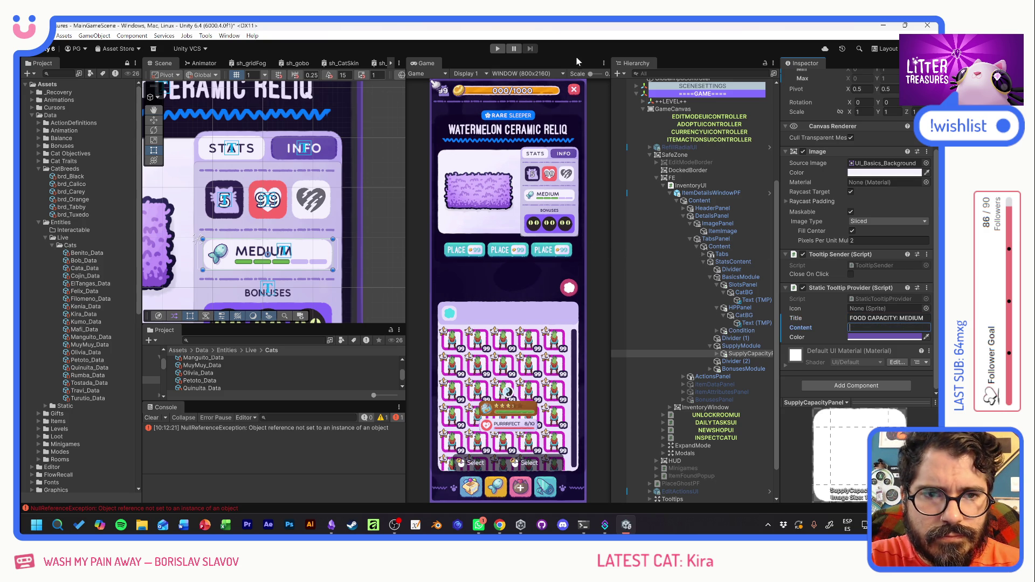
click(498, 49)
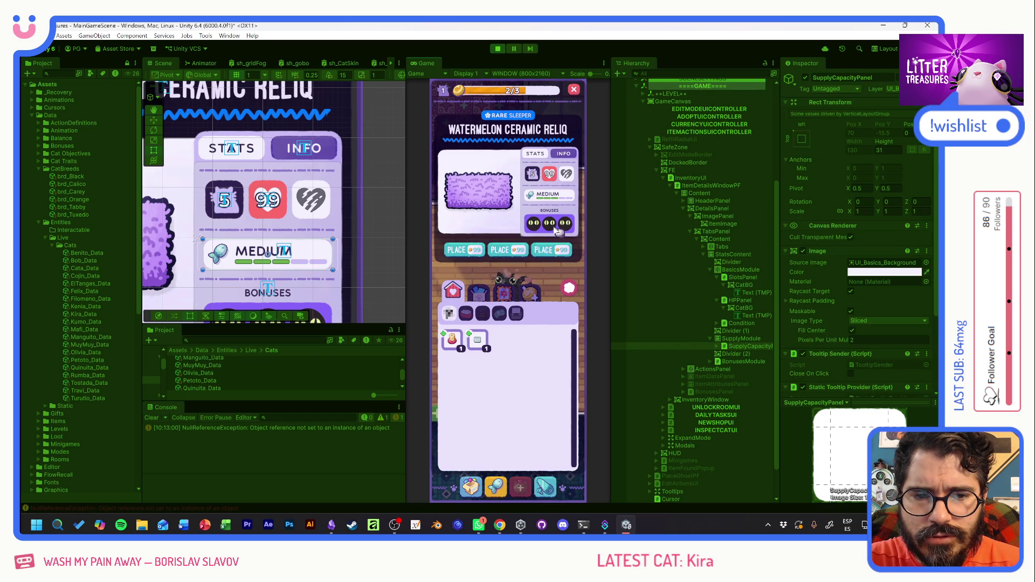
mouse_move(538, 226)
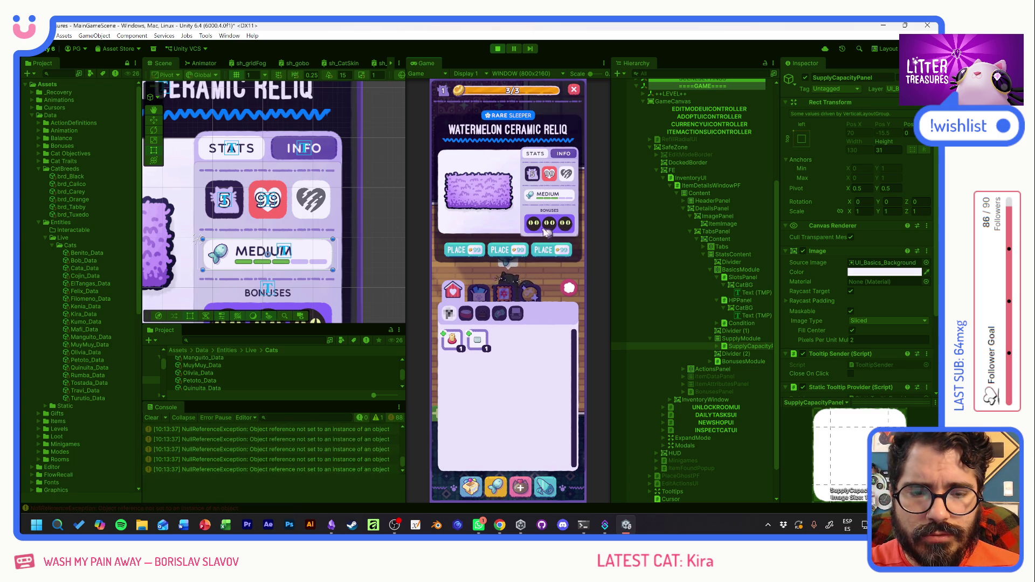
mouse_move(560, 199)
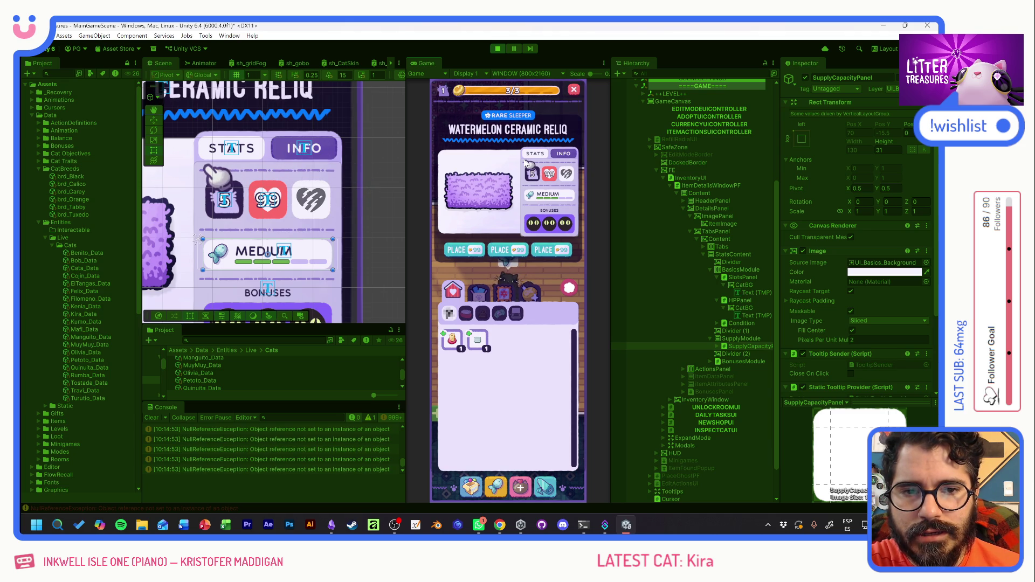
key(alt+Tab)
key(Tab)
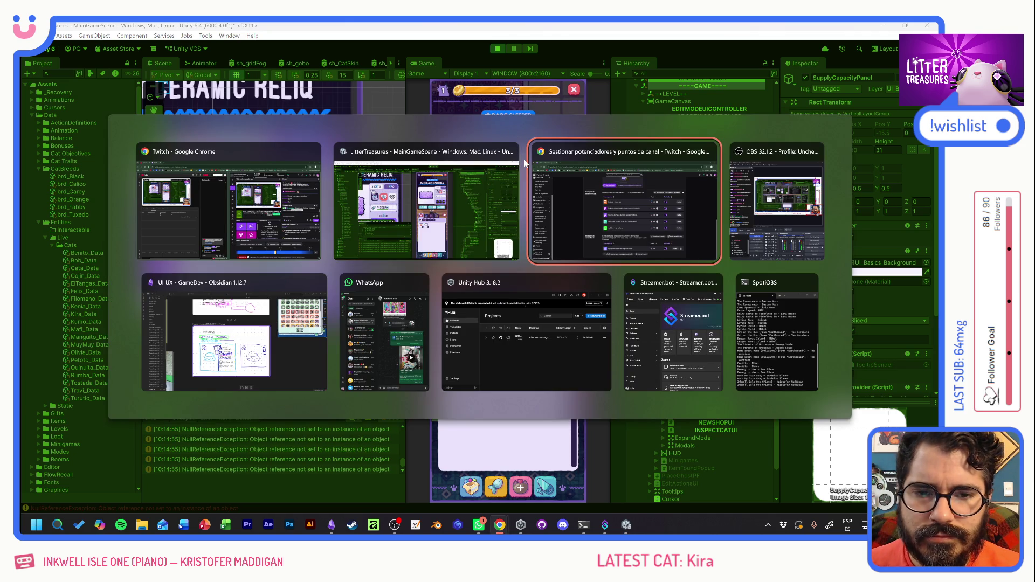
key(Tab)
key(Tab)
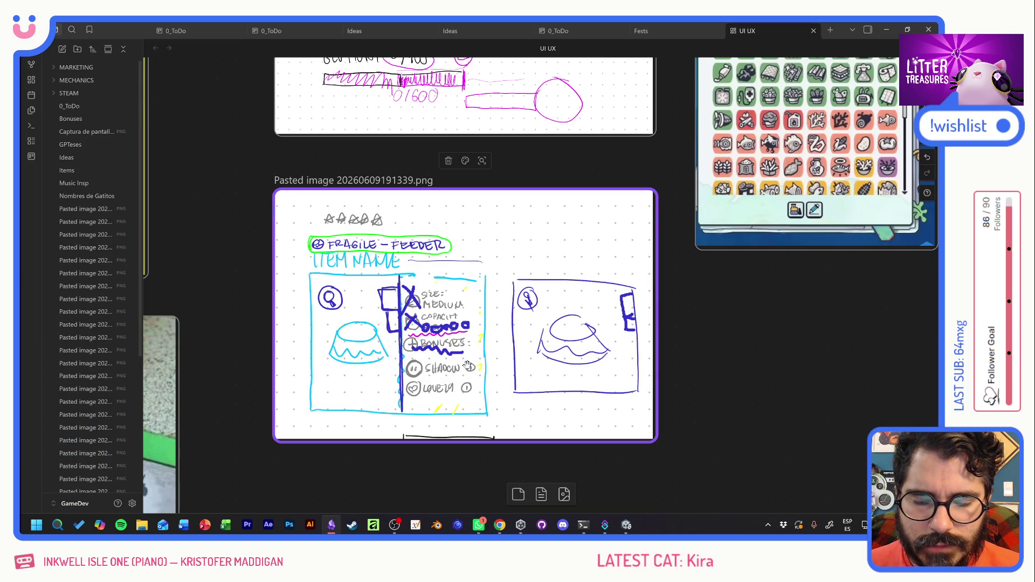
key(alt+Tab)
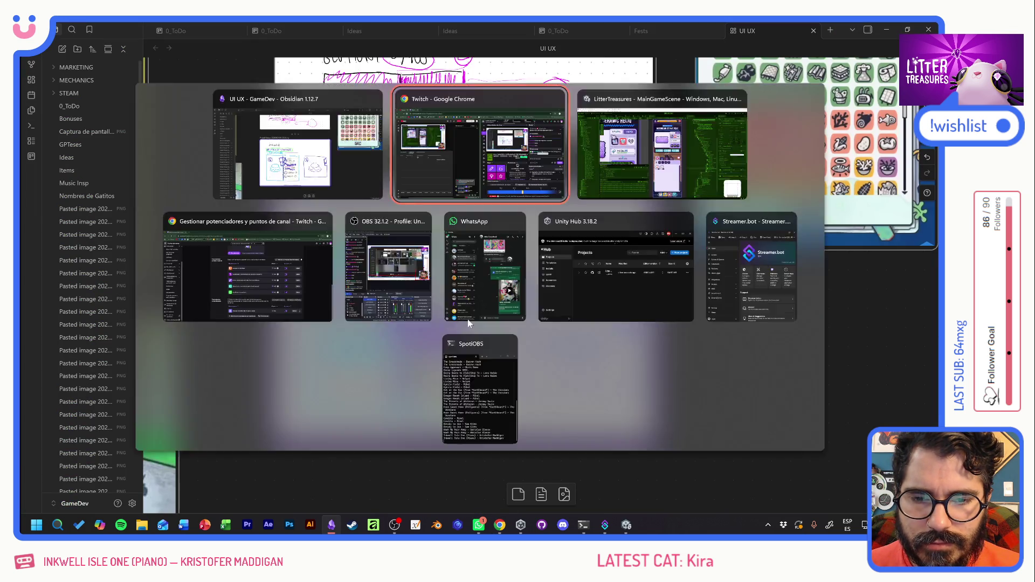
key(alt+Tab)
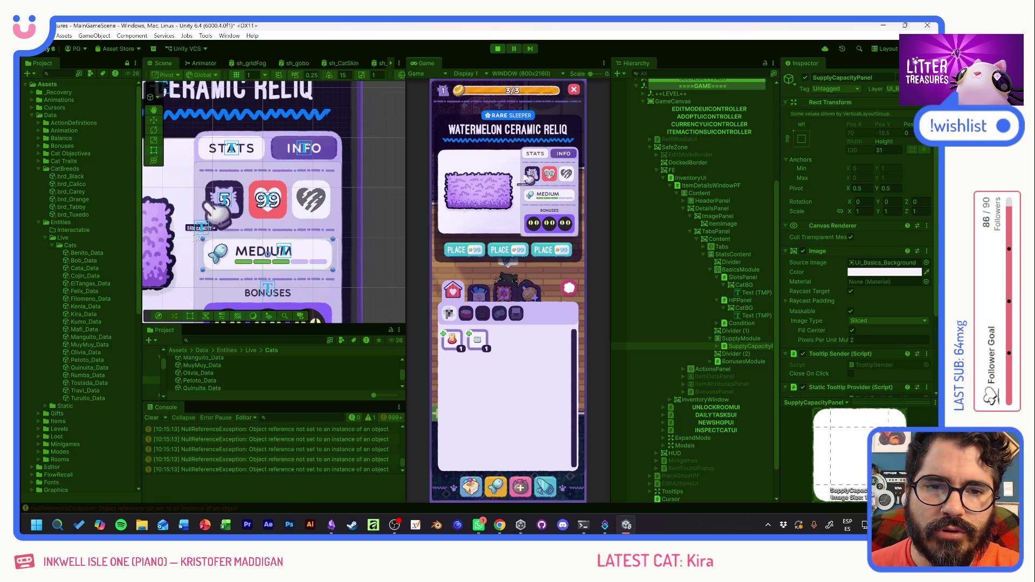
Inspect the capacity and condition icon tooltips on the Watermelon Ceramic Reliq window, then stop playing.
mouse_move(530, 171)
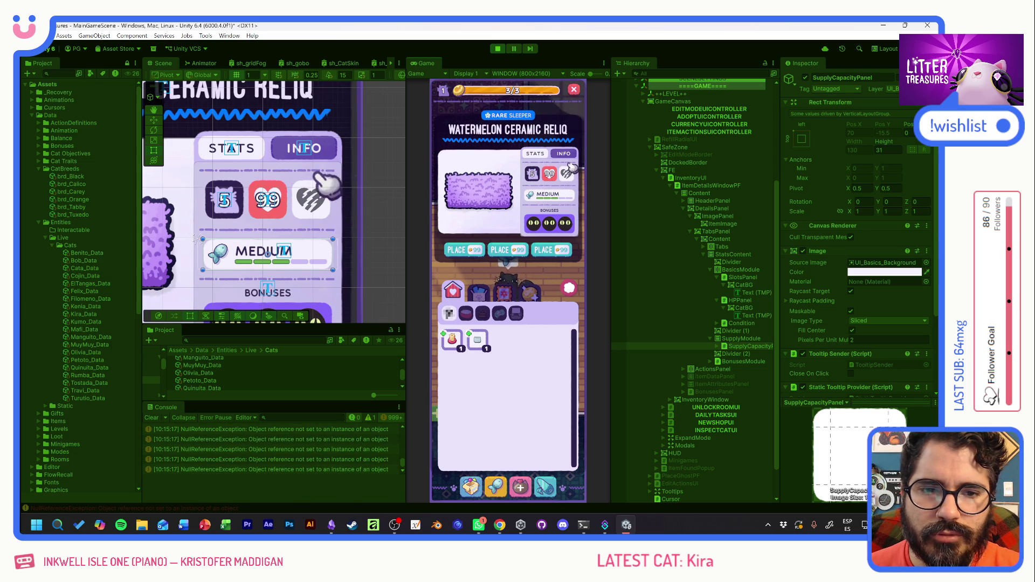
mouse_move(576, 179)
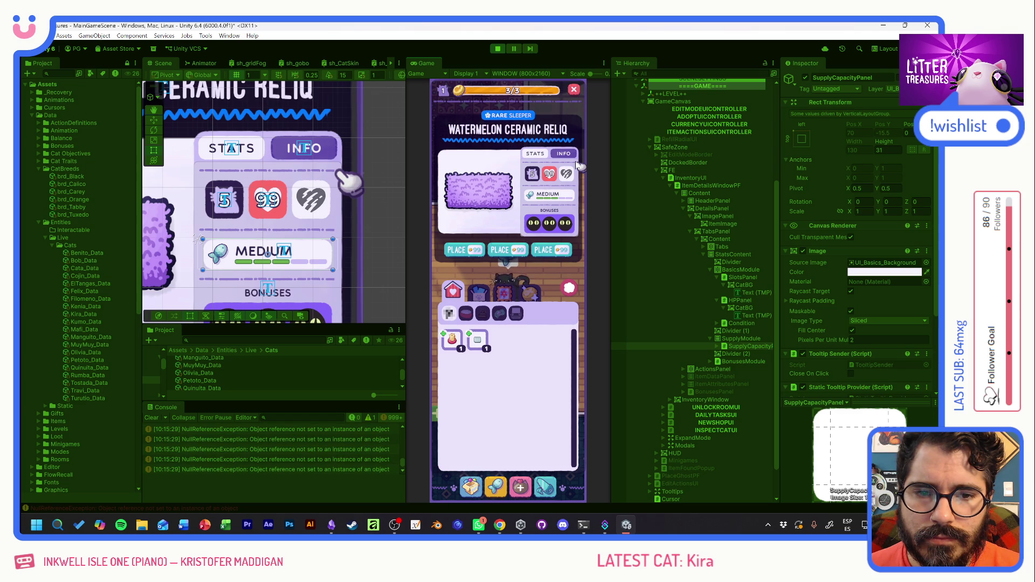
click(497, 49)
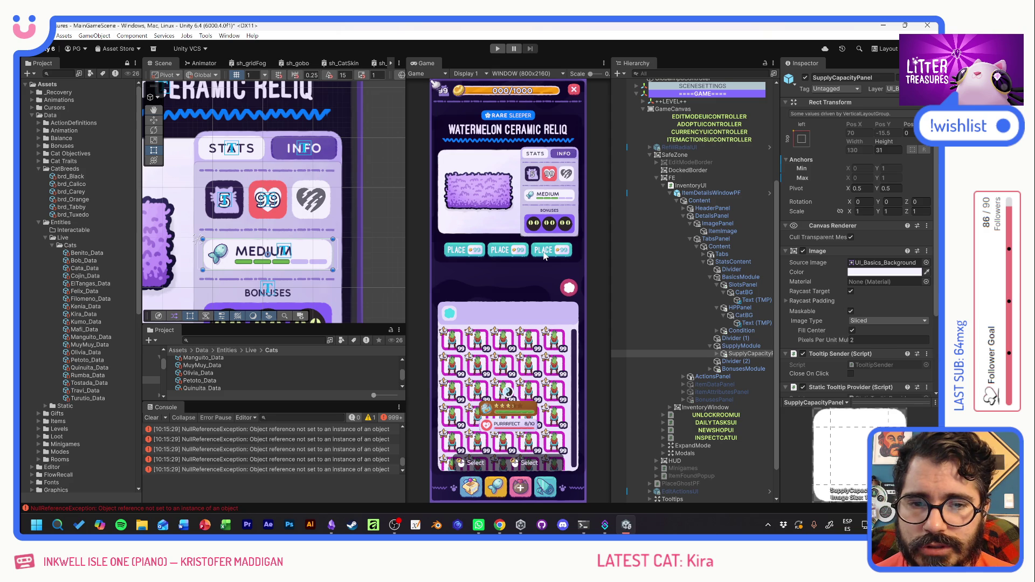
Apply All overrides from the ItemDetailsWindowPF instance to its prefab.
click(719, 193)
click(825, 115)
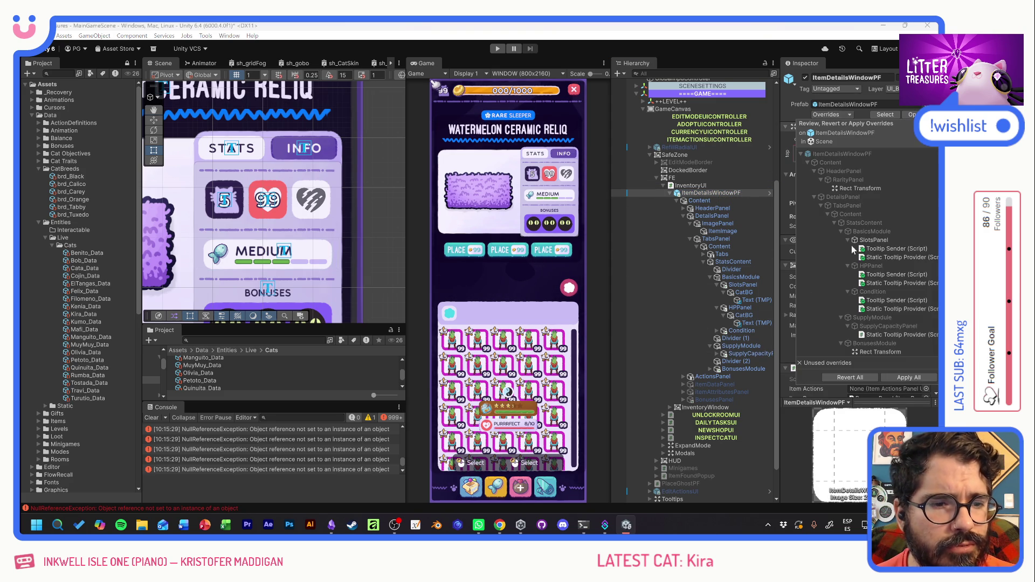
click(901, 378)
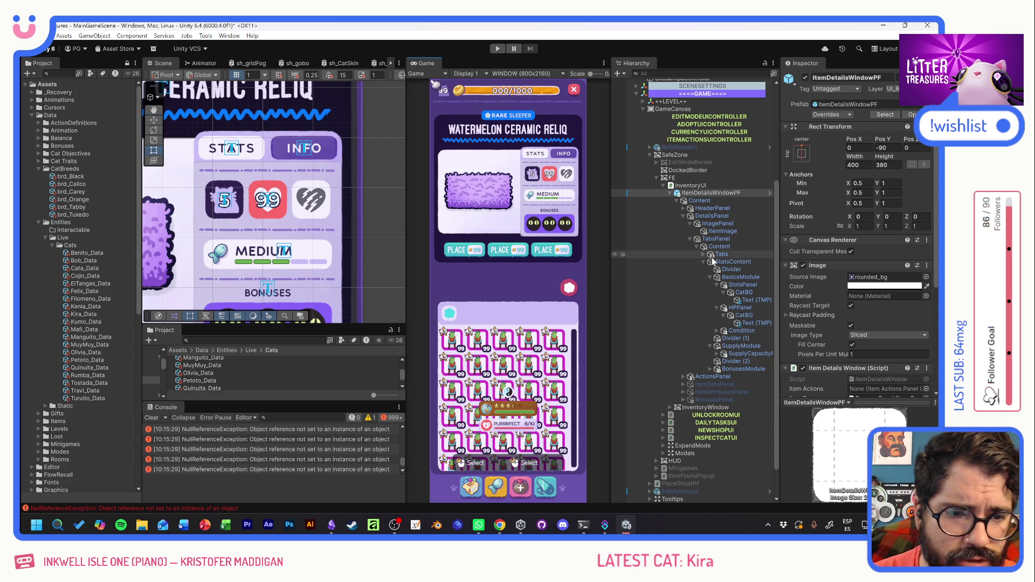
Collapse SupplyModule, both CatBG branches, HPanel, SlotsPanel, BasicsModule and StatsContent in the Hierarchy.
click(711, 345)
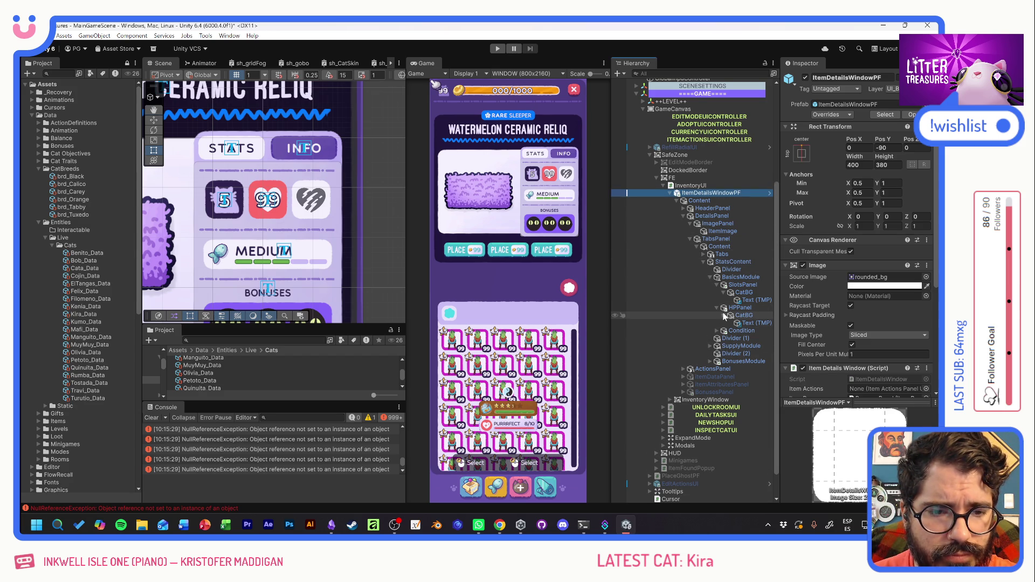
click(724, 314)
click(718, 308)
click(724, 292)
click(717, 285)
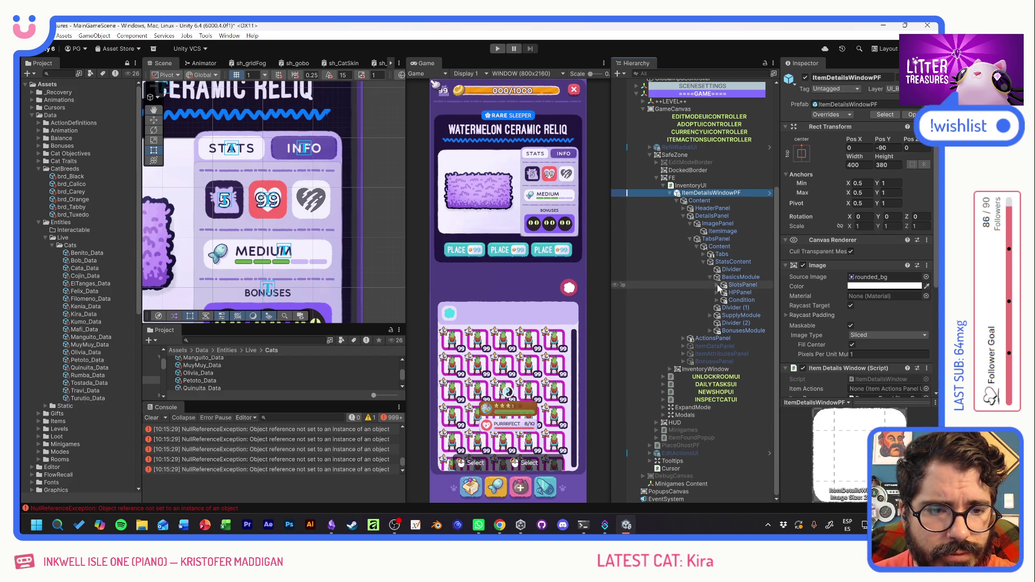
click(710, 278)
click(704, 285)
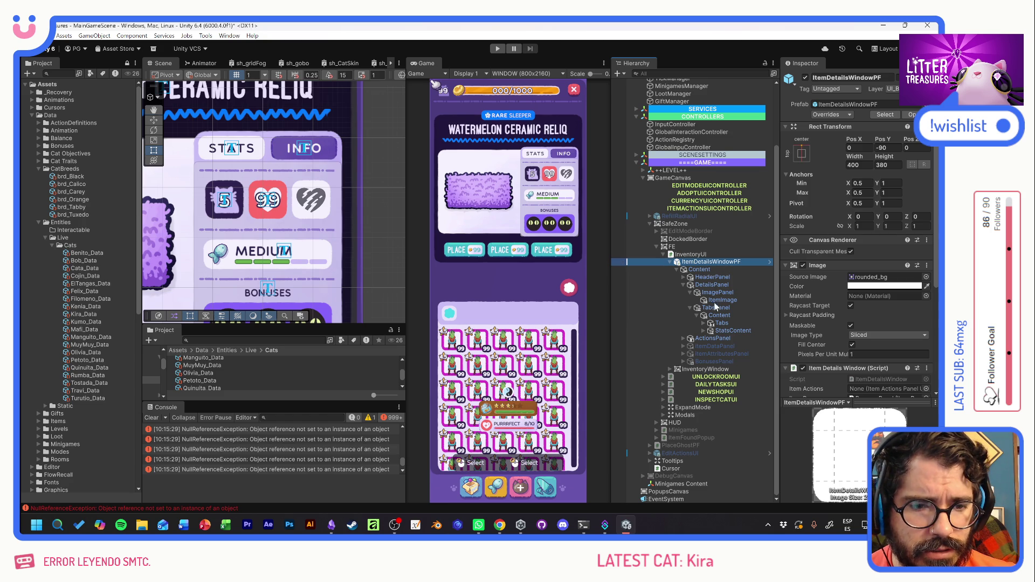
Select BasicsModule under StatsContent, collapse its Horizontal Layout Group and Image components, and open Add Component.
click(704, 331)
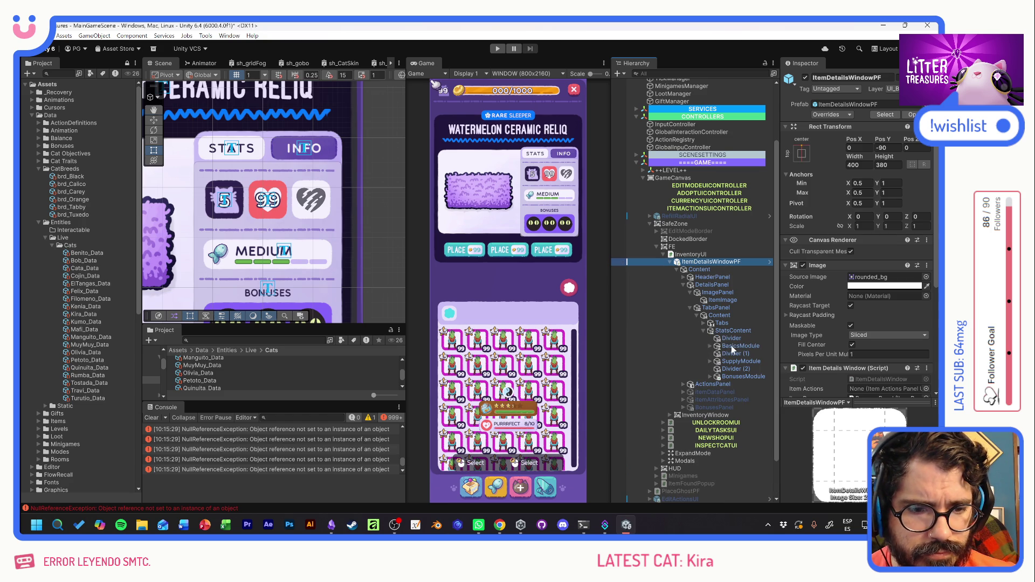
click(726, 346)
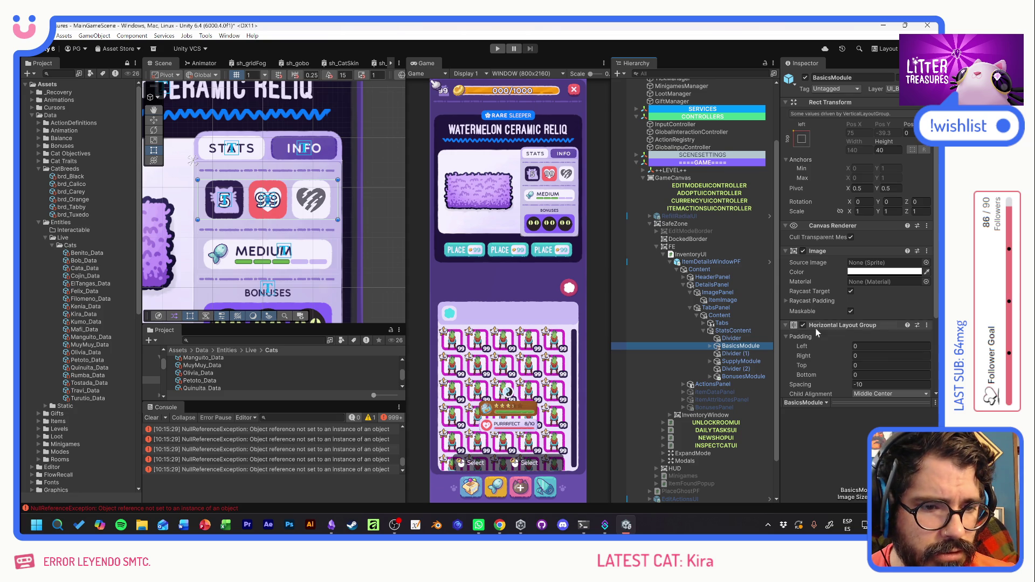
scroll(819, 335, down, 3)
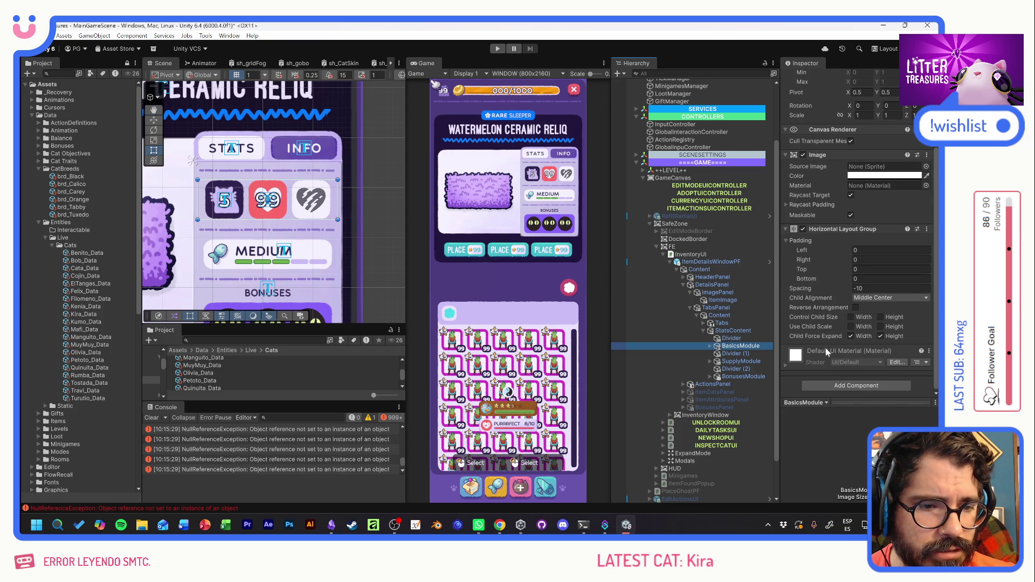
click(786, 229)
click(786, 250)
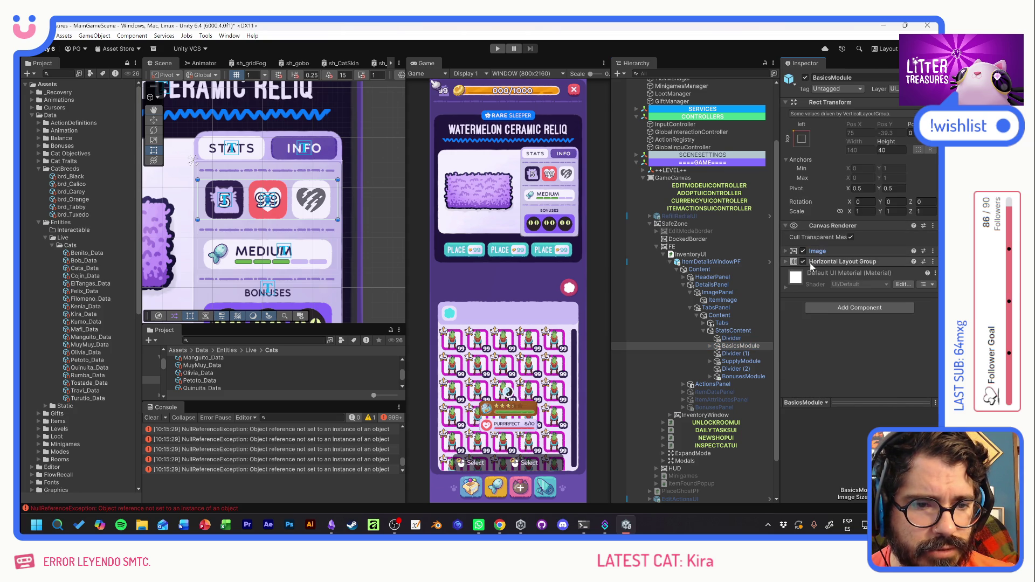
click(845, 313)
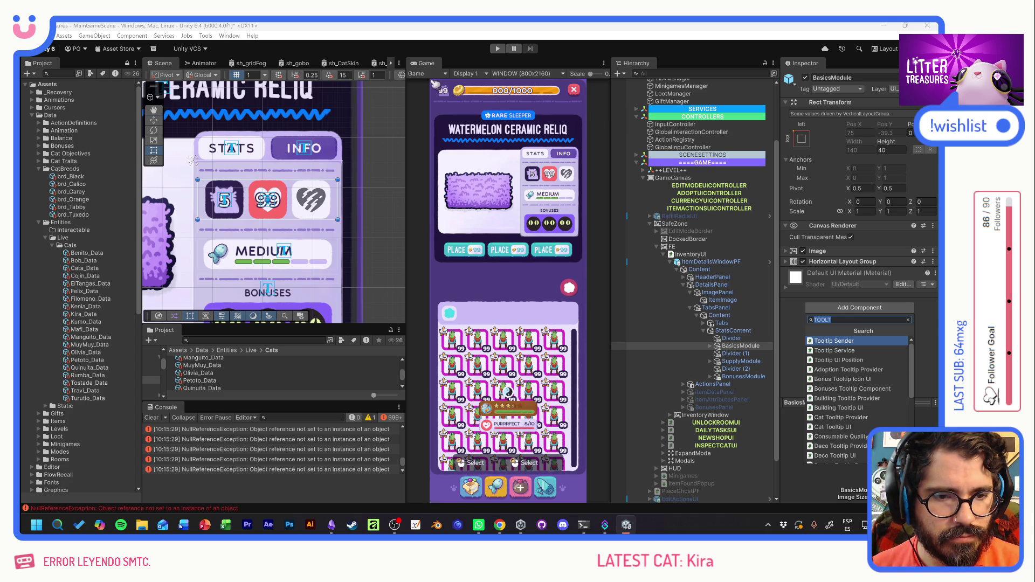
Create and attach a new script named ItemsBasicsModuleUI, drag it above Image, and open it for editing.
key(BackSpace)
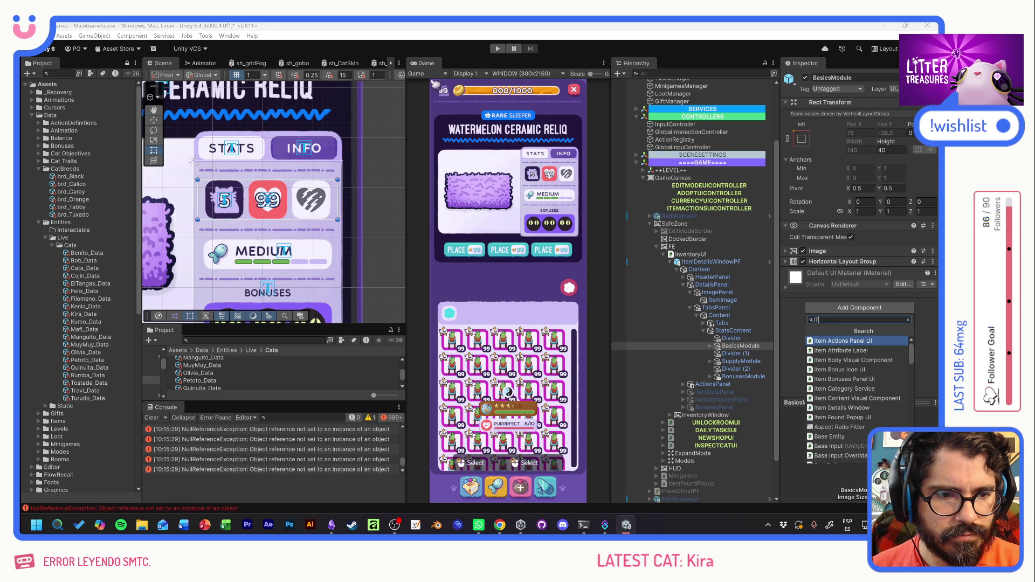
text(Items)
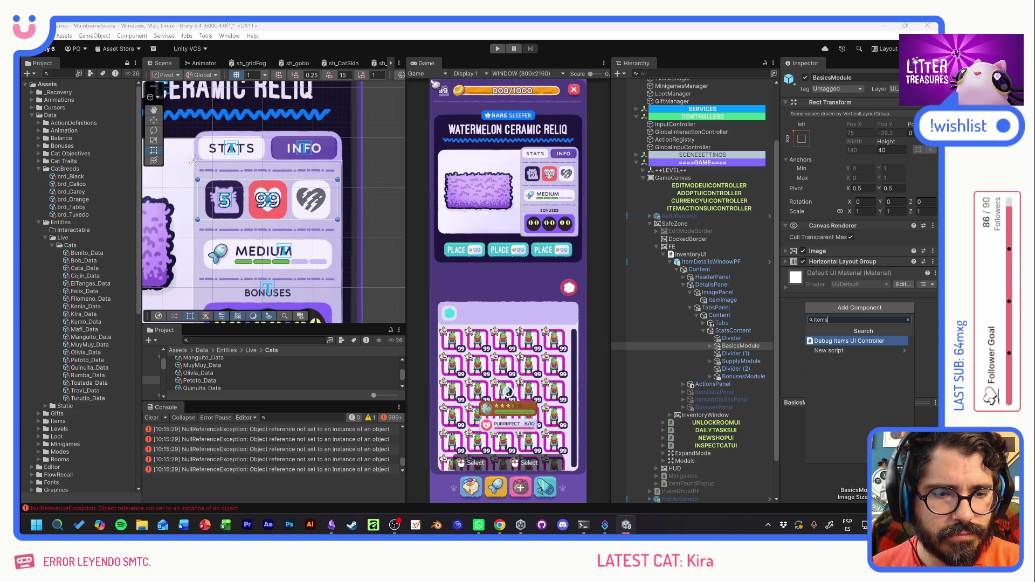
text(B)
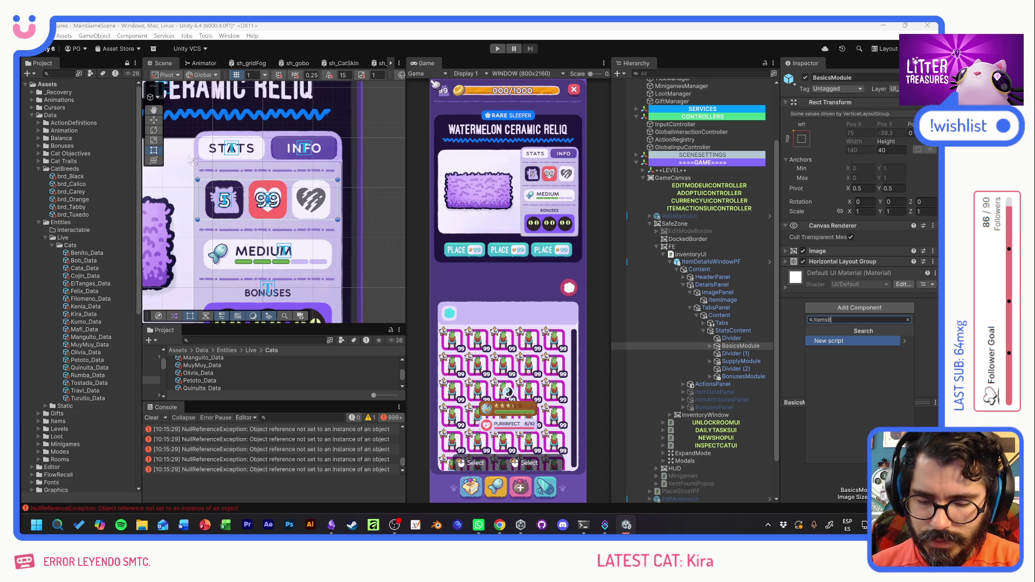
text(asicsModul)
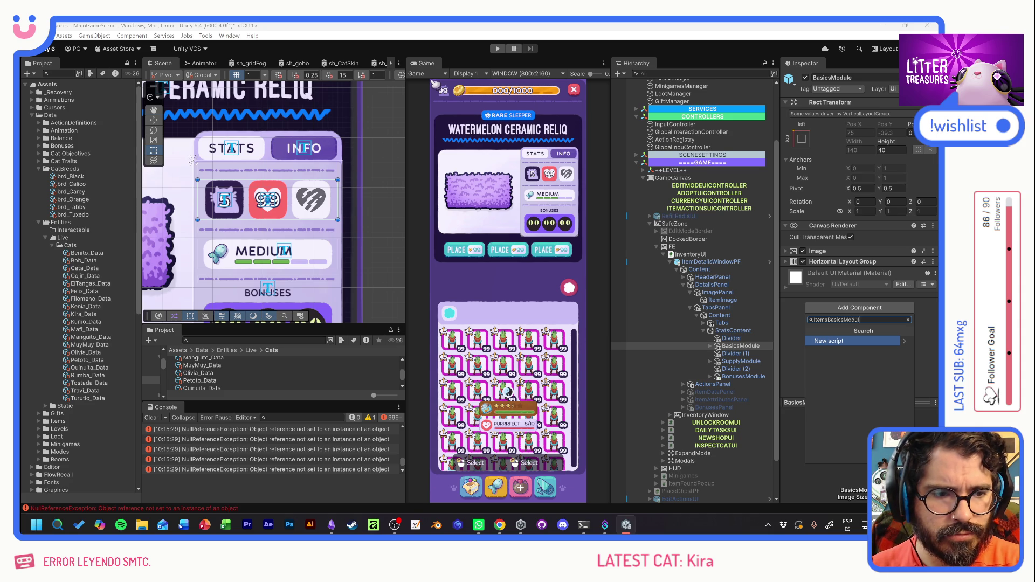
text(eUI)
key(Return)
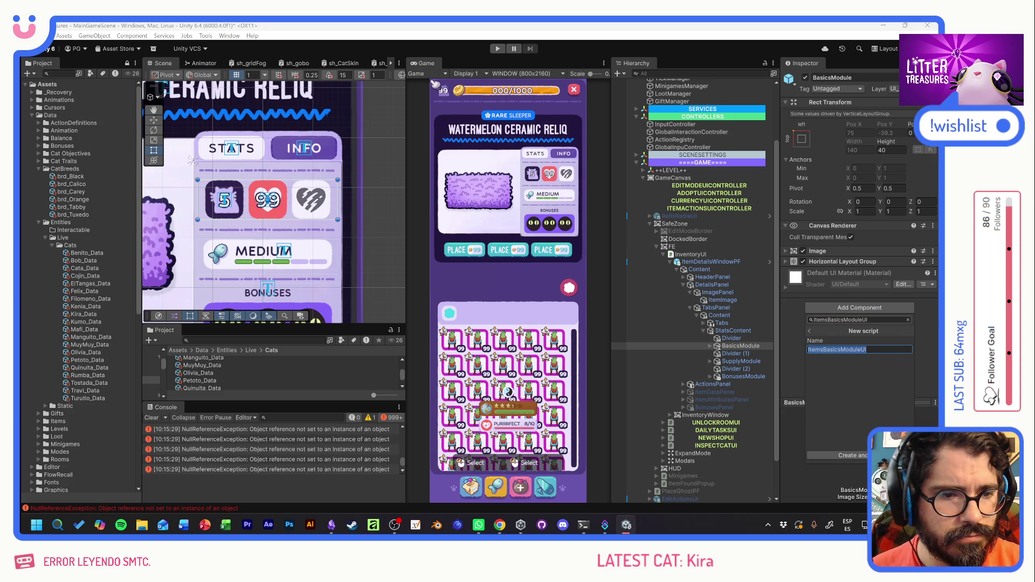
click(855, 456)
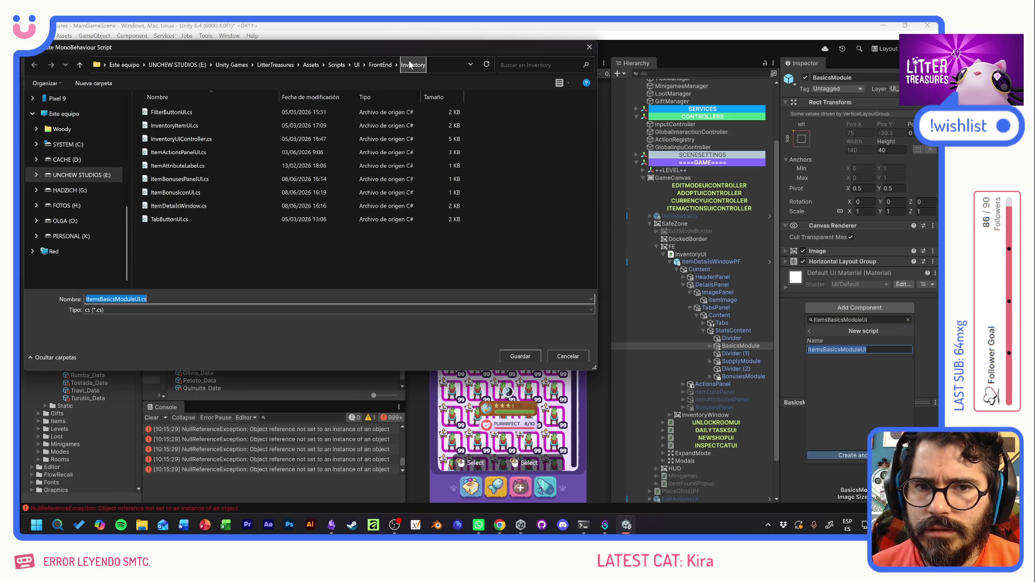
key(Return)
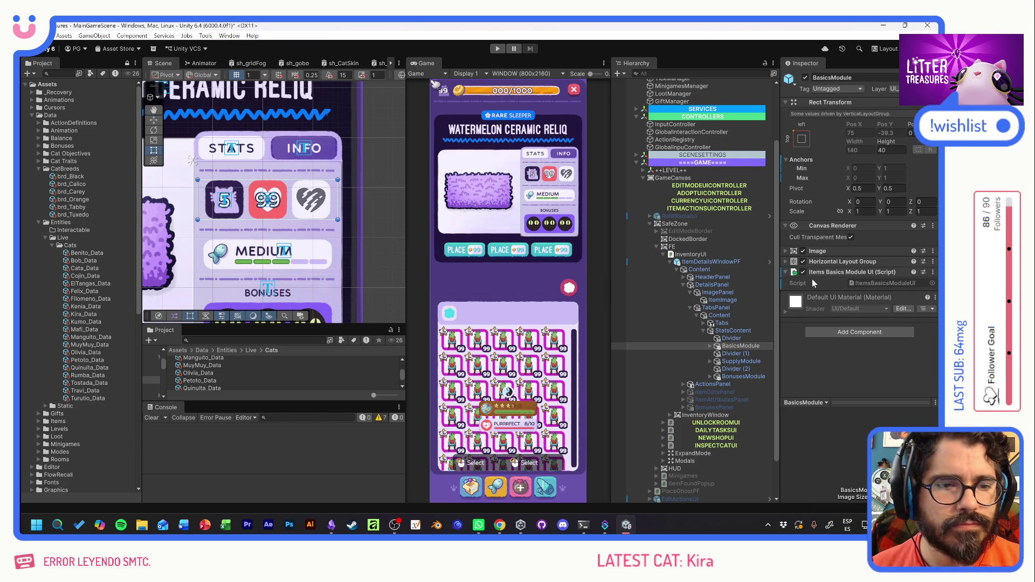
mouse_move(841, 275)
mouse_down()
mouse_move(837, 227)
mouse_move(838, 247)
mouse_up()
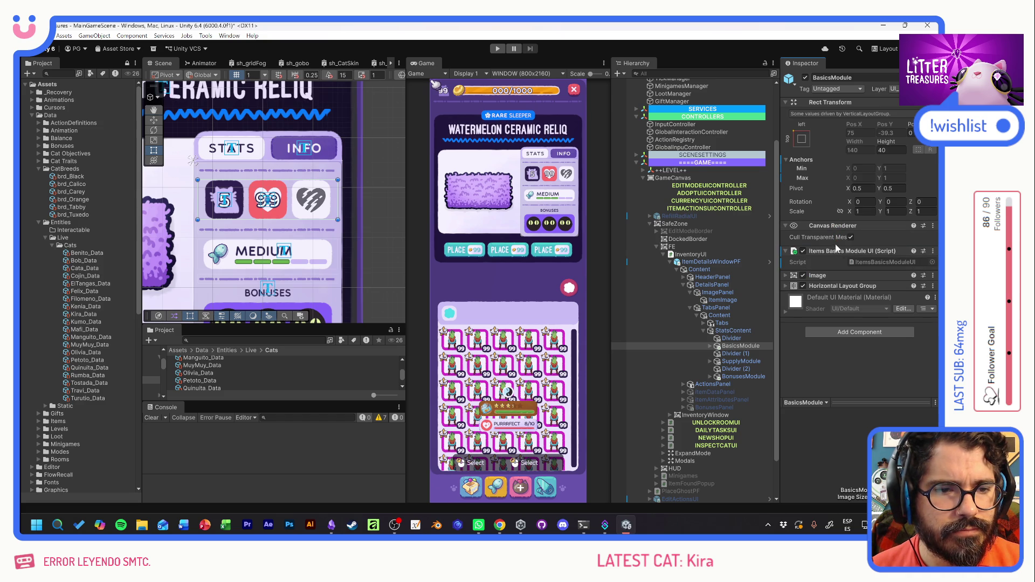
double_click(885, 263)
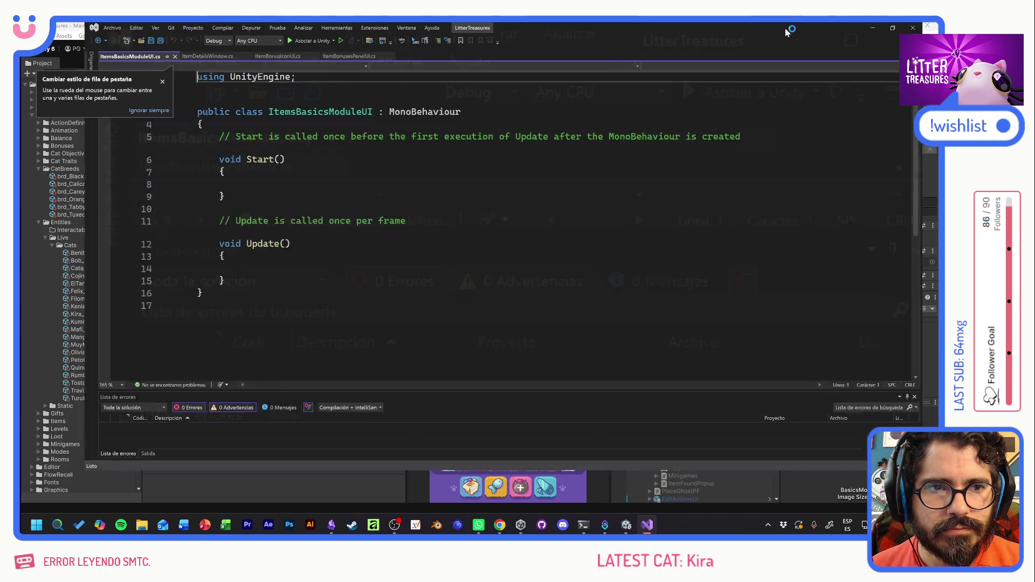
Select the template Start and Update methods in ItemsBasicsModuleUI.cs, then return to Unity.
key(alt+Tab)
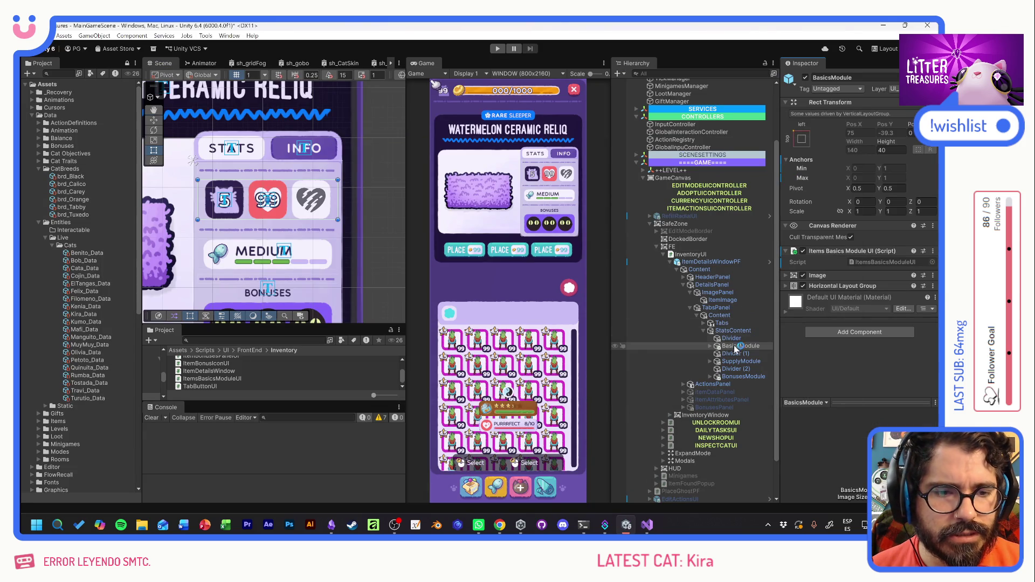
key(alt+Tab)
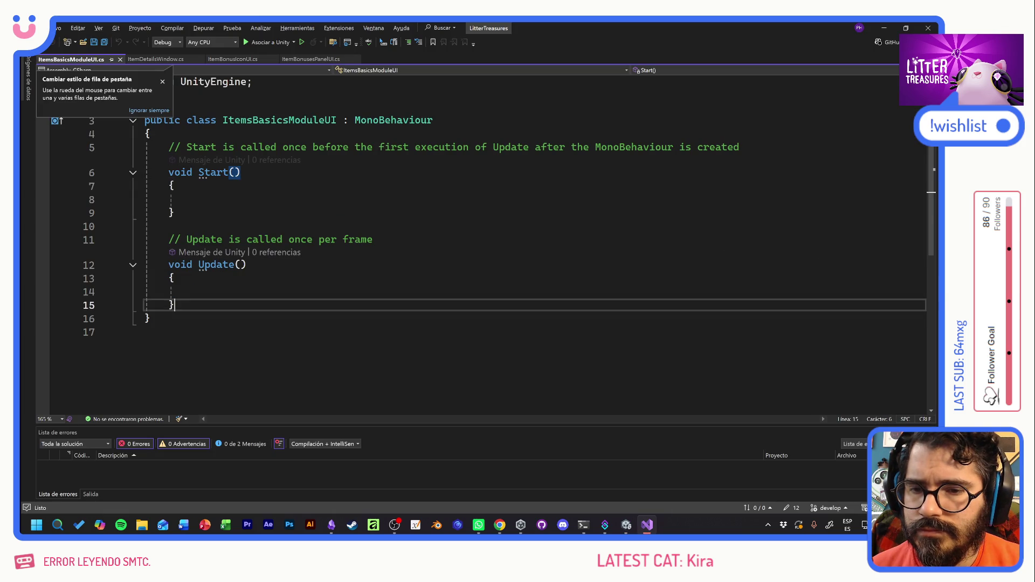
drag(173, 305, 145, 147)
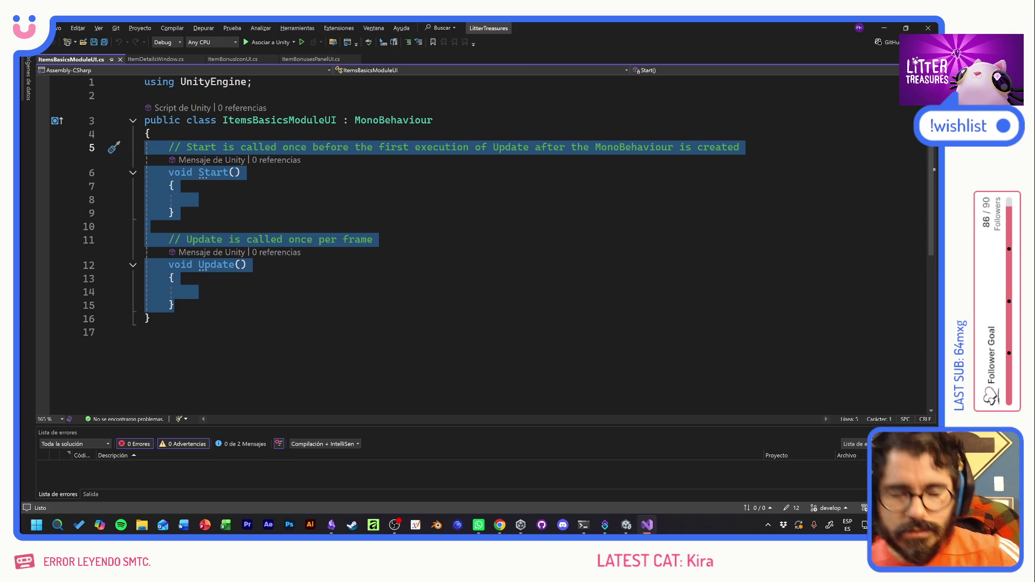
click(174, 213)
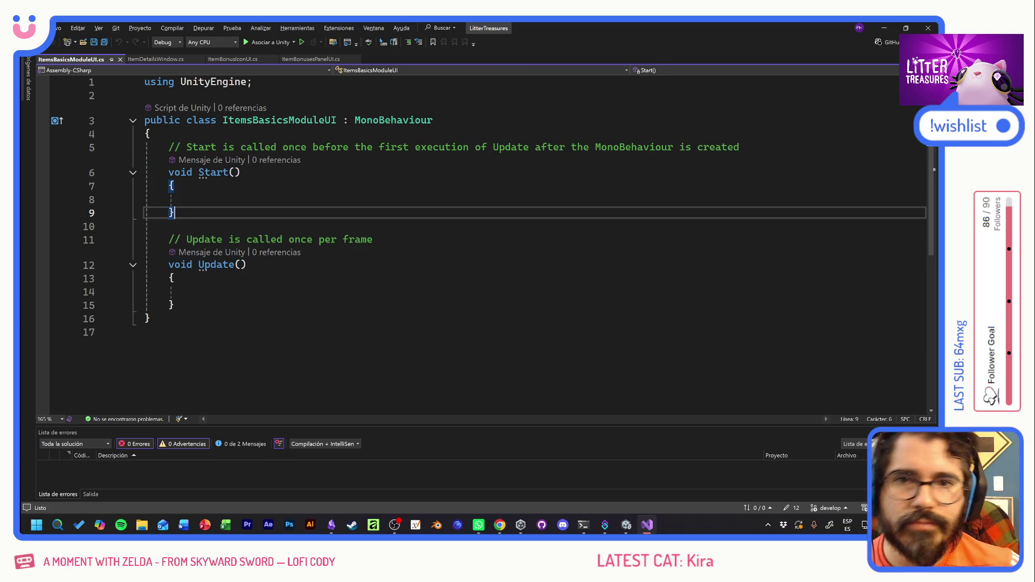
click(174, 305)
drag(174, 305, 169, 146)
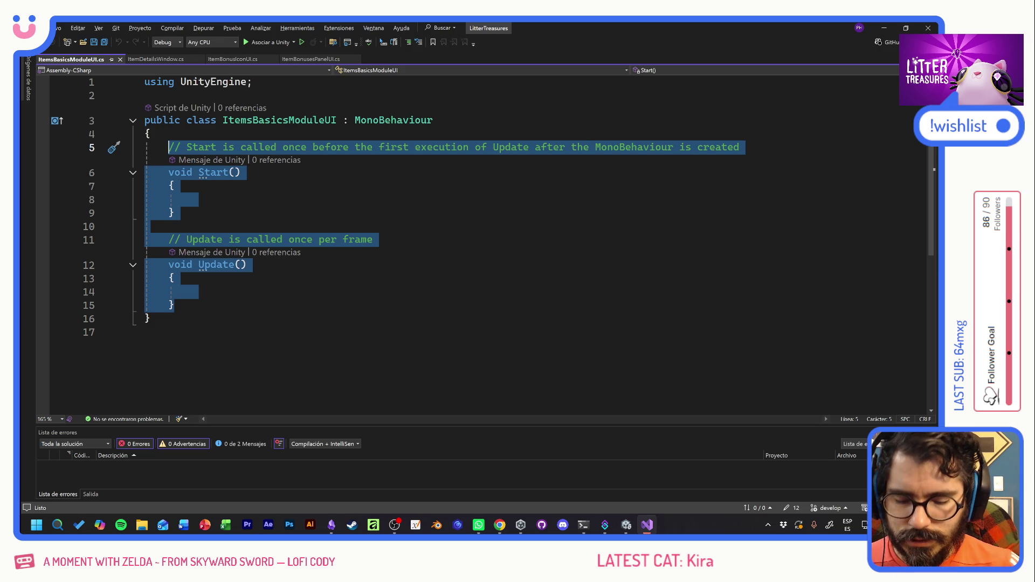
key(alt+Tab)
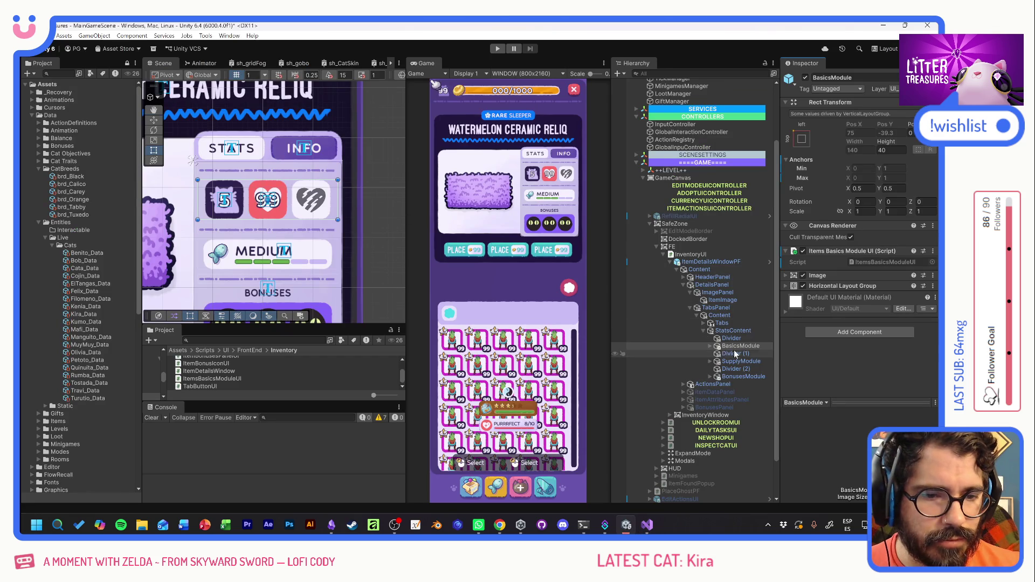
Rename BasicsModule's children to SlotsSubModule, HPSubModule and ConditionSubModule.
click(711, 346)
click(744, 354)
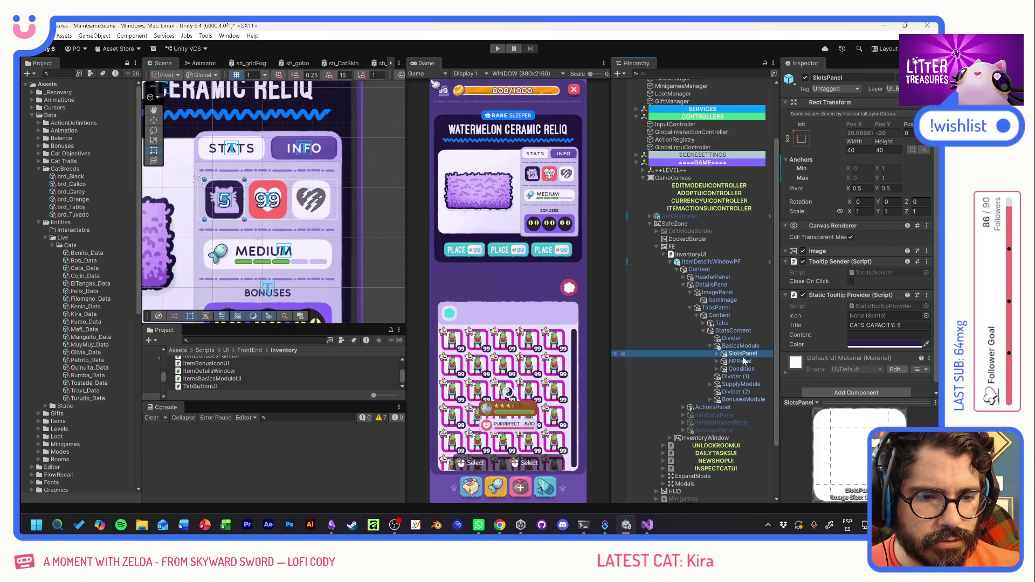
key(F2)
text(SlotsS)
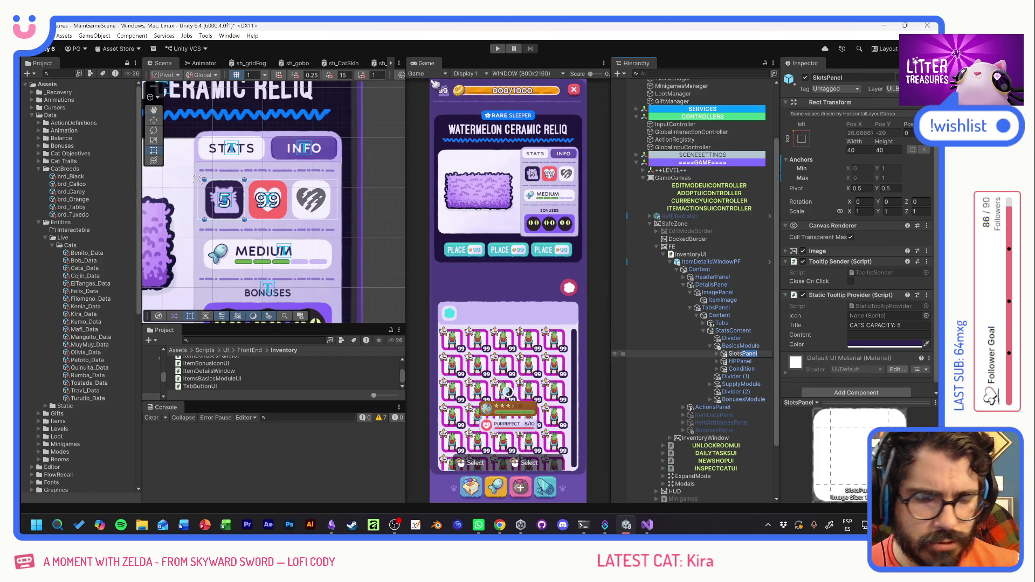
text(ubModule)
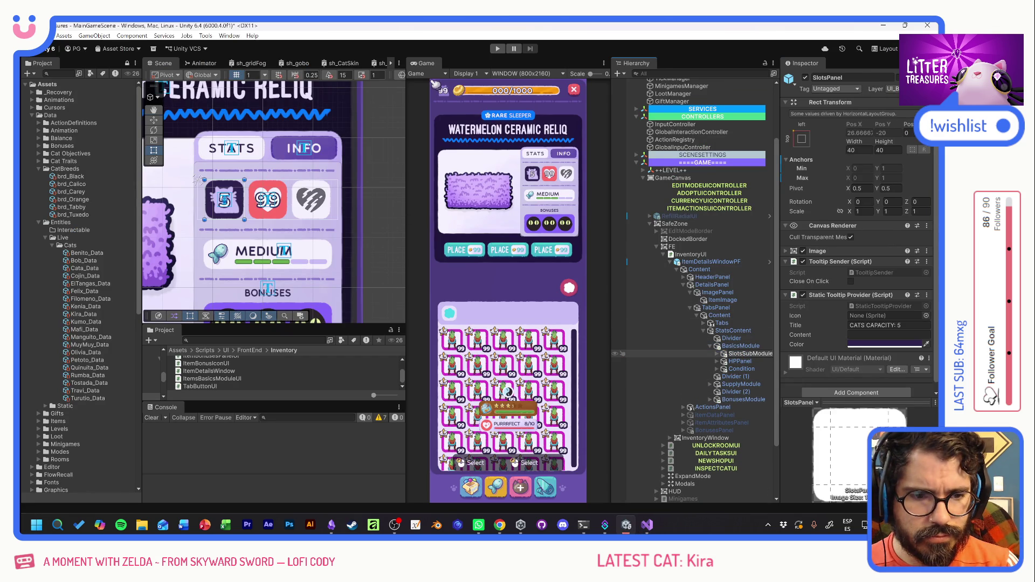
key(Return)
click(740, 362)
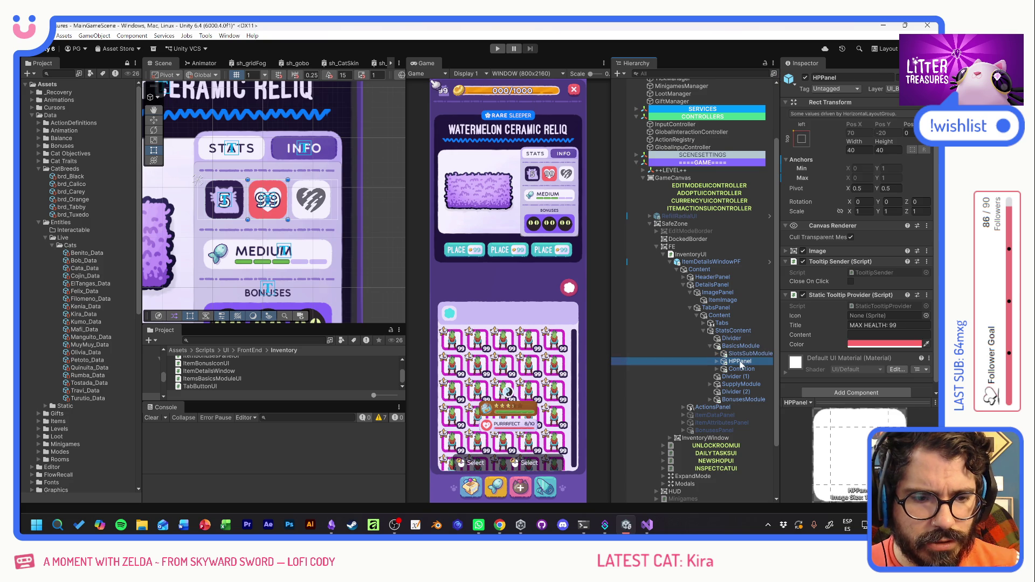
key(F2)
text(HPSub)
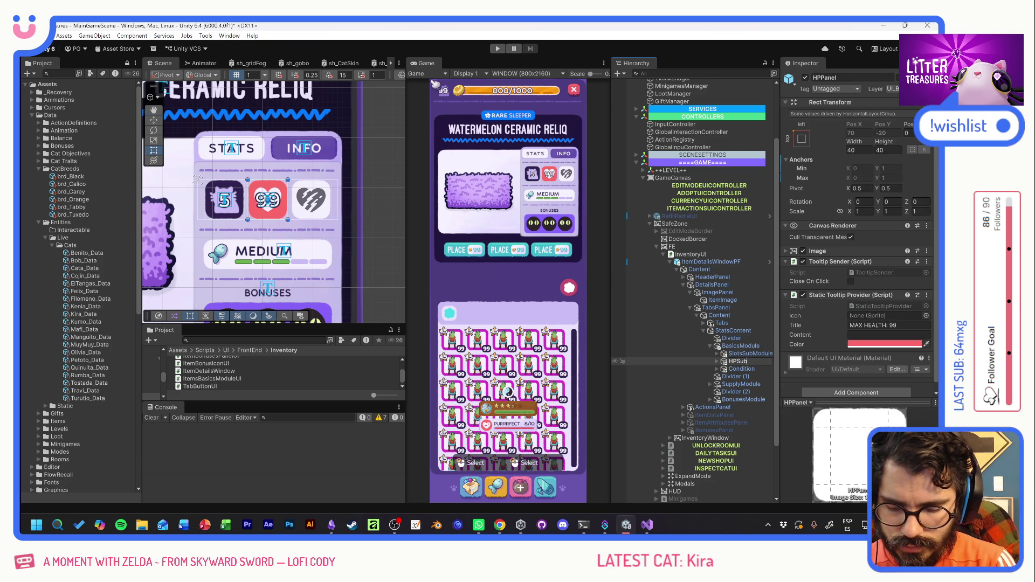
text(Module)
key(Return)
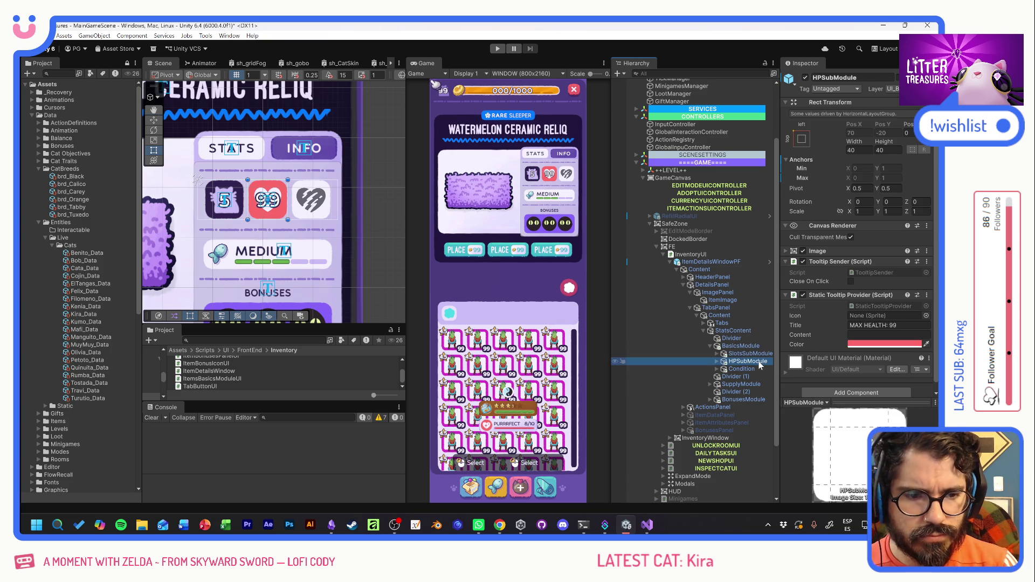
click(747, 371)
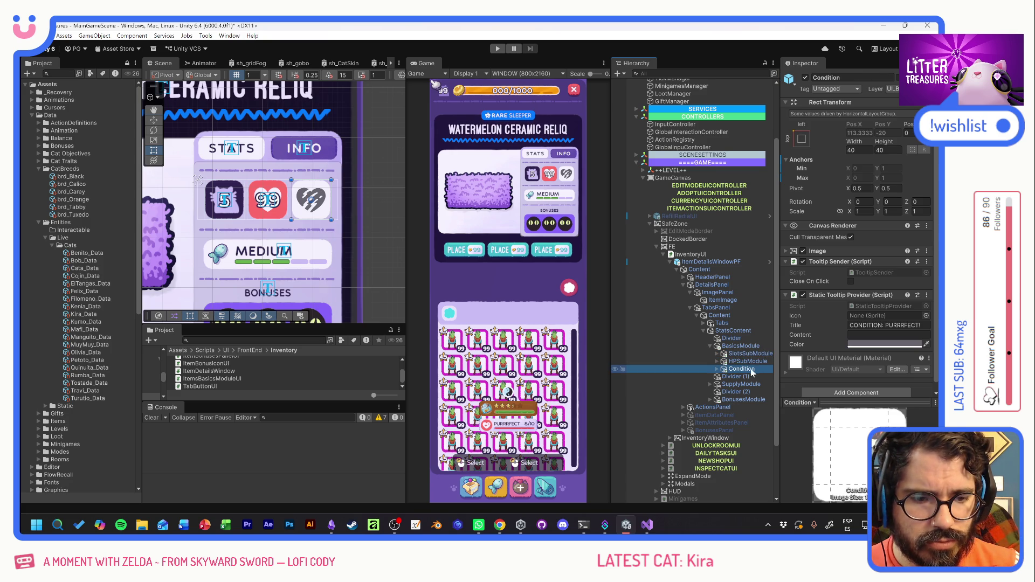
key(F2)
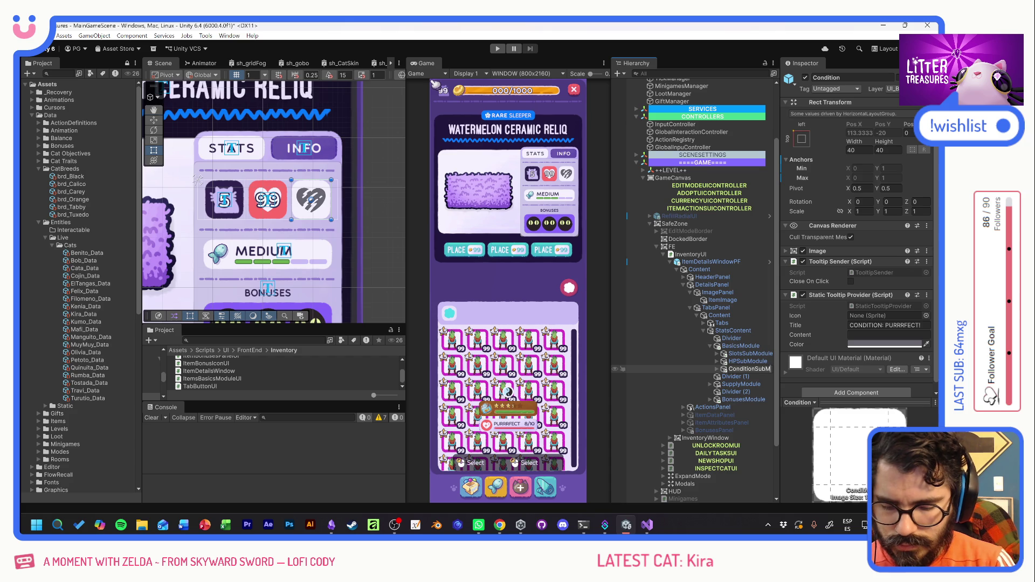
text(SubModule)
key(Return)
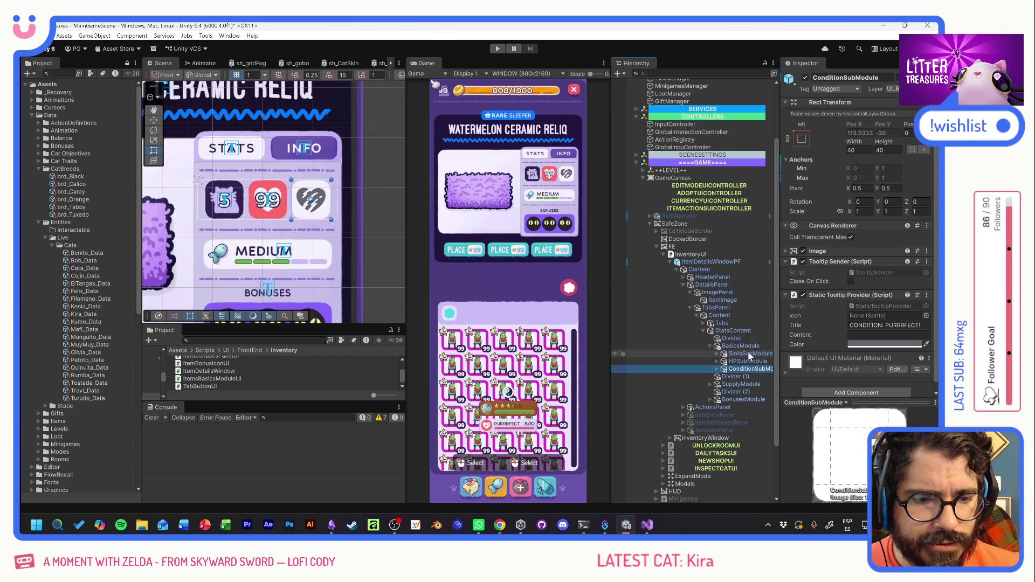
Select SlotsSubModule, collapse its Static Tooltip Provider, and open the Add Component search.
click(750, 354)
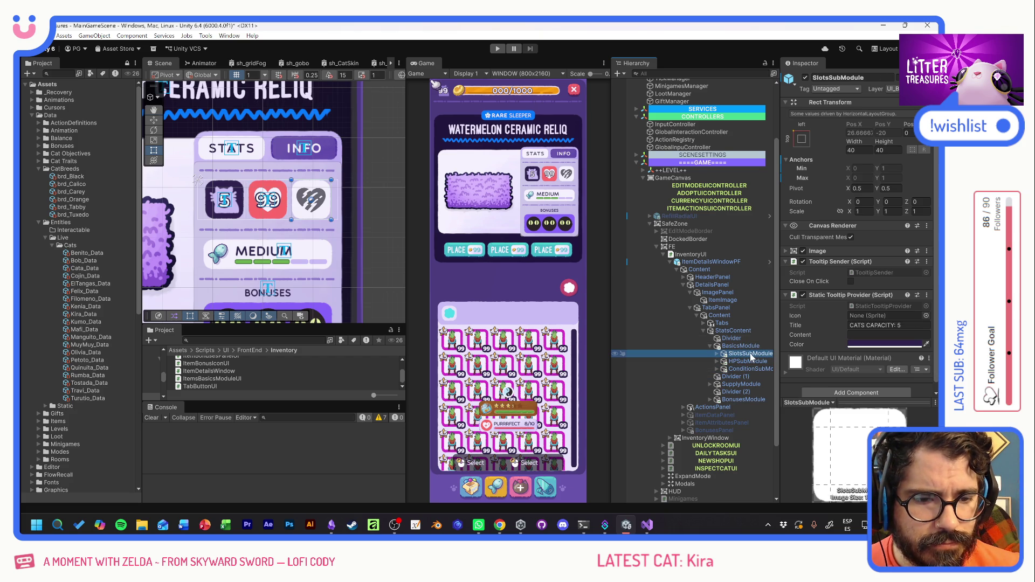
scroll(831, 323, down, 1)
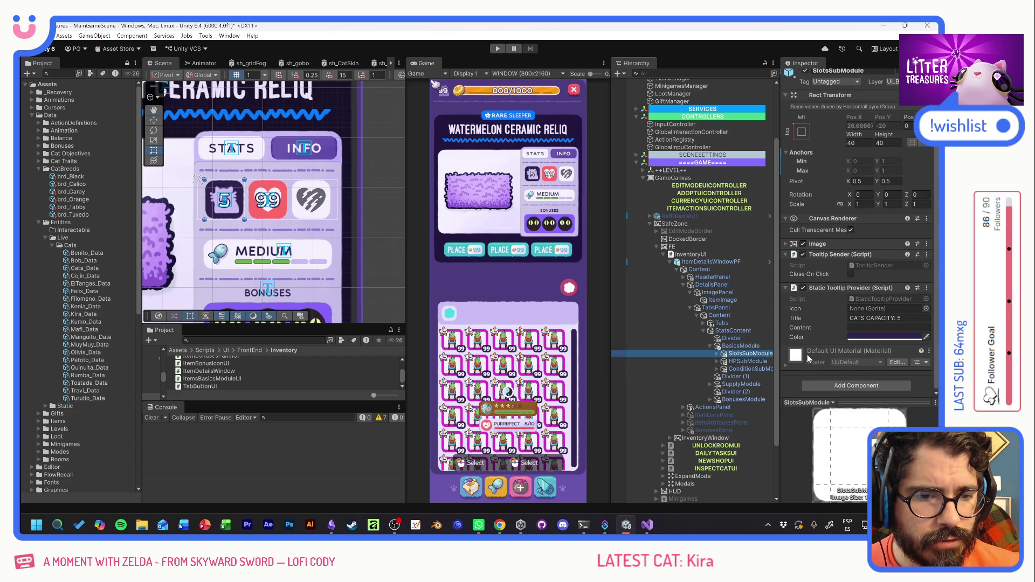
click(787, 290)
click(787, 290)
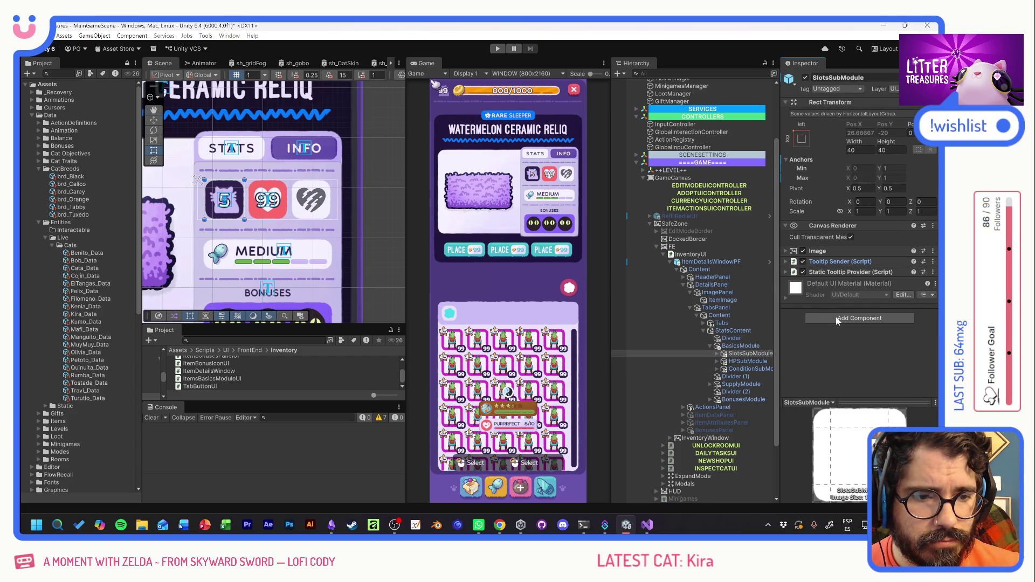
click(859, 319)
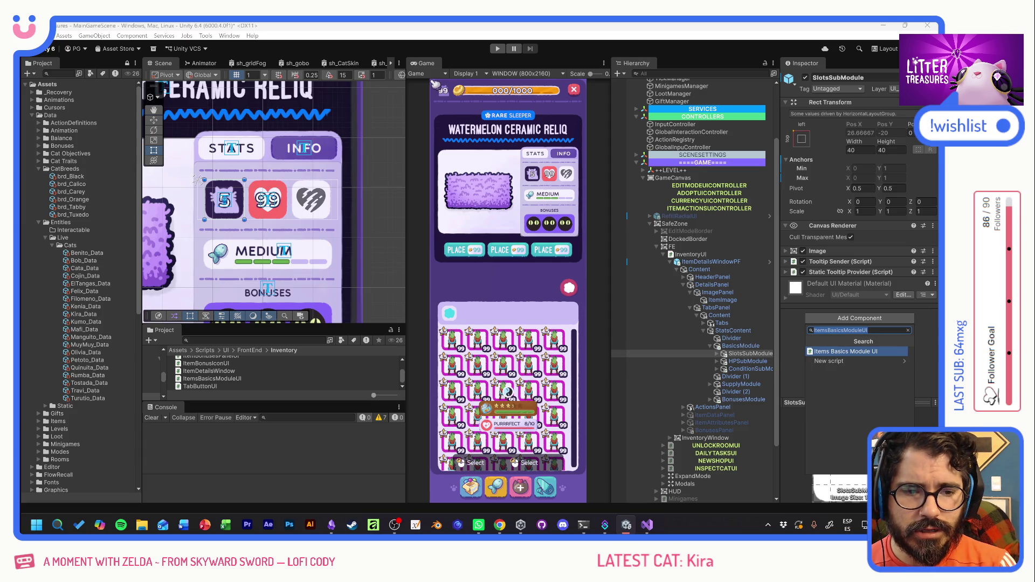
Create and attach a new ItemSlotsSubModuleUI script on SlotsSubModule, then go up to the FrontEnd folder.
text(ItemSLot)
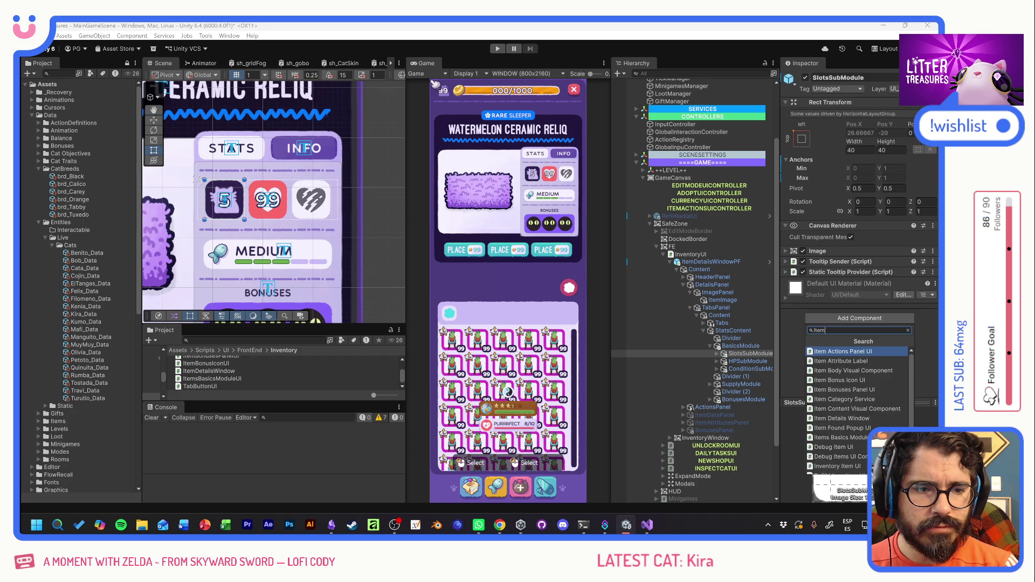
key(BackSpace)
key(BackSpace)
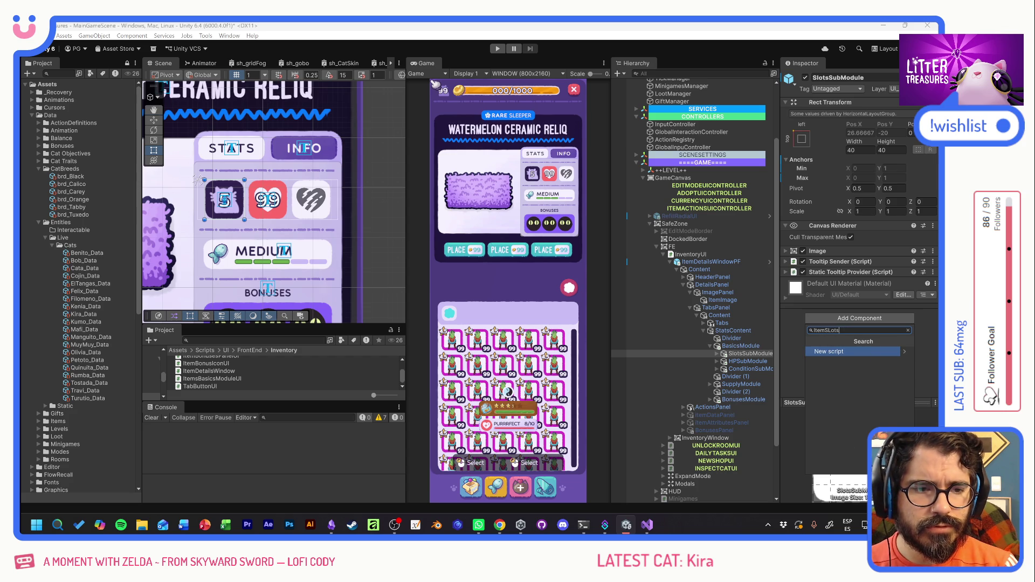
key(BackSpace)
text(lotsSU)
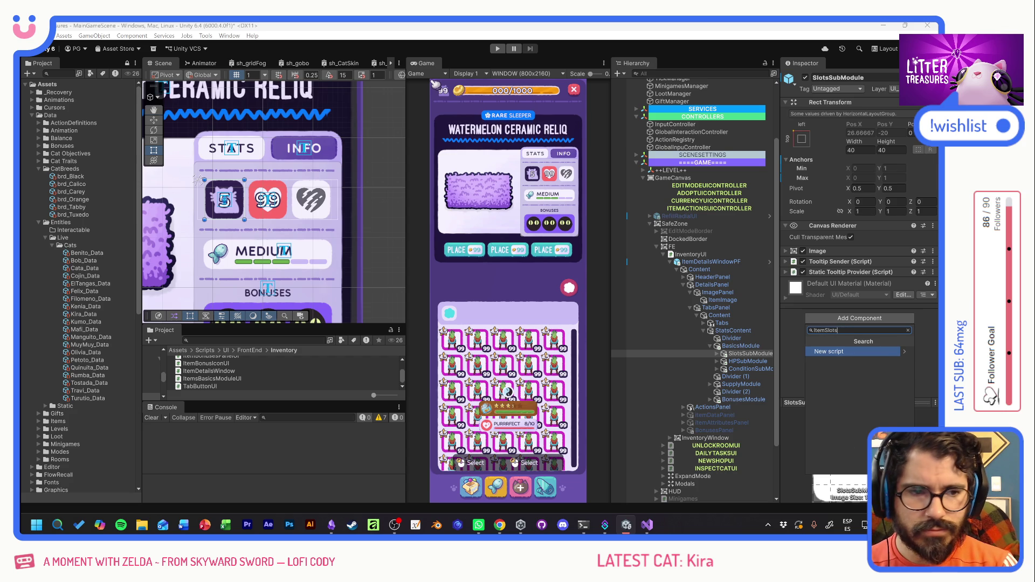
key(BackSpace)
text(ub)
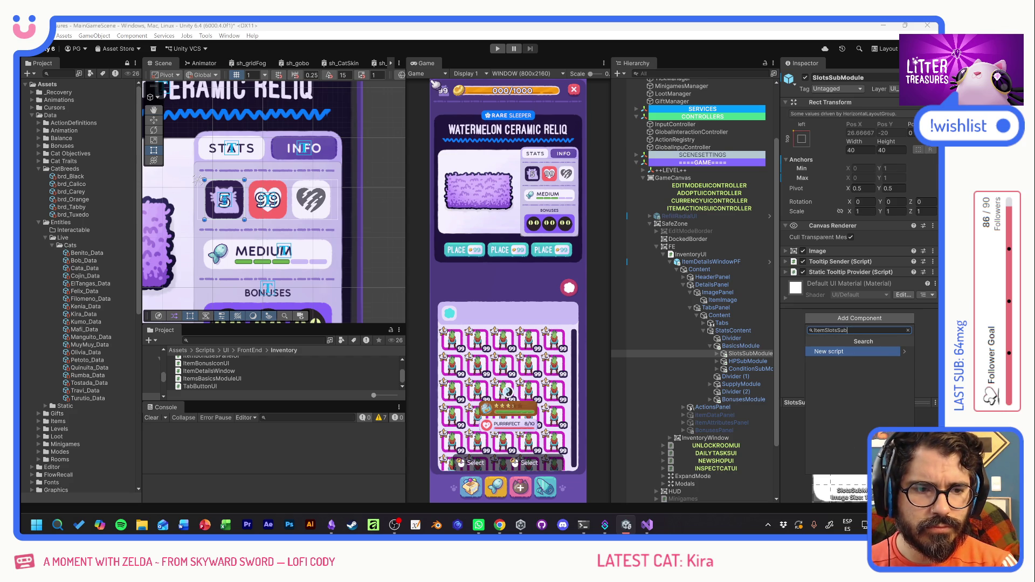
text(Module)
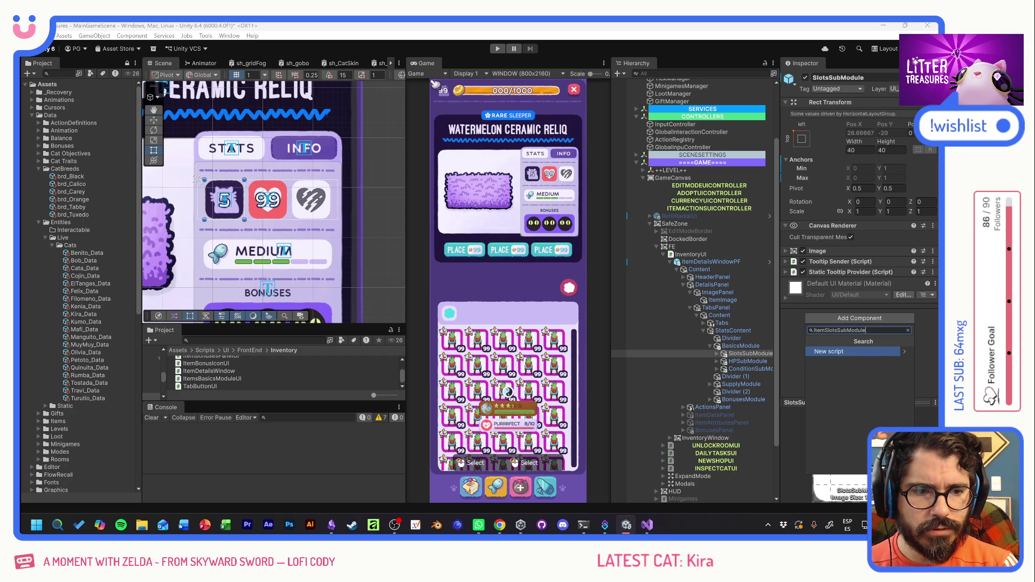
text(UI)
key(Return)
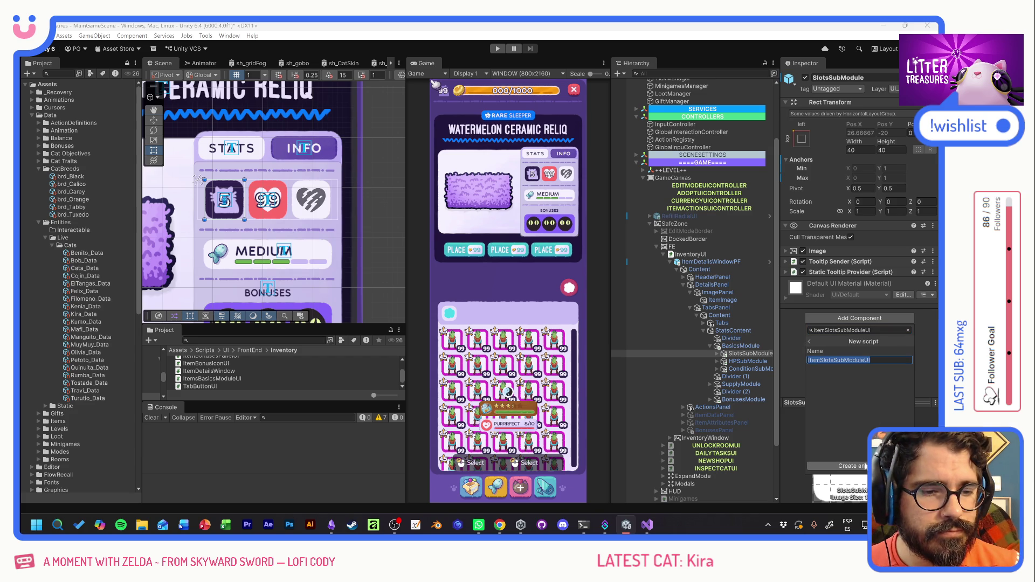
click(865, 466)
click(516, 352)
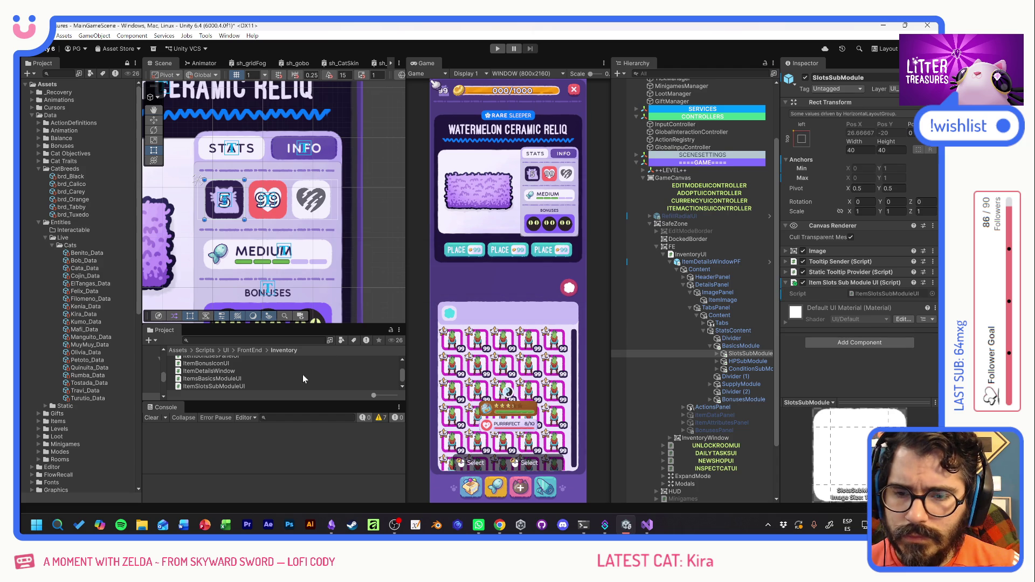
scroll(308, 373, up, 2)
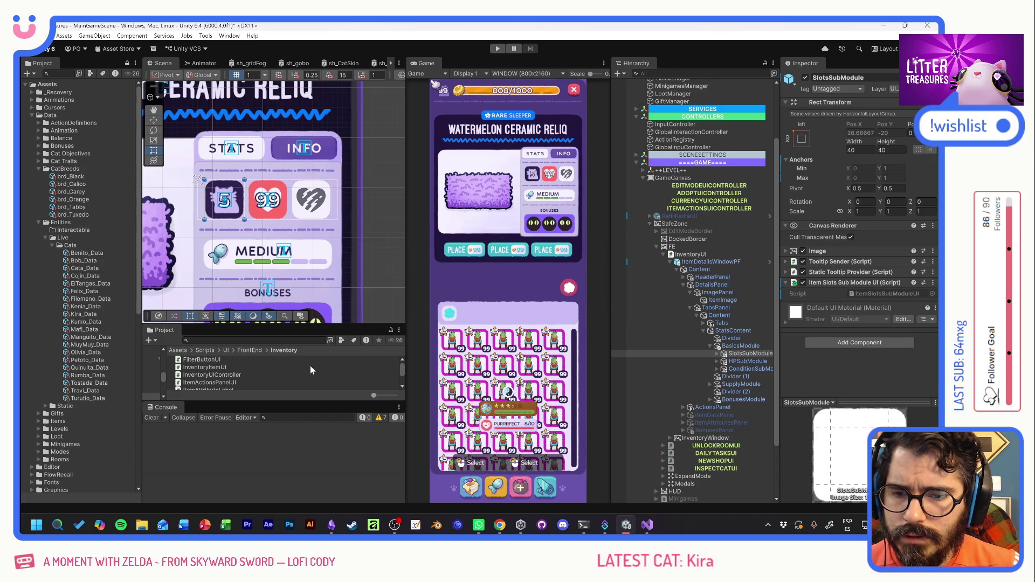
click(254, 349)
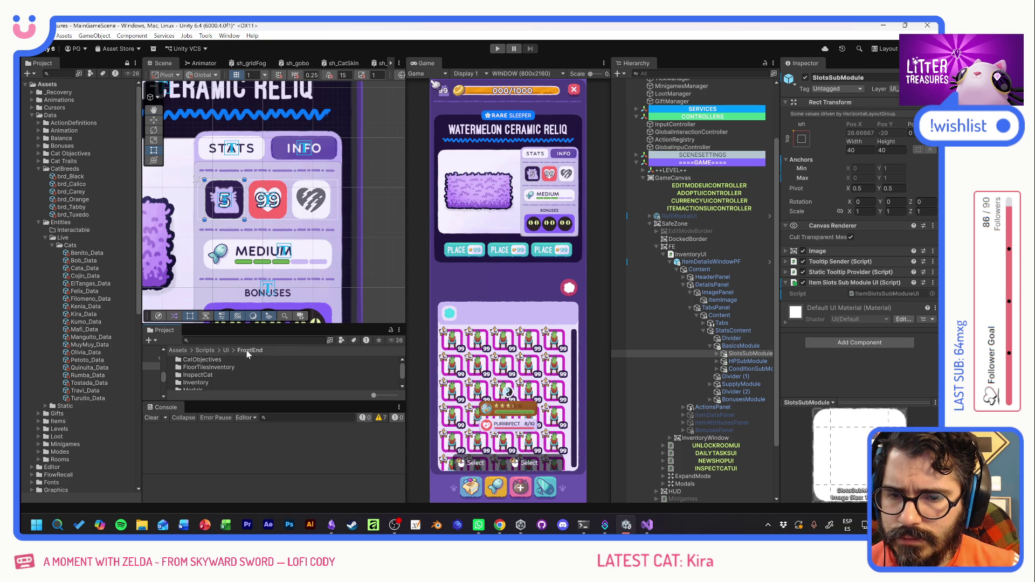
Create a MonoBehaviour script named SubModule in the Inventory folder and open it for editing.
right_click(169, 362)
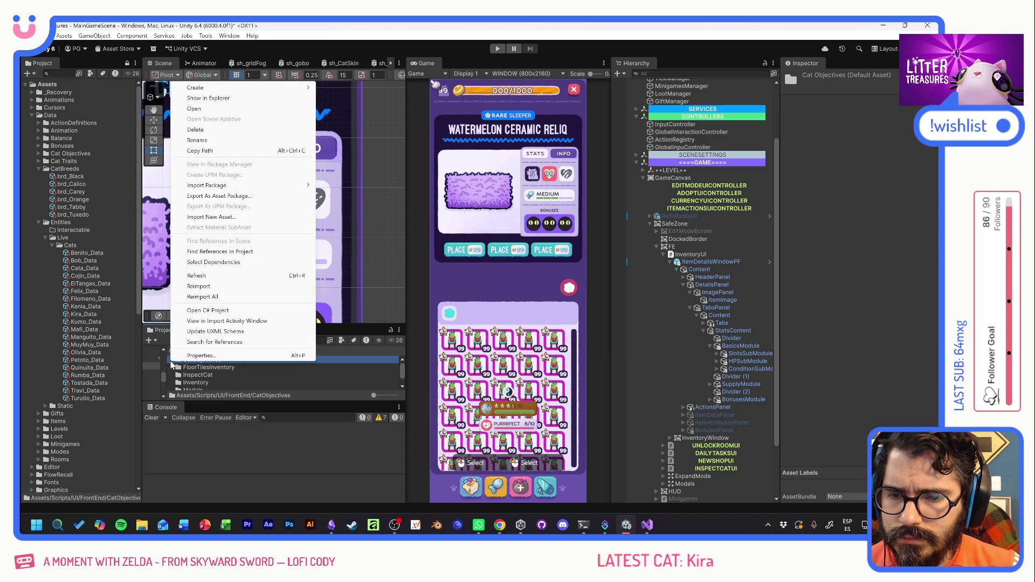
click(274, 377)
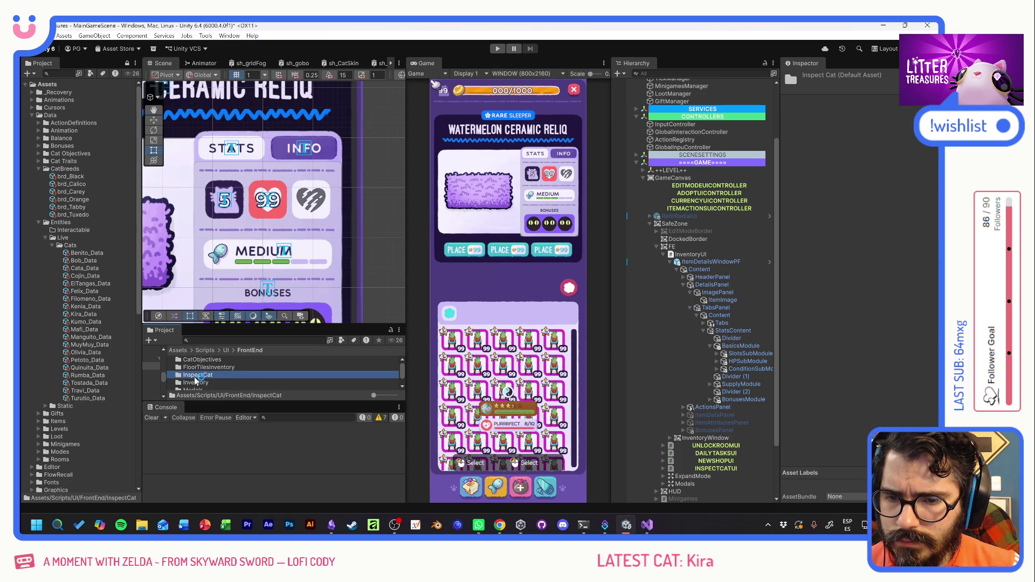
right_click(223, 383)
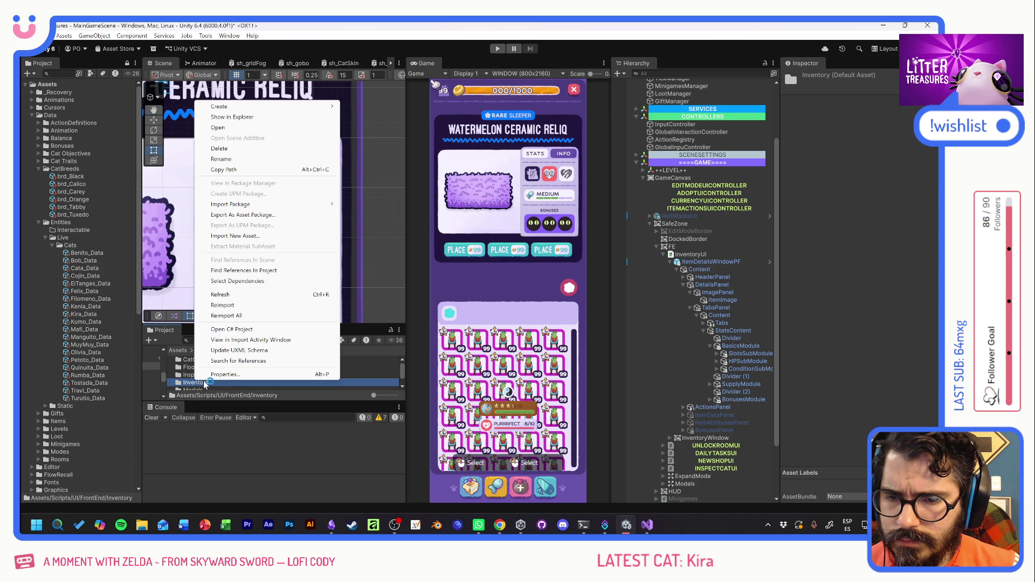
mouse_move(275, 107)
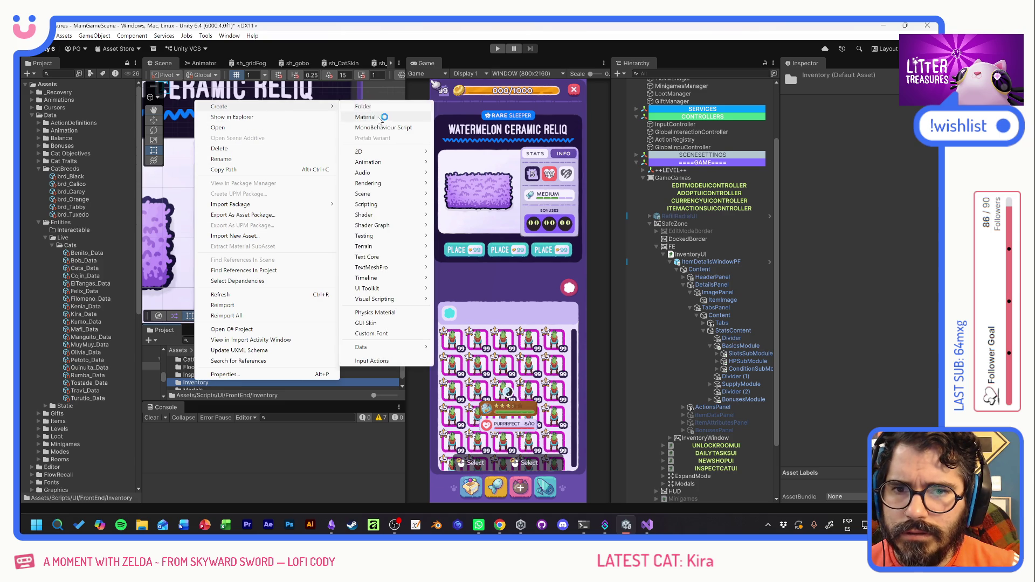
click(383, 128)
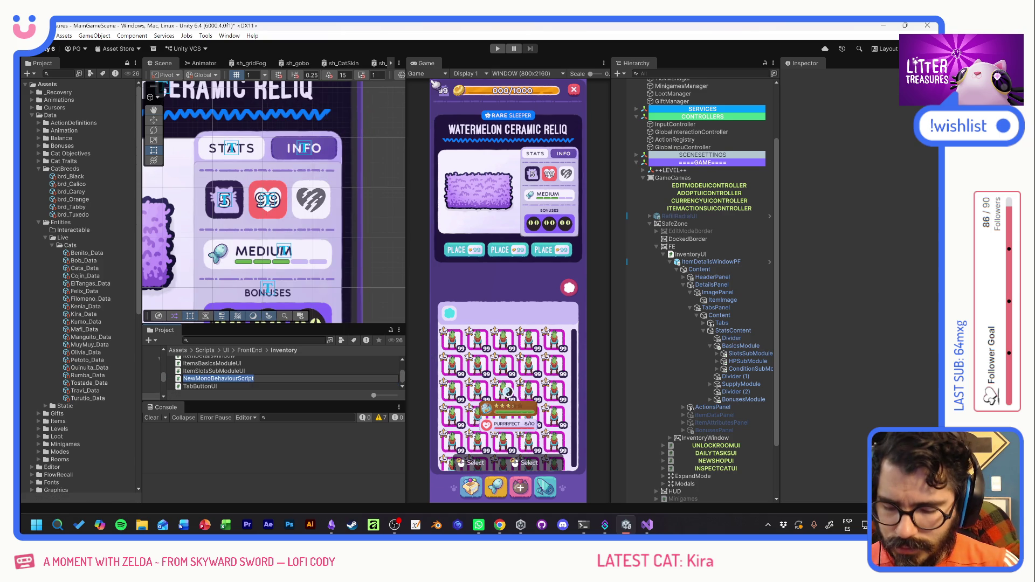
text(SubModule)
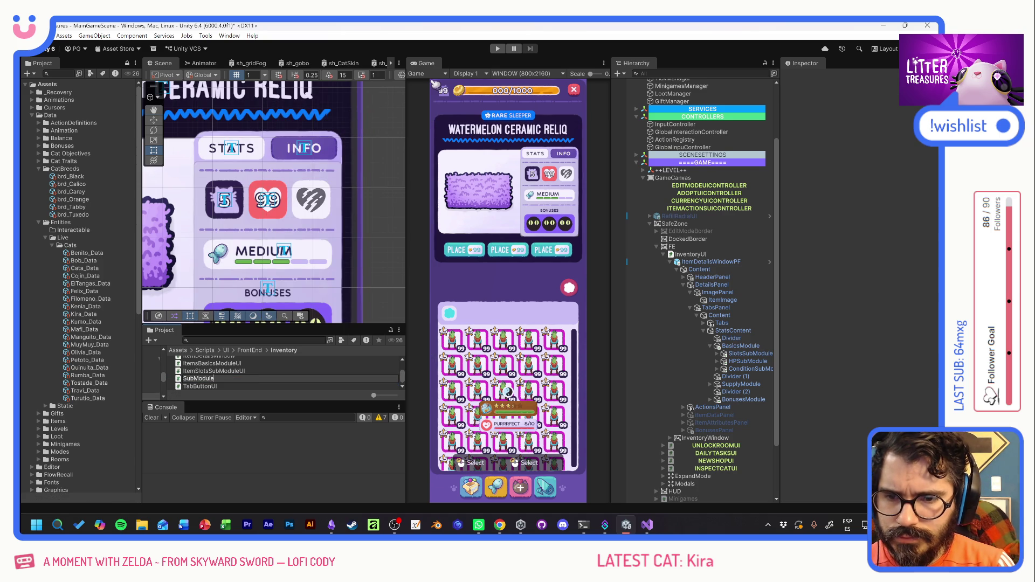
key(Return)
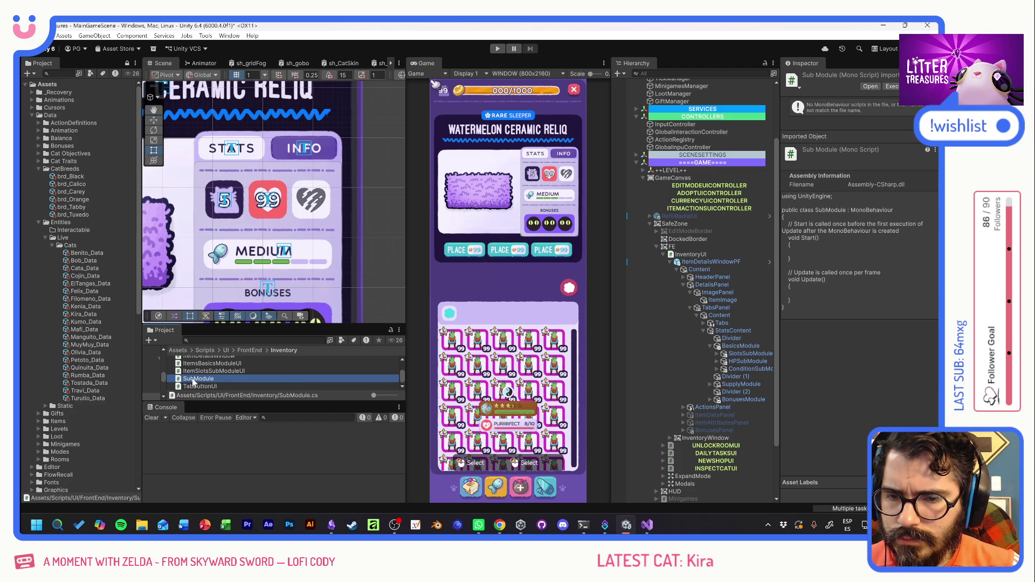
double_click(182, 380)
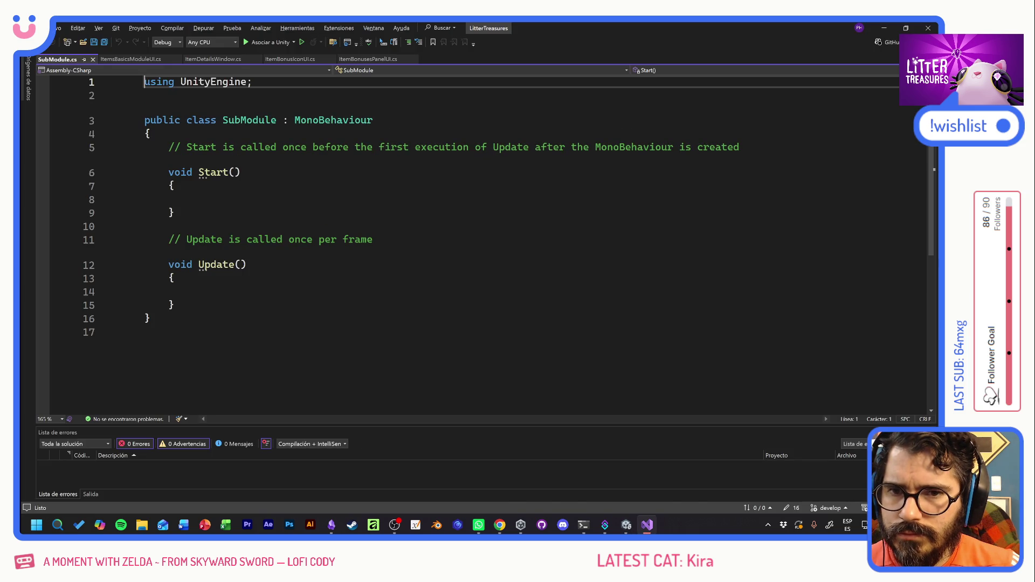
Rename the SubModule script file to UISubModule in Unity and reopen it in Visual Studio.
key(alt+Tab)
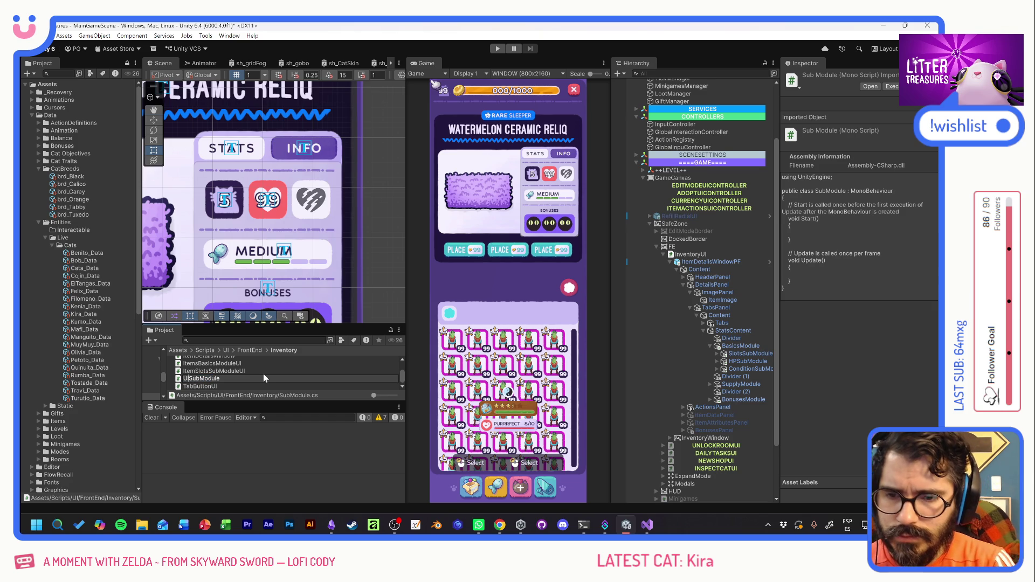
text(UI)
key(Return)
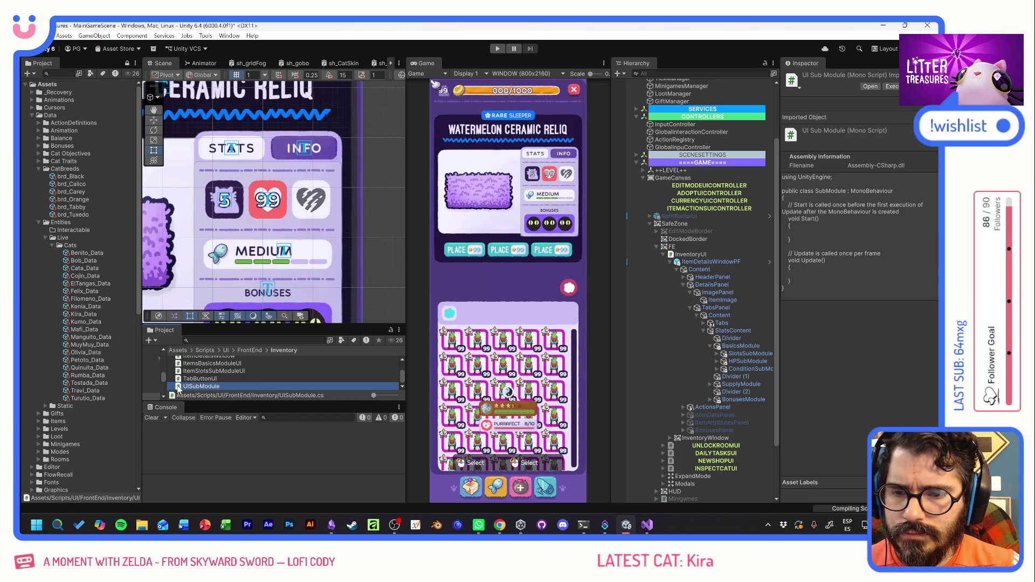
double_click(185, 387)
click(335, 120)
Rename the class to UISubModule and replace Start and Update with a 'public abstract' member line.
click(222, 119)
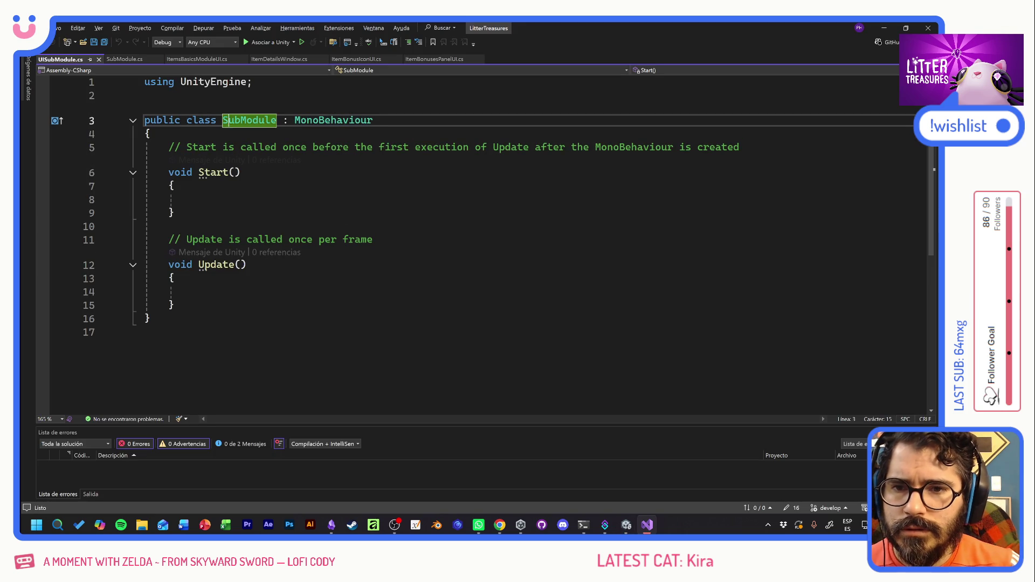
text(UI)
key(ctrl+s)
click(178, 186)
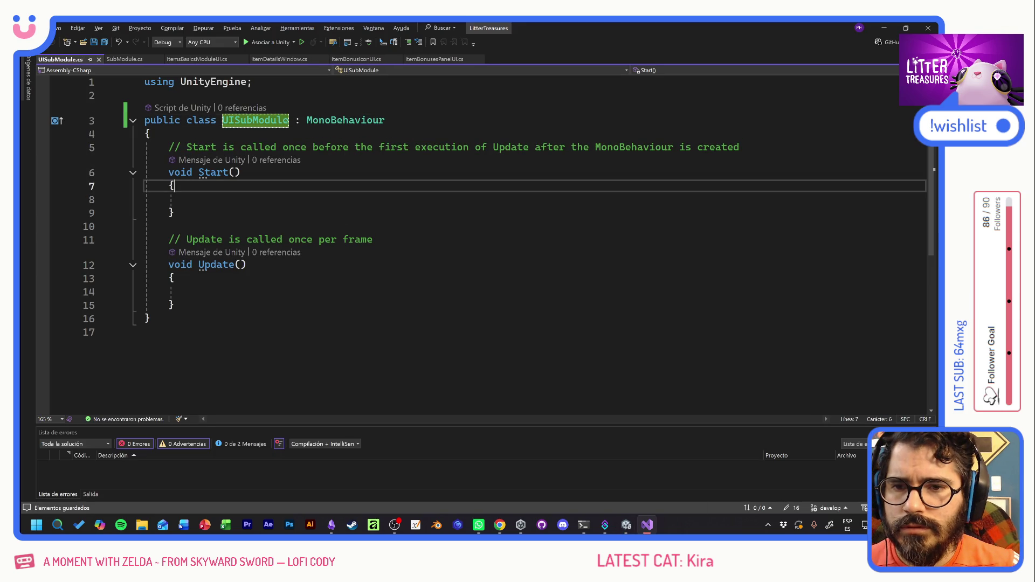
drag(174, 305, 147, 159)
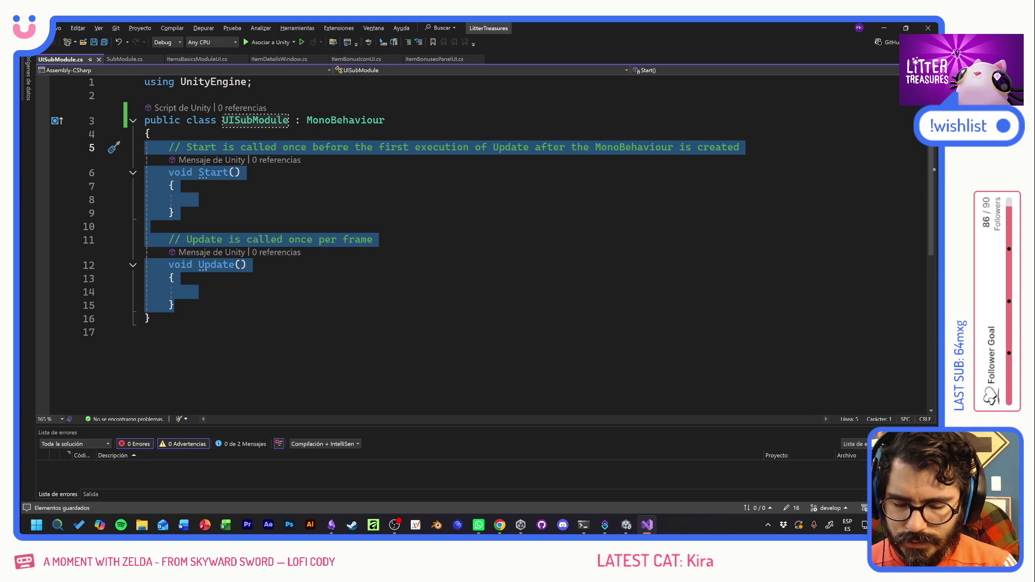
key(BackSpace)
text(private)
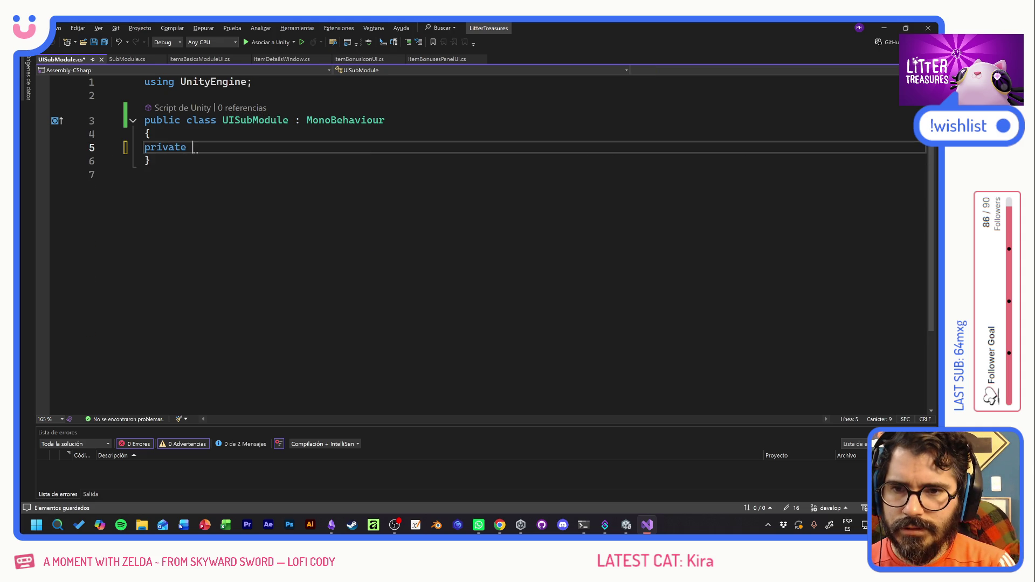
key(BackSpace)
key(BackSpace)
key(BackSpace)
key(BackSpace)
key(BackSpace)
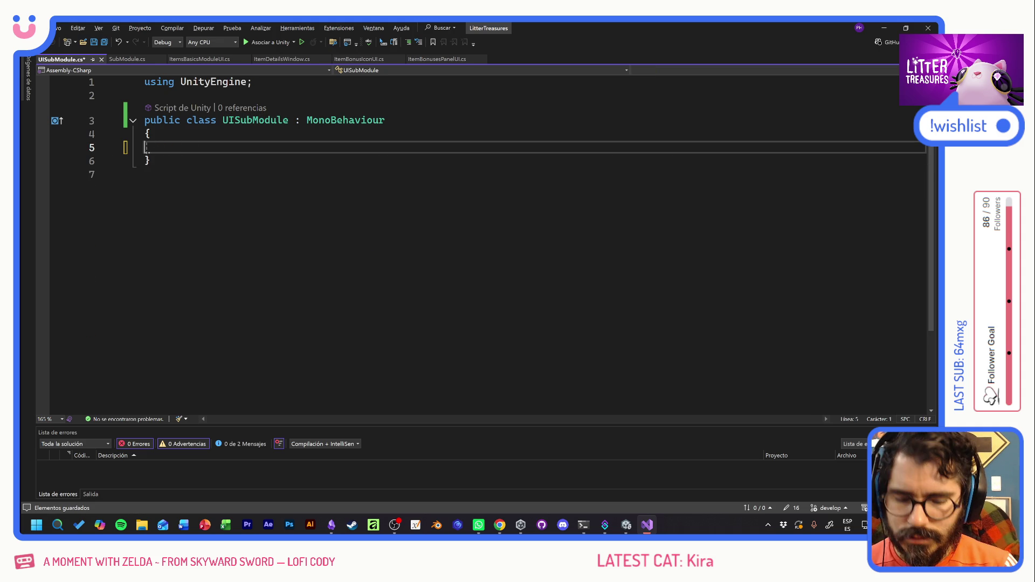
key(Tab)
text(public )
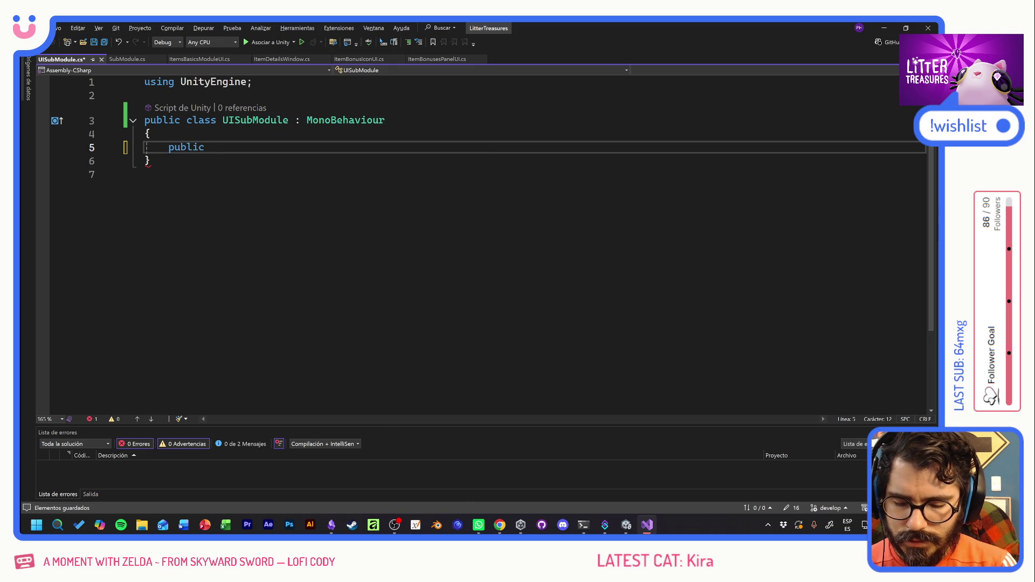
text(abstract)
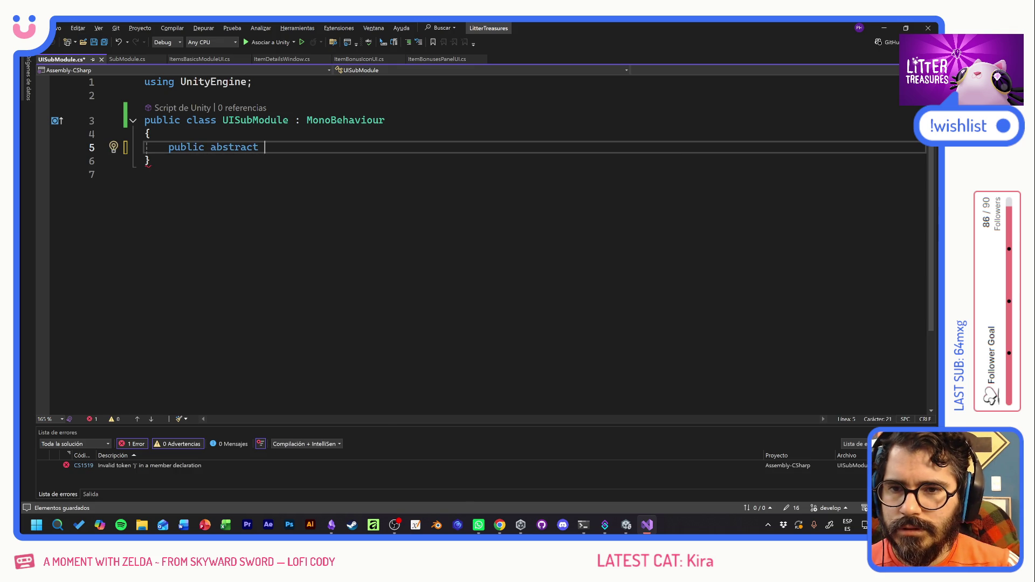
Mark the class abstract, complete the member as 'public abstract void Setup();', and save.
click(187, 119)
text(abstract)
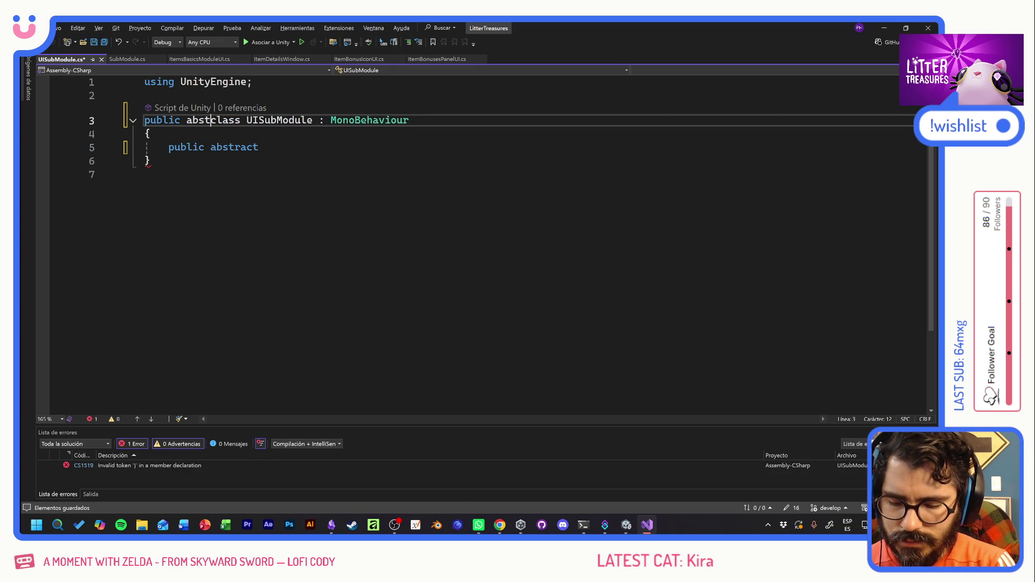
click(265, 147)
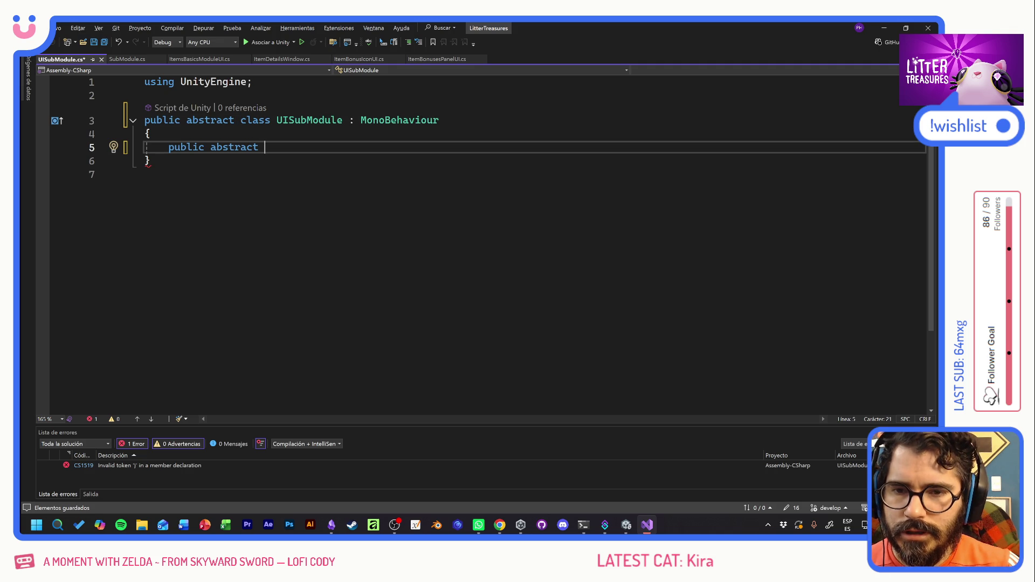
text(vo)
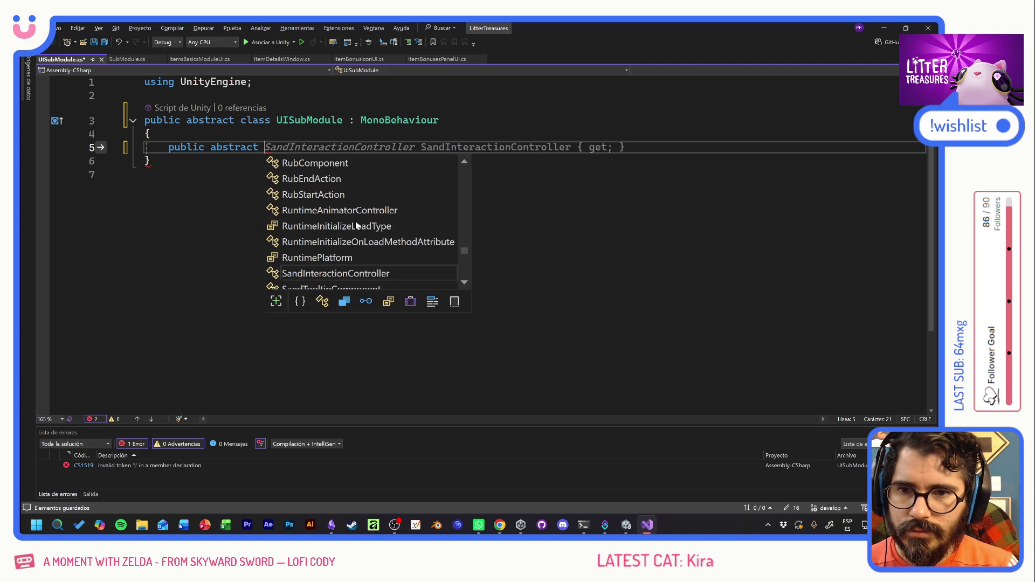
text(id )
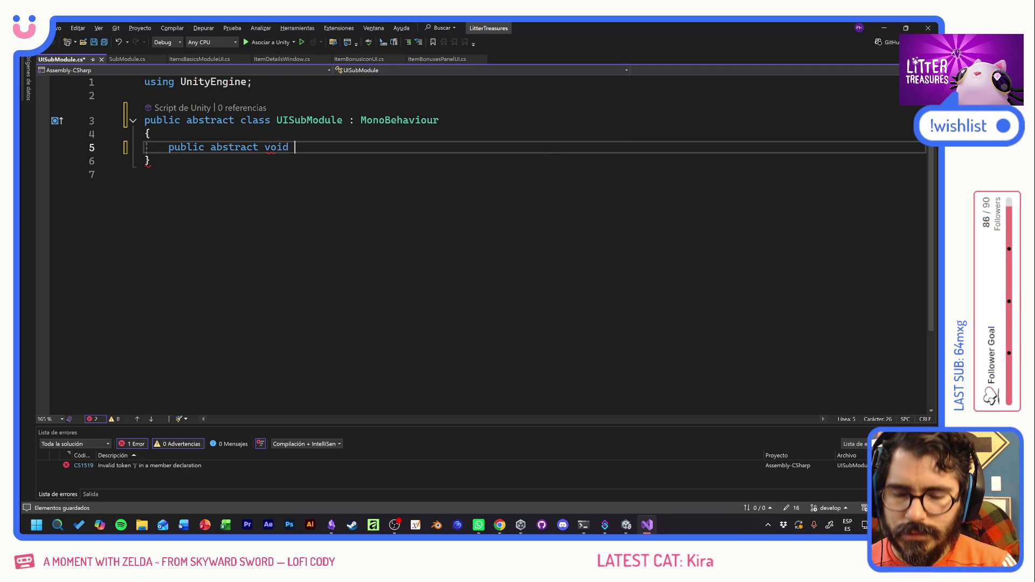
text(Setup)=)
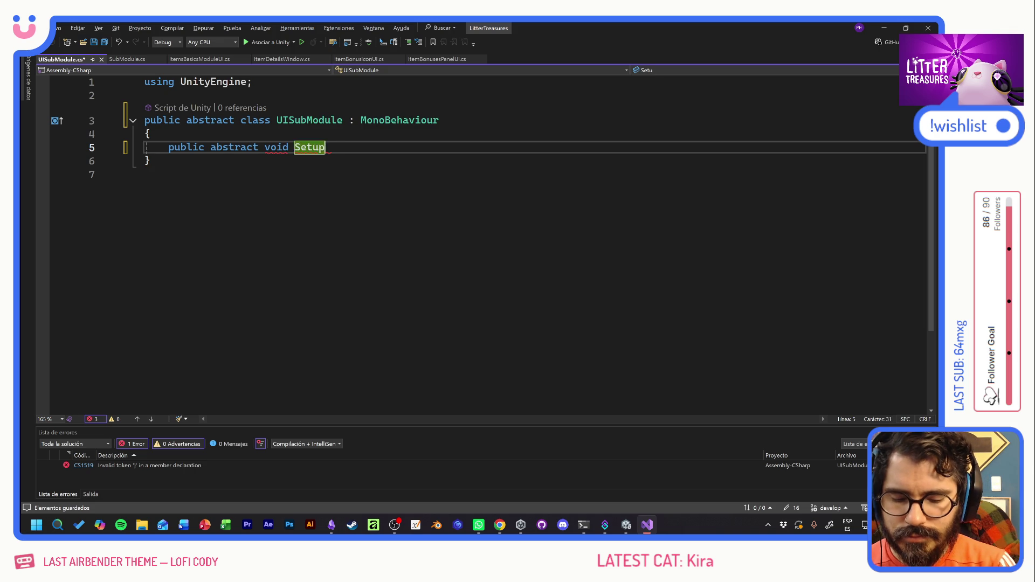
key(alt+shift)
key(BackSpace)
key(BackSpace)
text(())
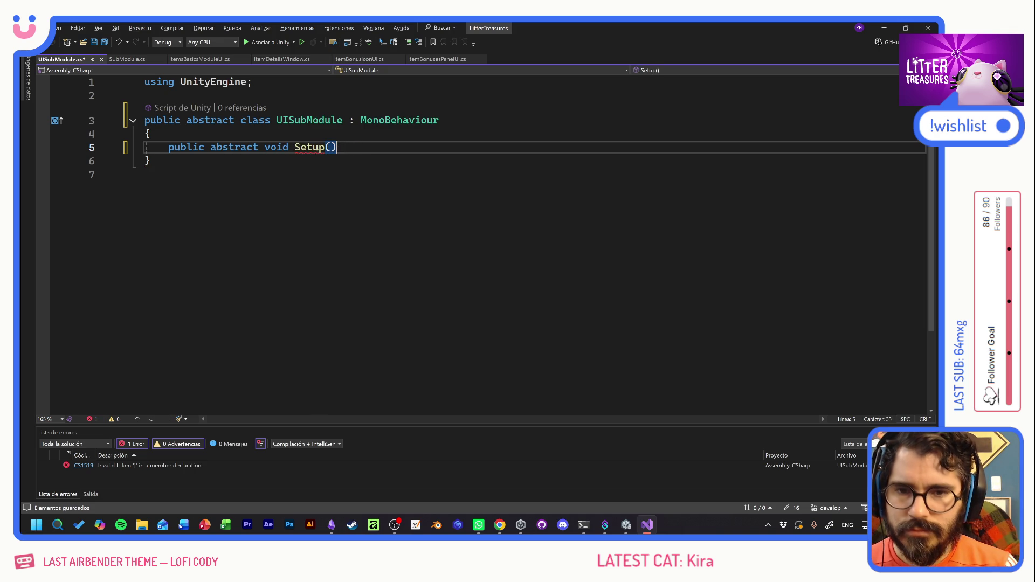
text(;)
key(ctrl+s)
Close the SubModule.cs tab and switch to ItemsBasicsModuleUI.cs.
key(Down)
key(Down)
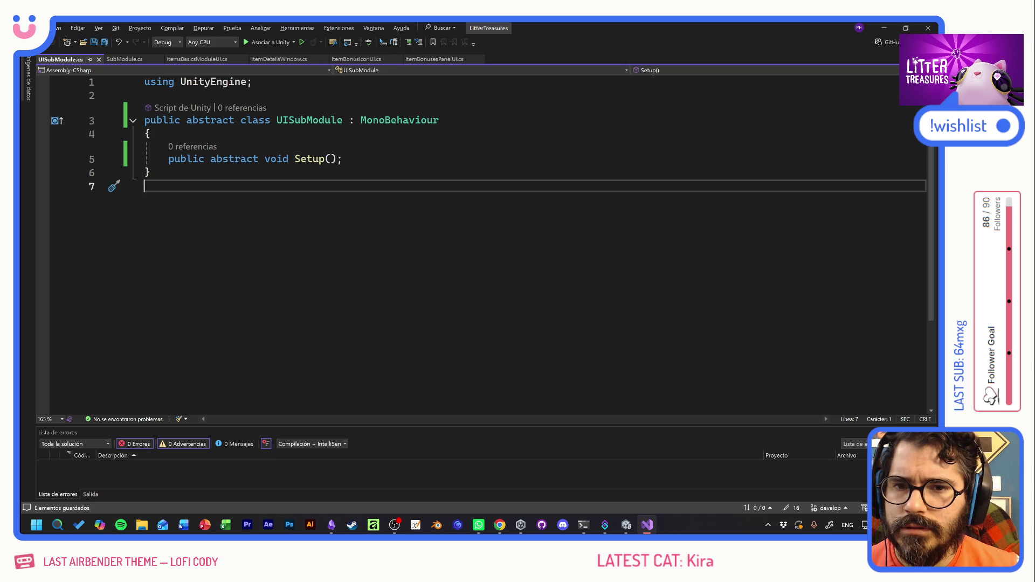
click(125, 60)
key(Return)
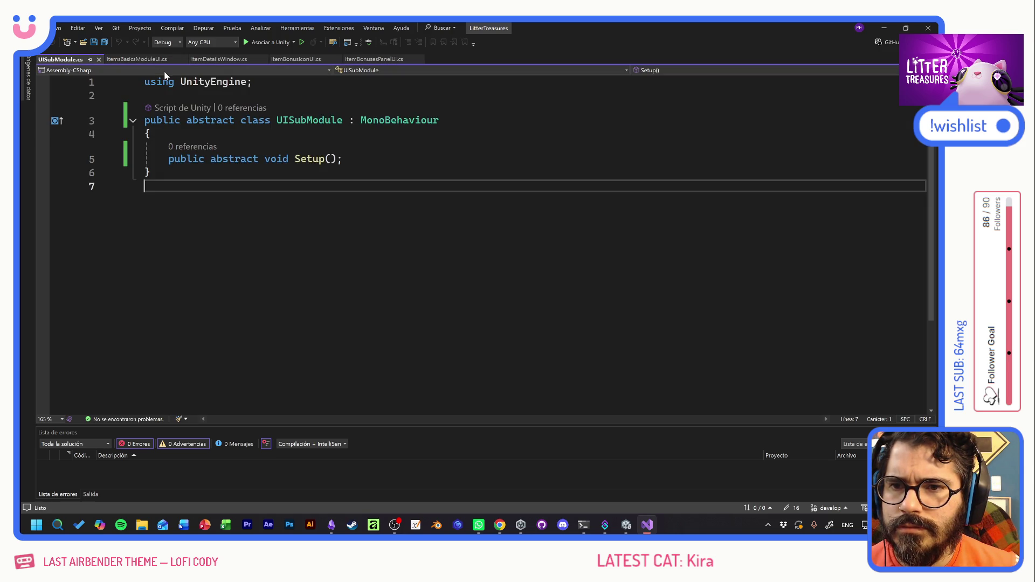
click(138, 60)
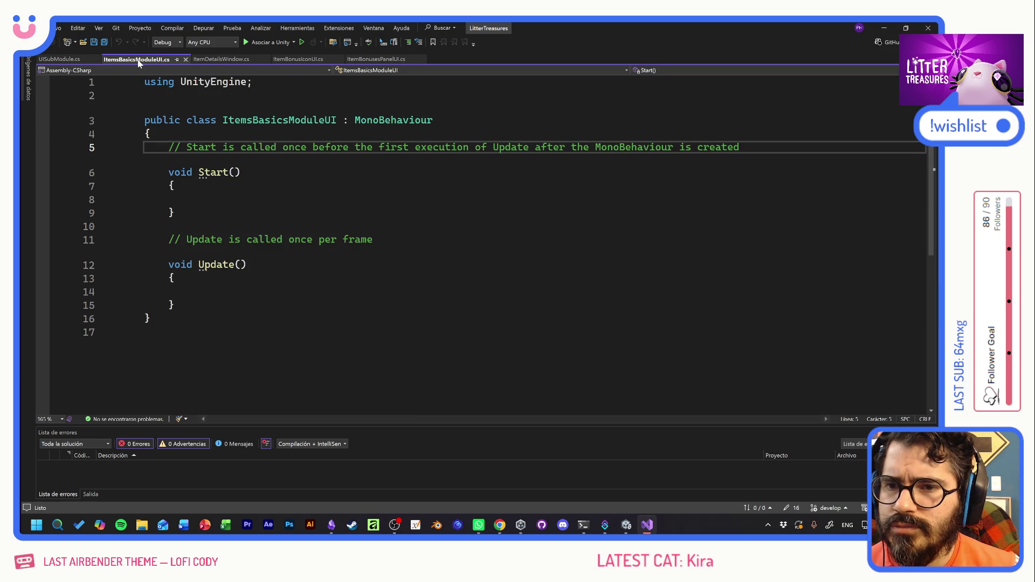
Return to Unity to let scripts recompile, then open ItemSlotsSubModuleUI in Visual Studio.
key(alt+Tab)
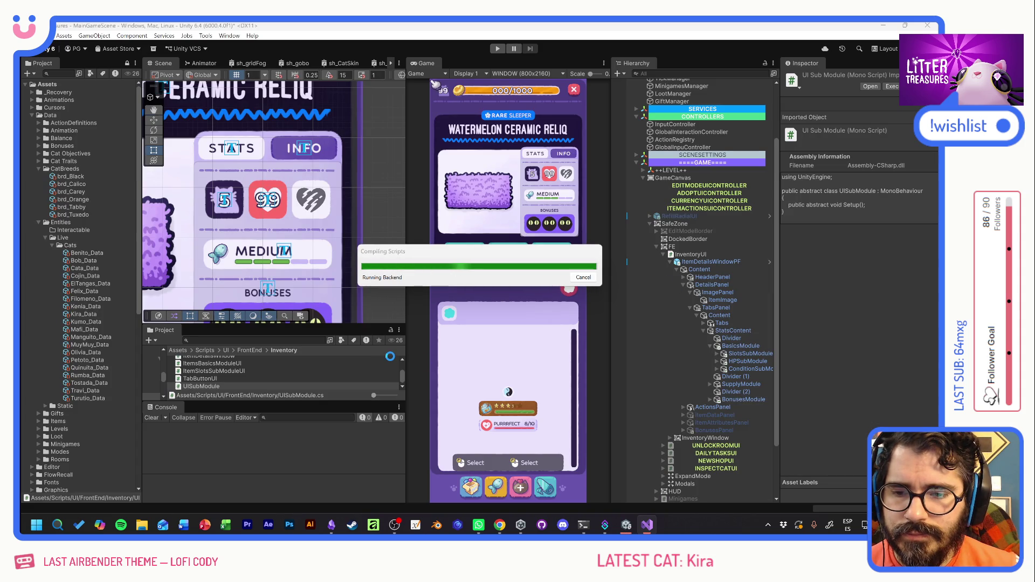
double_click(198, 371)
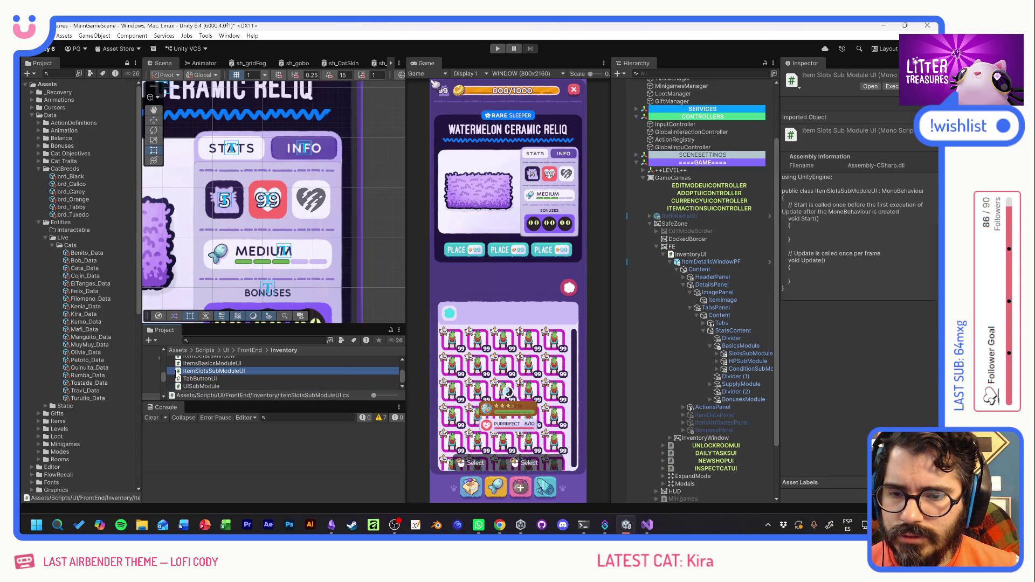
Change the base class from MonoBehaviour to UISubModule and implement the abstract Setup via quick fix.
double_click(400, 120)
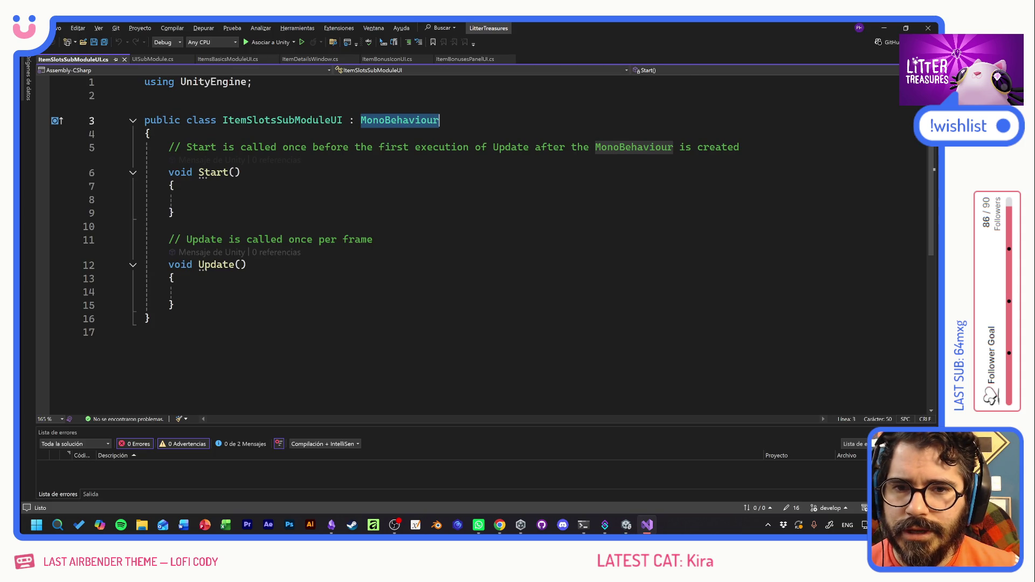
text(UISubModule)
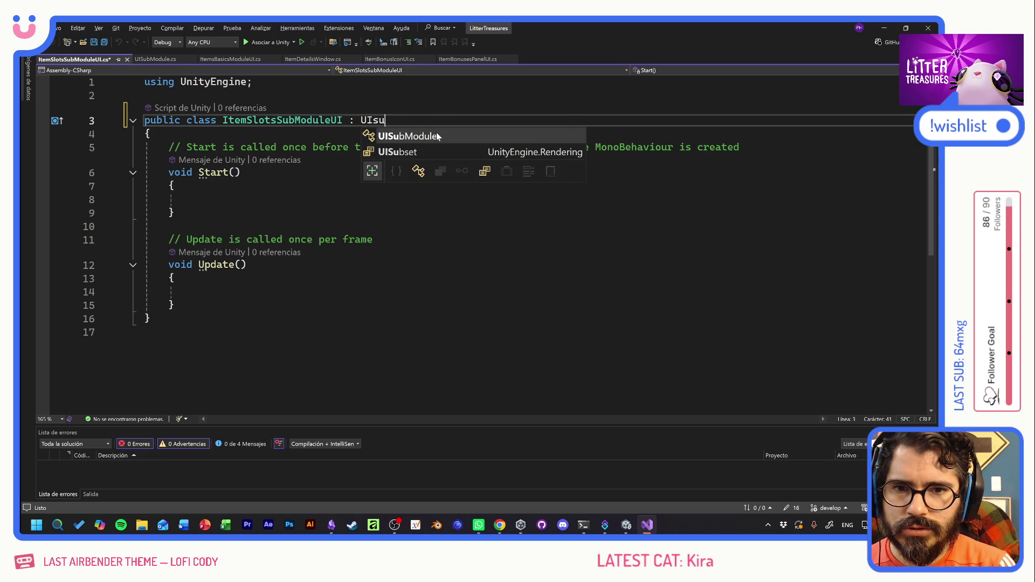
key(ctrl+s)
key(Down)
key(Down)
key(Down)
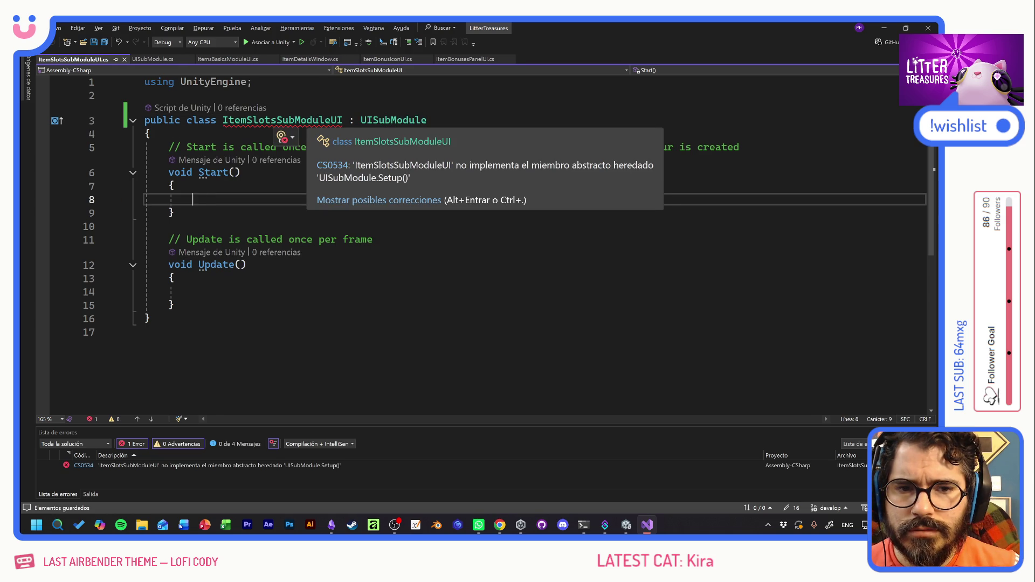
right_click(375, 119)
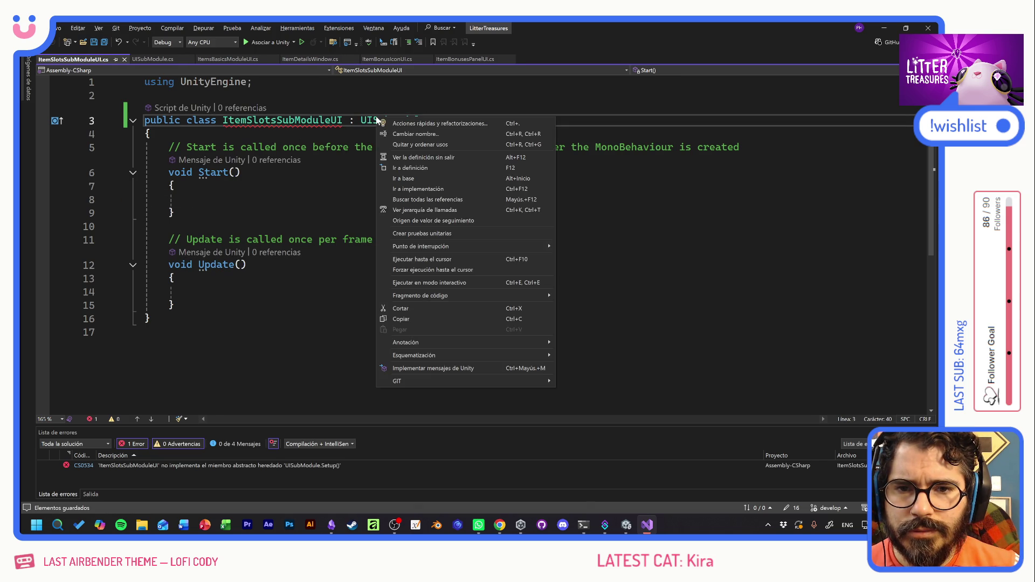
key(Escape)
right_click(313, 120)
click(335, 130)
key(ctrl+period)
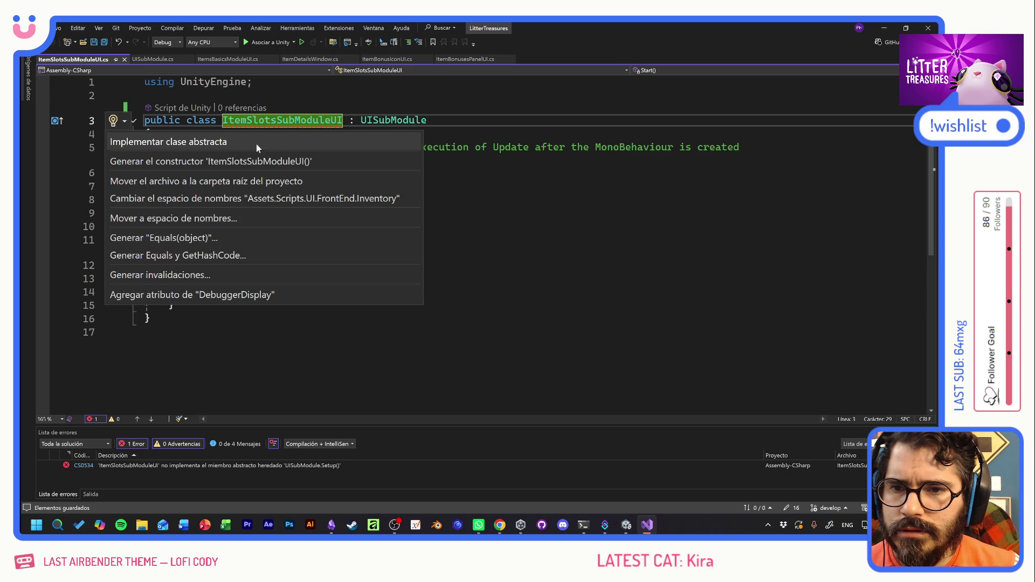
click(216, 141)
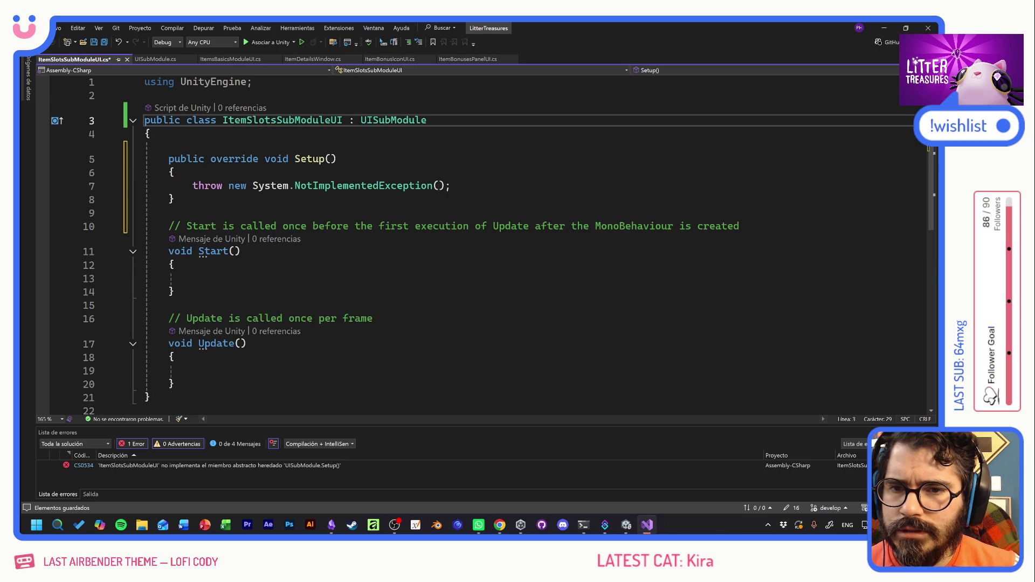
Delete the Start and Update methods and give Setup an 'ItemData _data' parameter.
click(337, 158)
drag(174, 384, 145, 226)
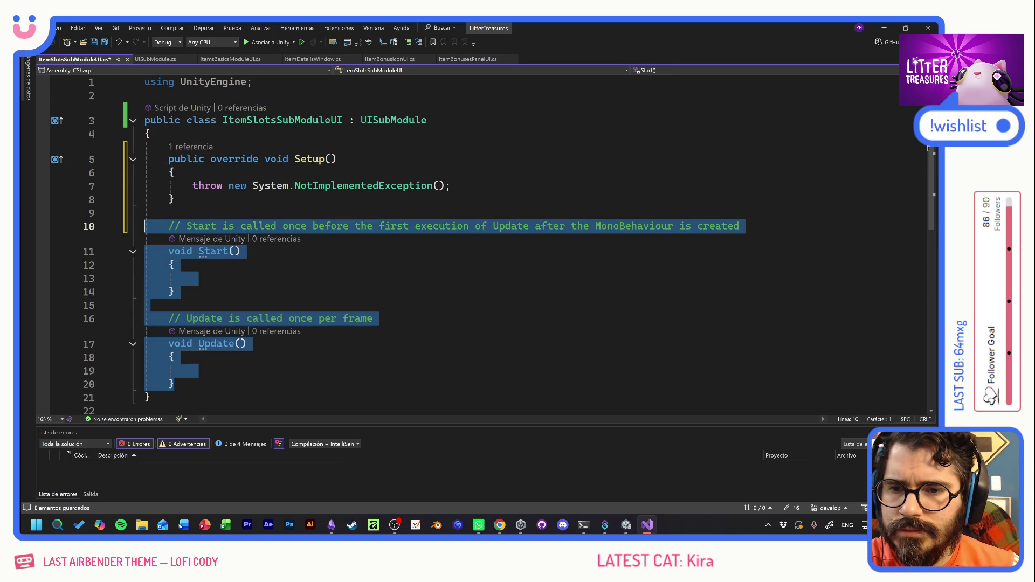
key(Delete)
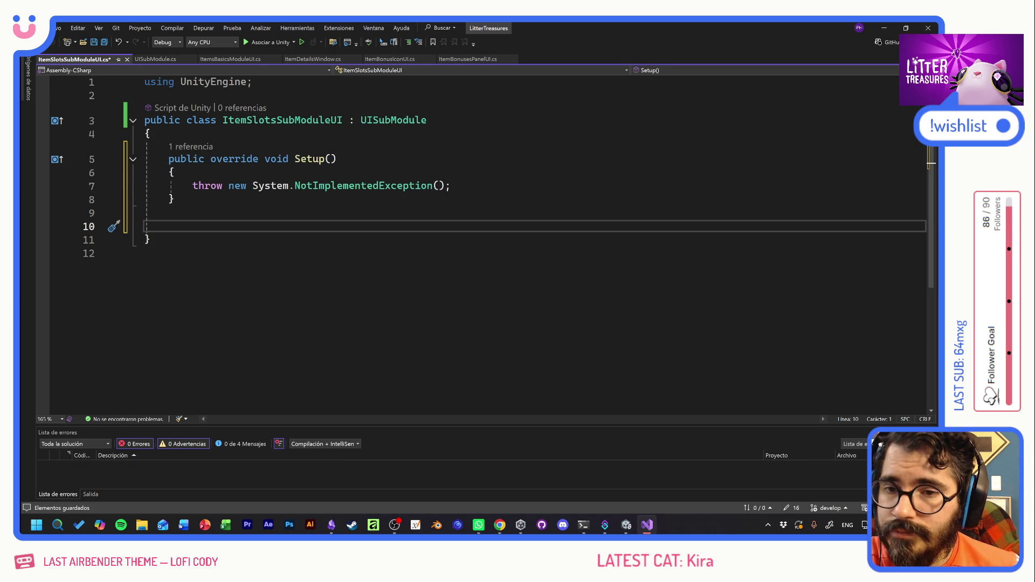
key(ctrl+s)
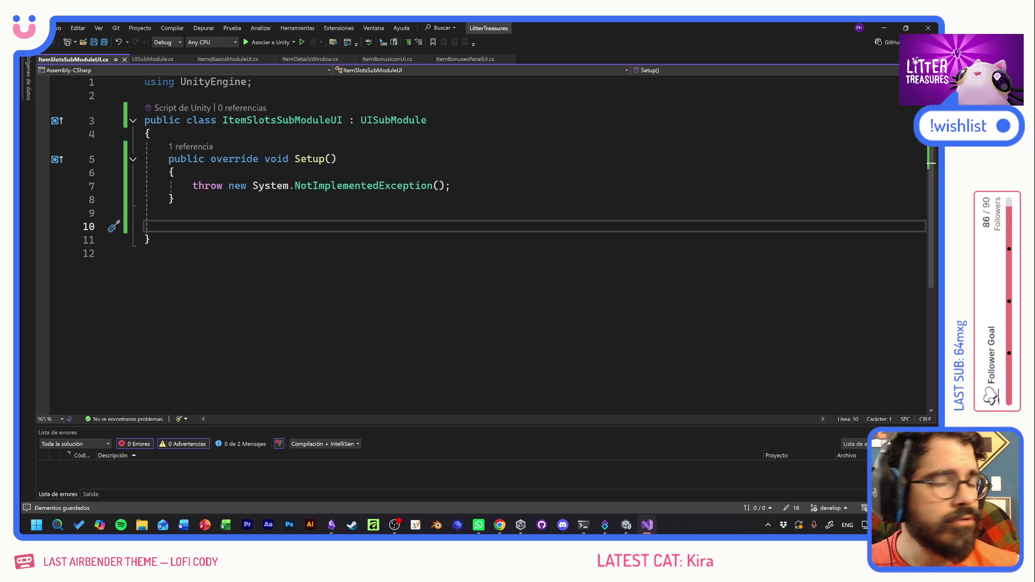
click(337, 158)
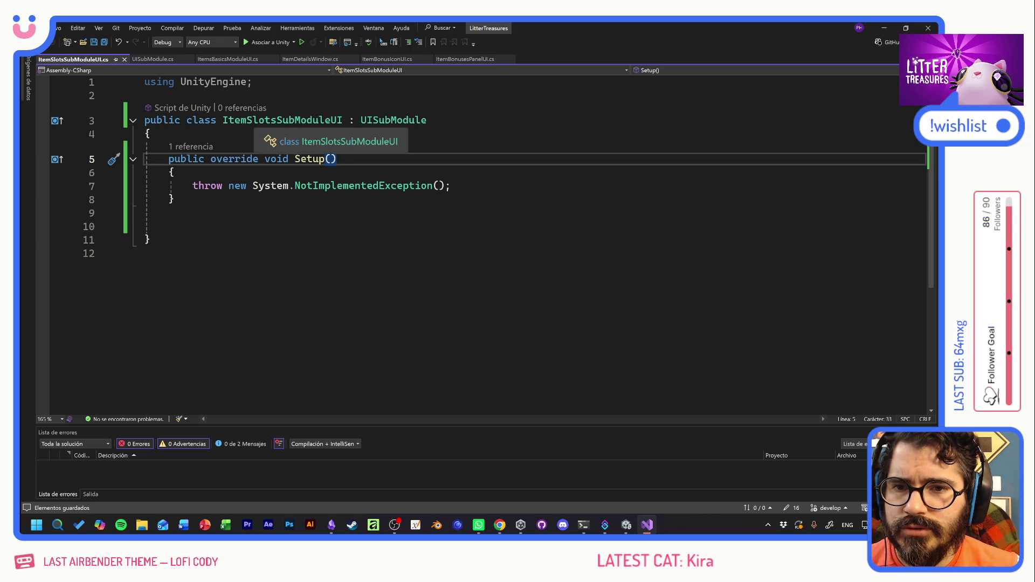
key(Left)
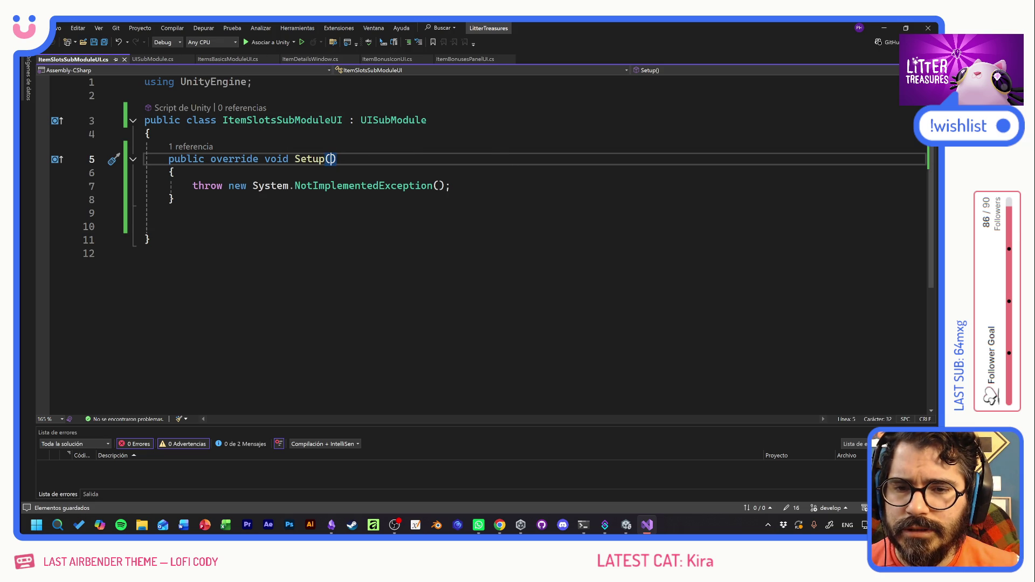
text(ItemD)
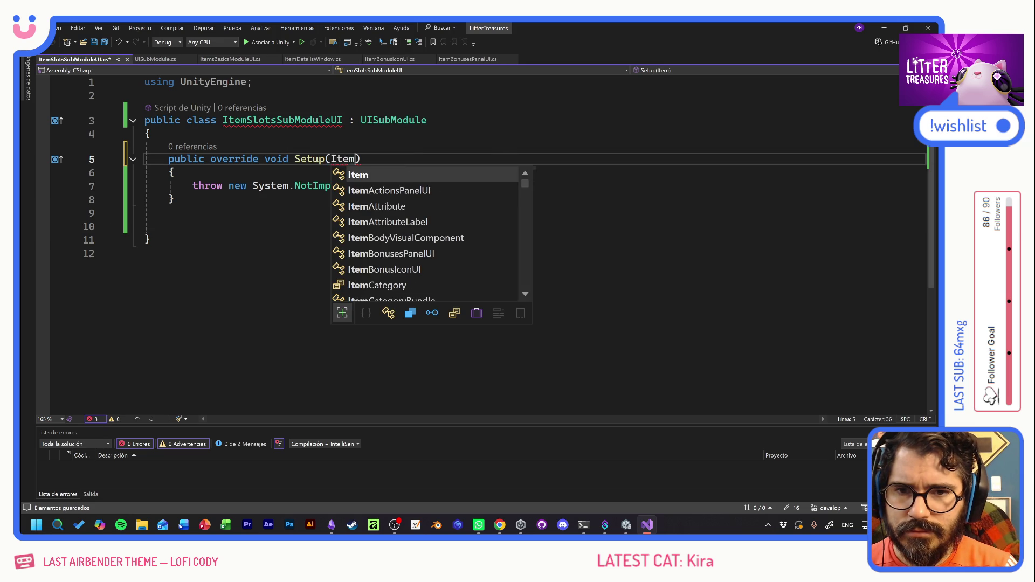
text(ata _data)
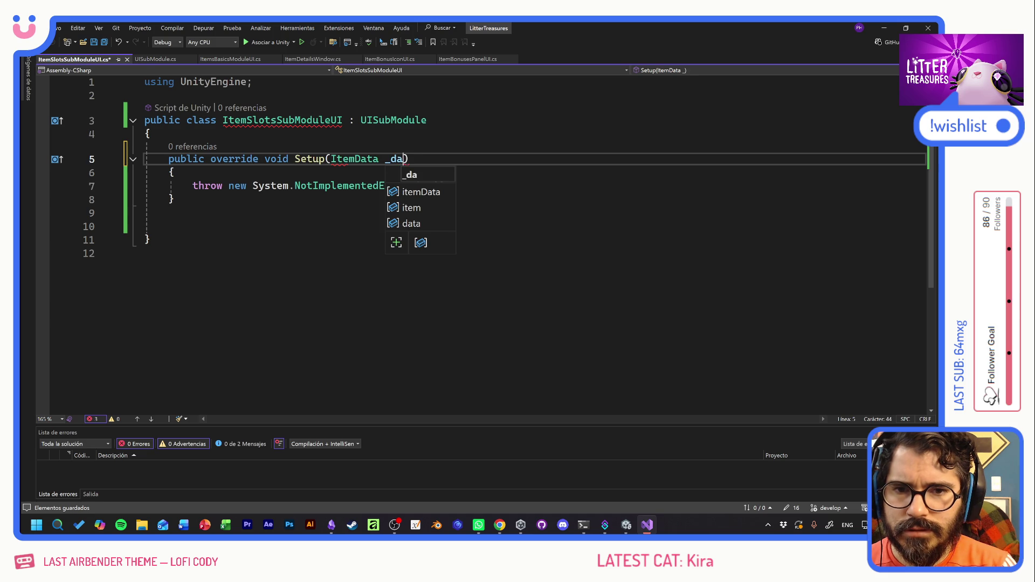
key(ctrl+s)
key(Right)
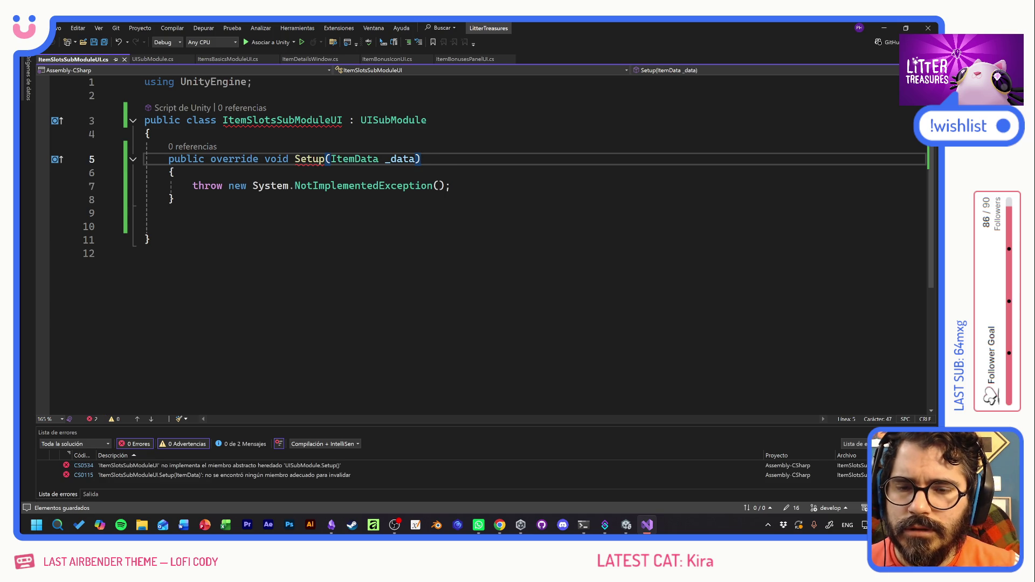
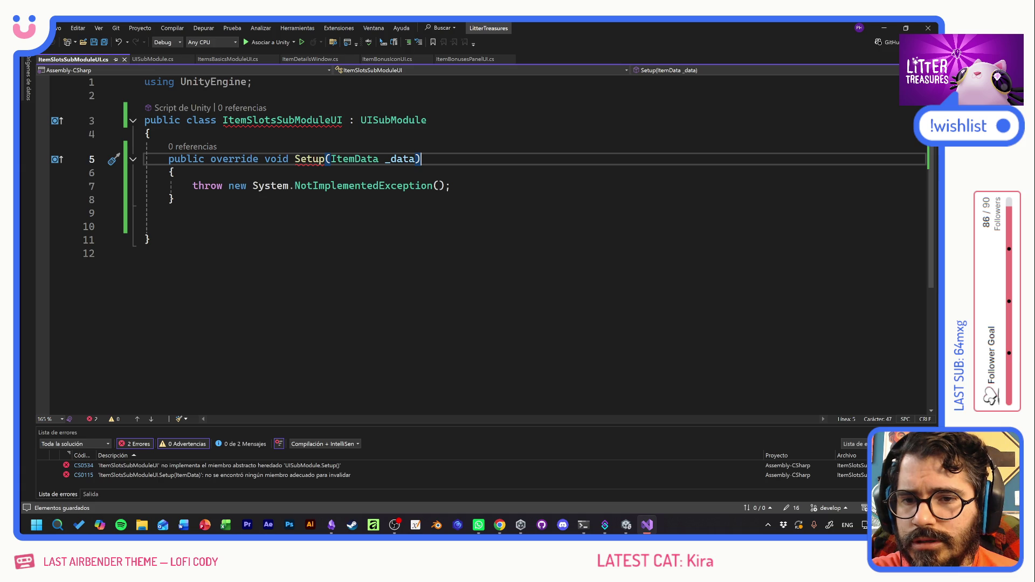
In UISubModule.cs, remove 'abstract' from the class and make Setup virtual with an ItemData _itemData parameter.
click(168, 59)
double_click(210, 120)
key(Delete)
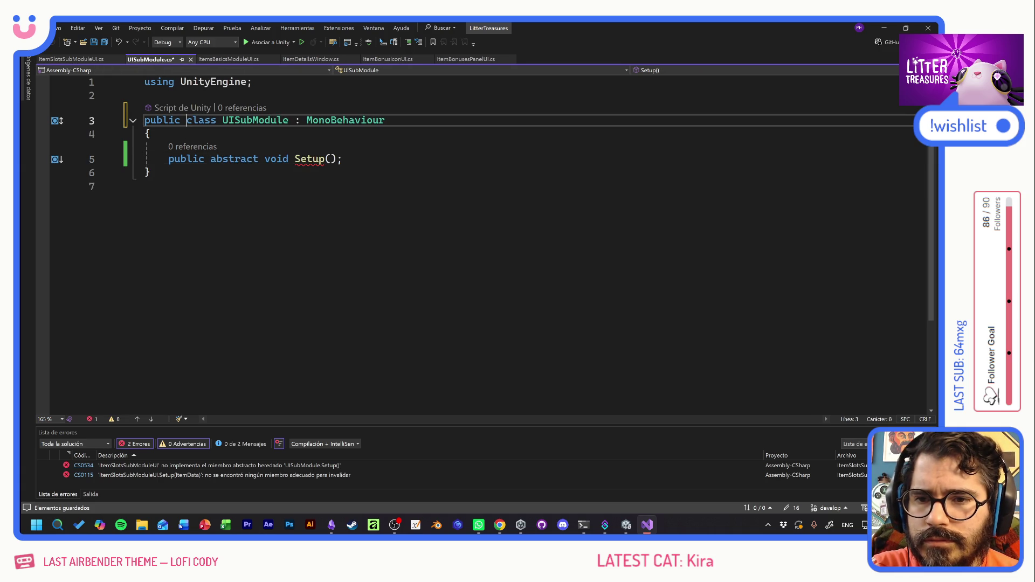
double_click(232, 159)
text(virtual)
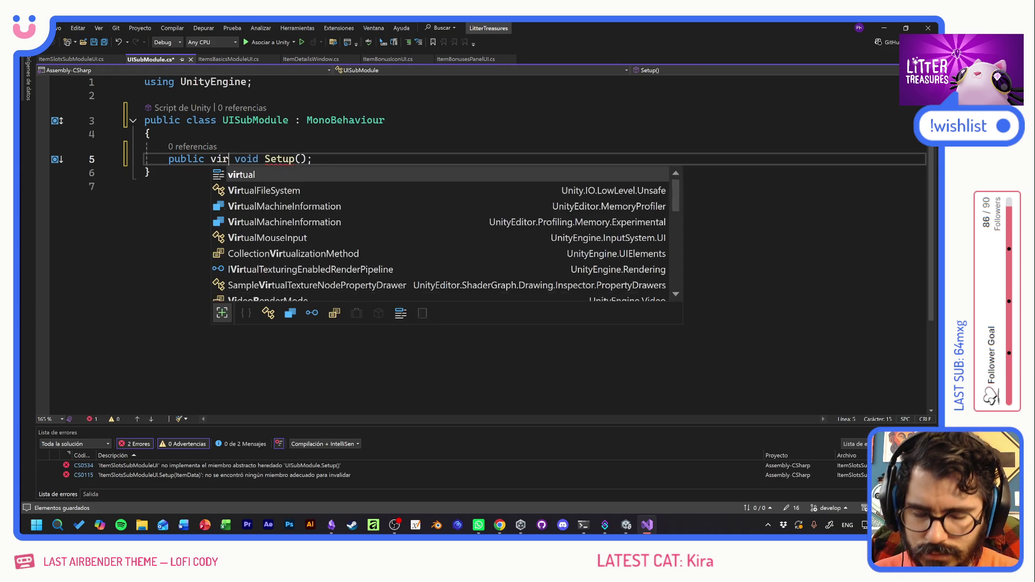
key(ctrl+s)
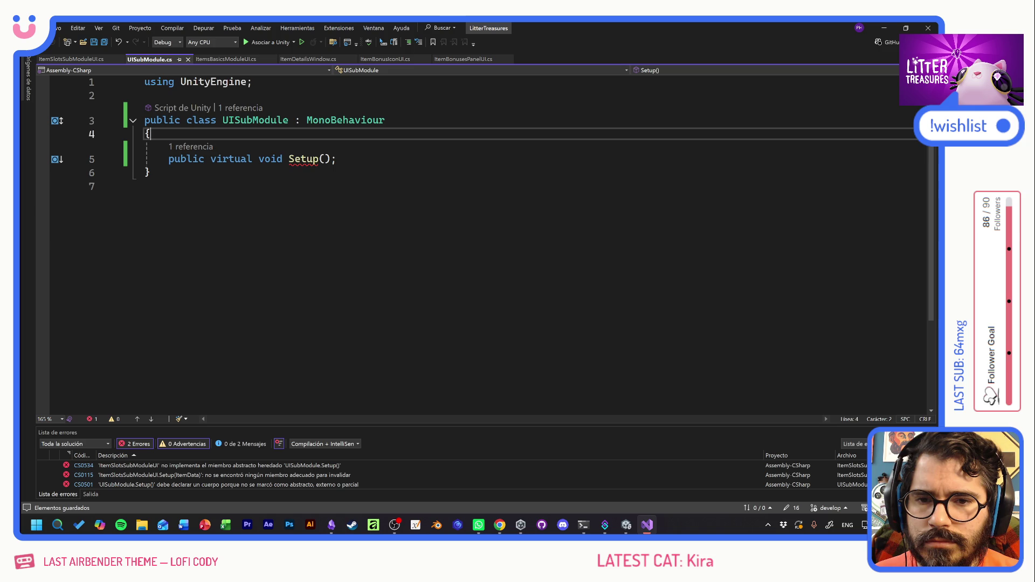
click(324, 159)
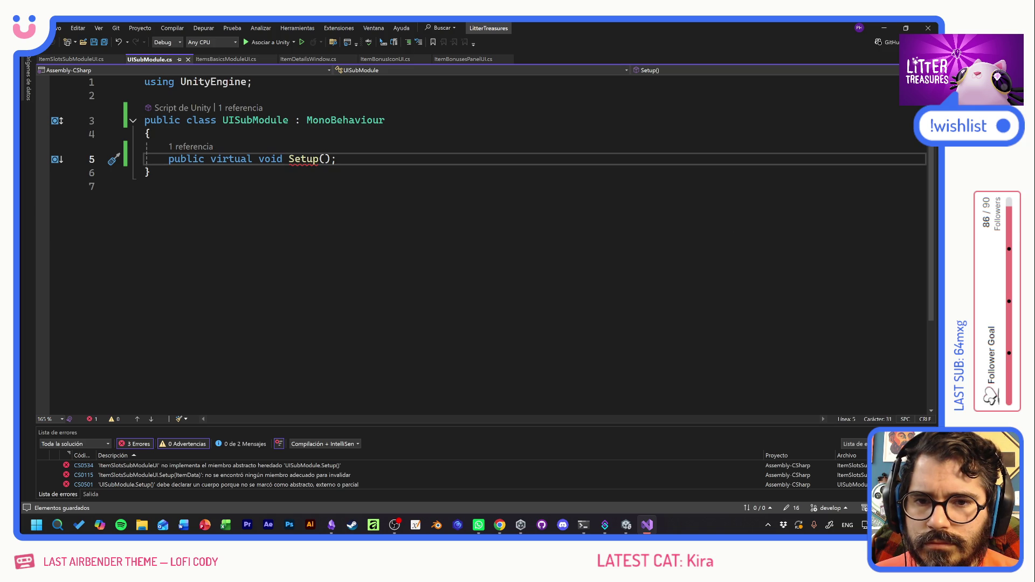
text(ItemData )
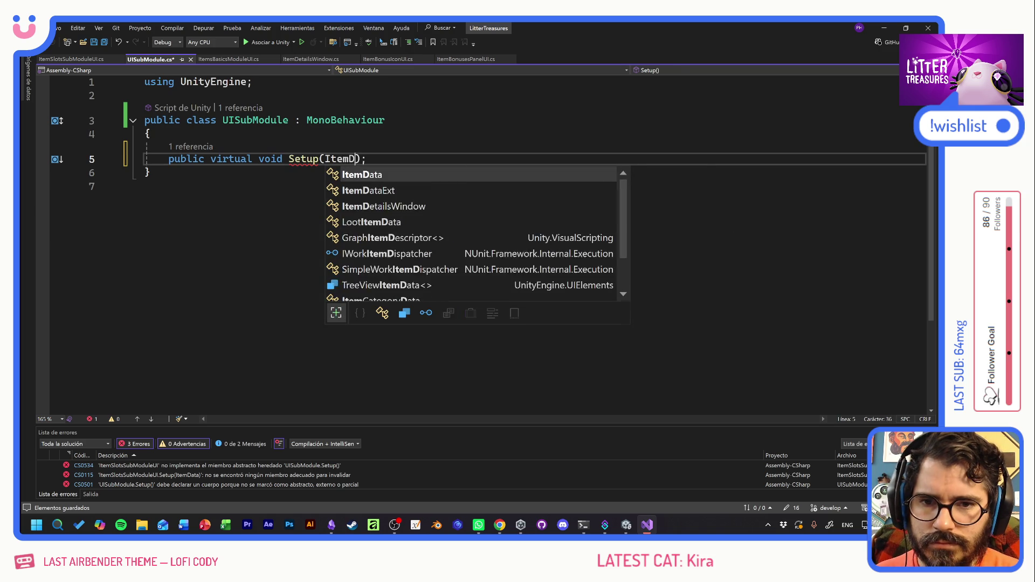
text(_itemData)
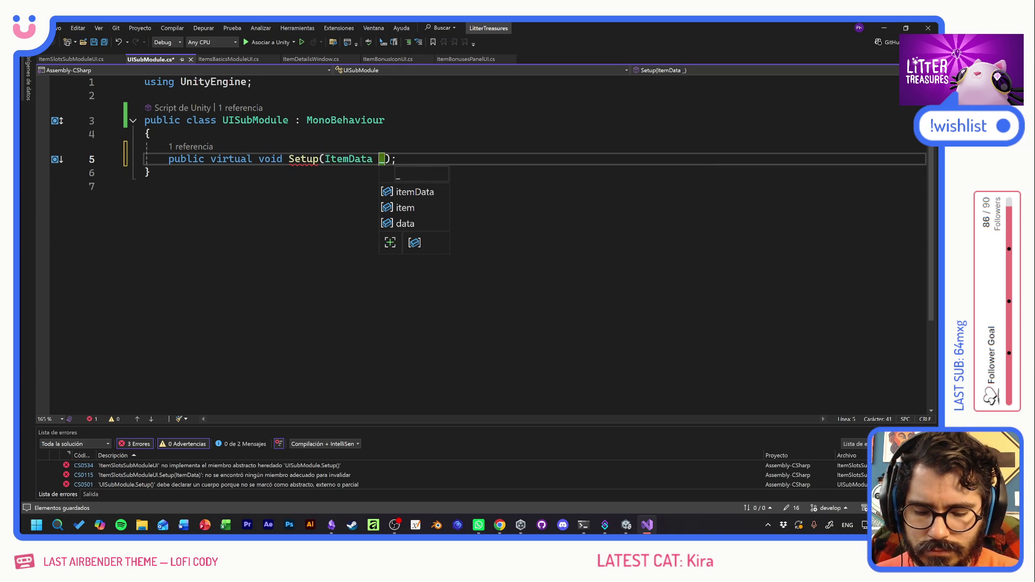
key(ctrl+s)
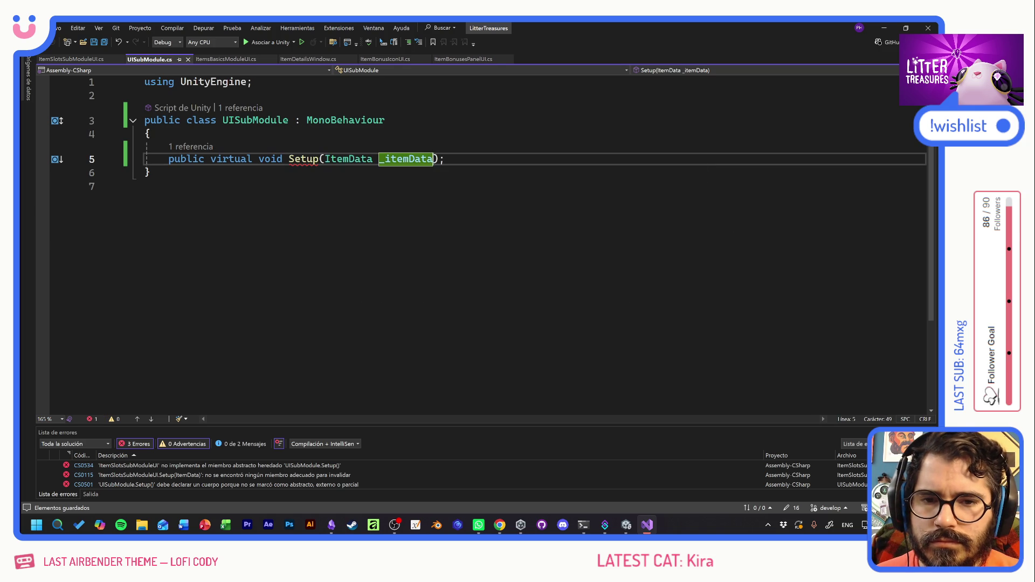
Add an ItemData itemData field line near the top of UISubModule.
key(Down)
key(Down)
key(Up)
key(Up)
key(Up)
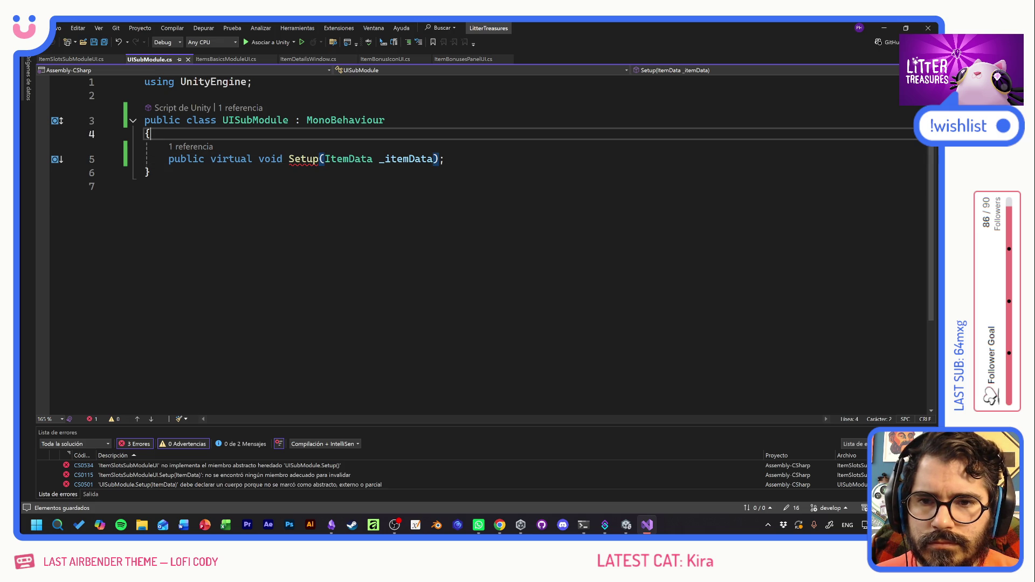
key(Return)
text(data)
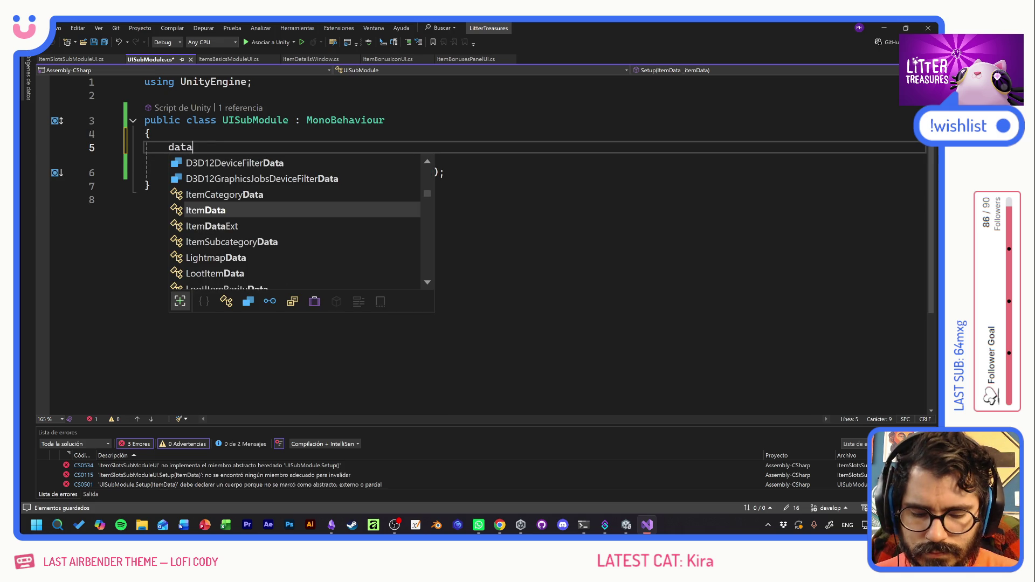
key(BackSpace)
key(BackSpace)
key(BackSpace)
text(It)
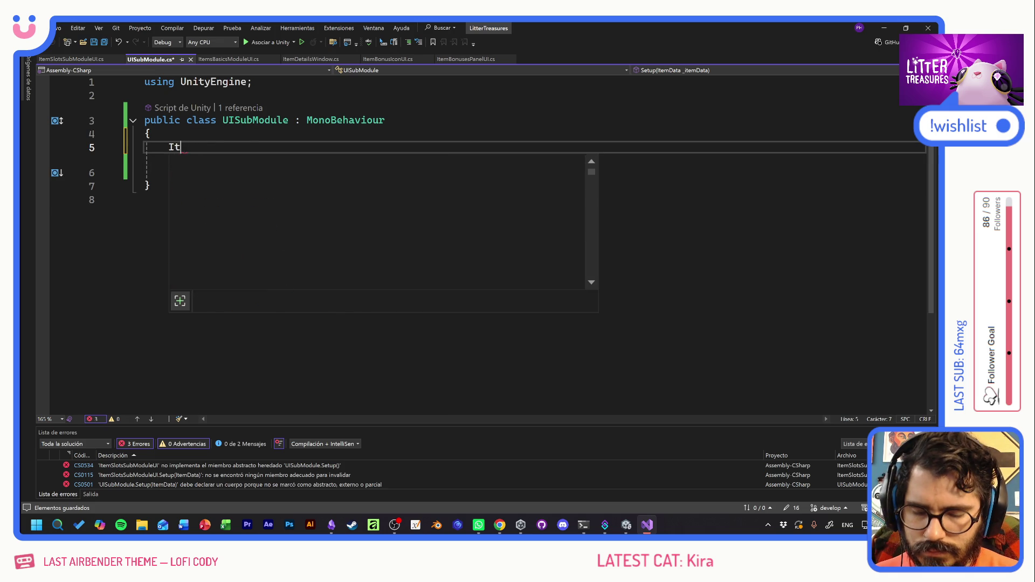
text(emData itemData)
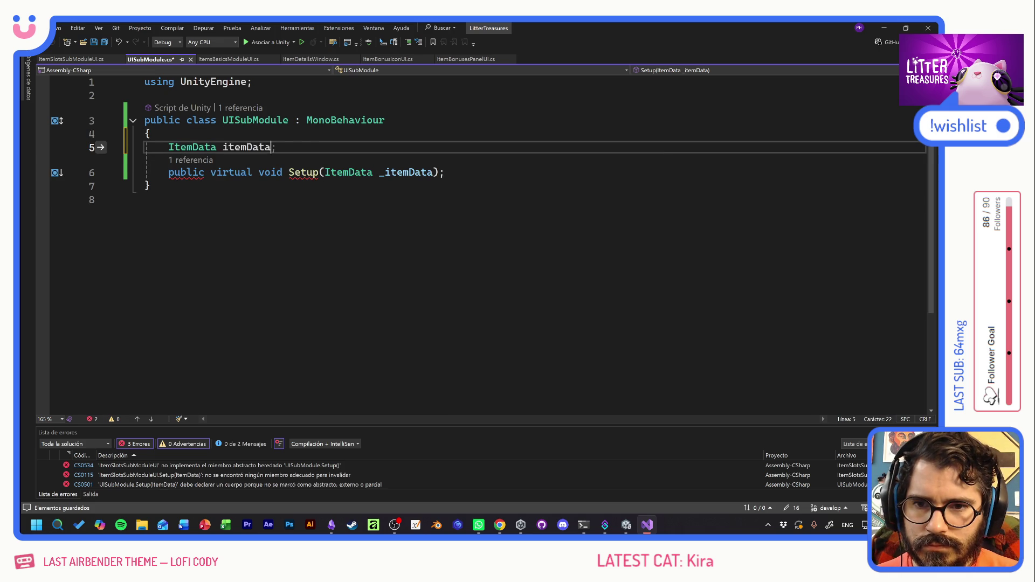
key(ctrl+s)
Give Setup a braced method body, drop the stray semicolon, and terminate the itemData field.
click(439, 172)
text({)
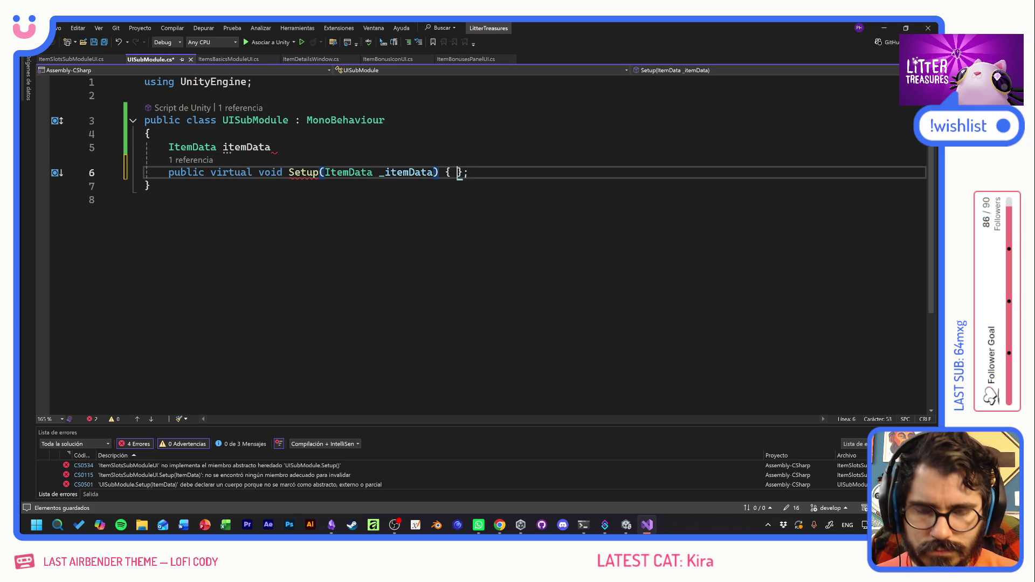
key(Return)
click(149, 226)
click(184, 212)
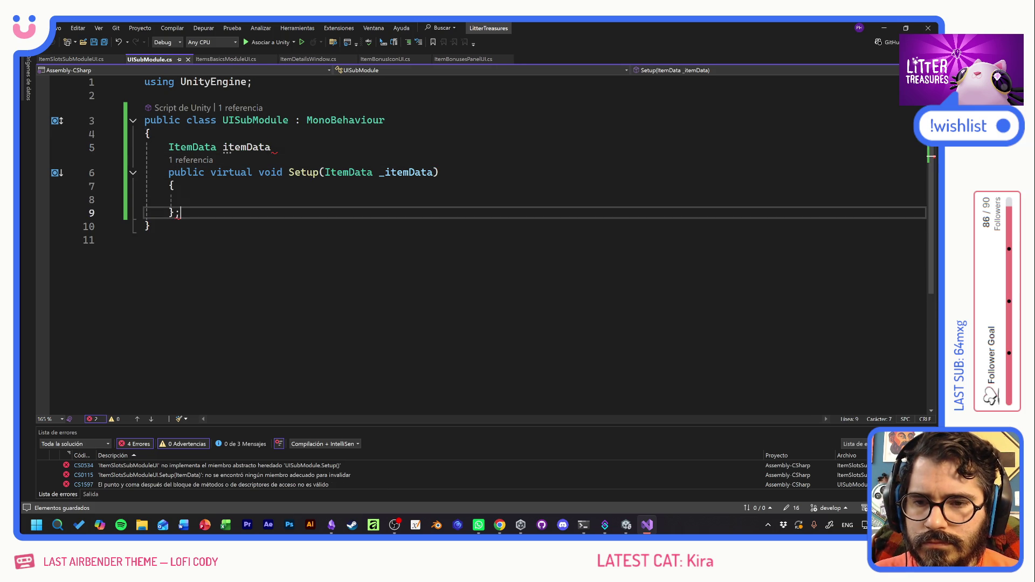
key(BackSpace)
key(Up)
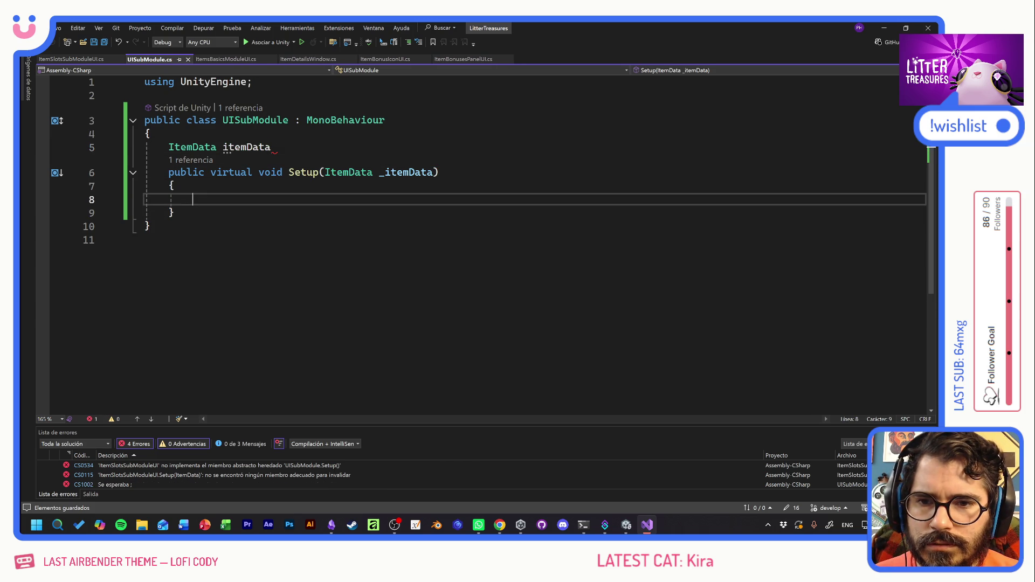
click(276, 147)
text(;)
key(ctrl+s)
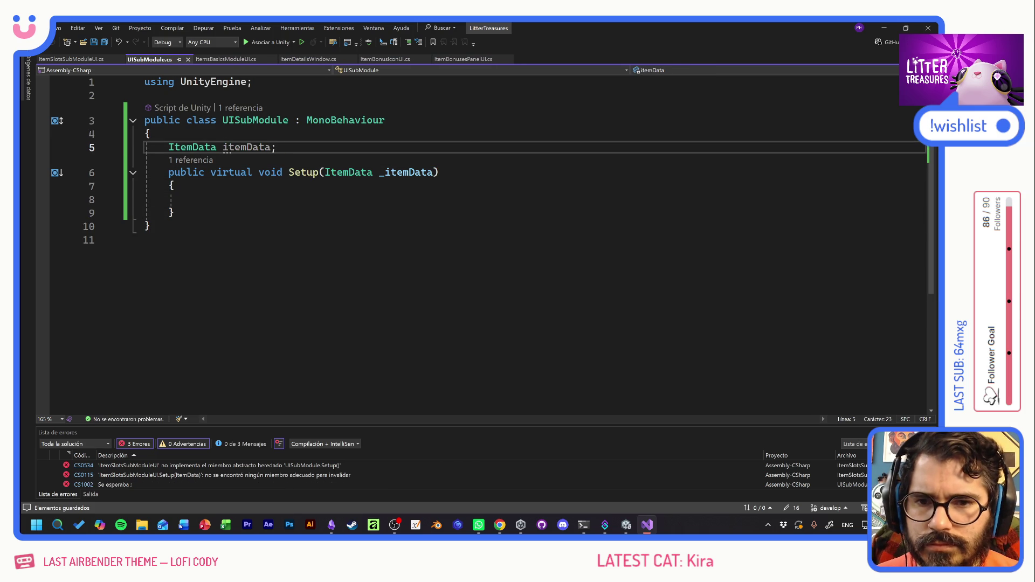
Write itemData = _itemData; inside Setup, save, and return to ItemSlotsSubModuleUI.cs.
click(193, 200)
text(itemData = _itemData;)
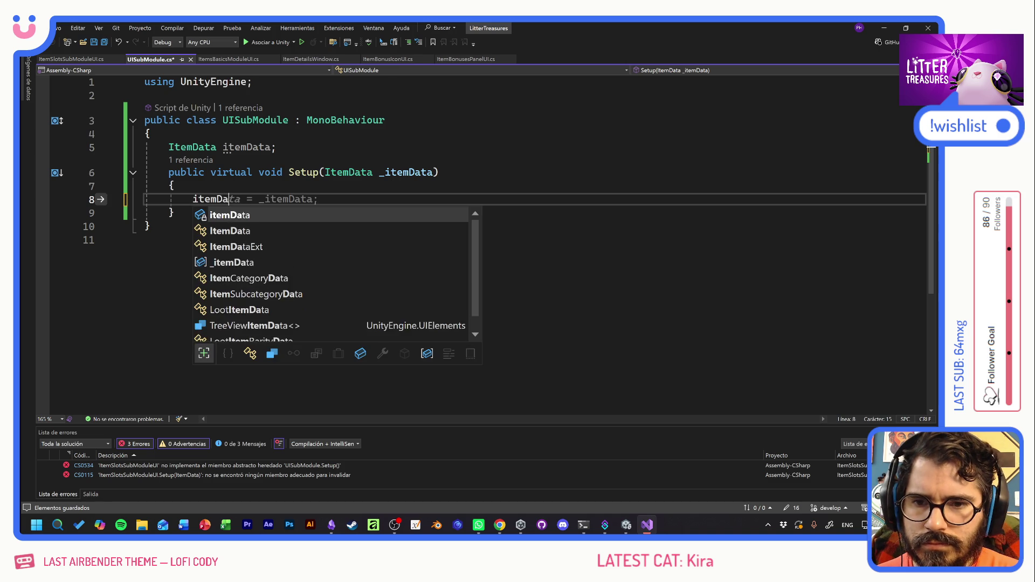
key(ctrl+s)
click(145, 240)
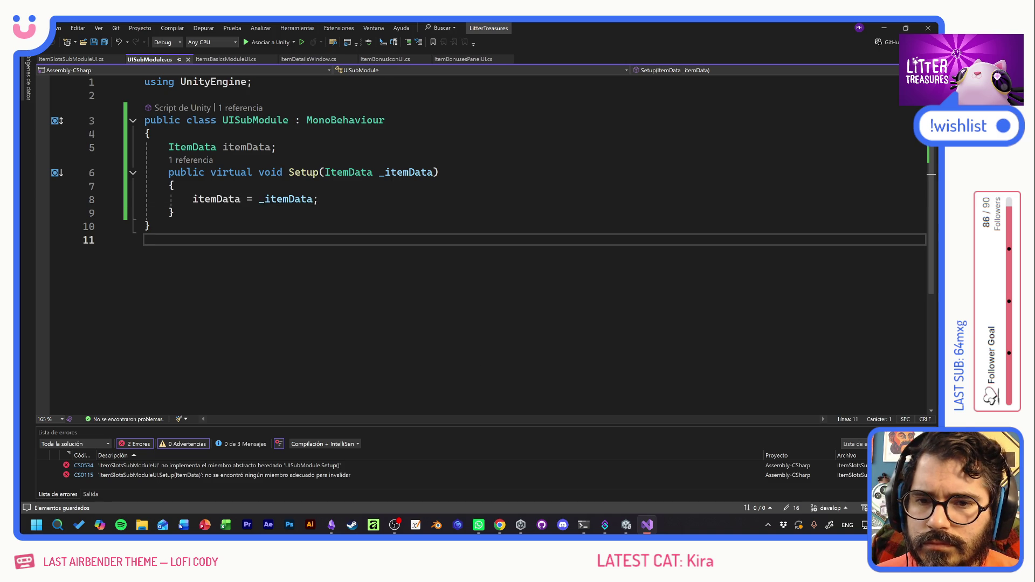
key(ctrl+Tab)
click(172, 200)
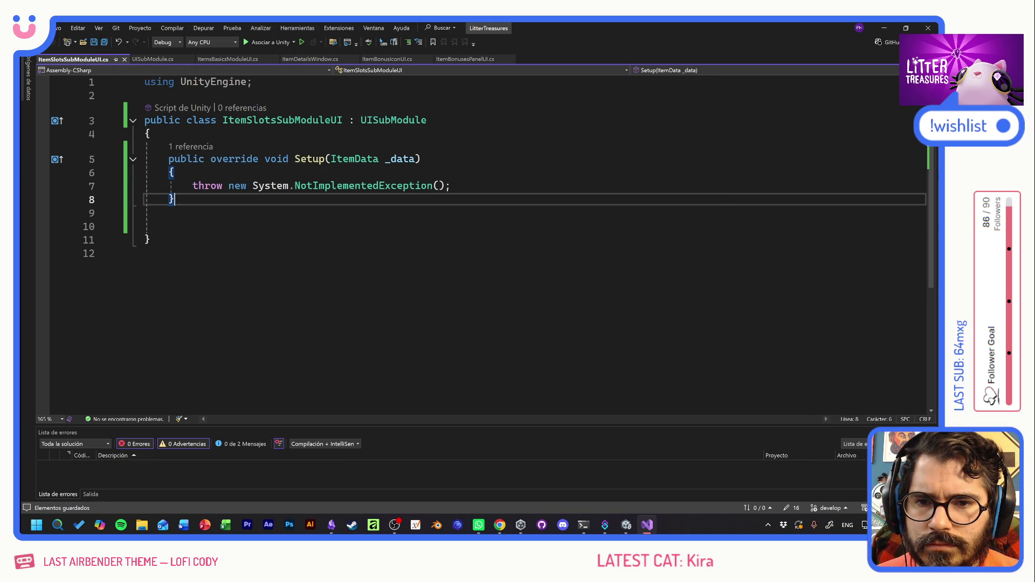
Put base.Setup(_data); at the top of the override Setup and delete the NotImplementedException throw line.
click(169, 227)
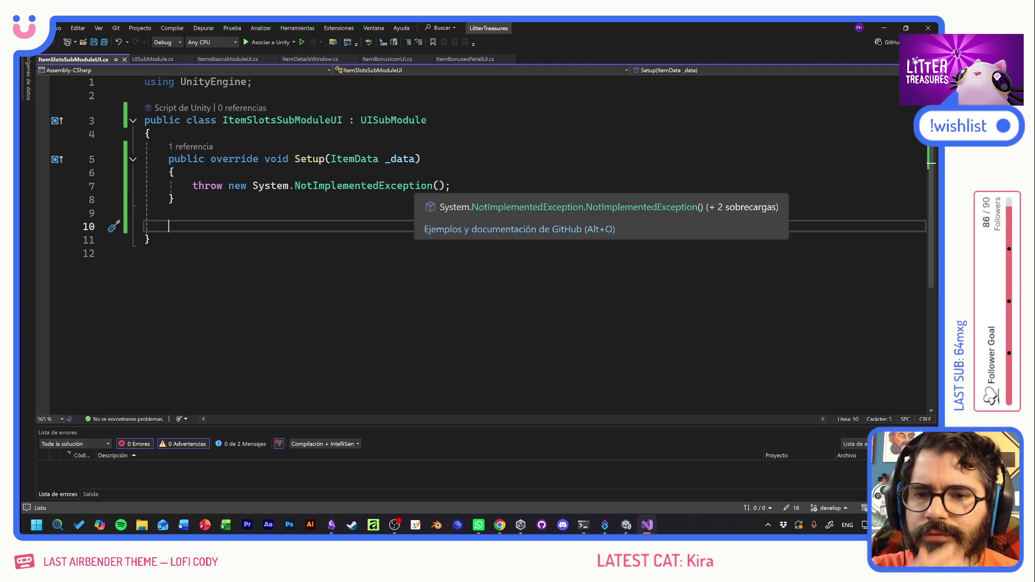
click(174, 172)
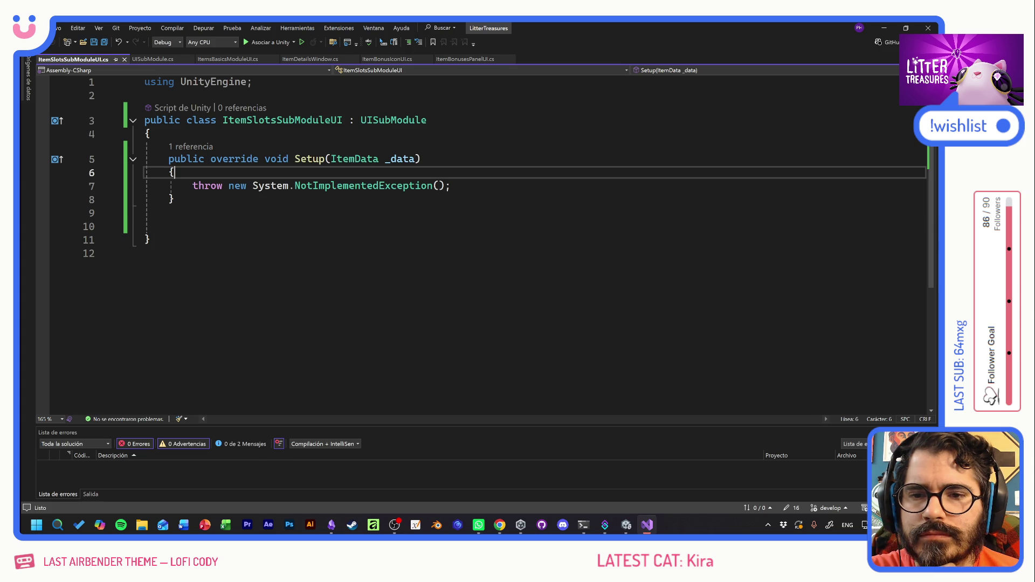
key(Return)
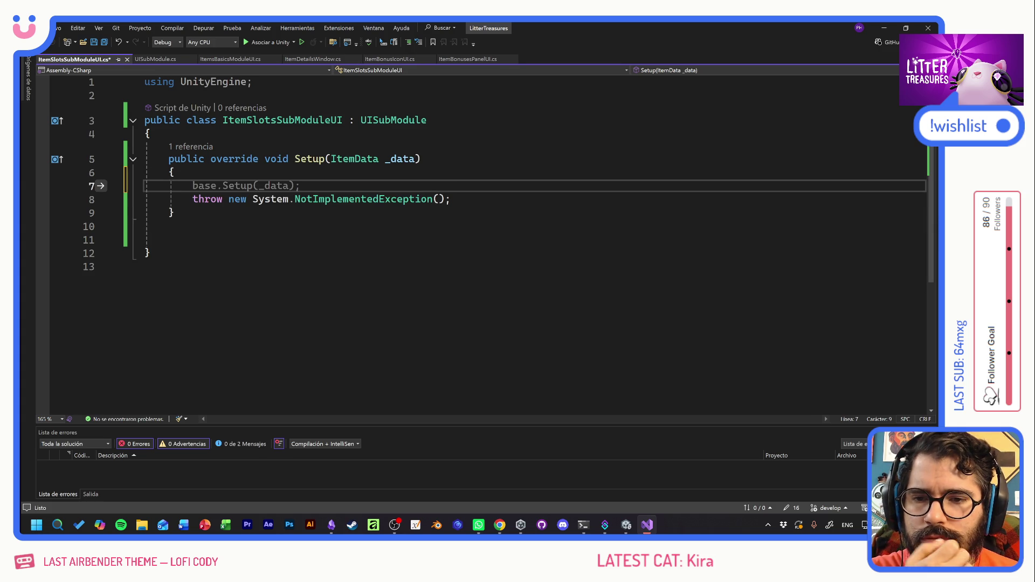
key(Tab)
key(ctrl+s)
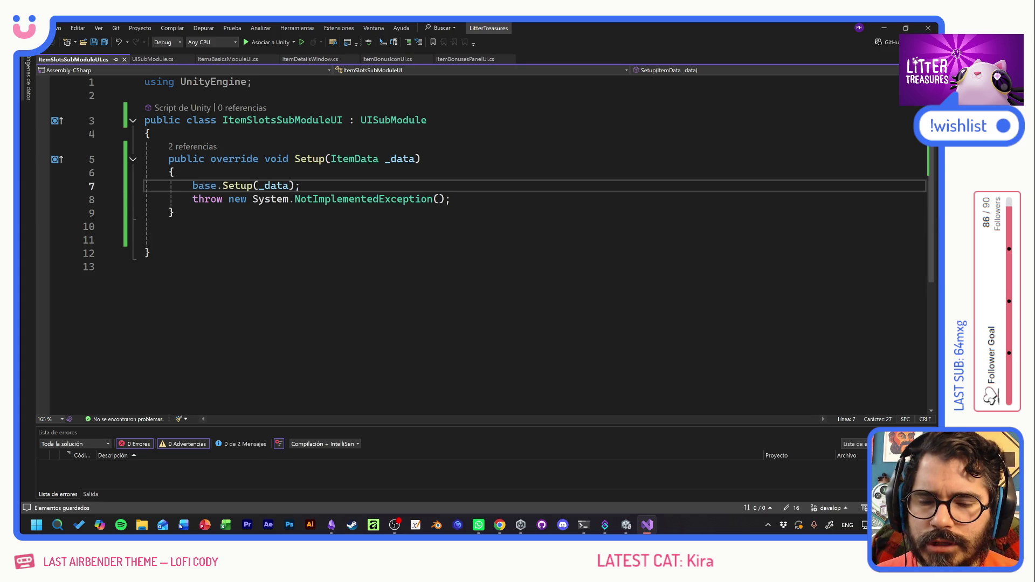
key(Return)
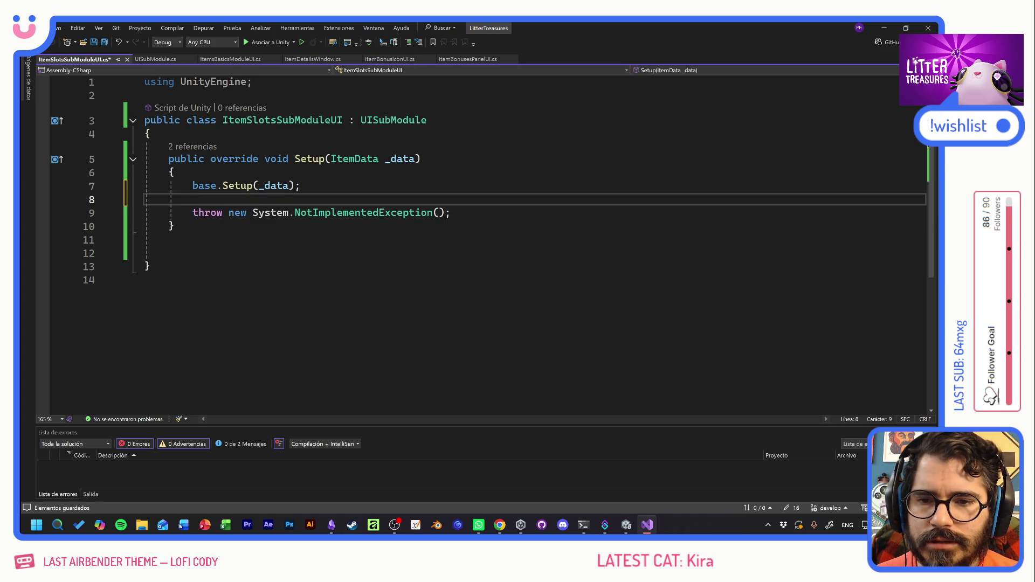
drag(451, 213, 134, 213)
key(BackSpace)
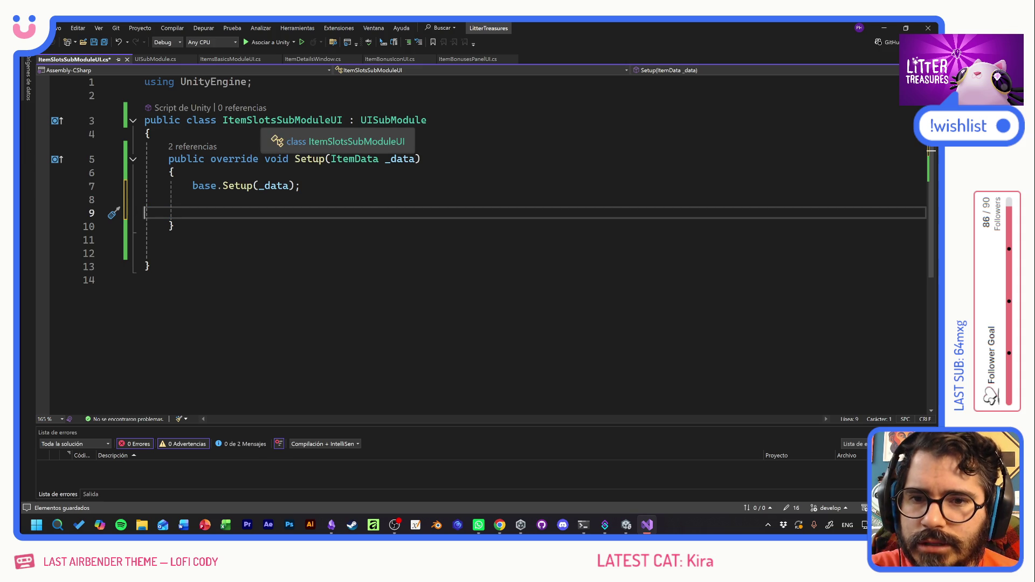
click(274, 134)
Declare a [SerializeField] TextMeshProUGUI slotsTXT field, adding the TMPro import, and save.
key(Return)
key(Return)
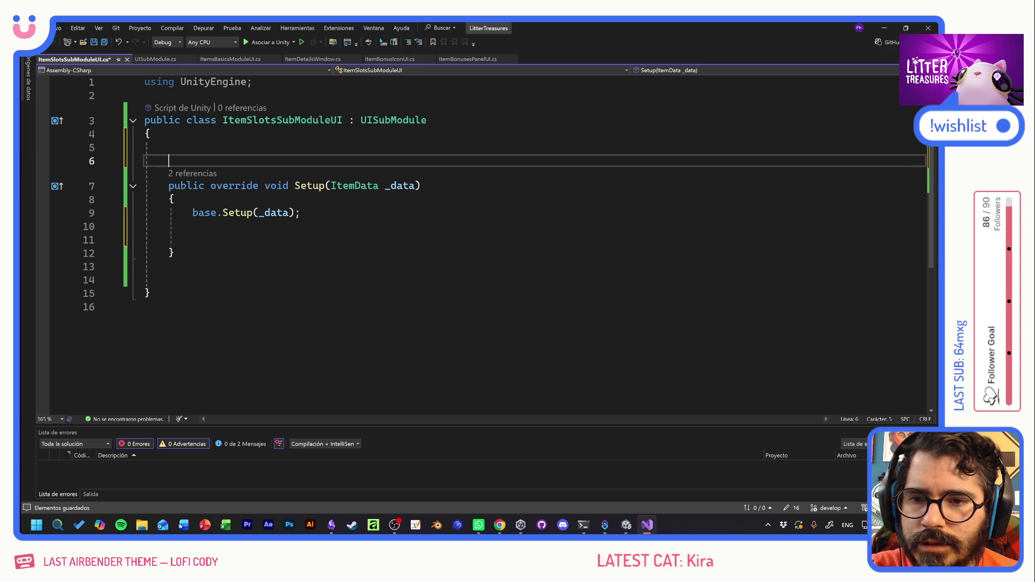
key(Up)
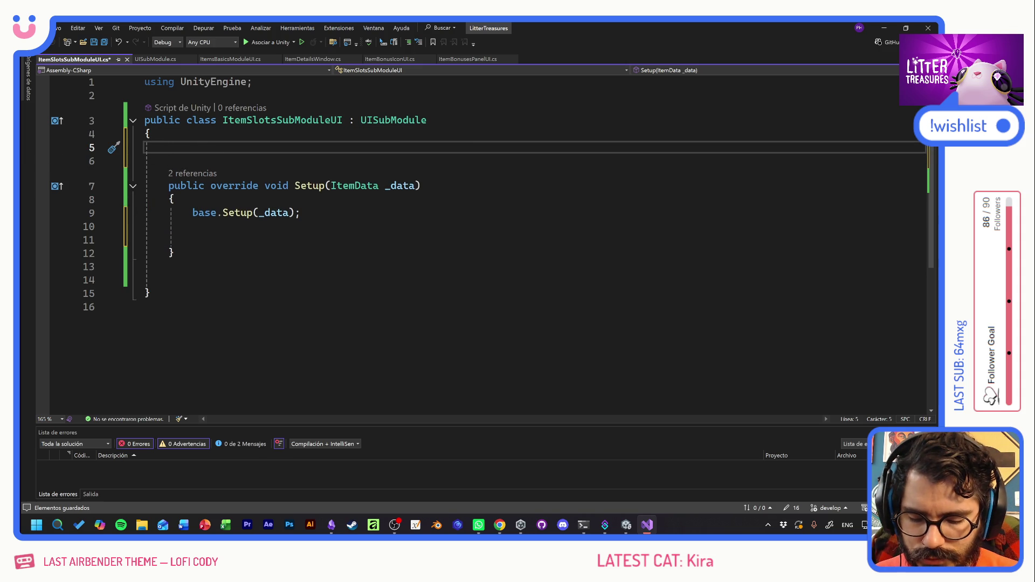
text([Se)
key(Tab)
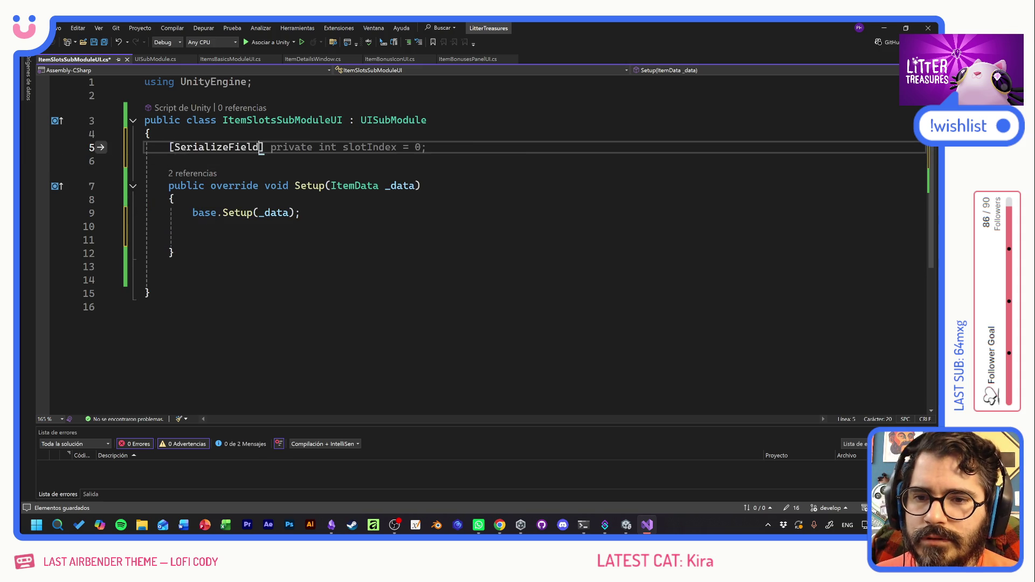
text(] Text)
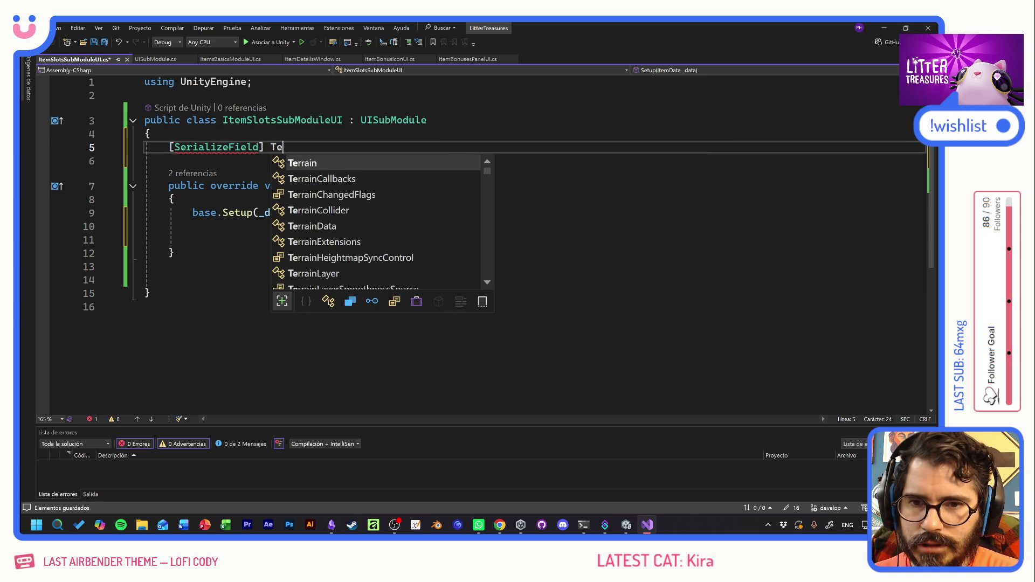
text(Mesh)
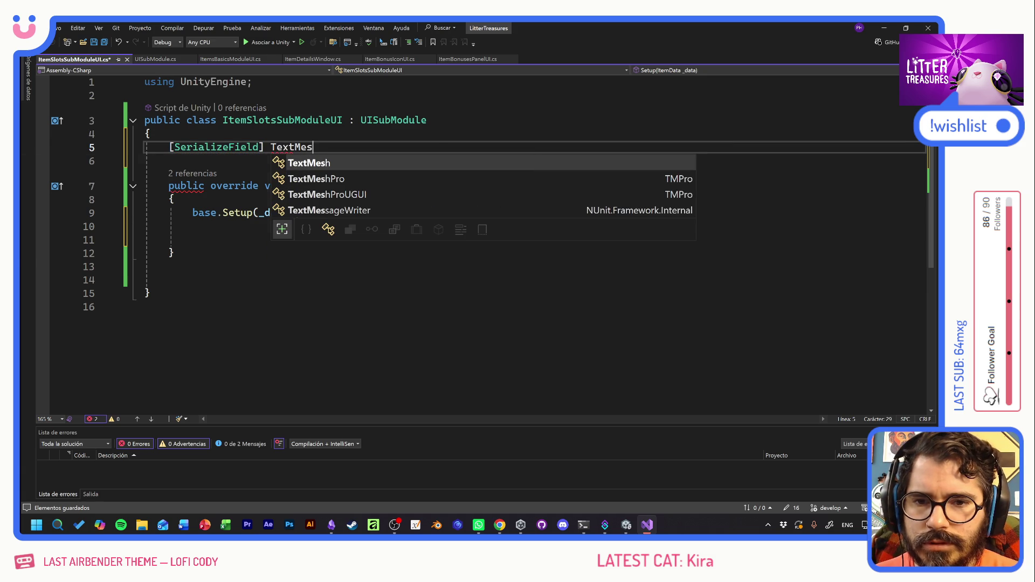
key(Down)
key(Down)
key(Tab)
text(sl)
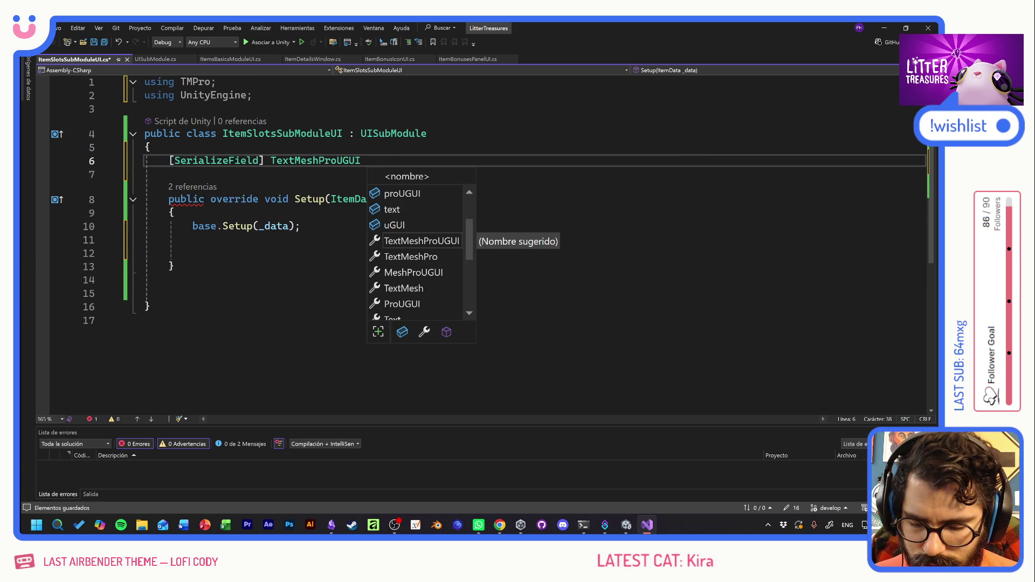
text(otsTXT;)
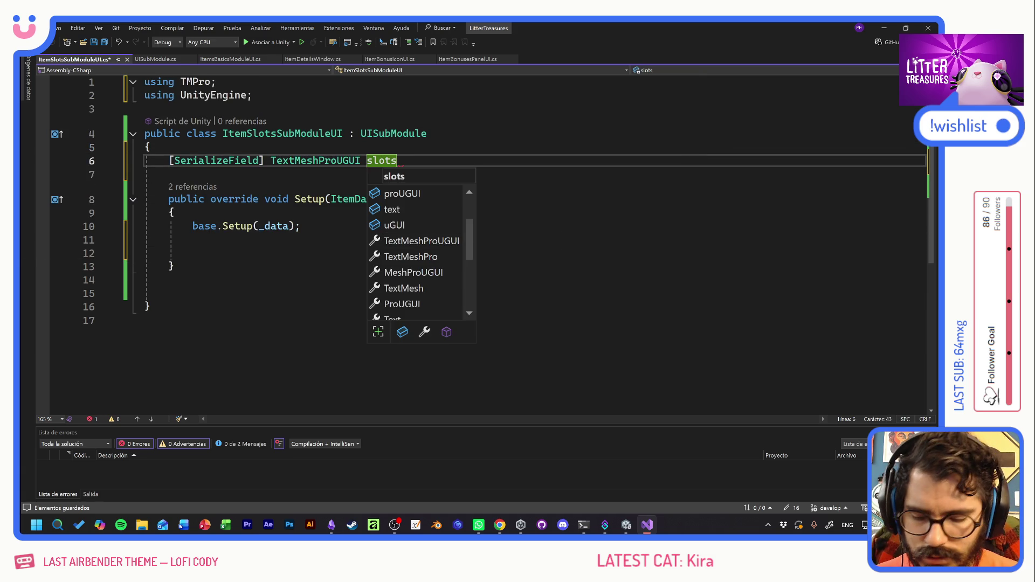
key(ctrl+s)
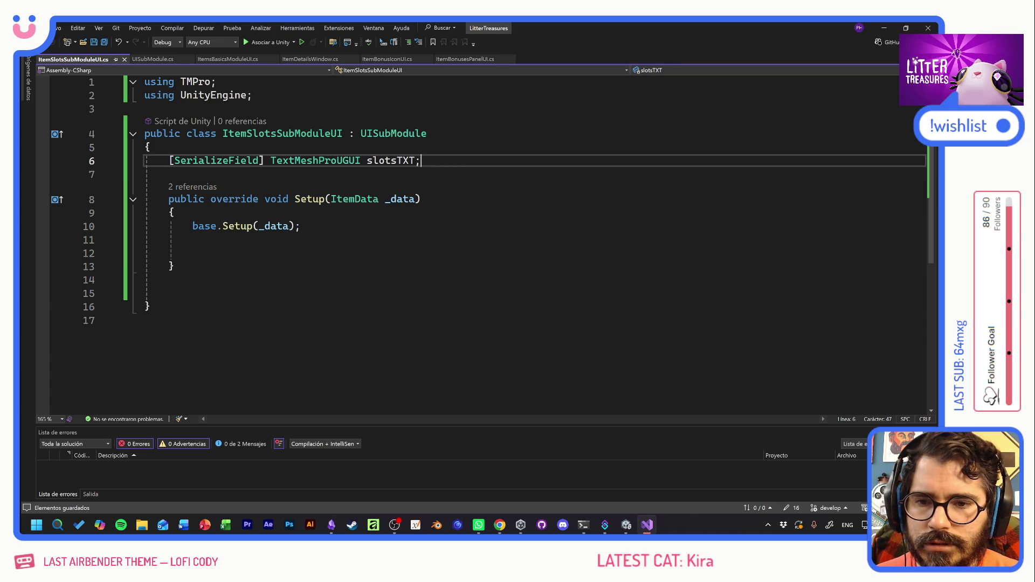
Begin a slotsTXT.text = ItemData. assignment on line 11 of Setup.
click(192, 240)
double_click(391, 160)
key(ctrl+c)
click(192, 240)
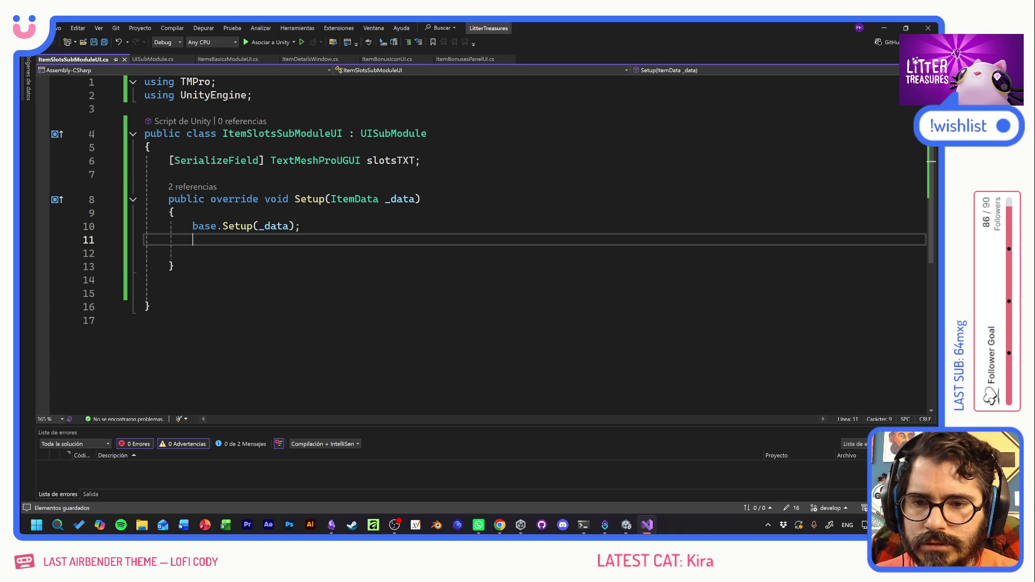
key(ctrl+v)
text(.text)
key(Escape)
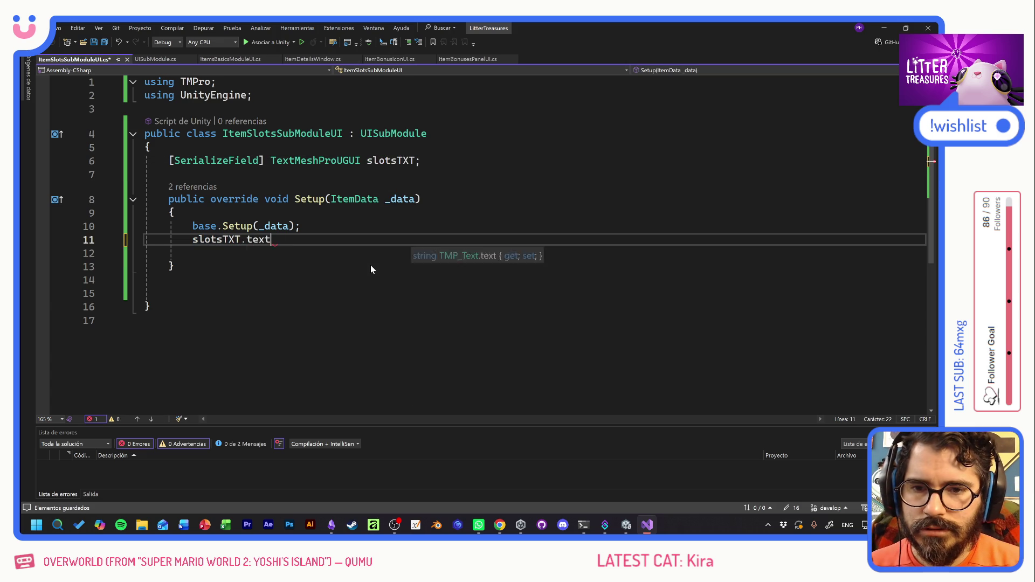
text( = )
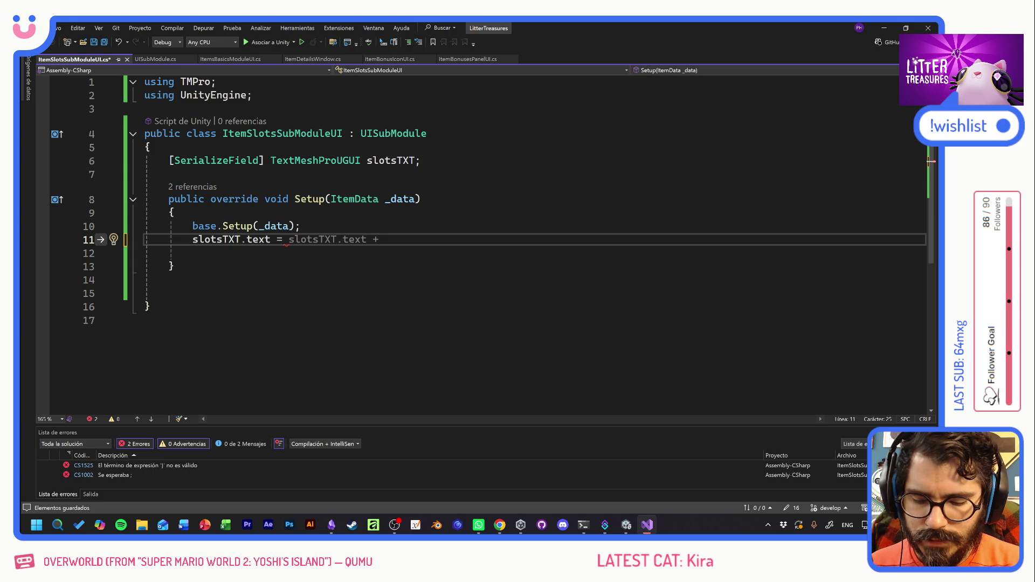
text(itemDa)
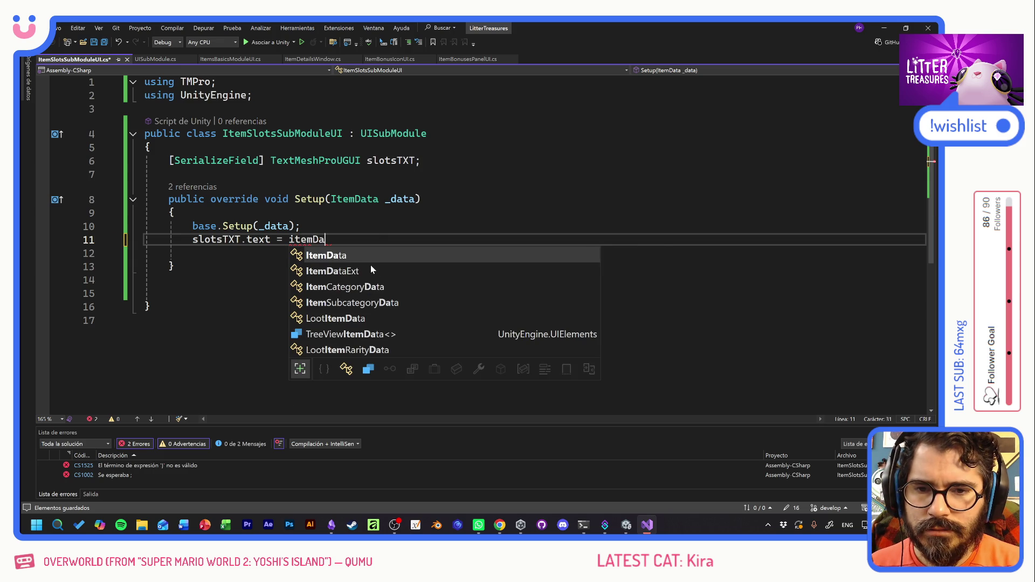
key(BackSpace)
key(BackSpace)
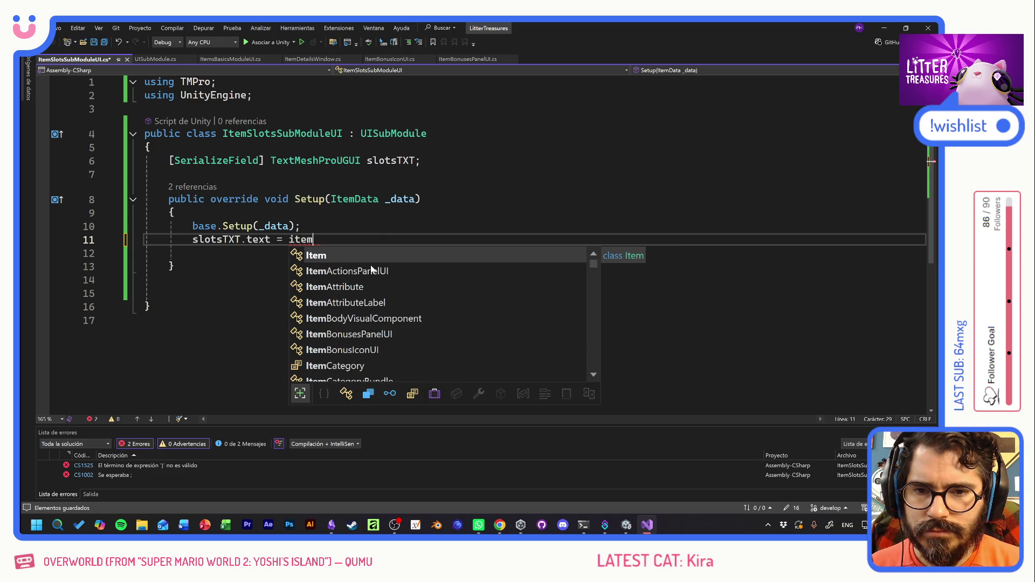
text(Data.)
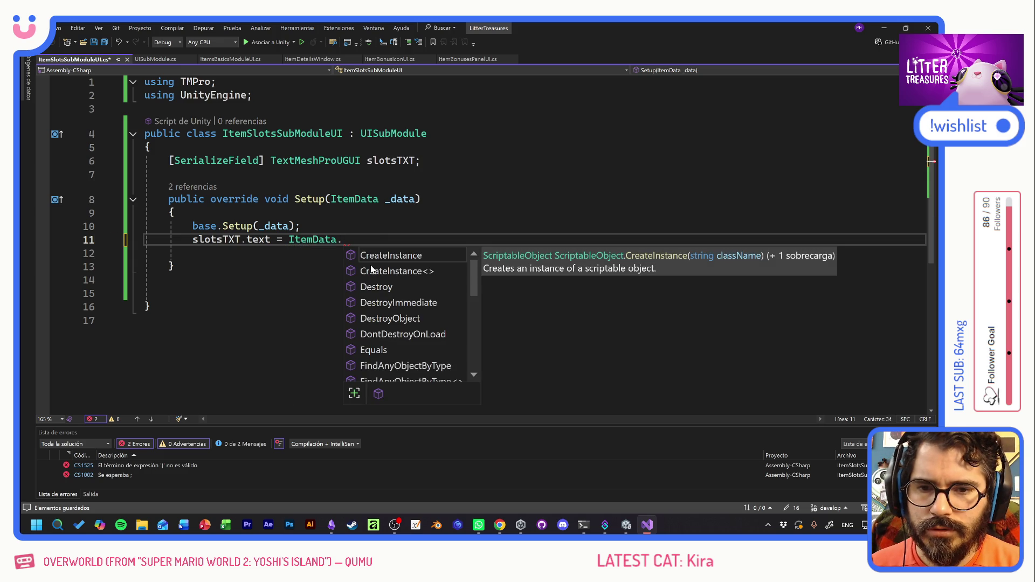
Trim the assignment back to slotsTXT.text =, save, and check UISubModule's Setup parameter.
key(BackSpace)
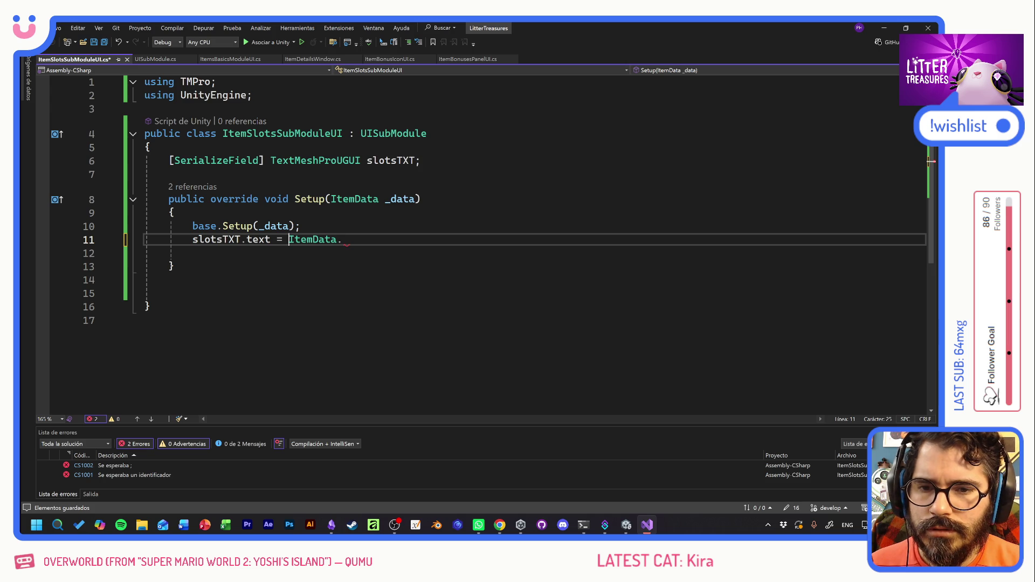
double_click(313, 239)
text(base.it)
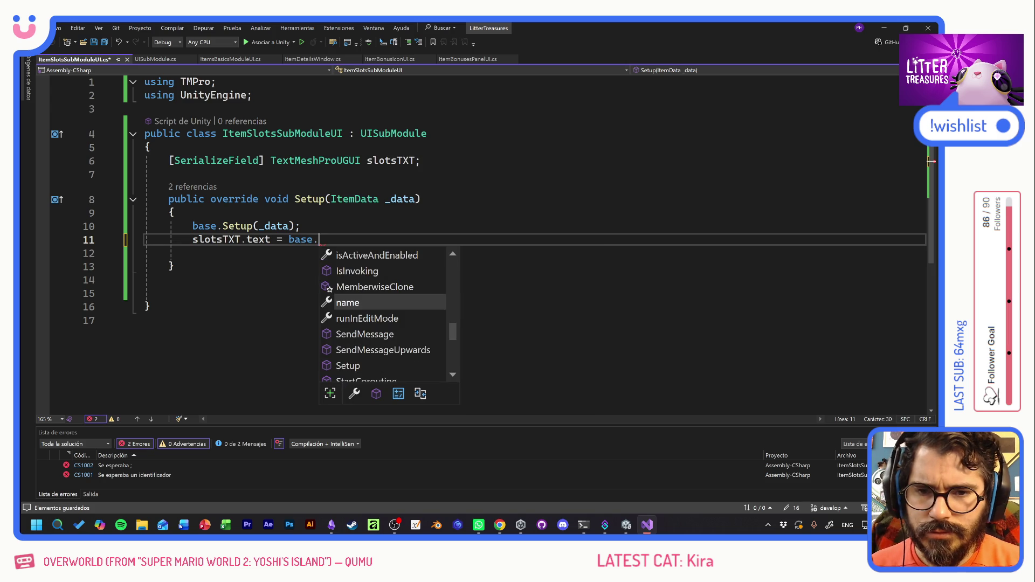
key(BackSpace)
key(BackSpace)
key(BackSpace)
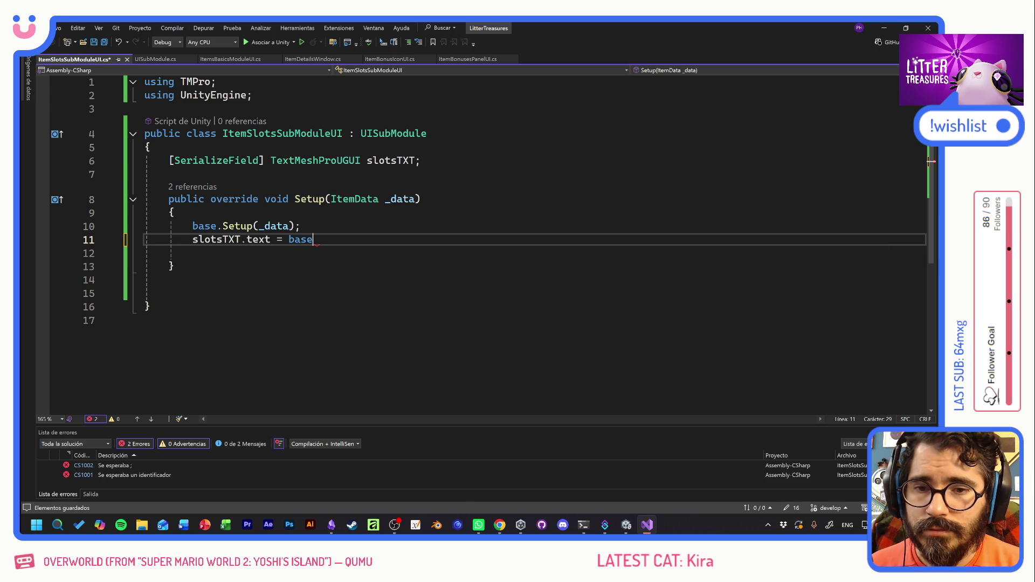
key(ctrl+s)
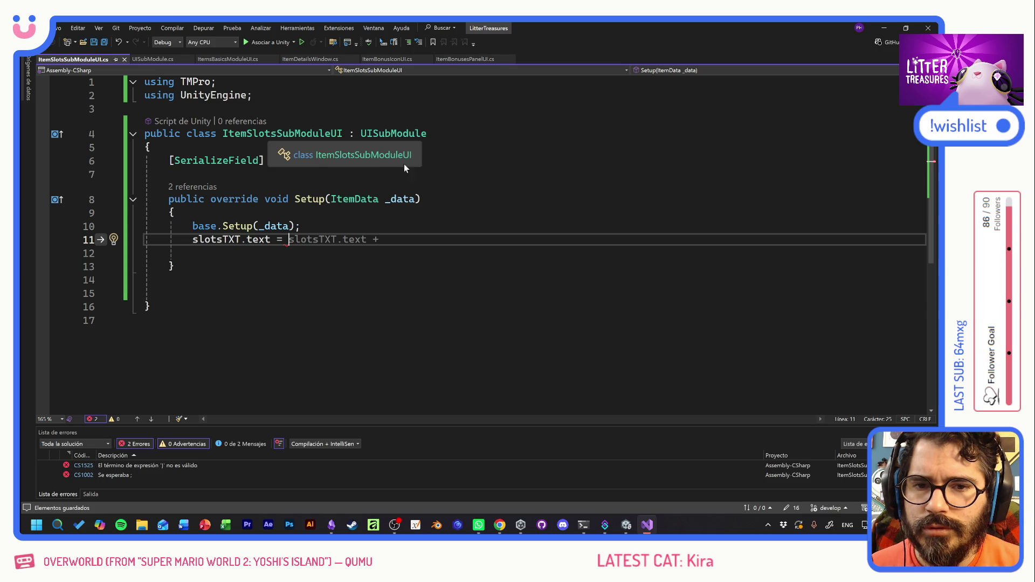
ctrl+click(393, 134)
click(328, 161)
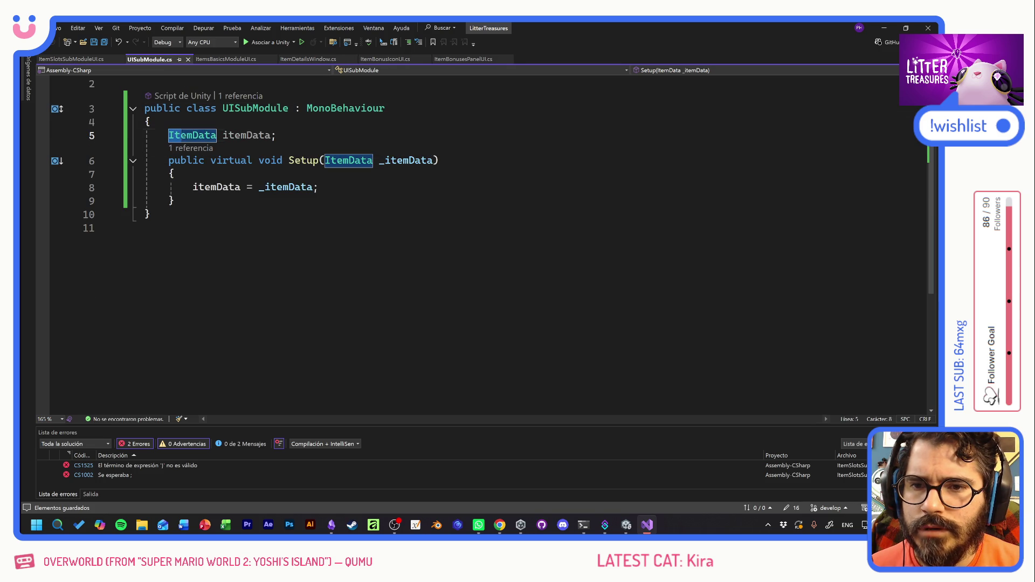
Make UISubModule's itemData field public and save.
click(276, 135)
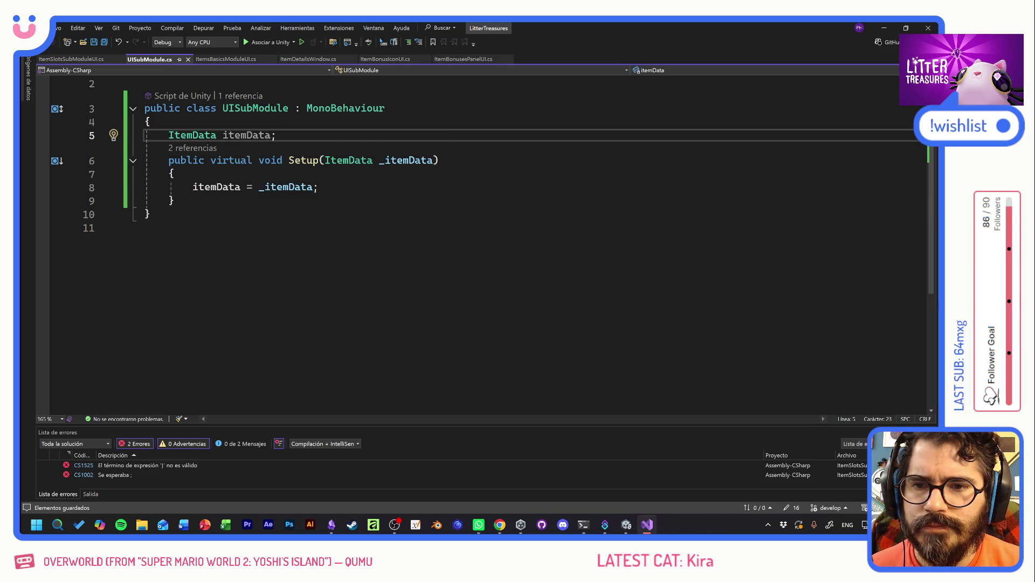
click(168, 135)
text(public)
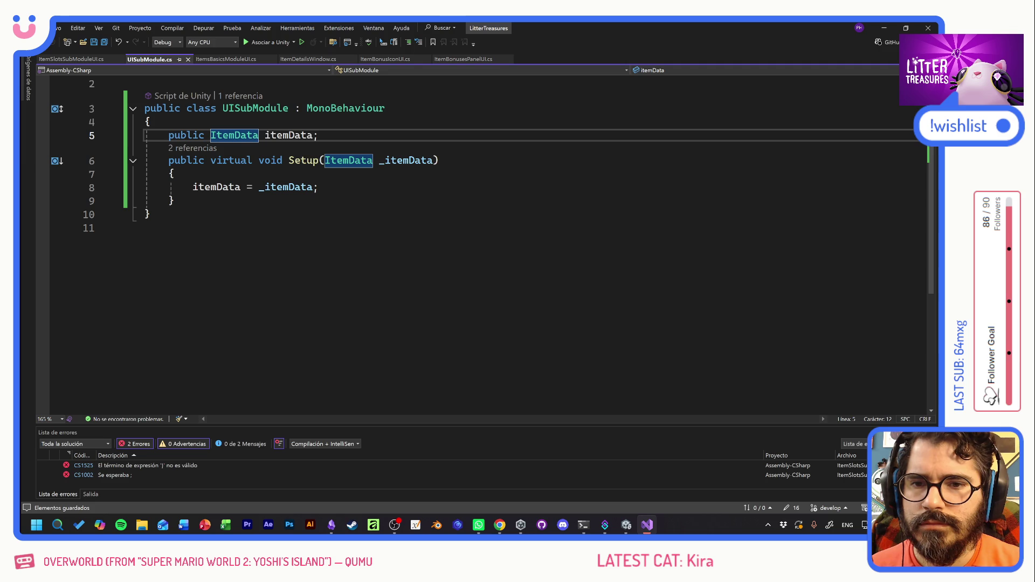
key(ctrl+s)
Extend the Setup line in ItemSlotsSubModuleUI to slotsTXT.text = itemData.stats. and save.
click(68, 59)
click(286, 239)
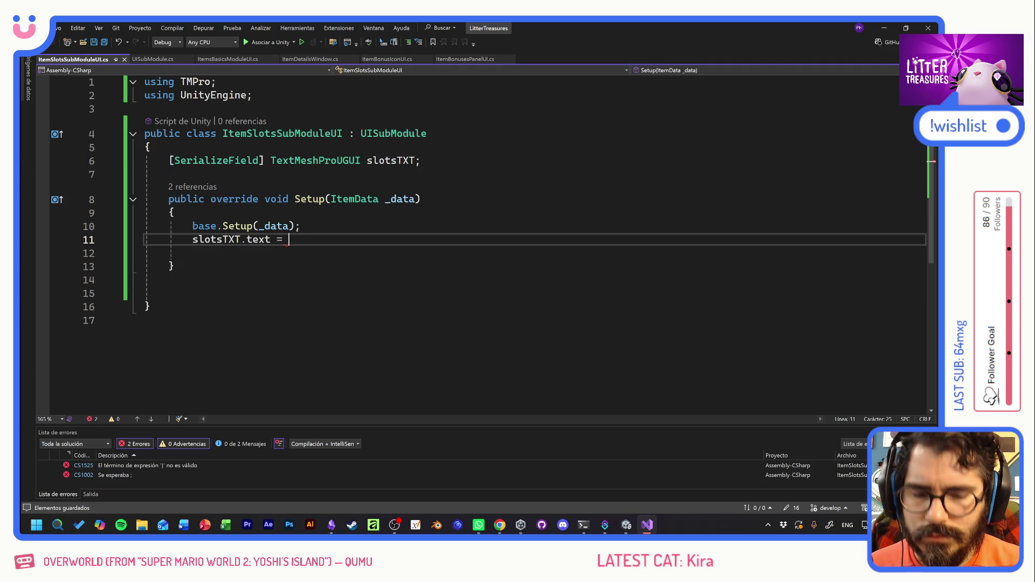
text(itemData.)
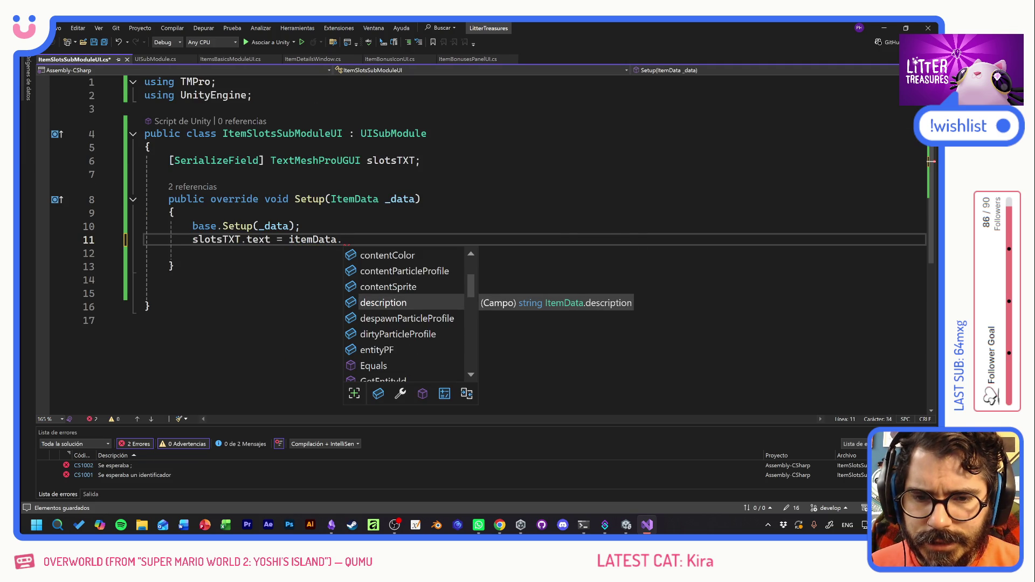
scroll(440, 277, down, 4)
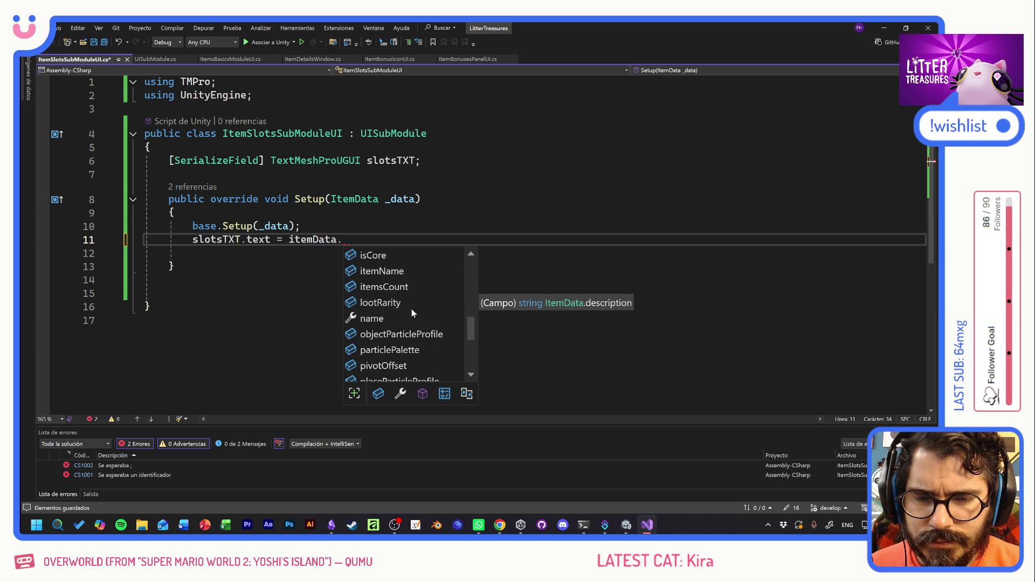
text(s)
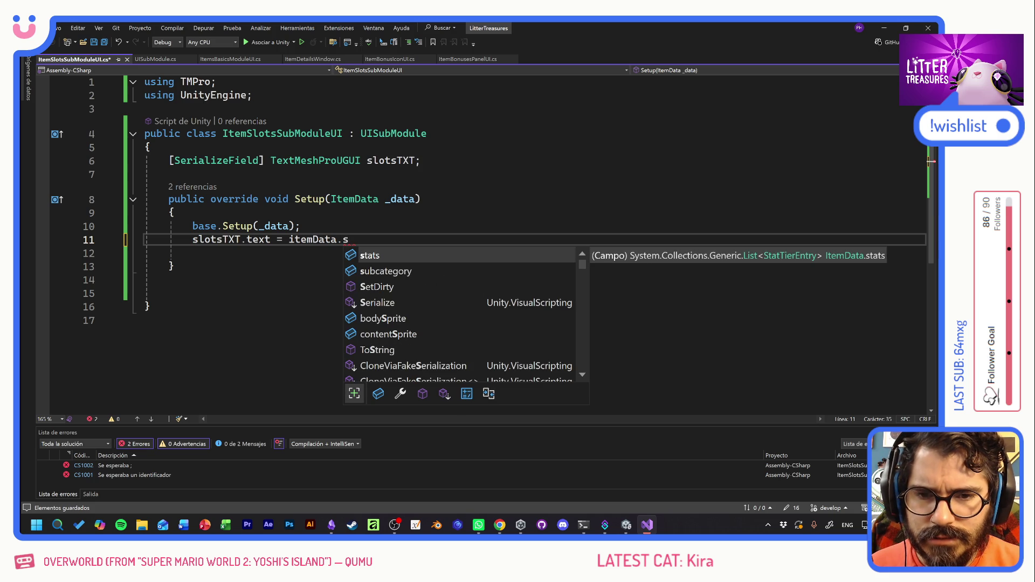
key(Tab)
text(.)
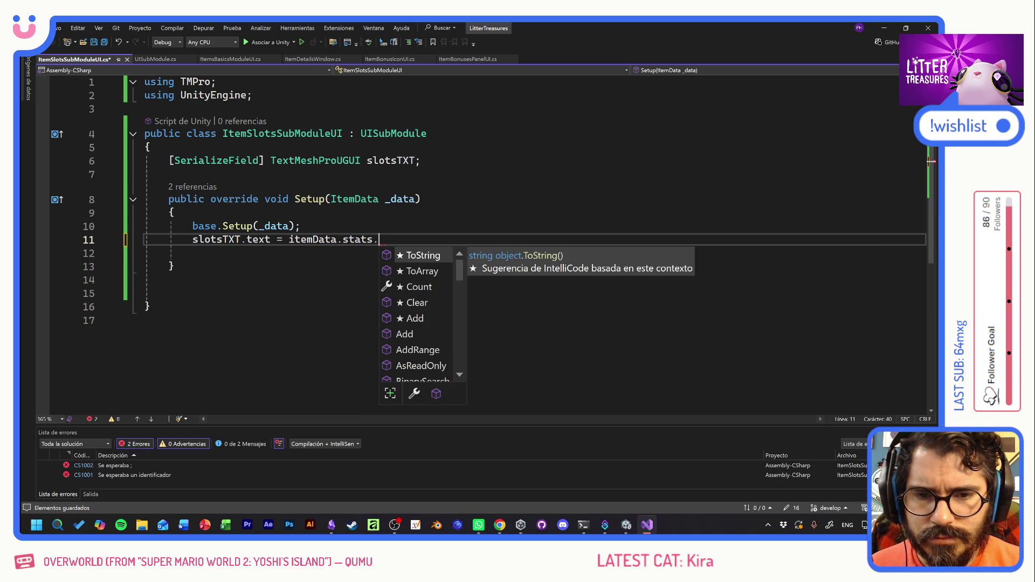
scroll(426, 309, down, 12)
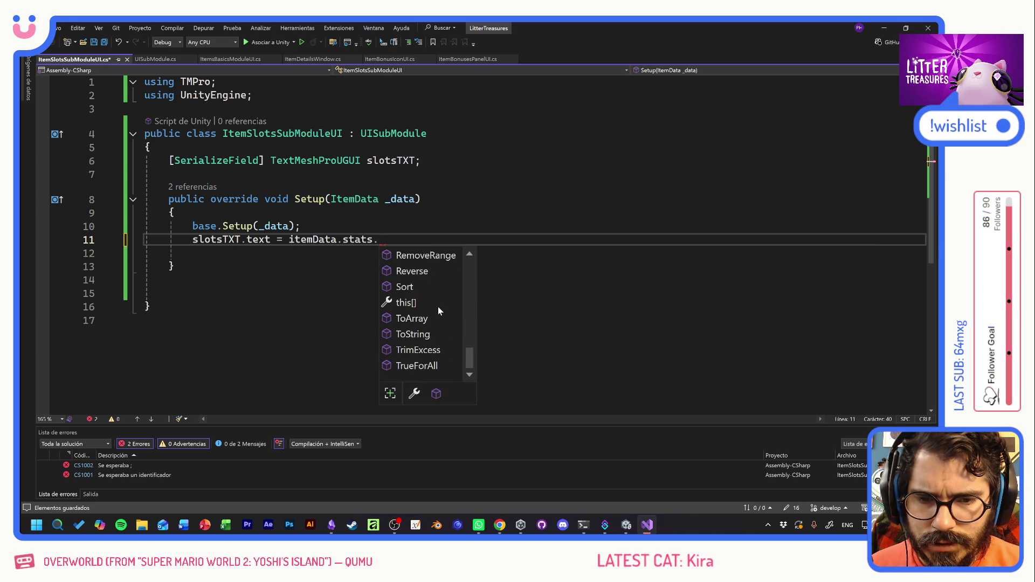
scroll(437, 306, up, 6)
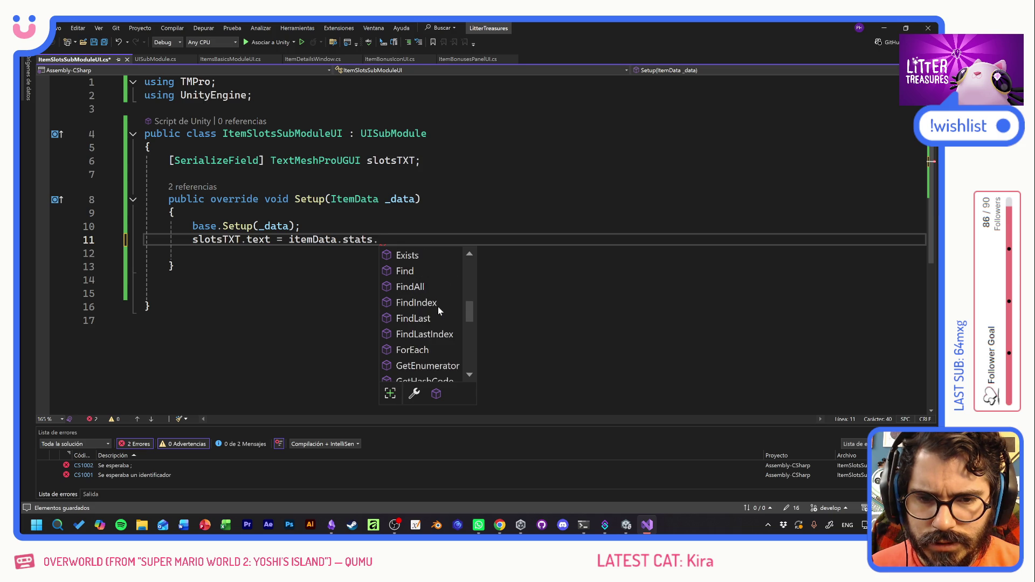
scroll(438, 306, down, 2)
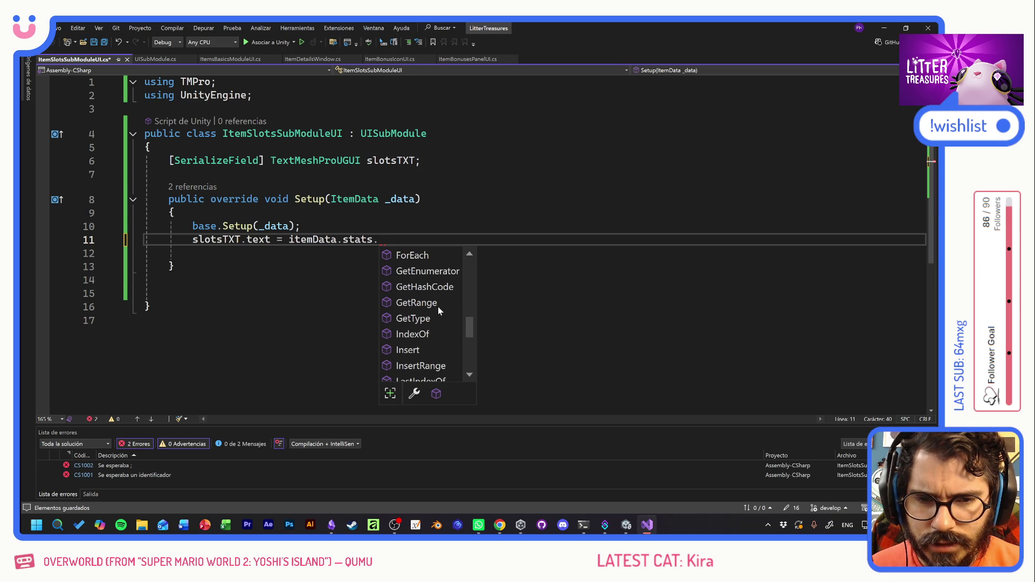
scroll(434, 326, up, 3)
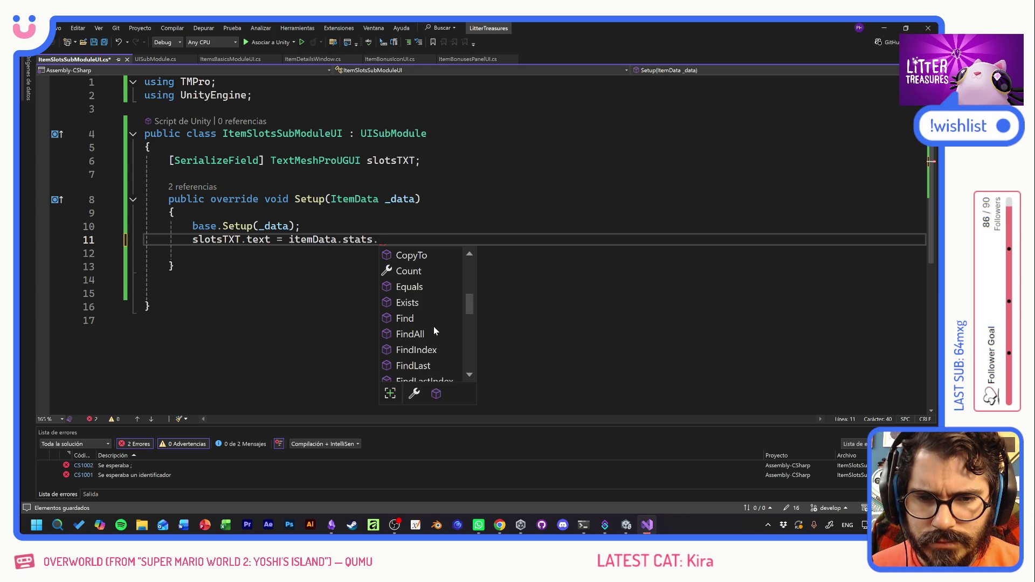
scroll(435, 326, up, 5)
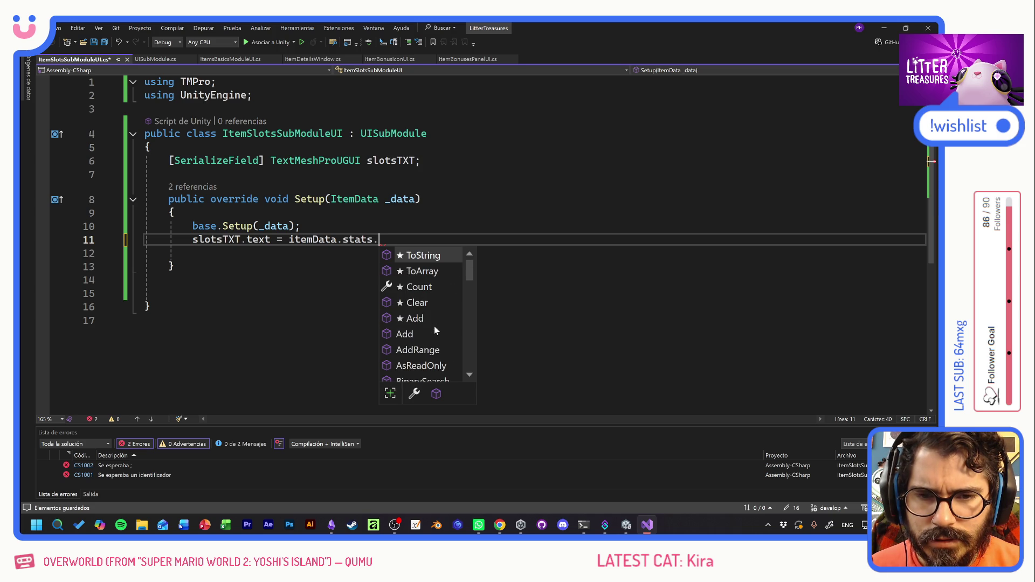
click(174, 213)
key(ctrl+s)
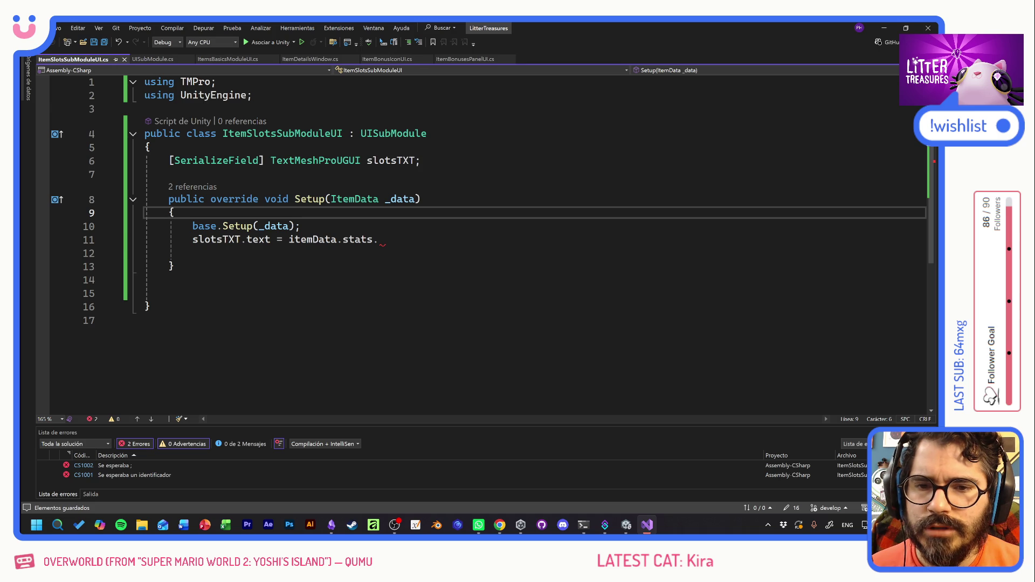
ctrl+click(359, 240)
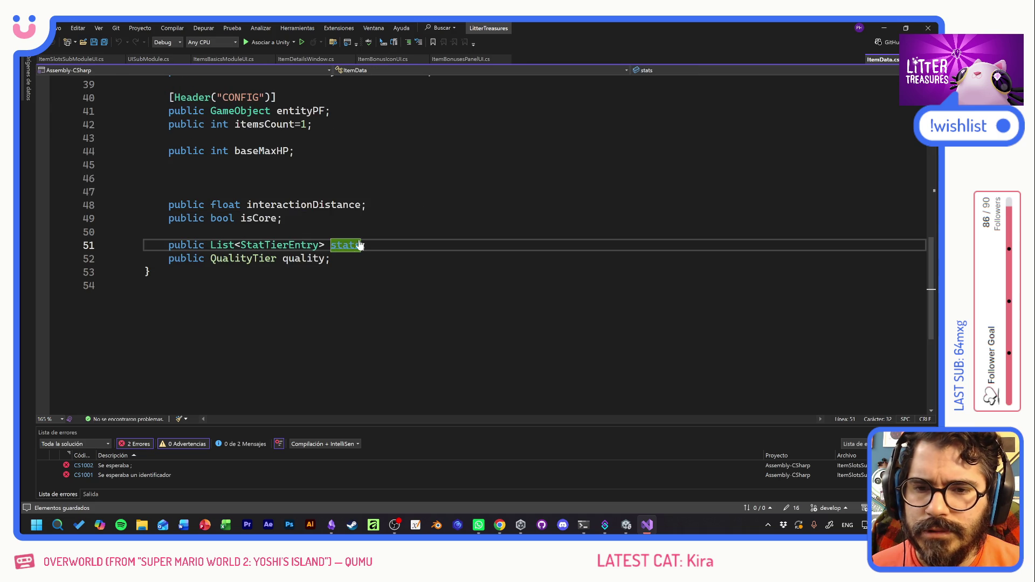
ctrl+click(288, 246)
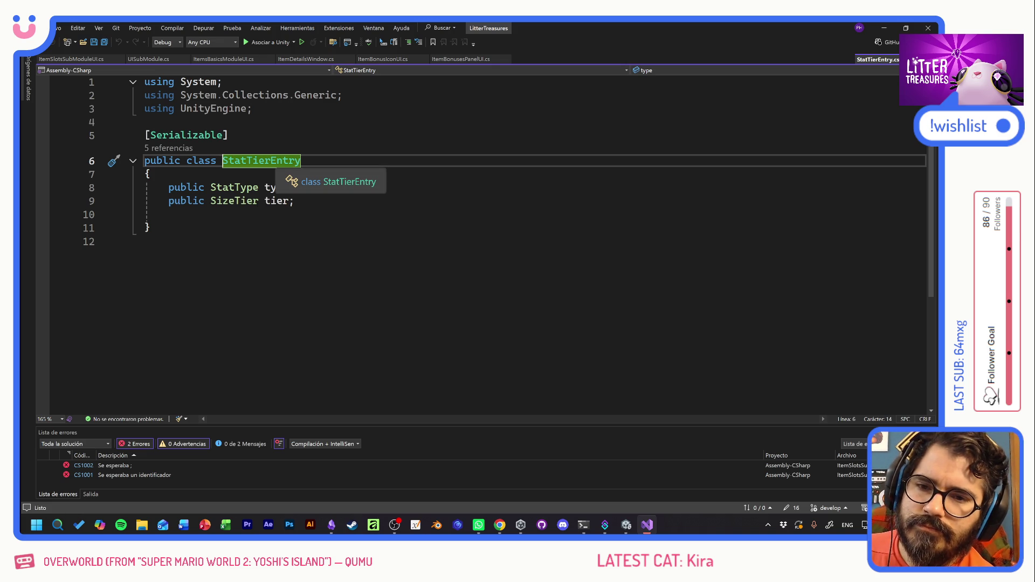
key(ctrl+minus)
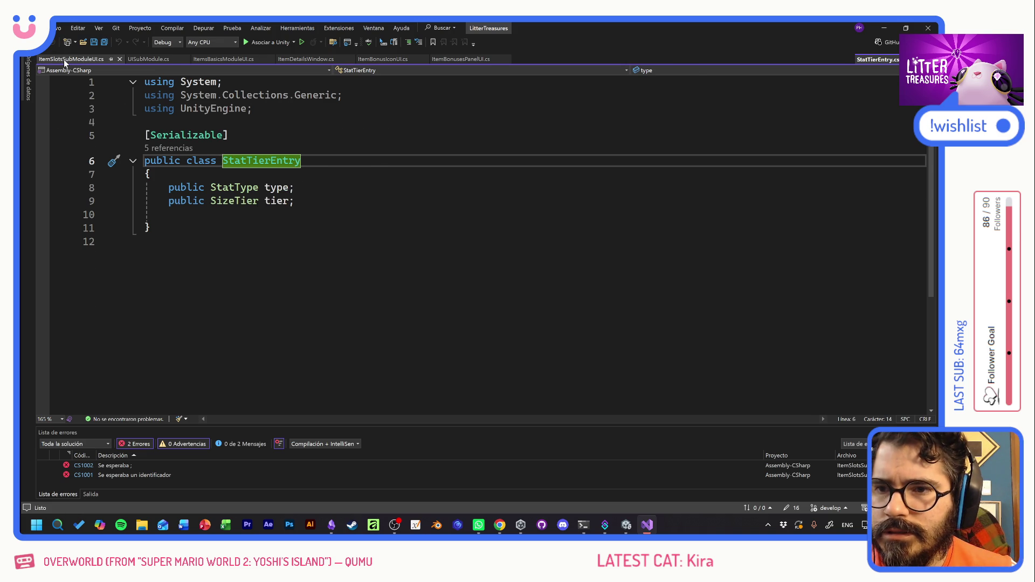
Insert ServiceRegistry.Get<BalanceService>(). before itemData.stats on line 11.
click(290, 239)
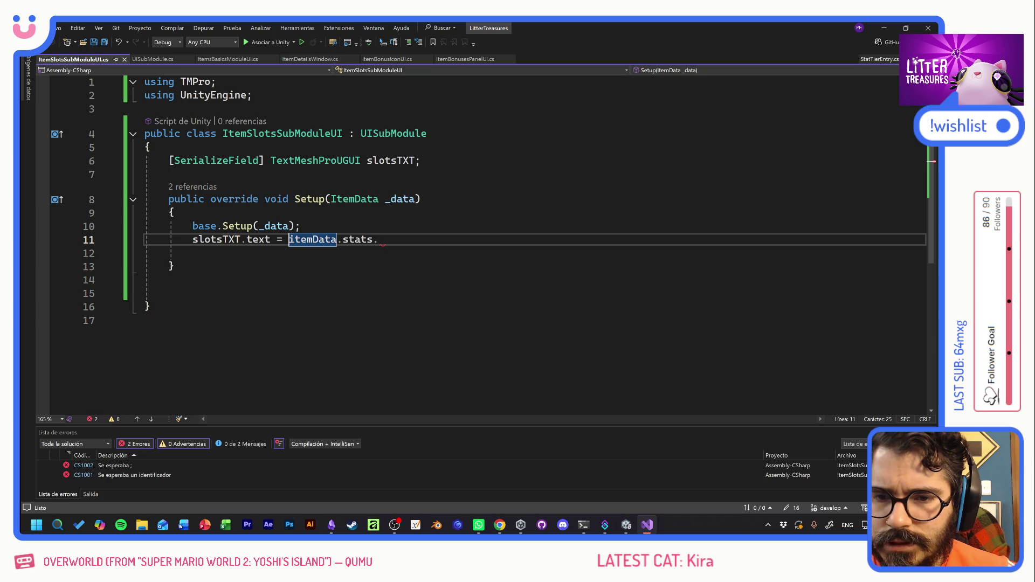
text(ServiceM)
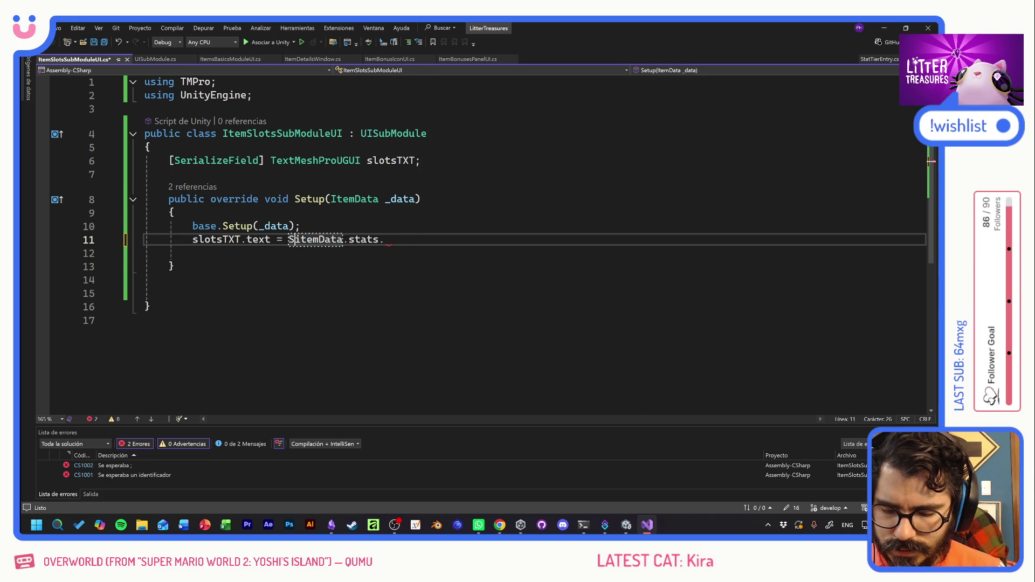
text(anager.)
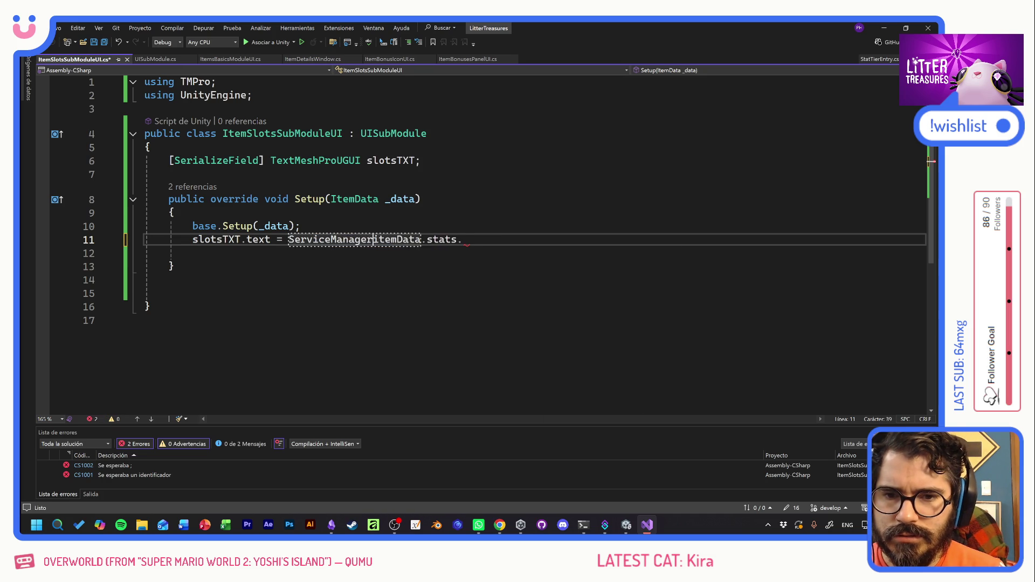
key(BackSpace)
key(BackSpace)
key(BackSpace)
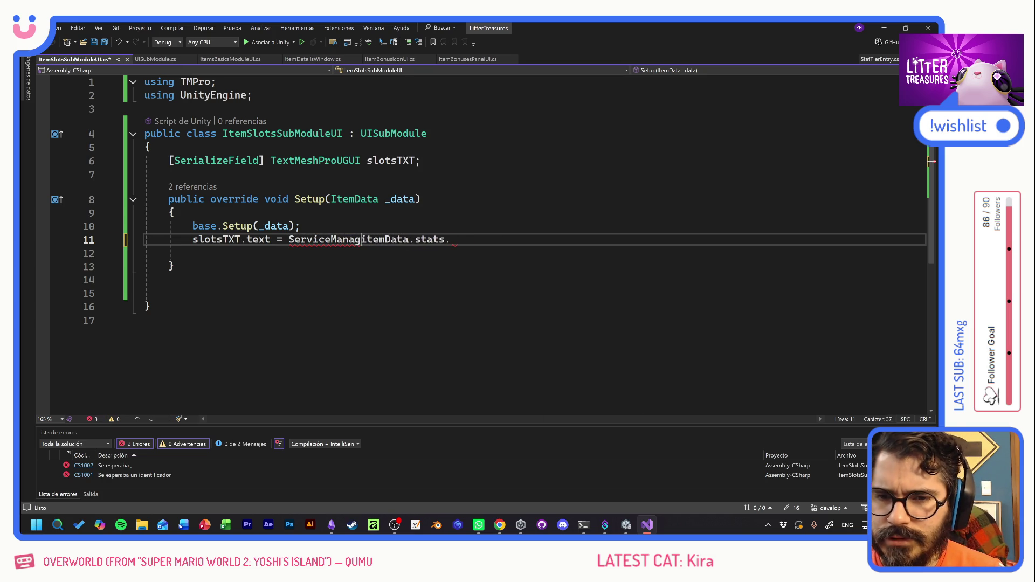
text(Registry)
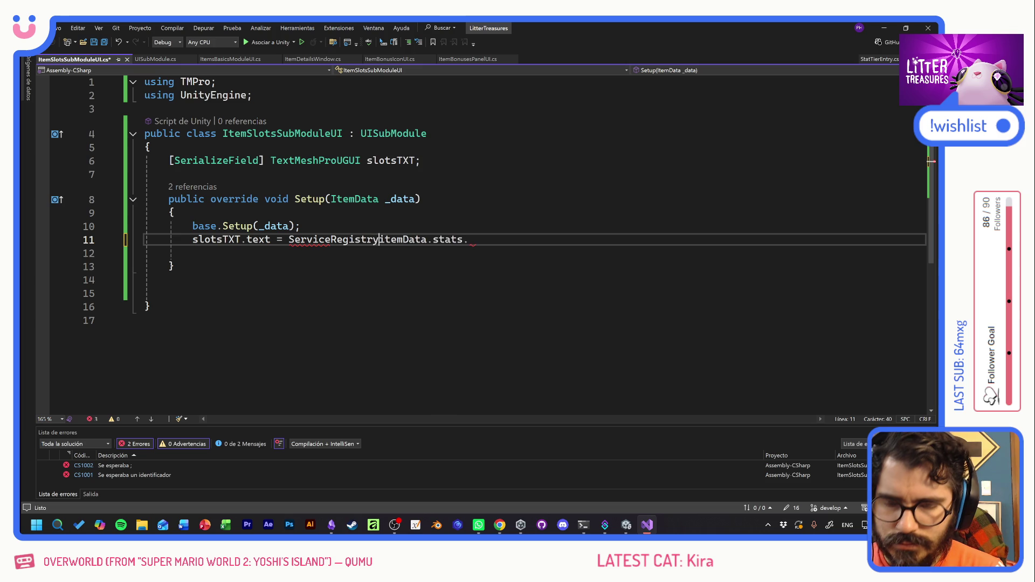
text(.Get)
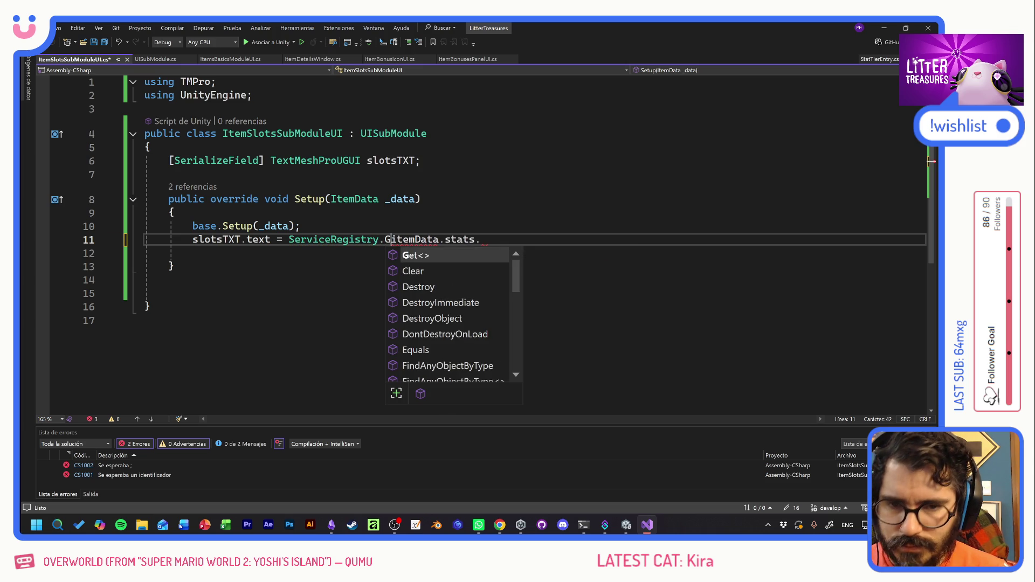
text(<)
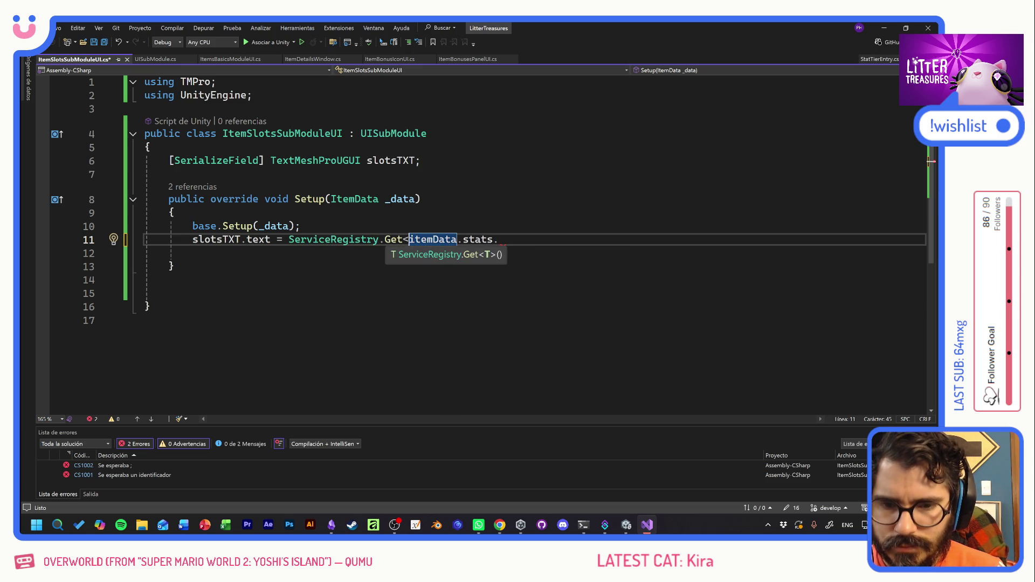
text(Balance)
text(Mana)
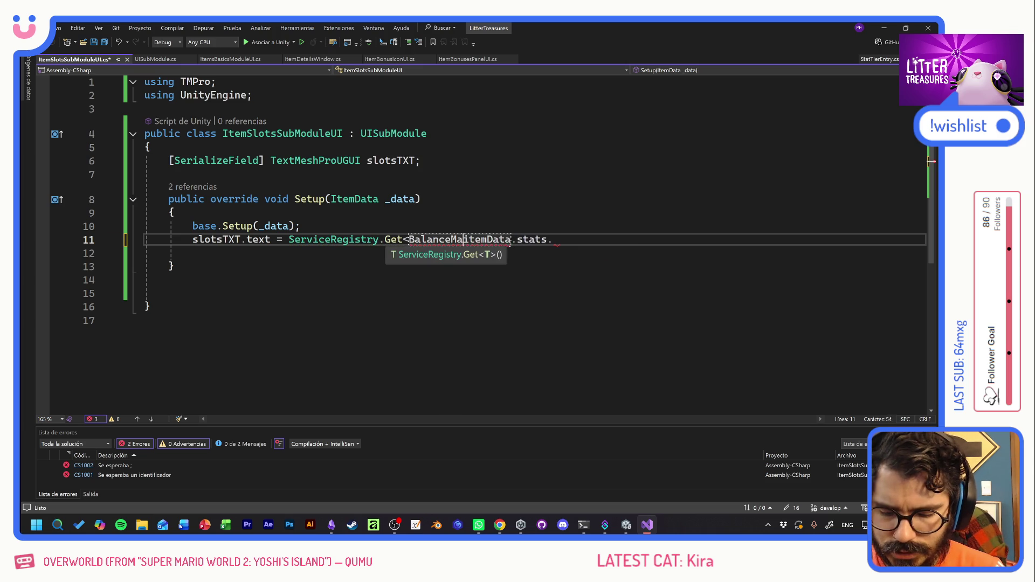
text(ger>)
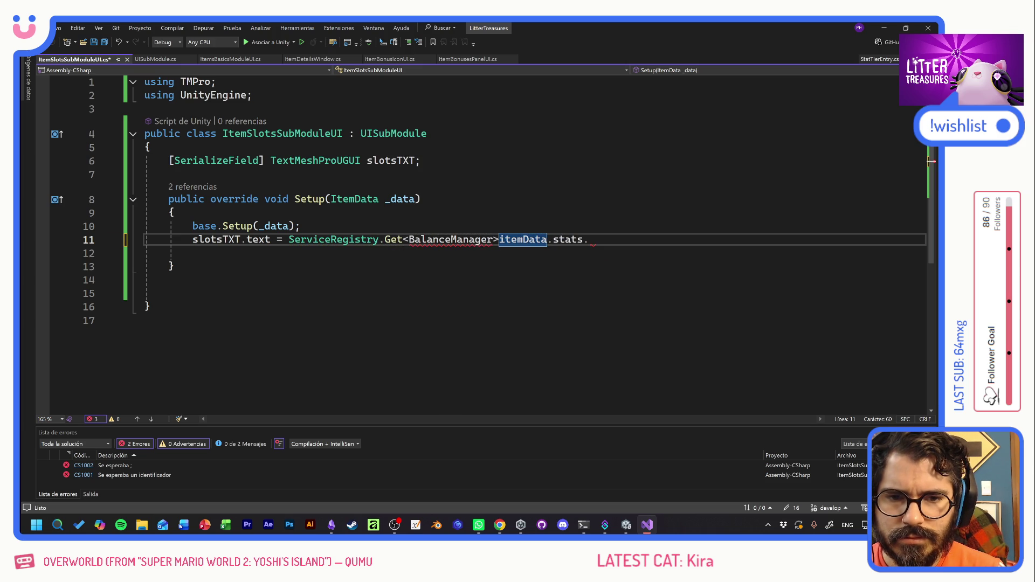
key(Left)
key(BackSpace)
key(BackSpace)
key(BackSpace)
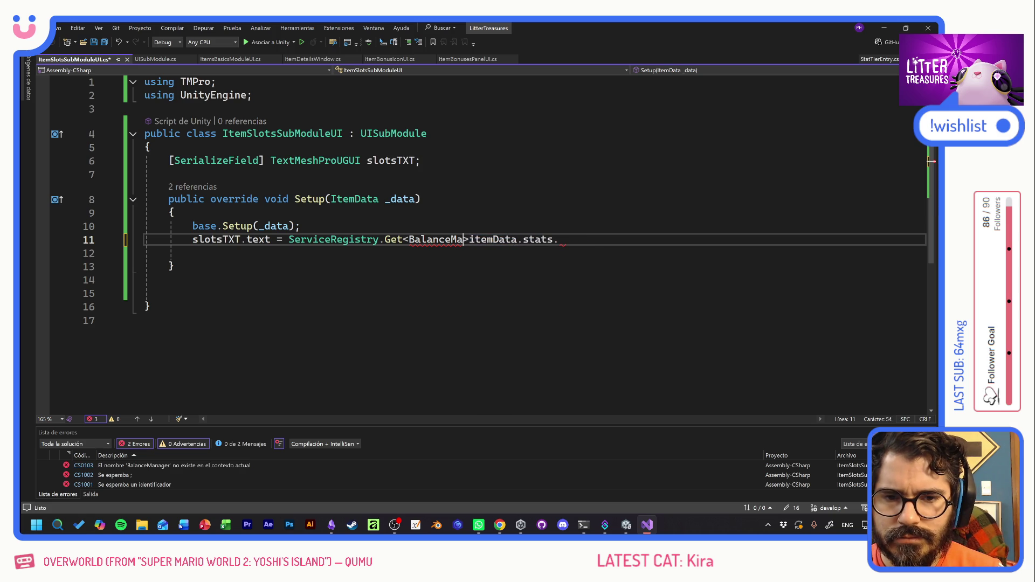
text(Service)
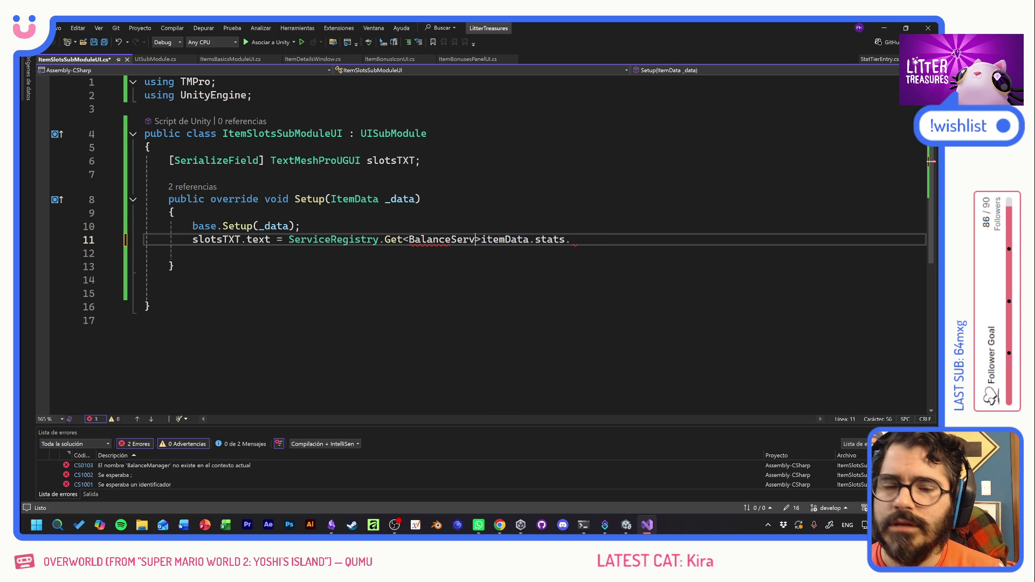
key(Right)
text(().)
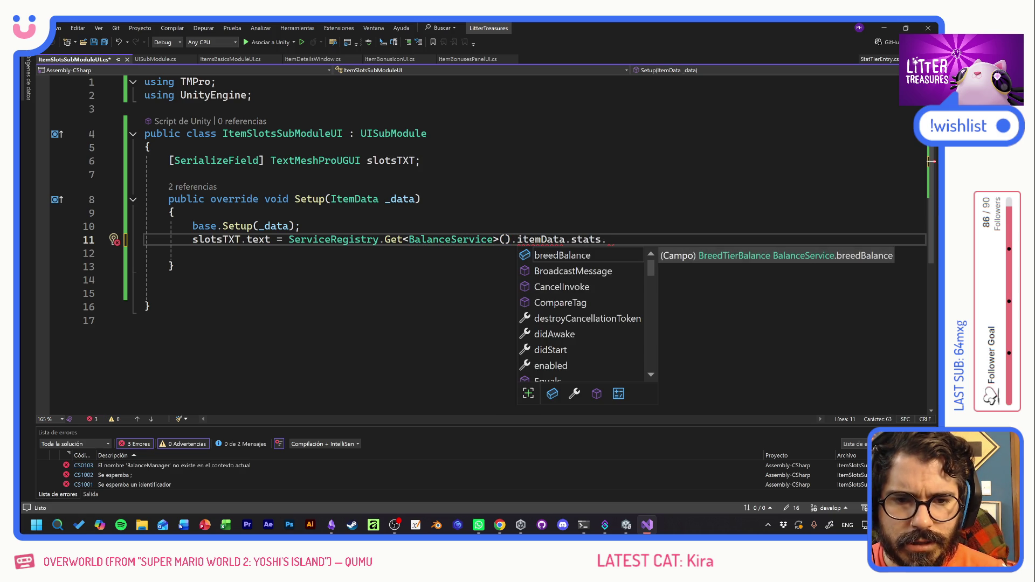
Add GetStatValue(StatType.CatSlots, so itemData.stats follows as the next argument.
scroll(557, 288, down, 7)
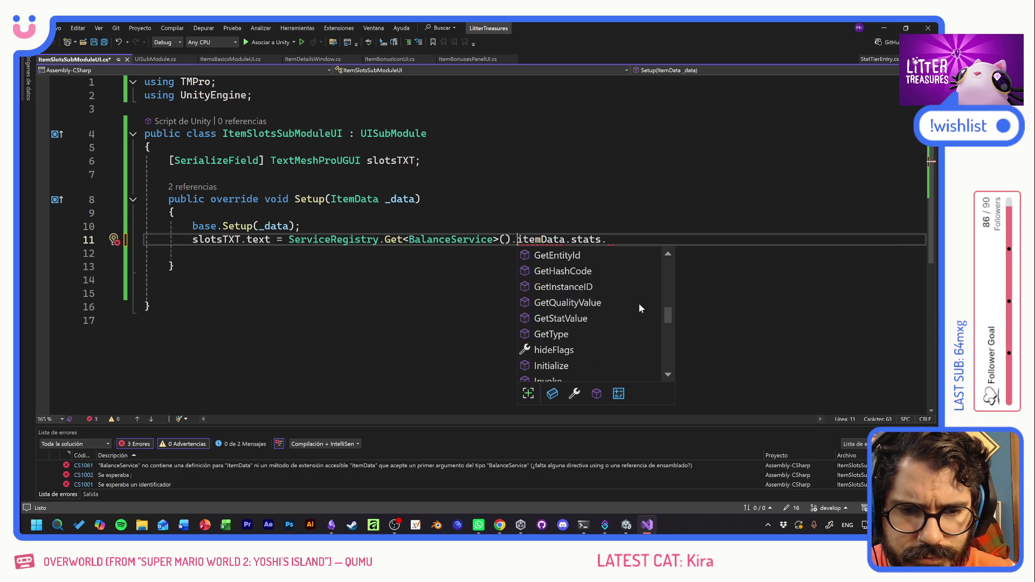
scroll(624, 335, up, 1)
scroll(624, 334, down, 1)
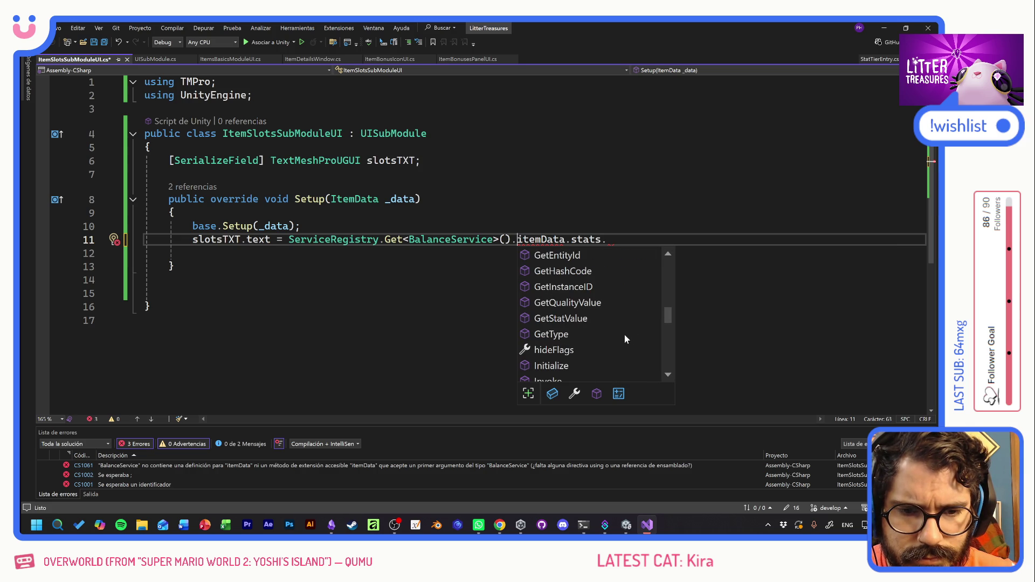
click(517, 239)
text(GetStatValue()
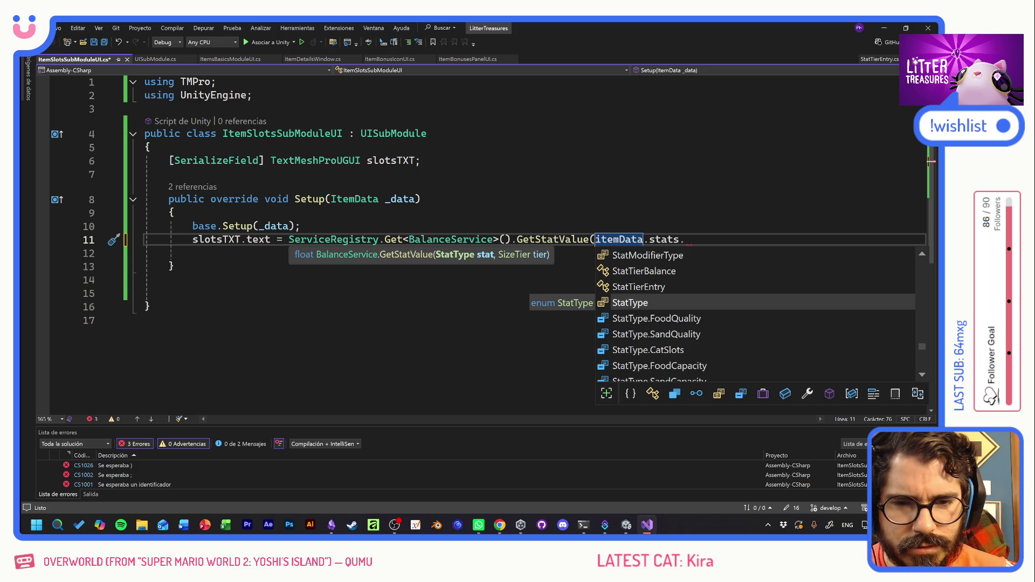
text(StatType.)
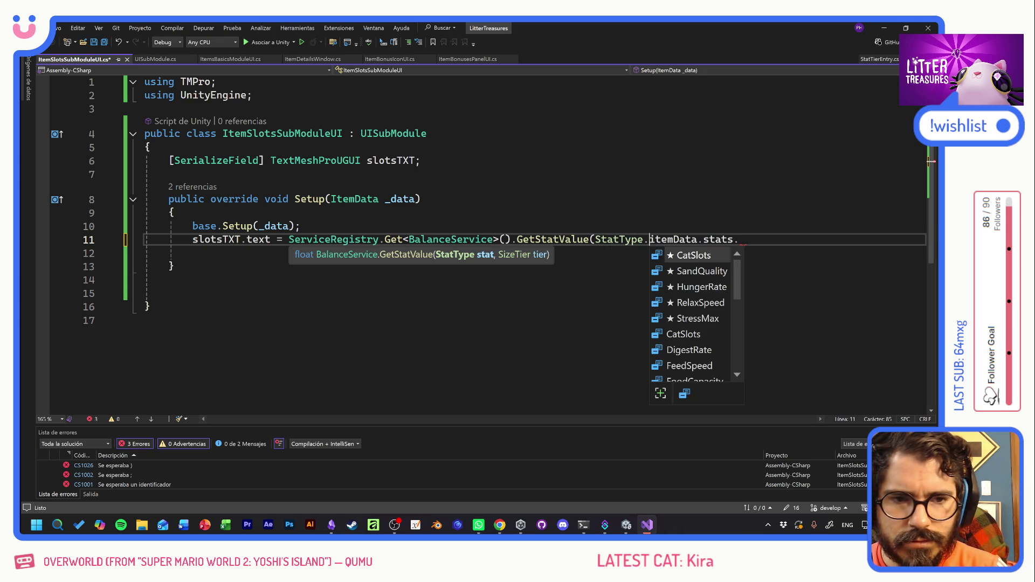
key(Tab)
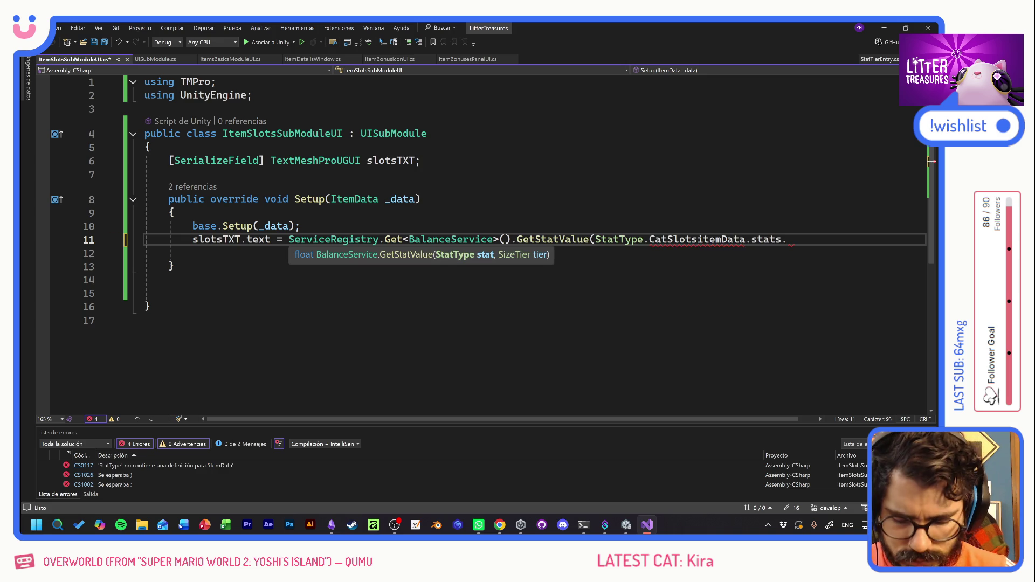
text(,)
key(End)
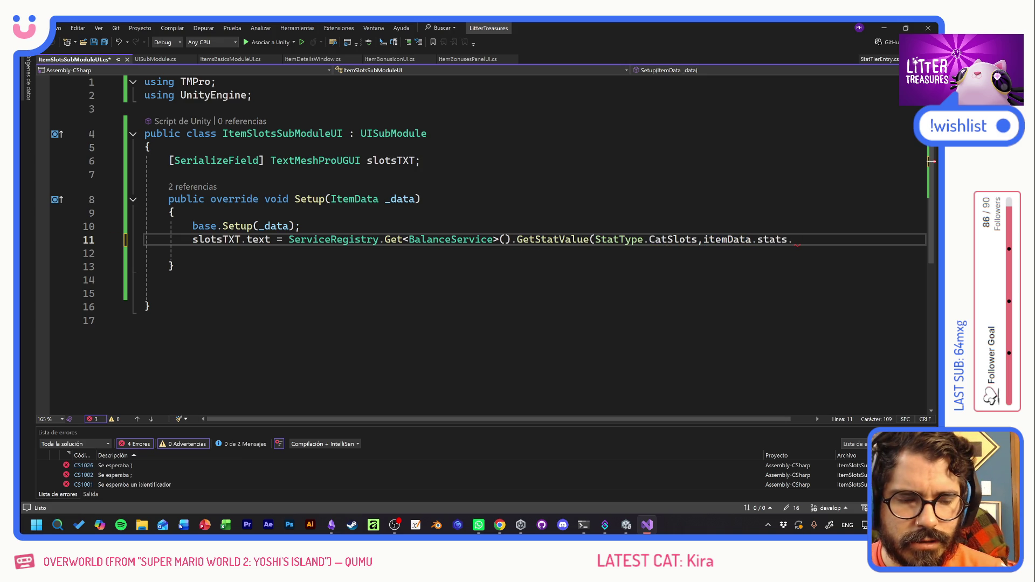
key(BackSpace)
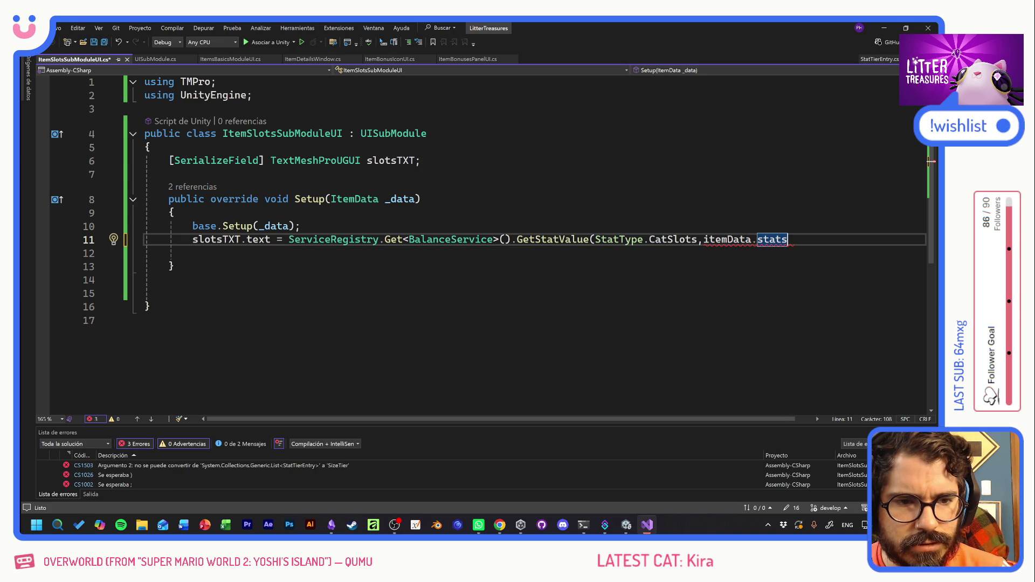
text(.)
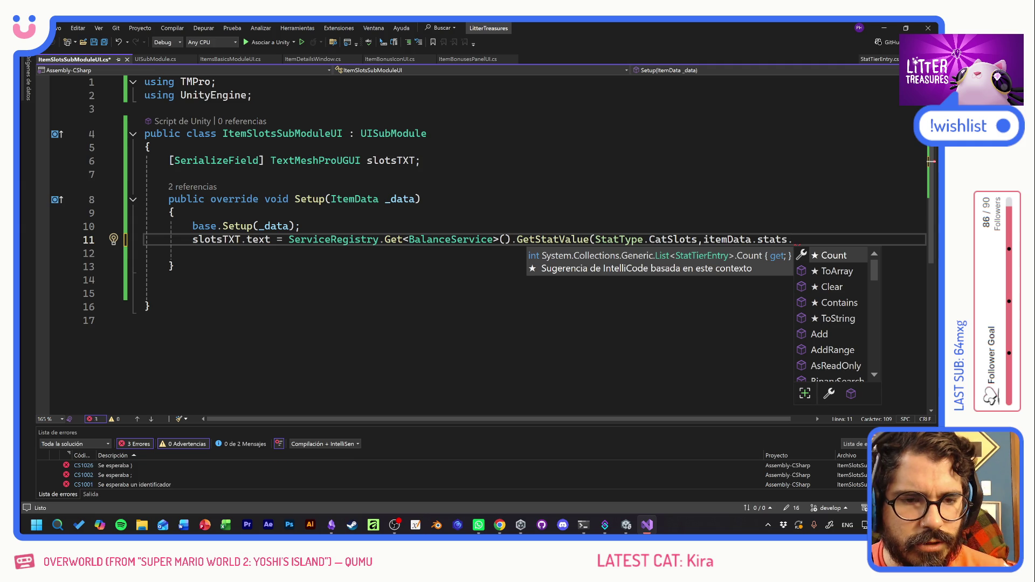
click(300, 226)
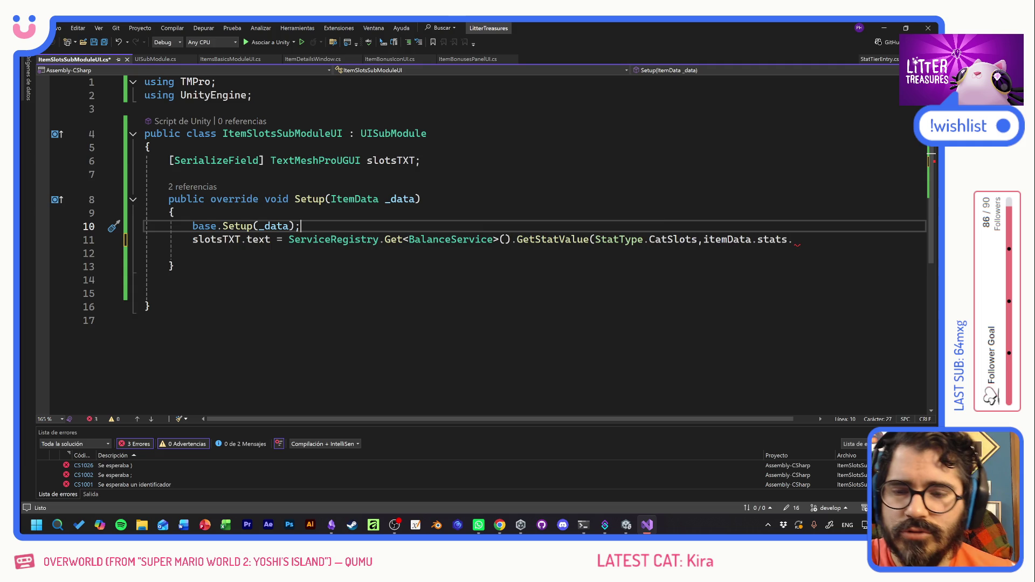
Check the Unity editor, then return to Visual Studio.
key(alt+Tab)
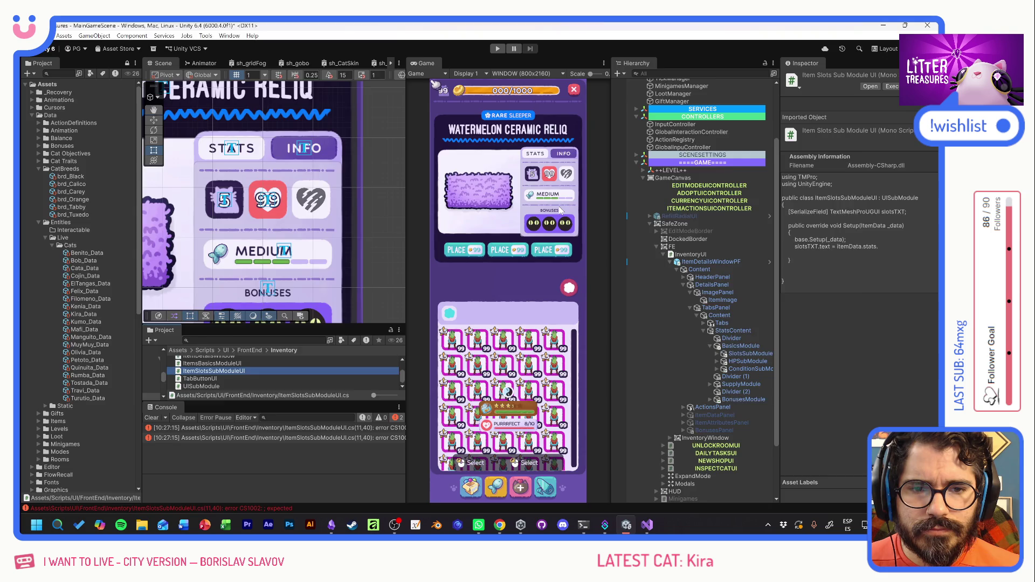
key(alt+Tab)
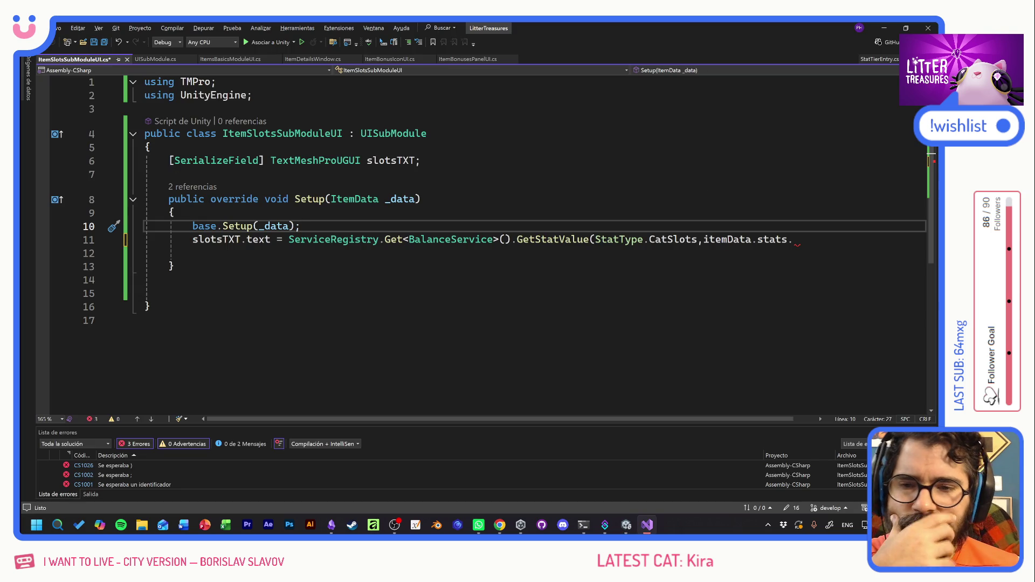
mouse_move(773, 241)
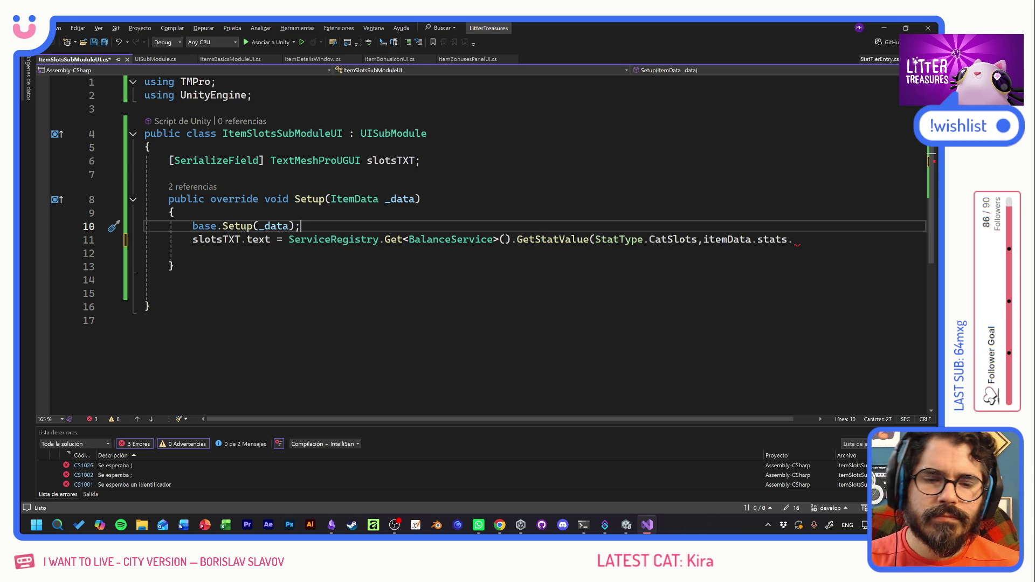
click(544, 240)
key(ctrl+f)
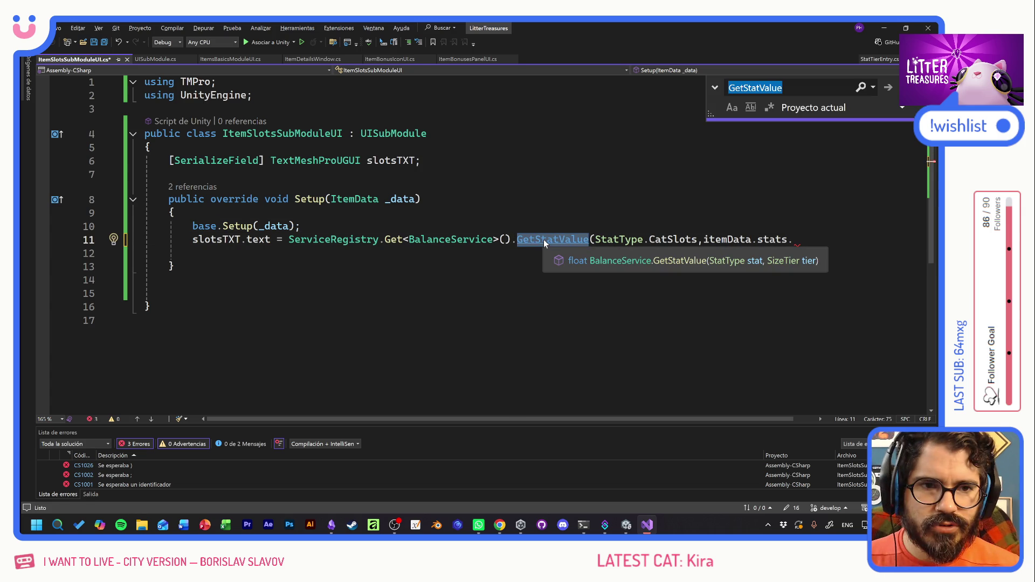
key(Return)
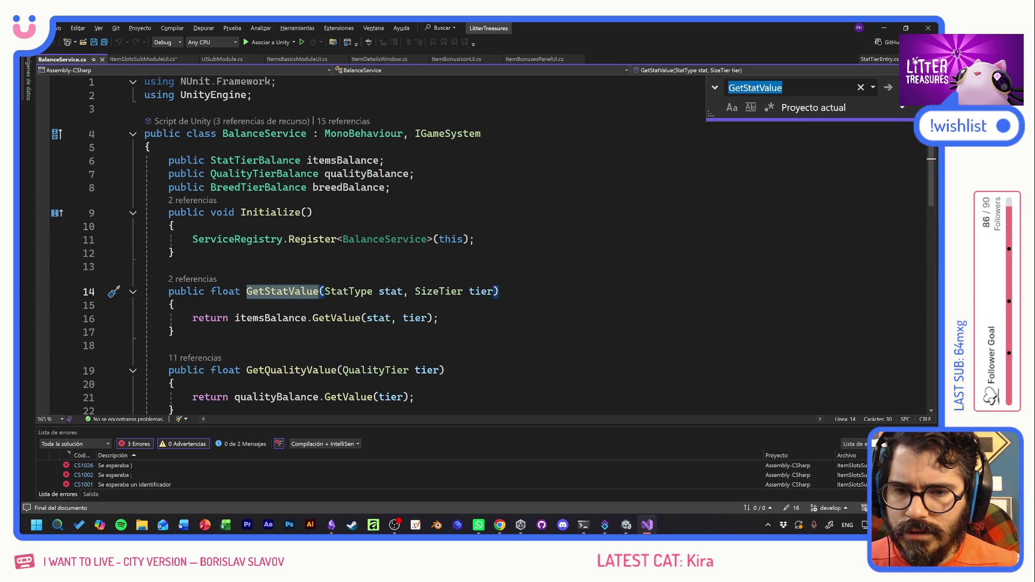
scroll(492, 244, down, 4)
scroll(485, 242, up, 2)
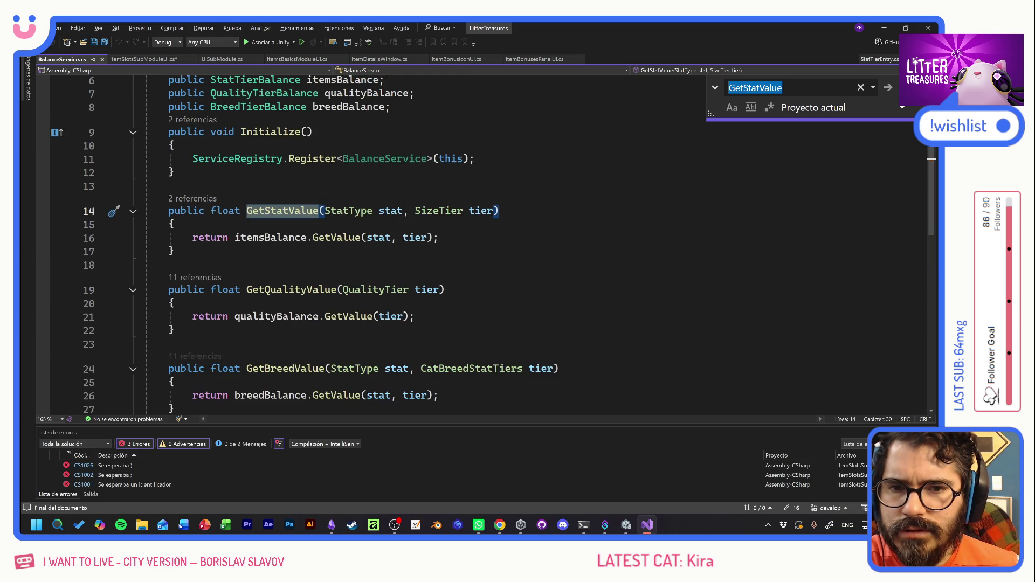
key(Return)
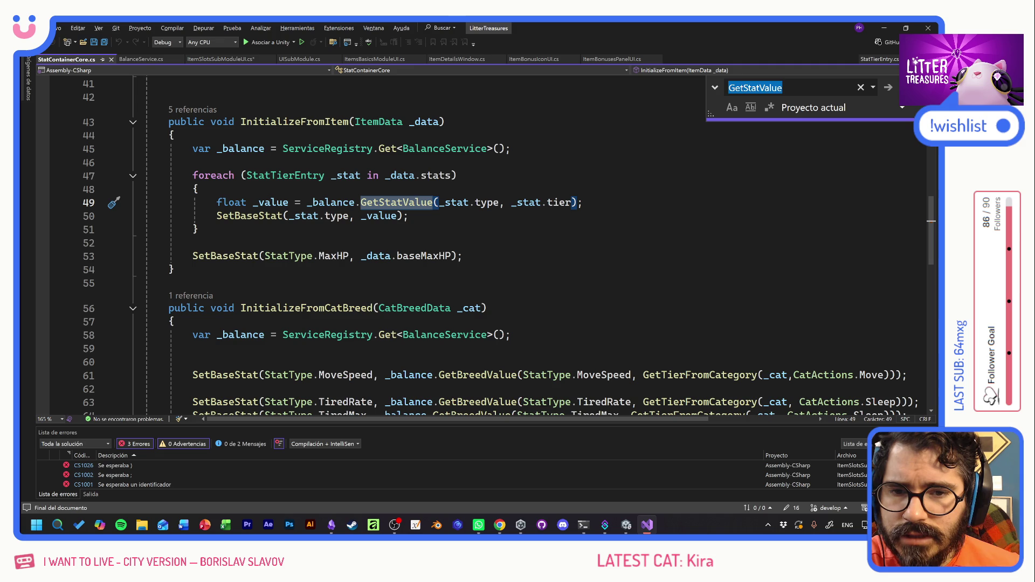
key(Return)
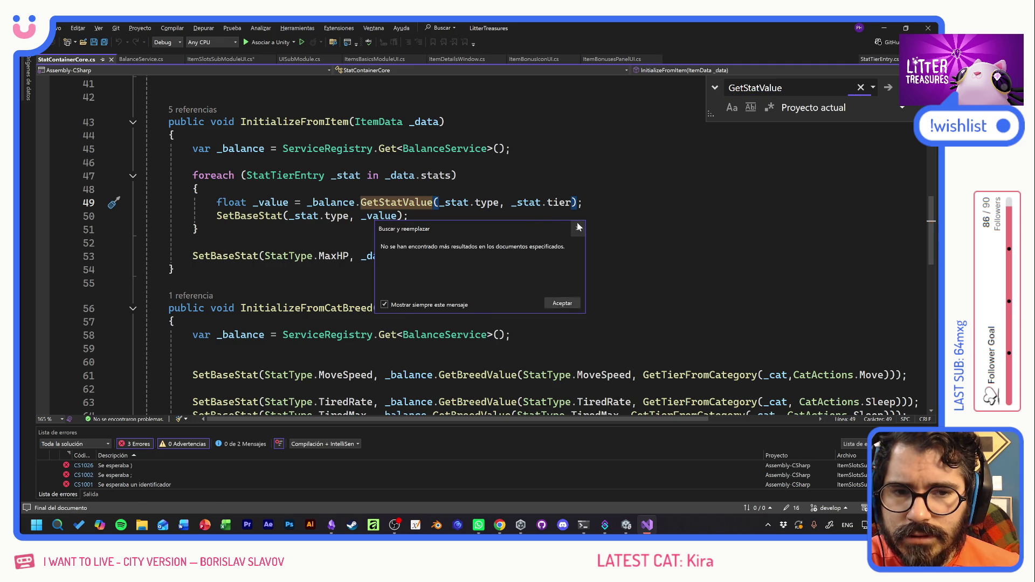
click(578, 227)
scroll(474, 304, down, 4)
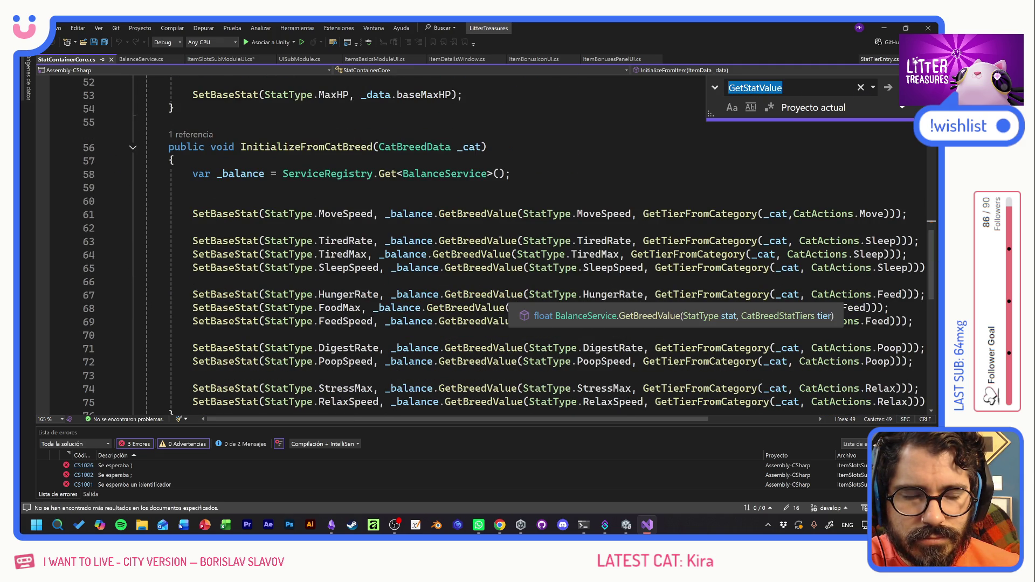
scroll(475, 305, up, 5)
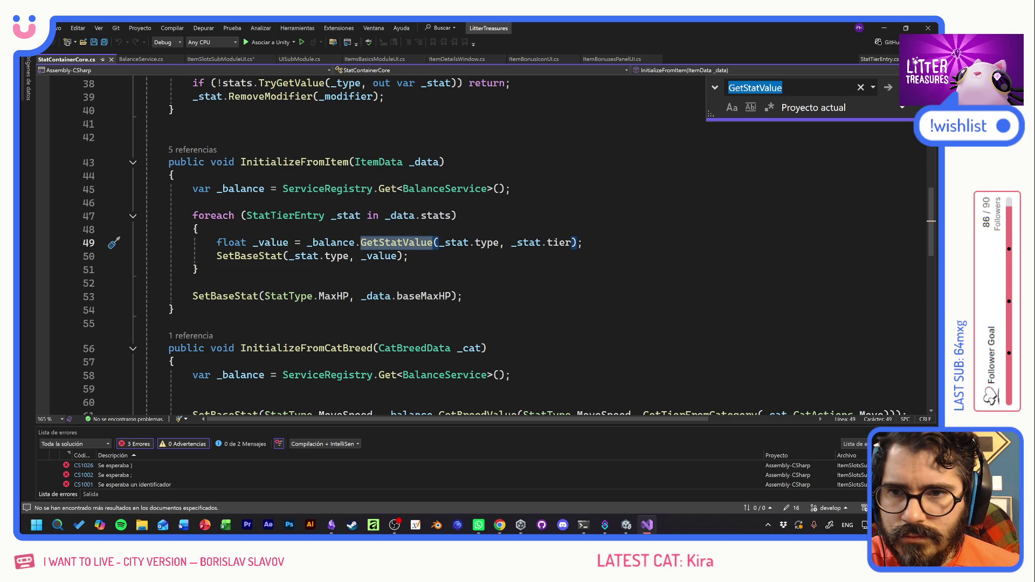
click(220, 59)
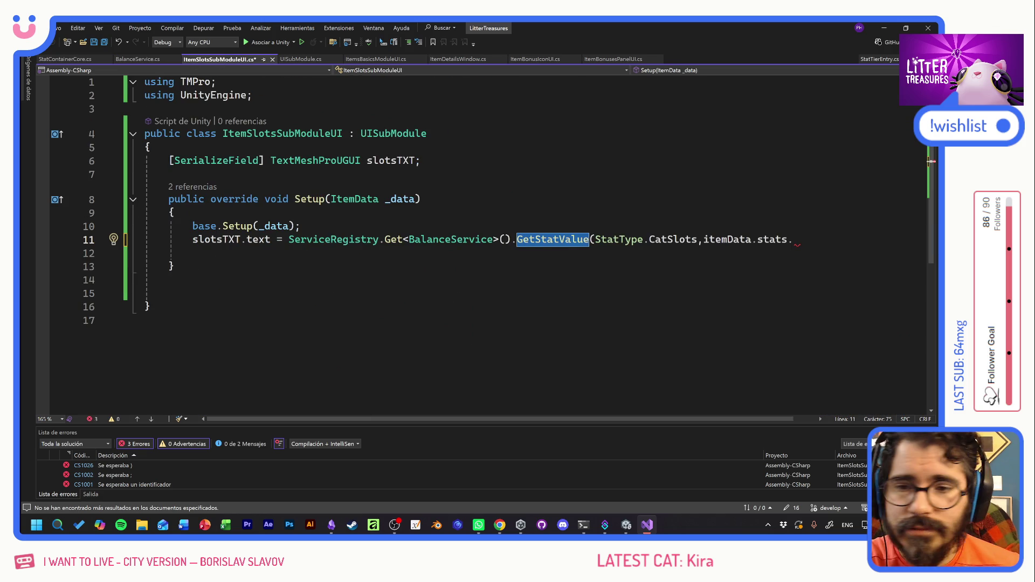
Open a blank line directly below base.Setup(_data); on line 10.
click(216, 253)
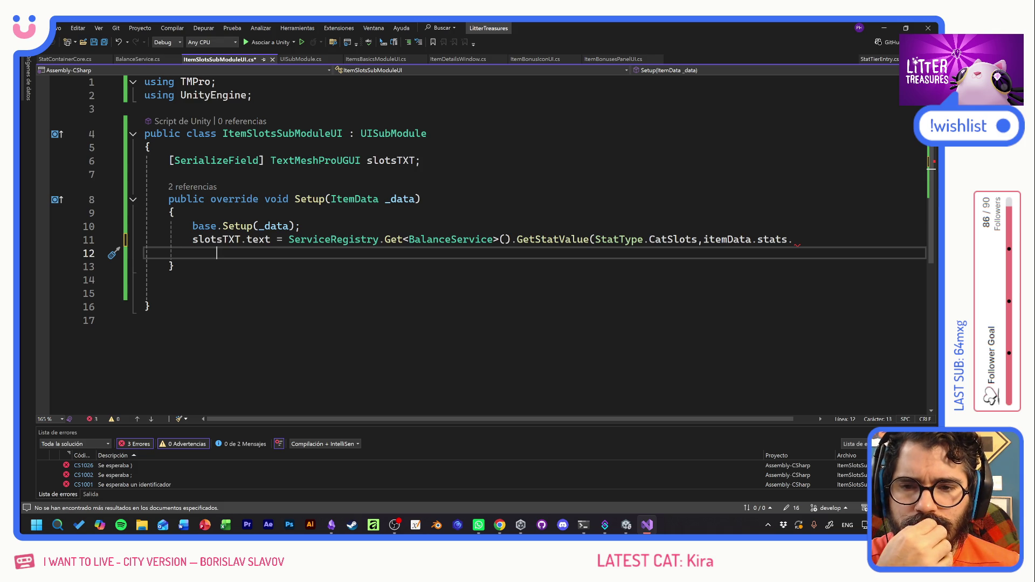
click(300, 226)
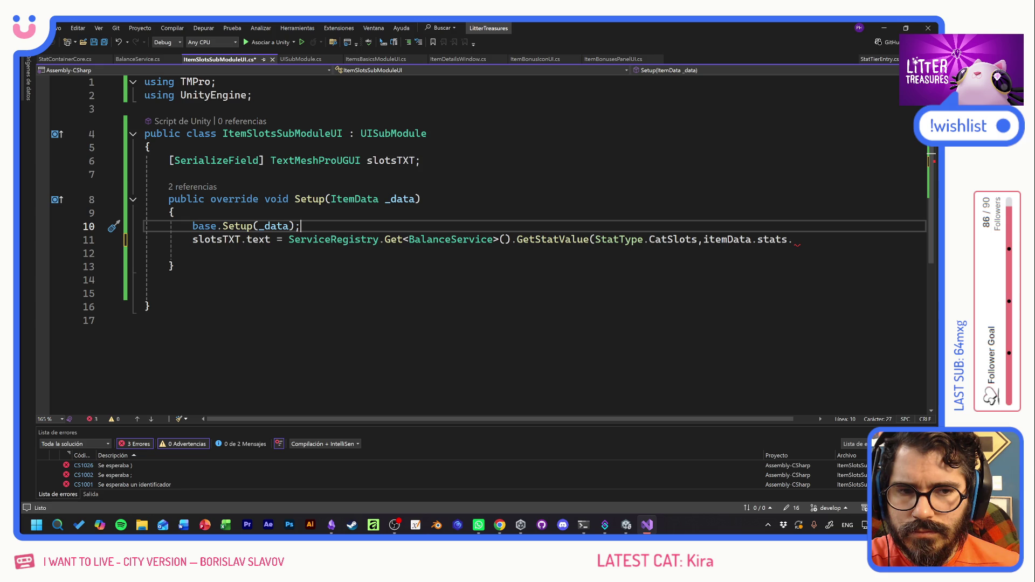
key(Return)
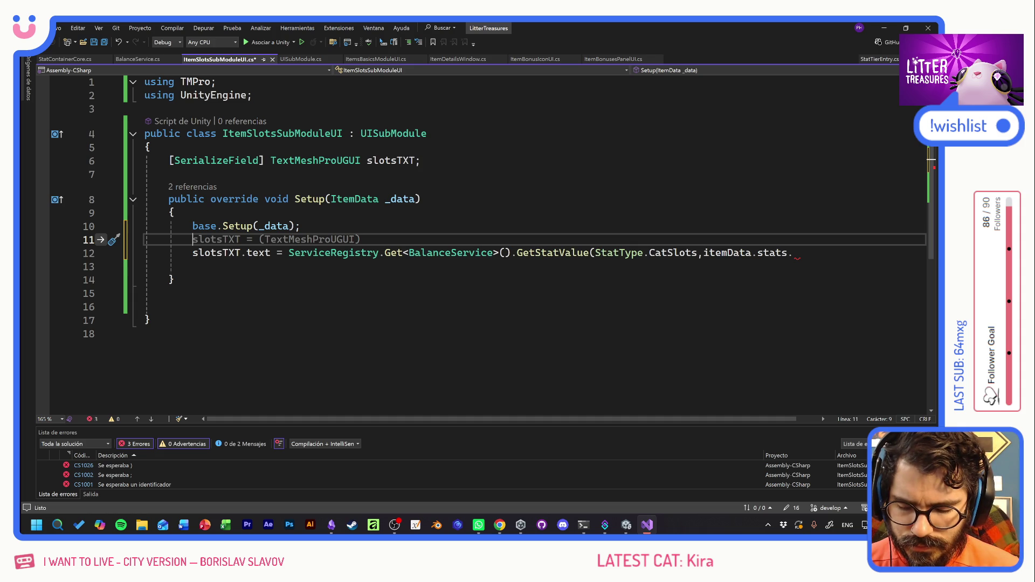
Start StatType _type and SizeTier _size = declaration lines in Setup.
text(Stat)
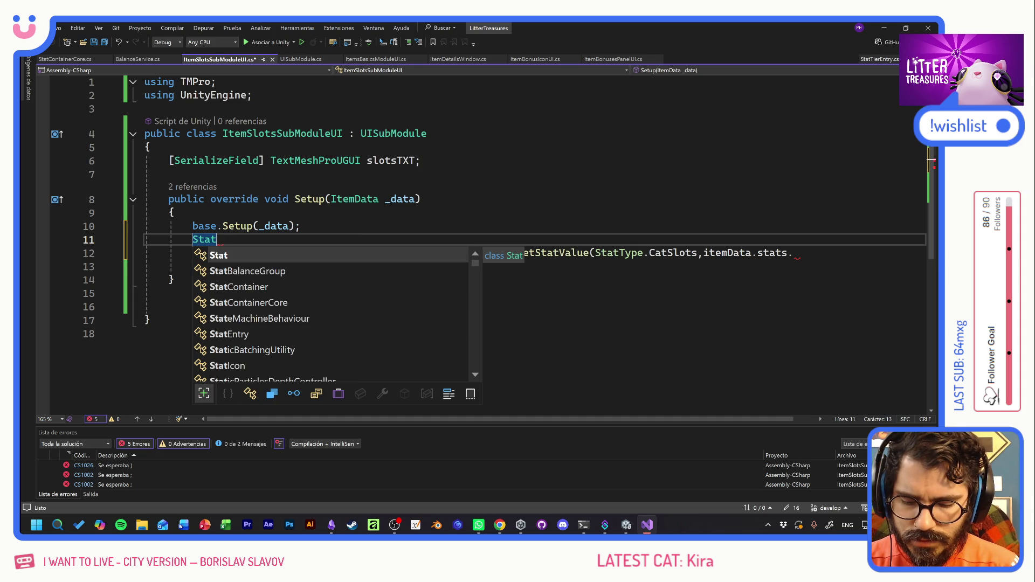
text(Type +)
key(BackSpace)
text(_)
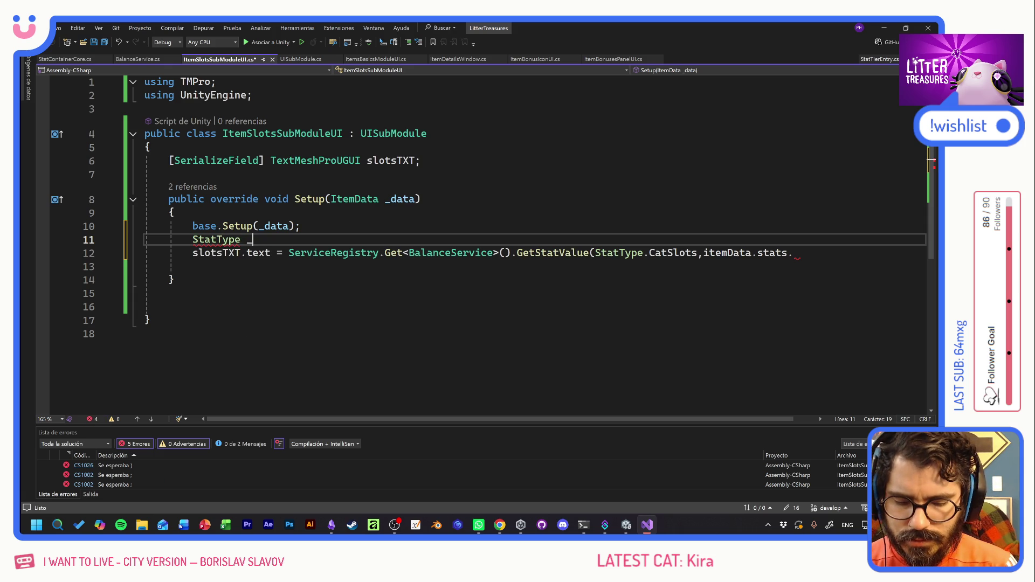
text(type = StatTyp)
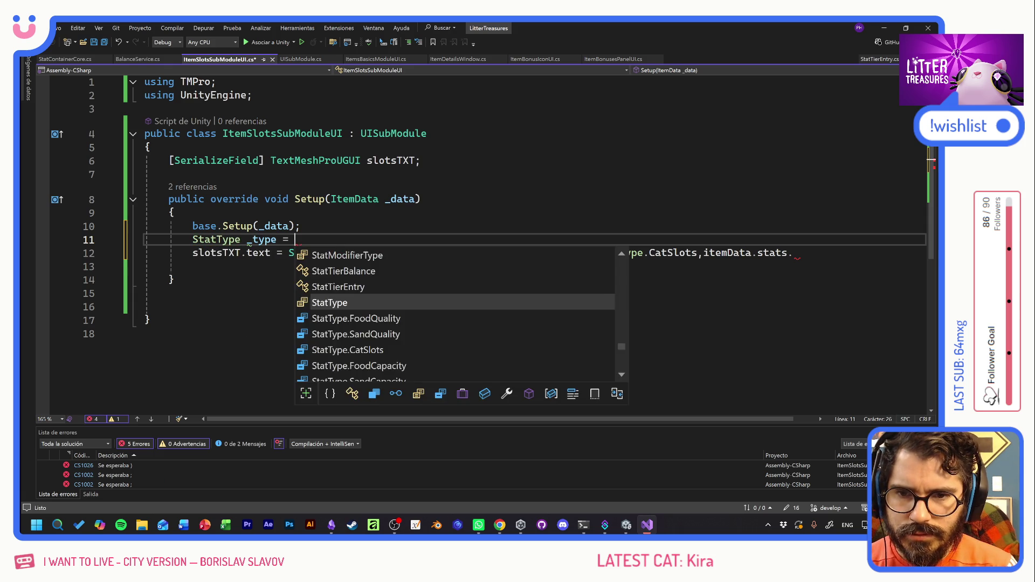
key(BackSpace)
key(BackSpace)
key(BackSpace)
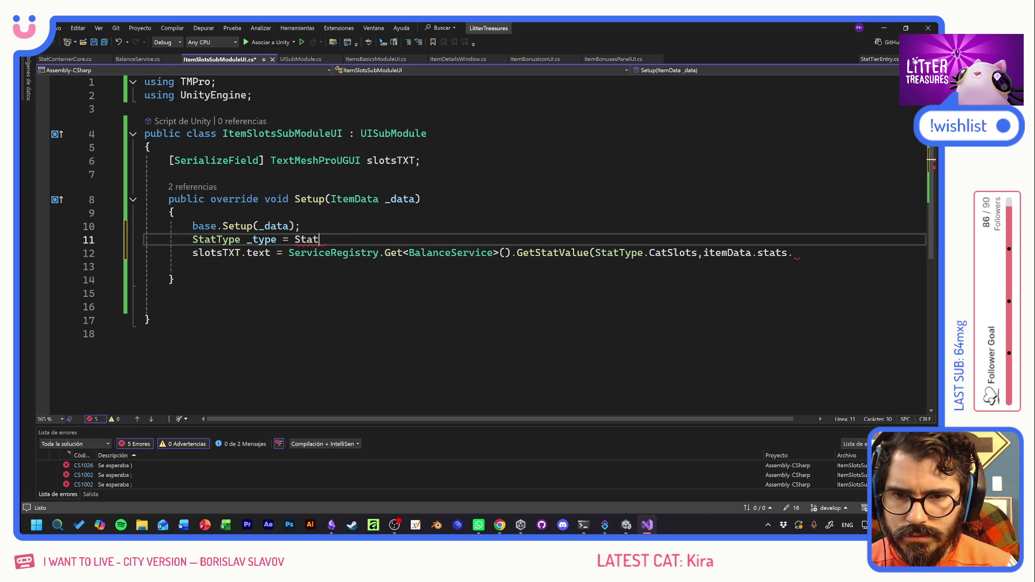
key(Return)
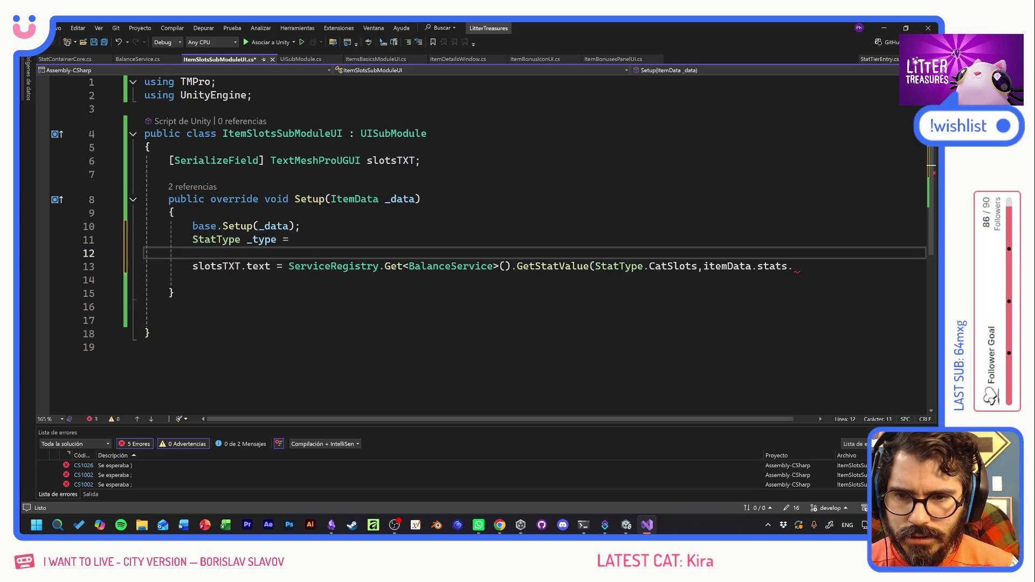
key(BackSpace)
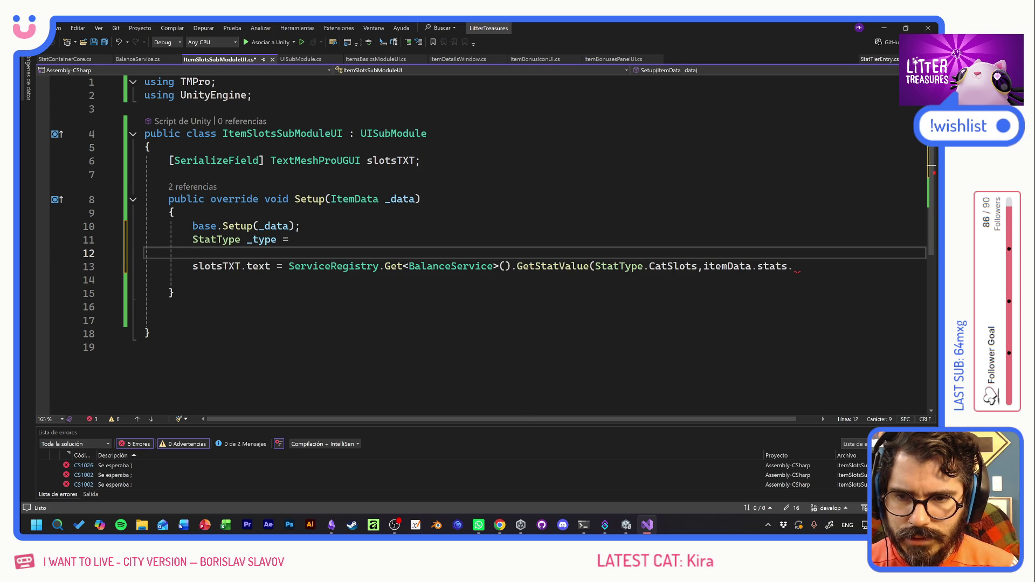
text(S)
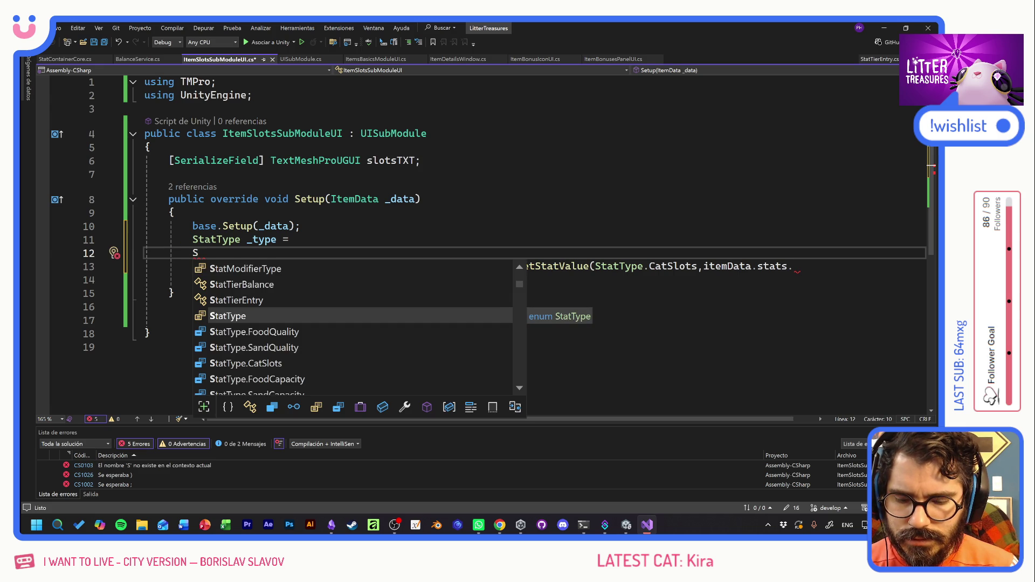
text(tatTier)
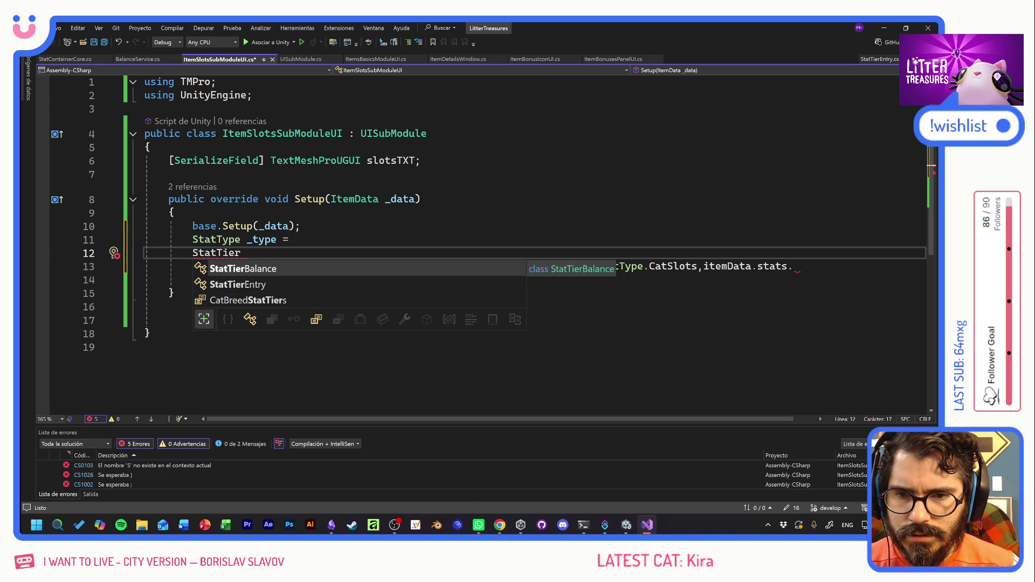
key(Down)
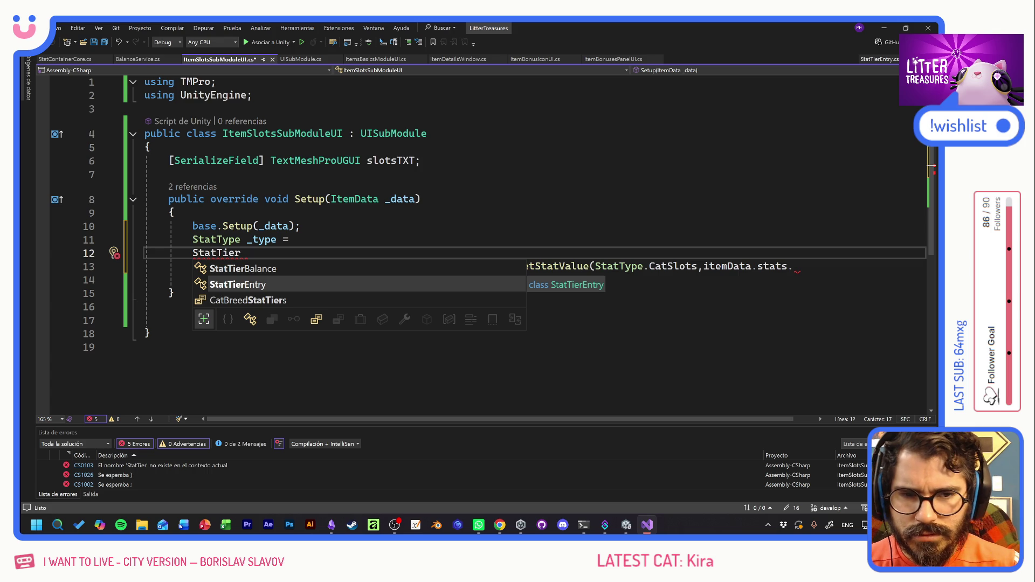
key(Tab)
click(560, 266)
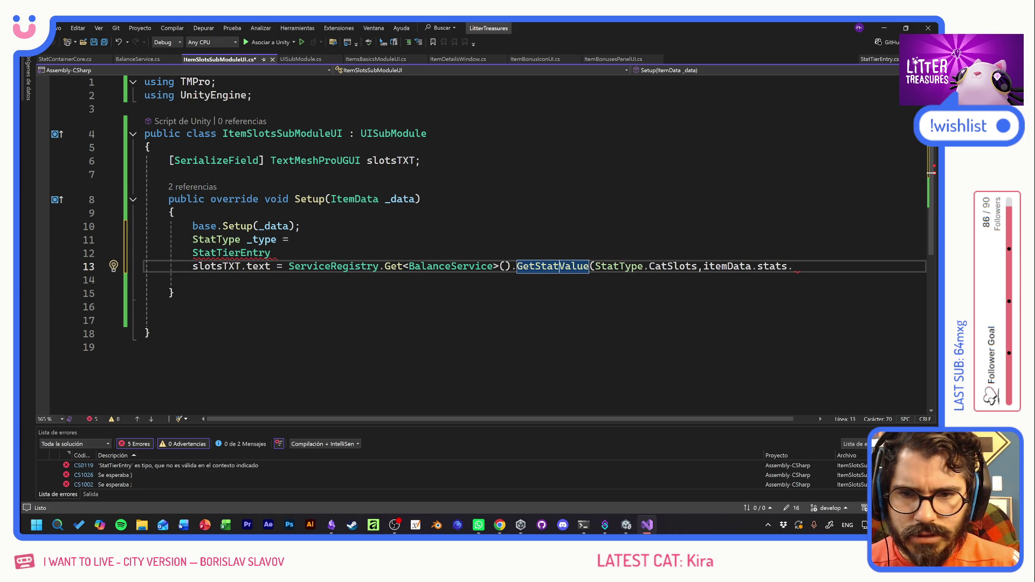
double_click(232, 252)
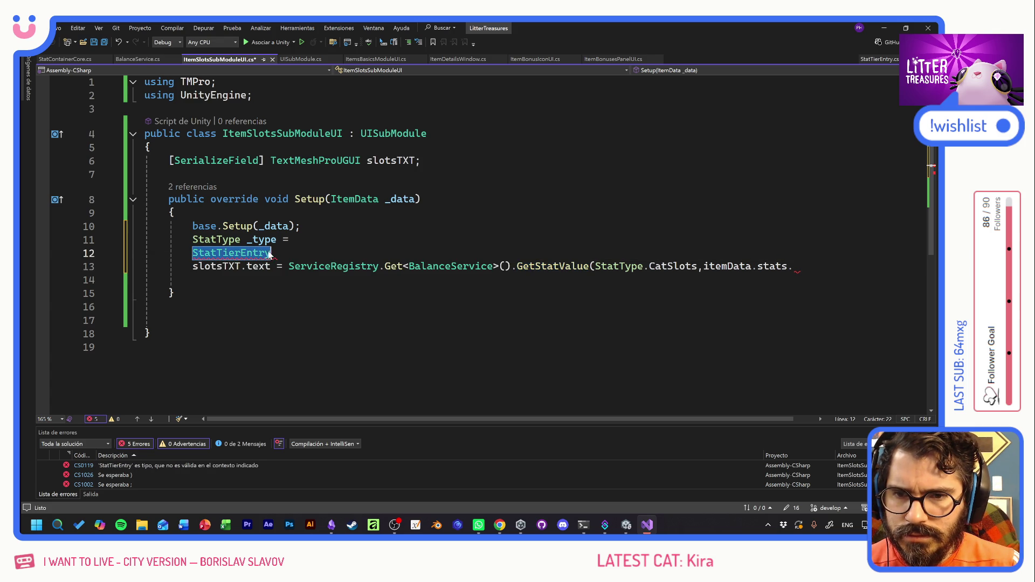
text(SizeTier)
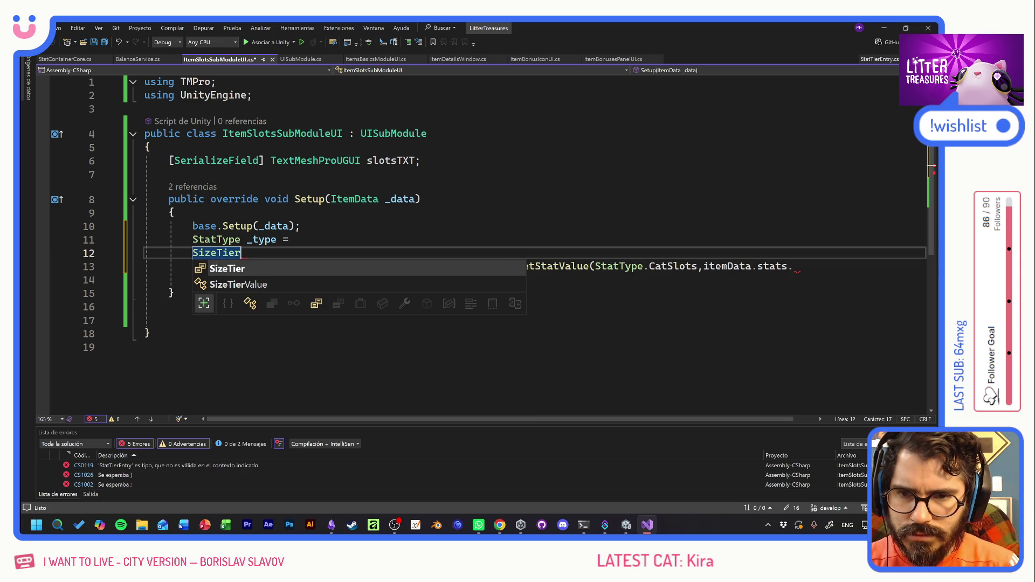
text( _siz)
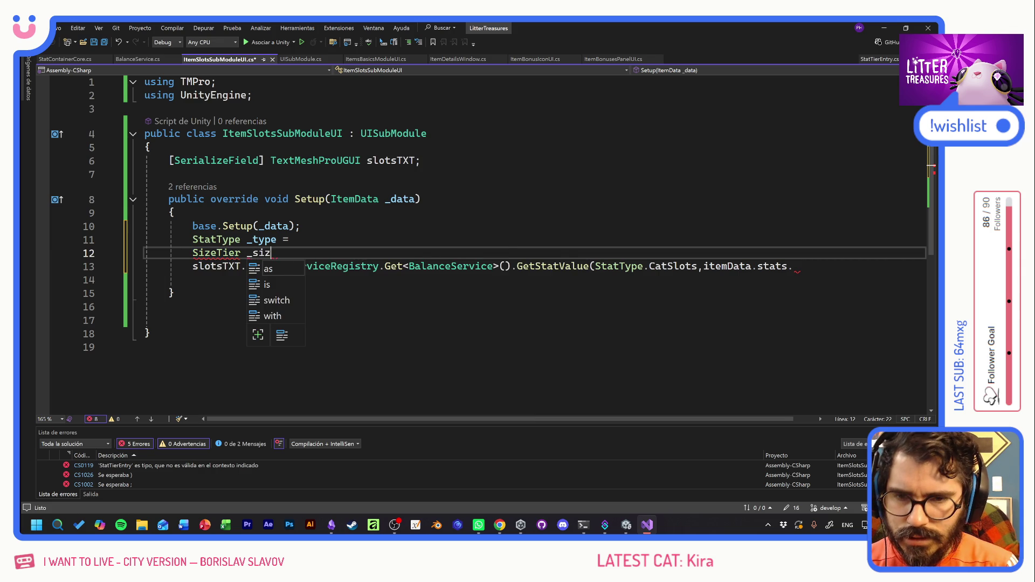
text(e =)
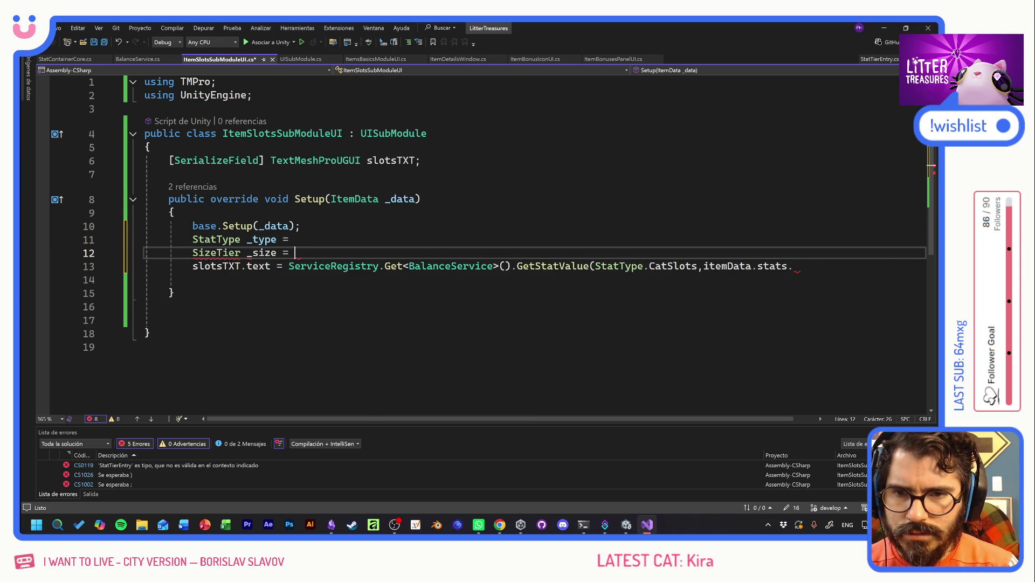
Change the GetStatValue arguments on line 13 to (_type, _size) and save.
click(295, 239)
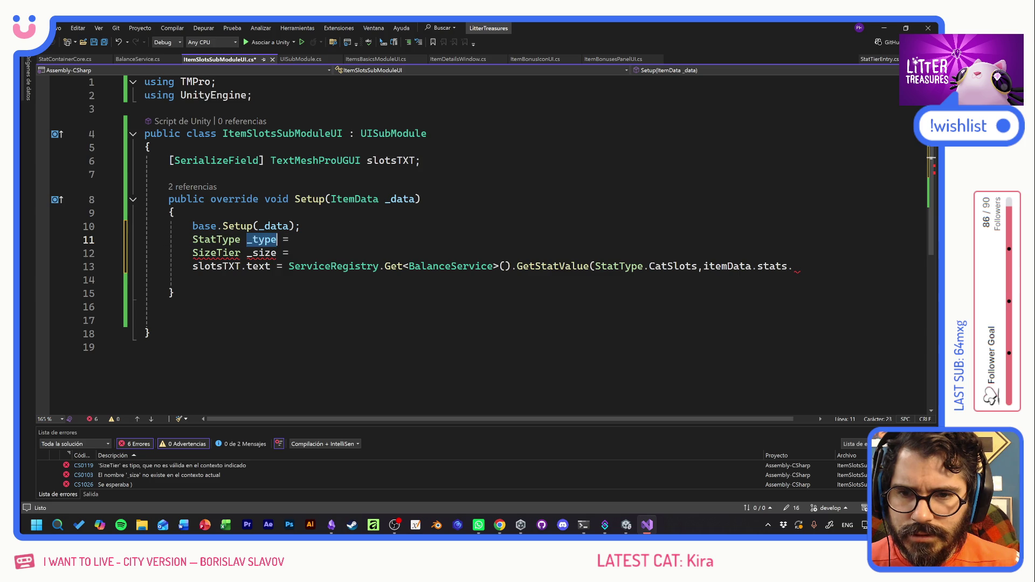
drag(596, 266, 758, 266)
key(shift+End)
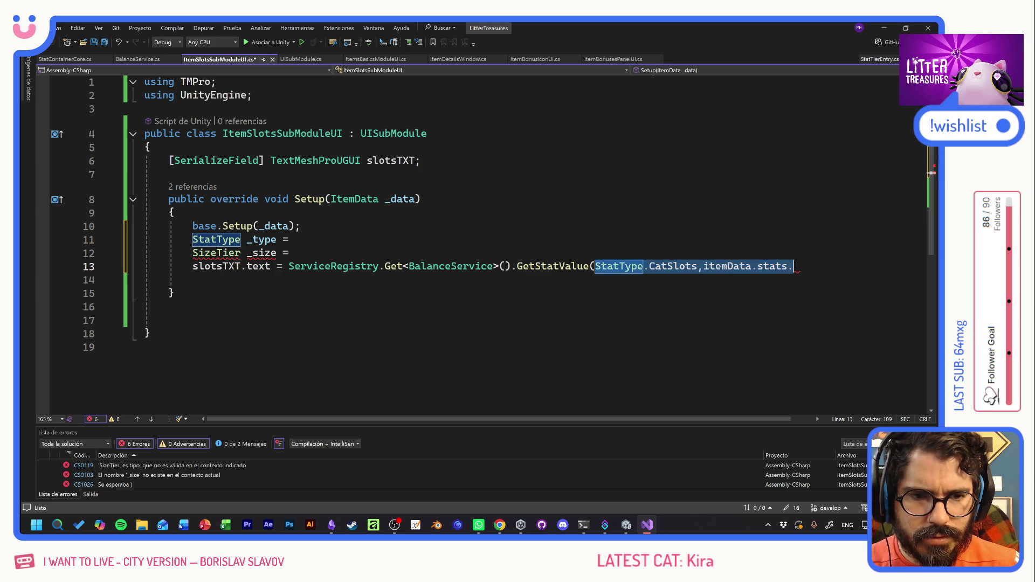
text(_type, _tier))
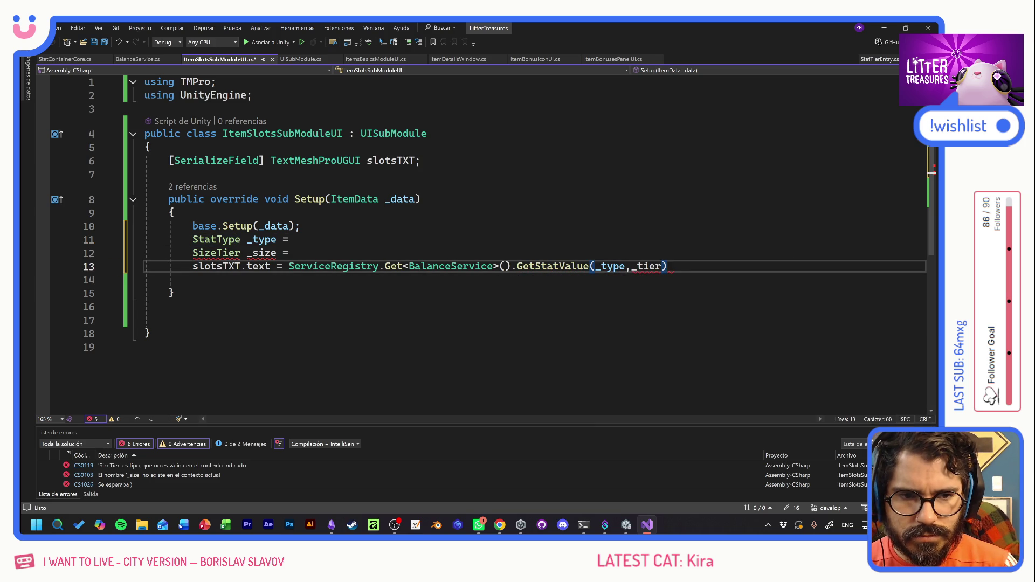
text(;)
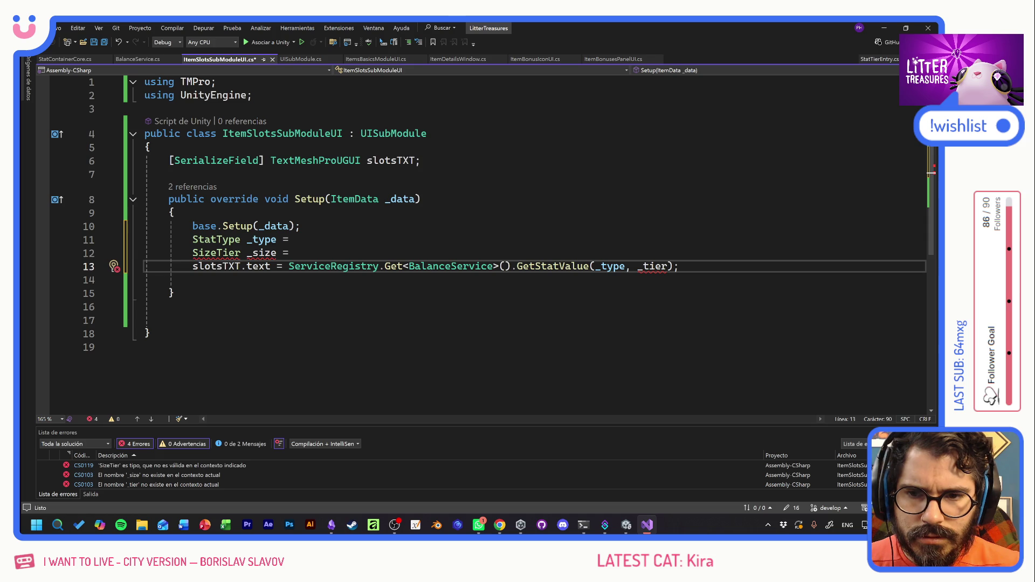
click(264, 253)
click(645, 266)
double_click(655, 266)
text(_size)
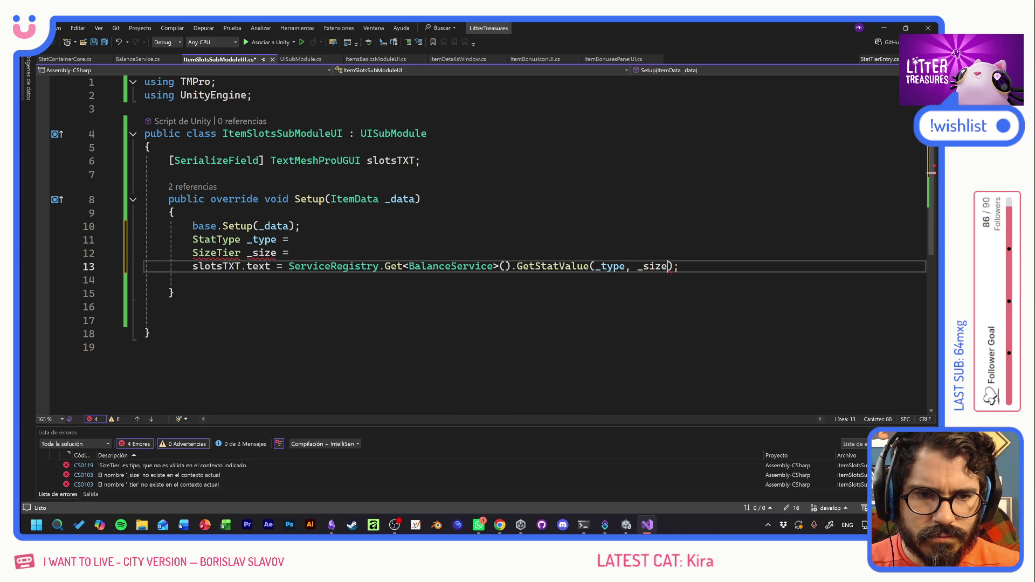
key(ctrl+s)
click(173, 293)
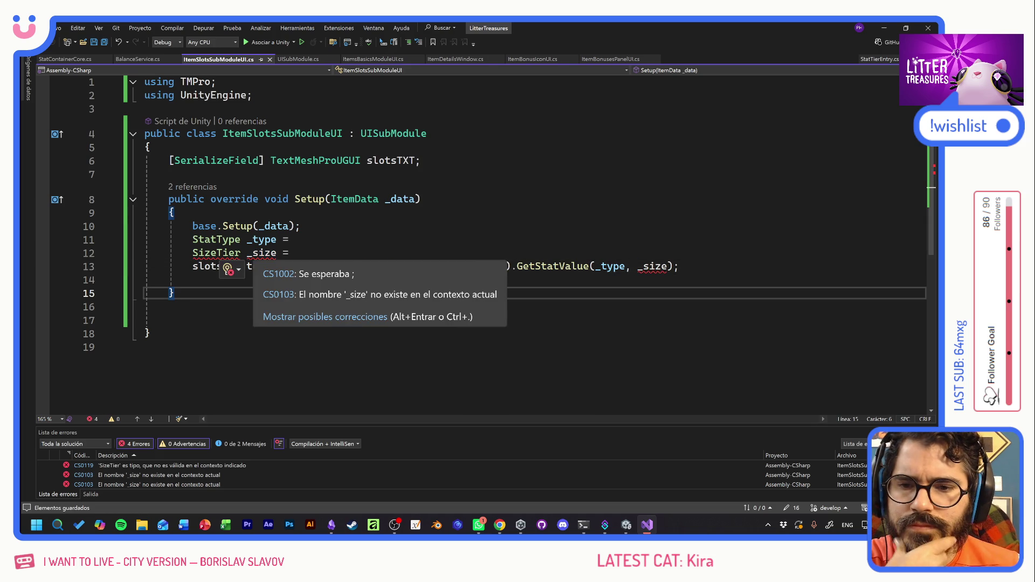
click(296, 240)
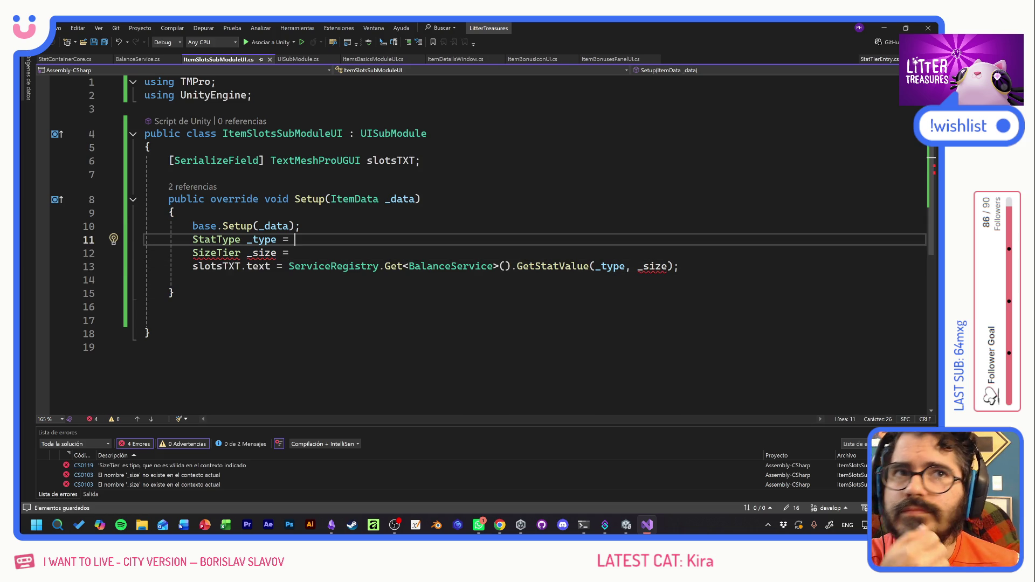
key(alt+Tab)
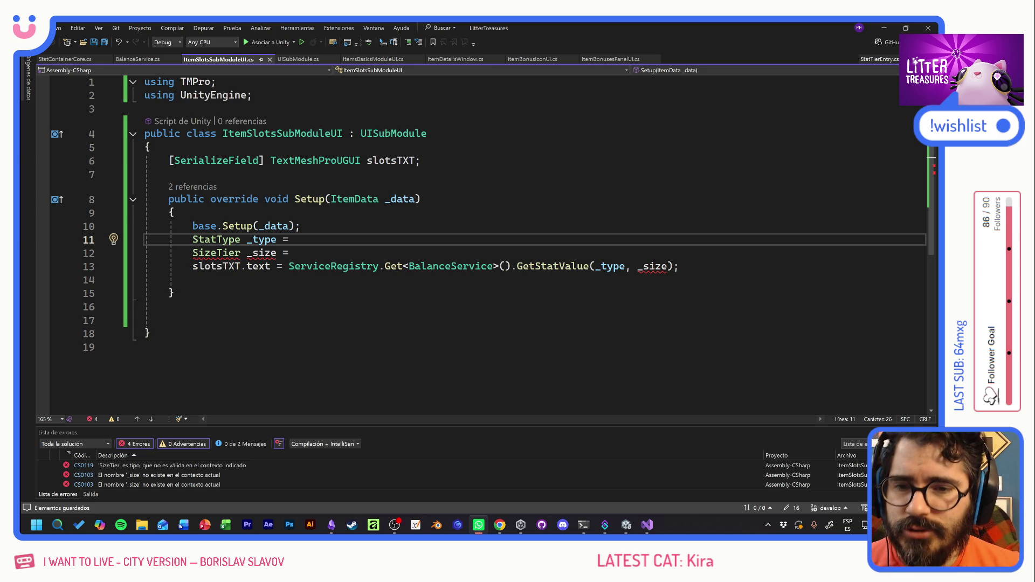
key(alt+shift)
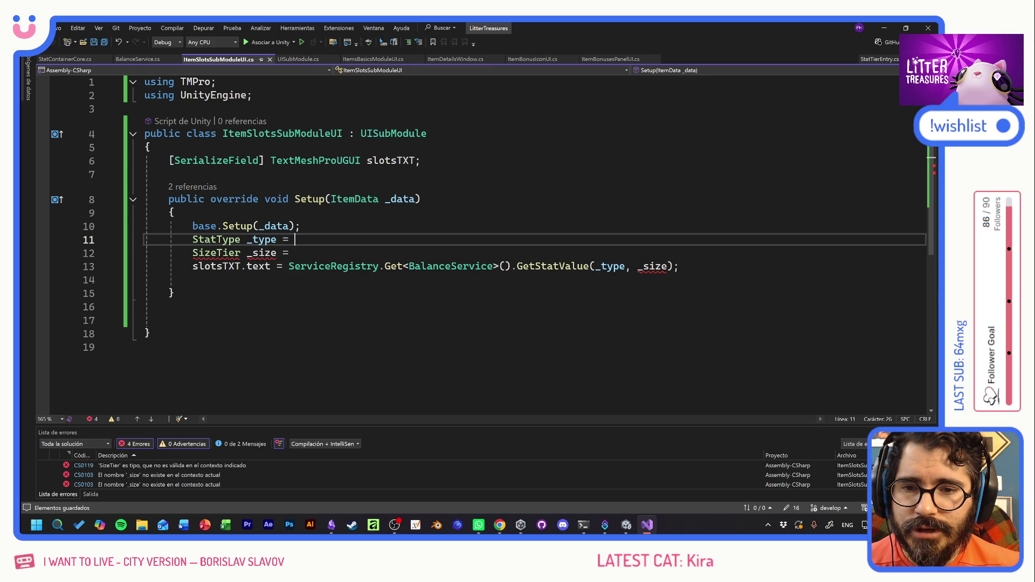
key(Down)
key(Up)
key(ctrl+space)
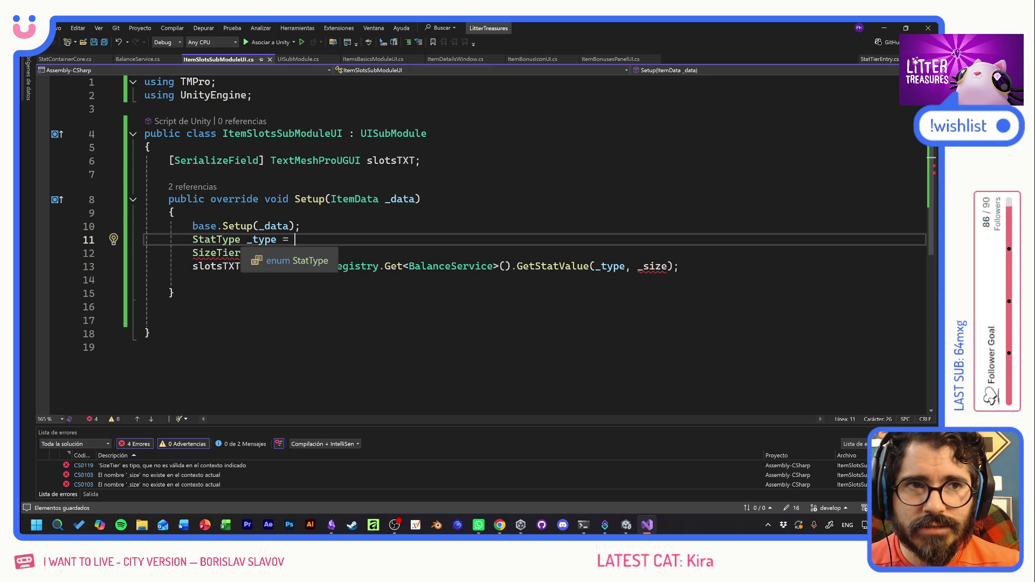
key(Escape)
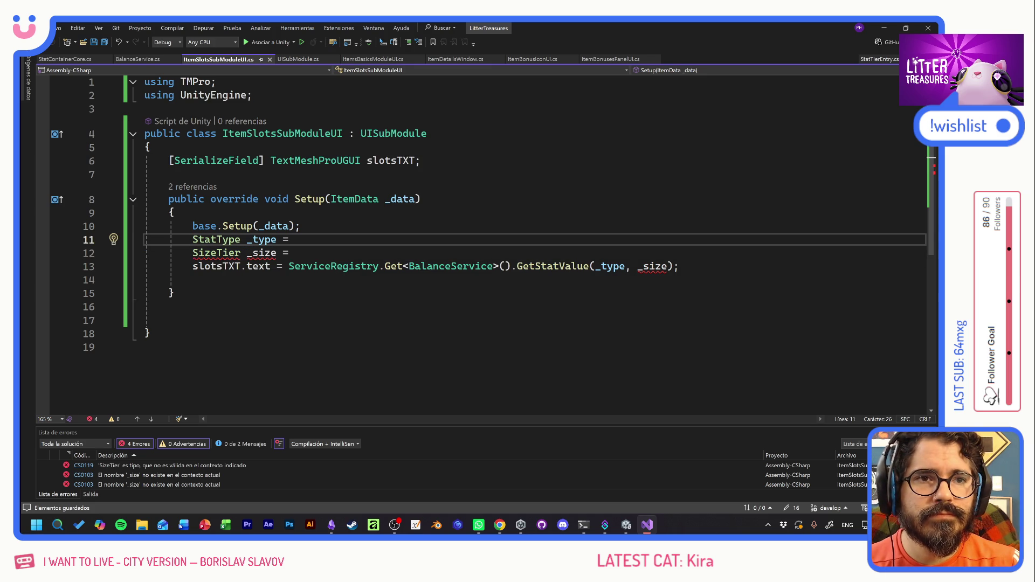
key(alt+shift)
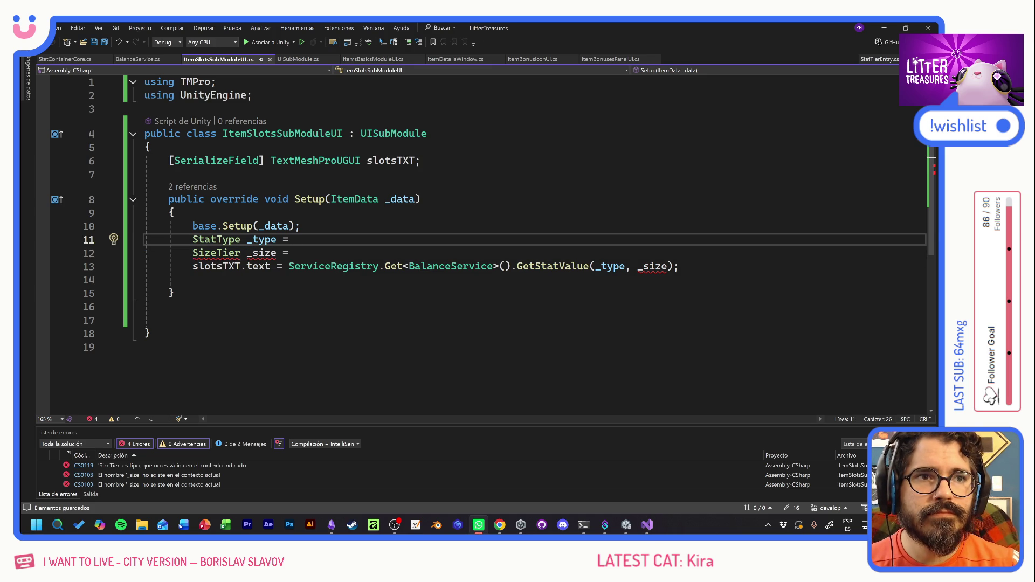
click(399, 199)
key(alt+shift)
click(302, 226)
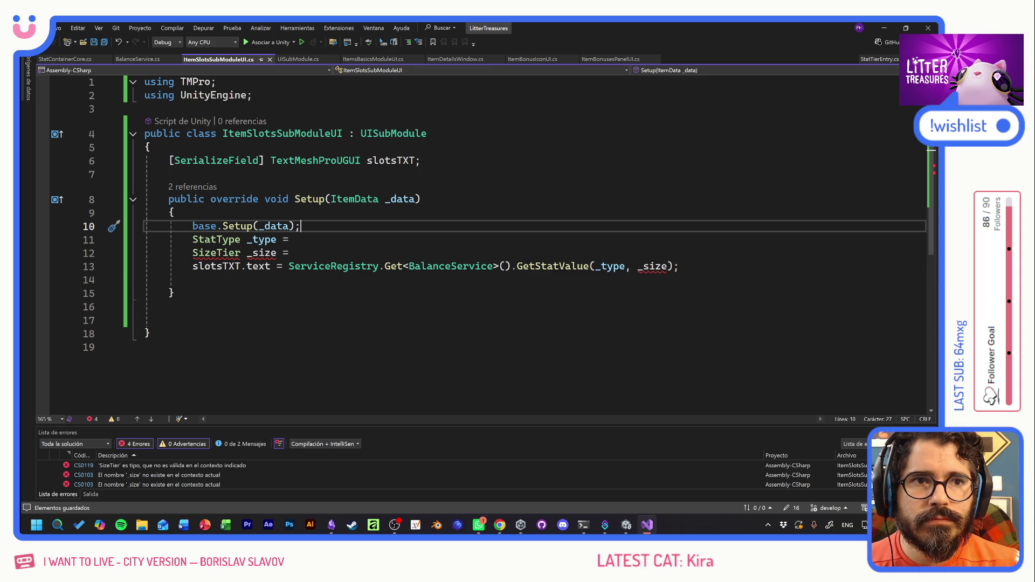
key(alt+shift)
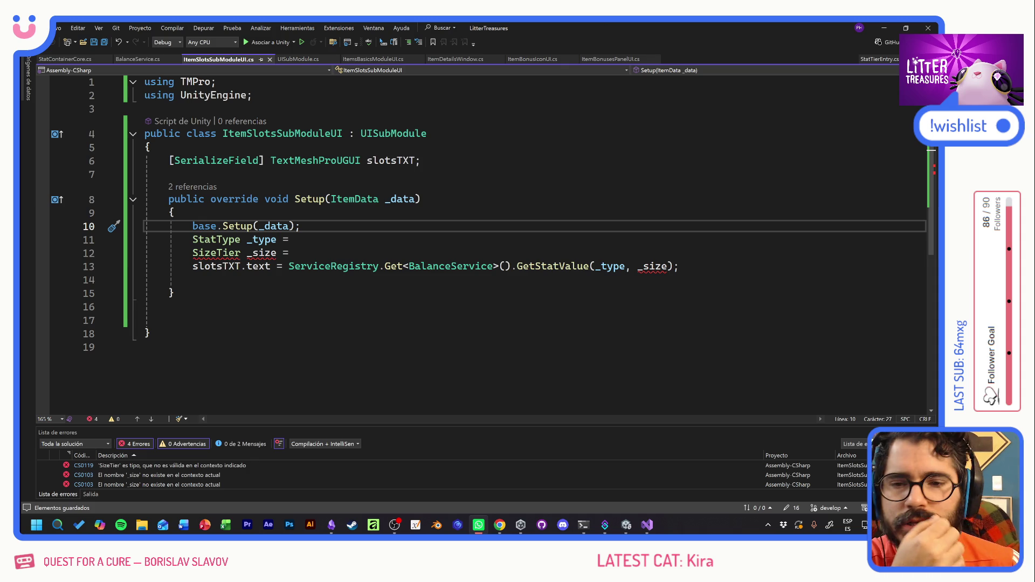
click(295, 239)
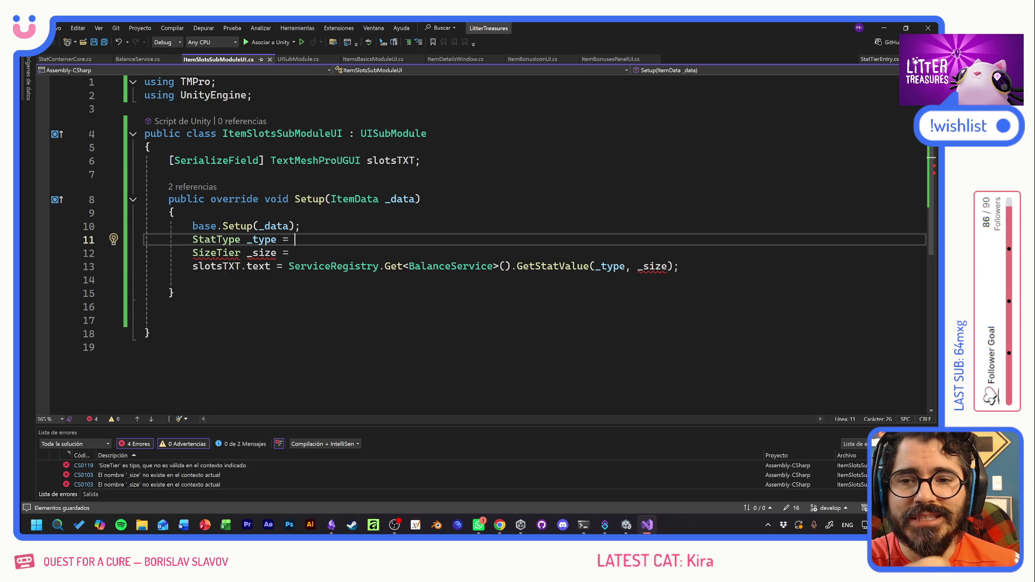
click(295, 133)
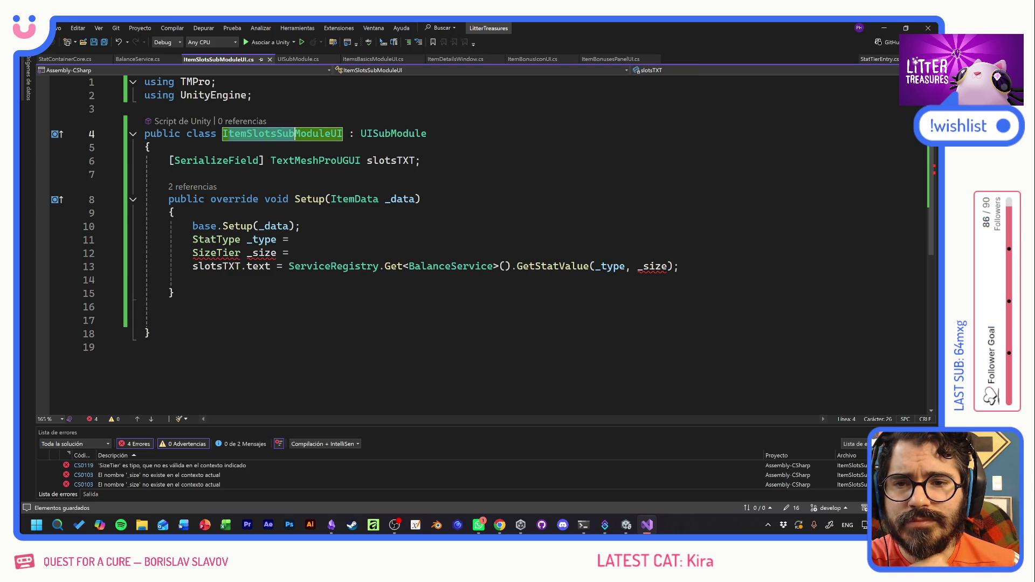
click(301, 133)
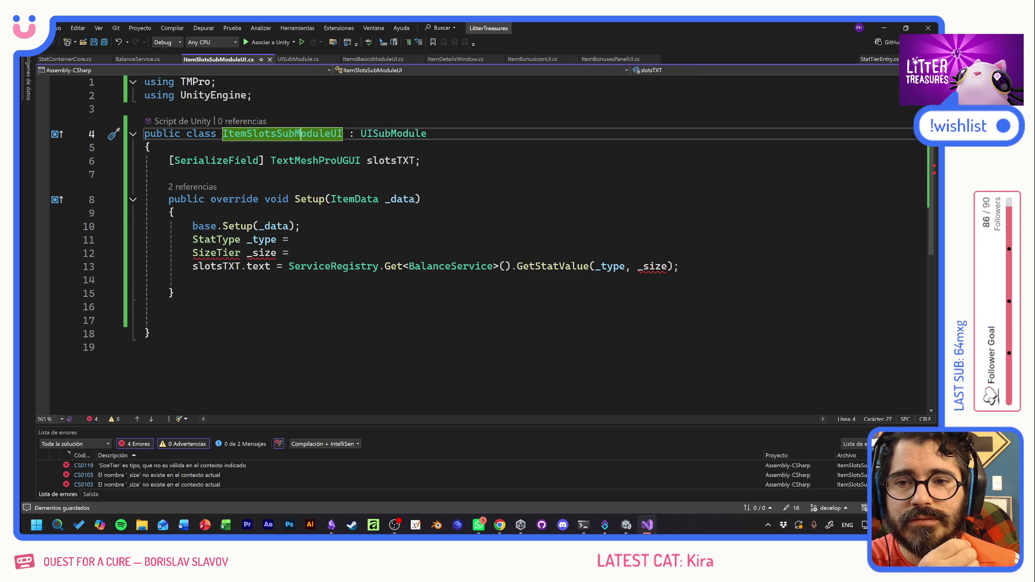
click(168, 174)
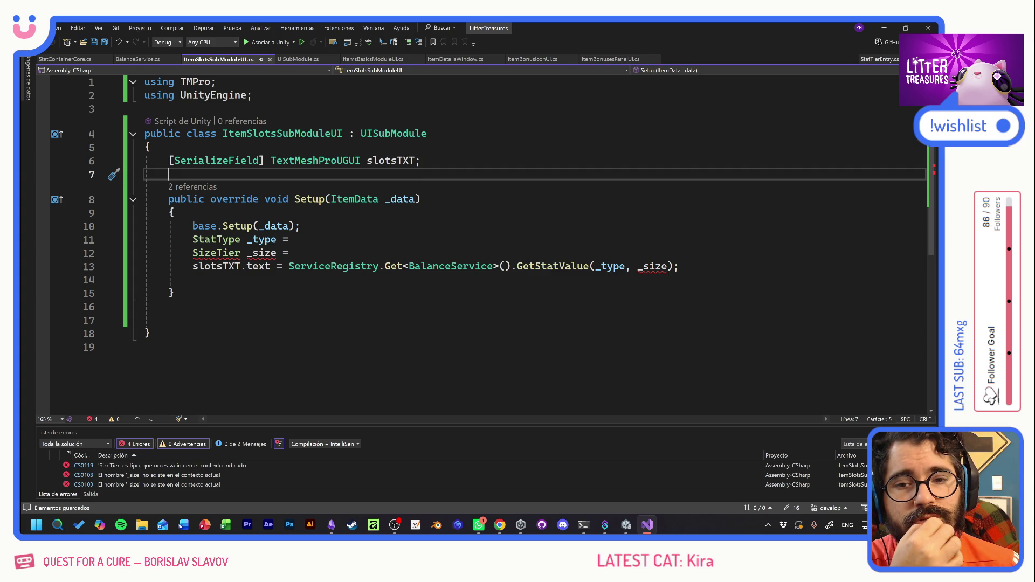
Append ', StatTierEntry _stat' after ItemData _data in Setup's parameter list.
click(415, 199)
text(, S)
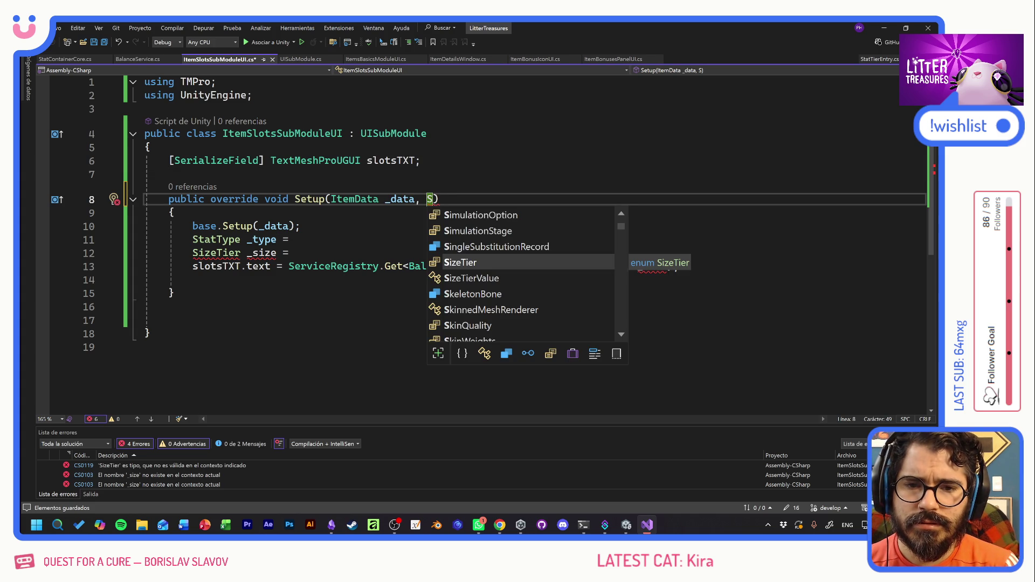
text(tat)
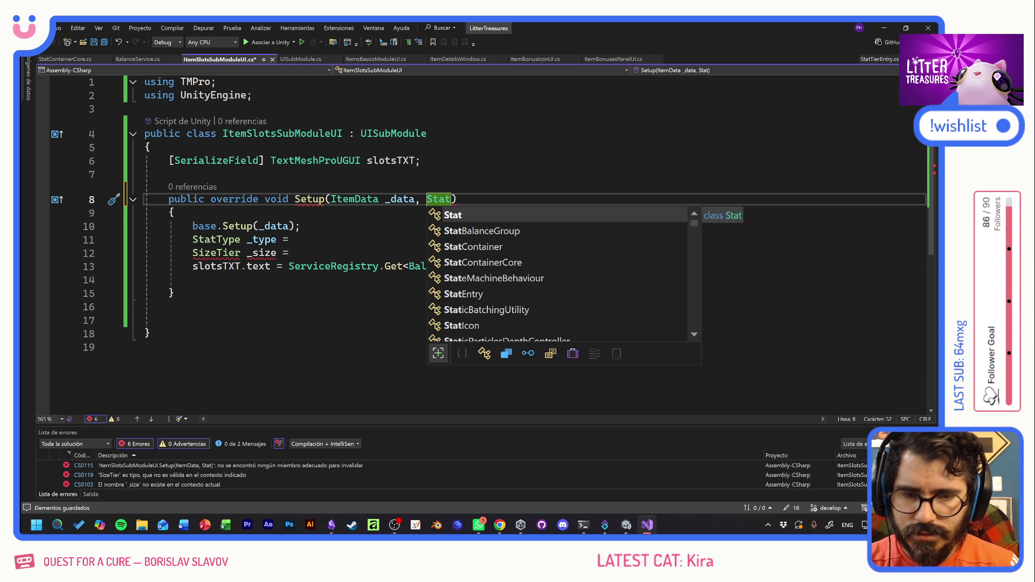
text(t)
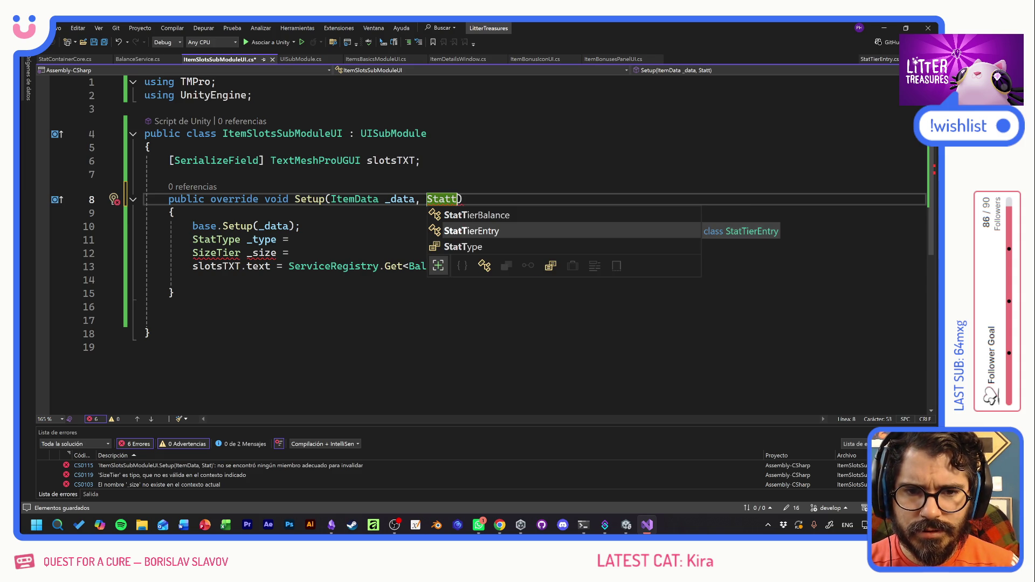
key(Down)
key(Up)
key(Tab)
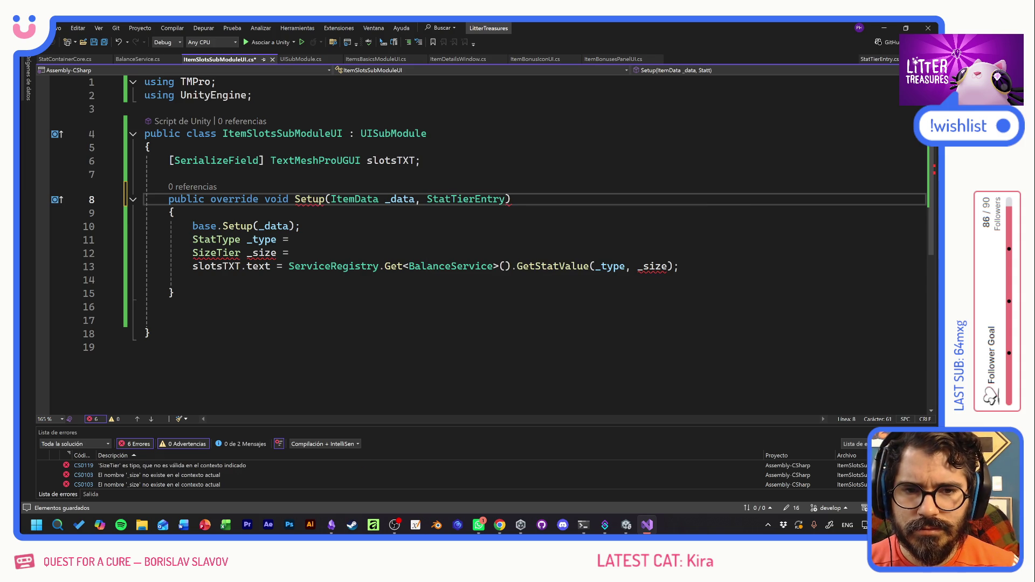
text(_stat)
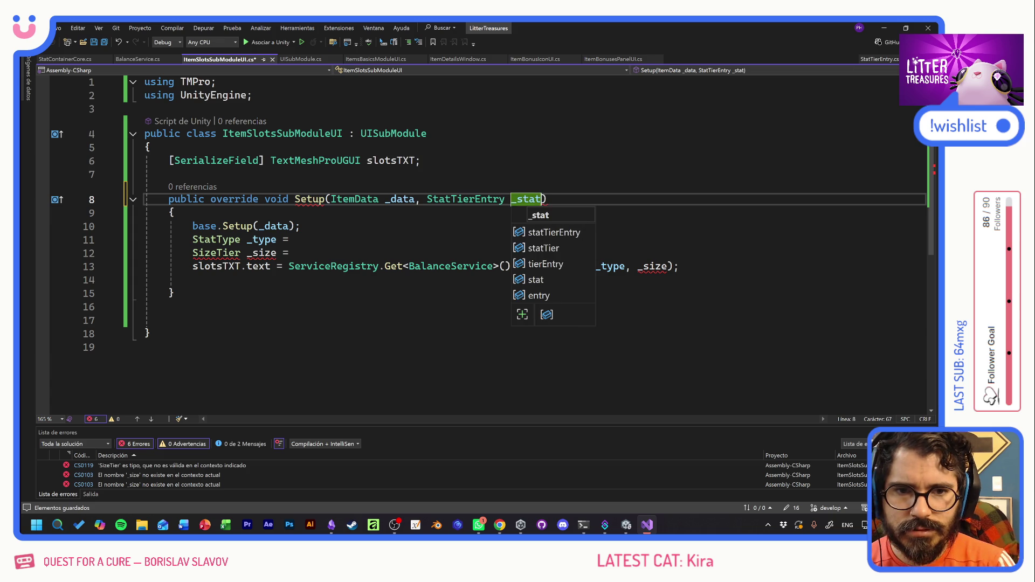
key(Escape)
Select Setup's parameters and place the cursor on the _data parameter.
key(Up)
key(Up)
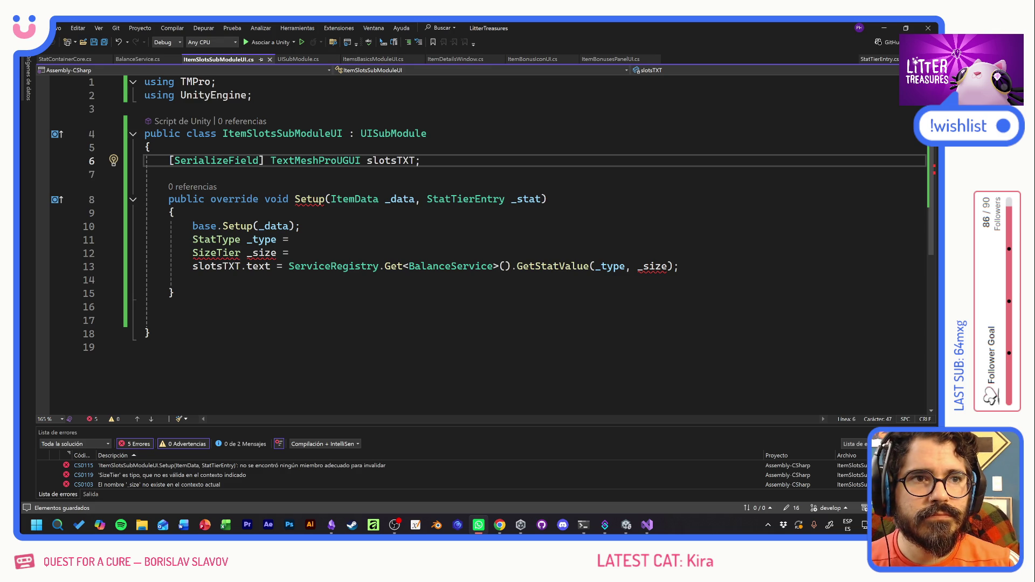
click(300, 226)
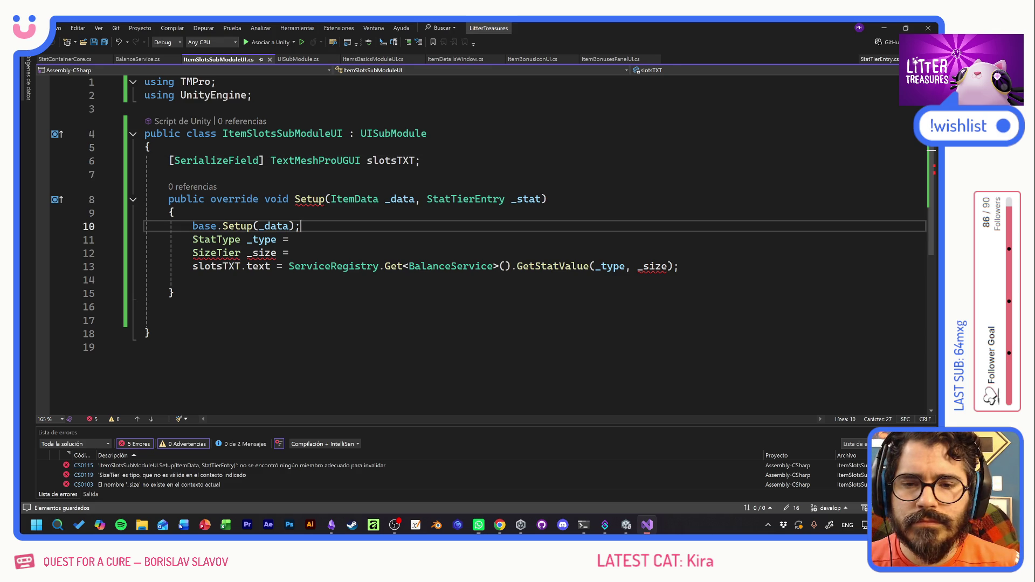
mouse_move(319, 200)
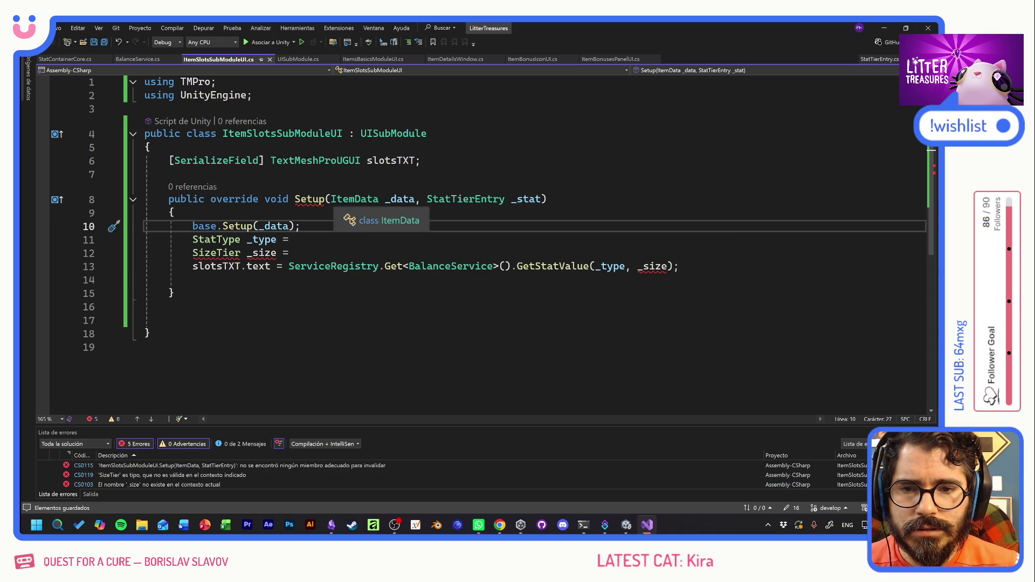
drag(330, 199, 548, 199)
click(398, 199)
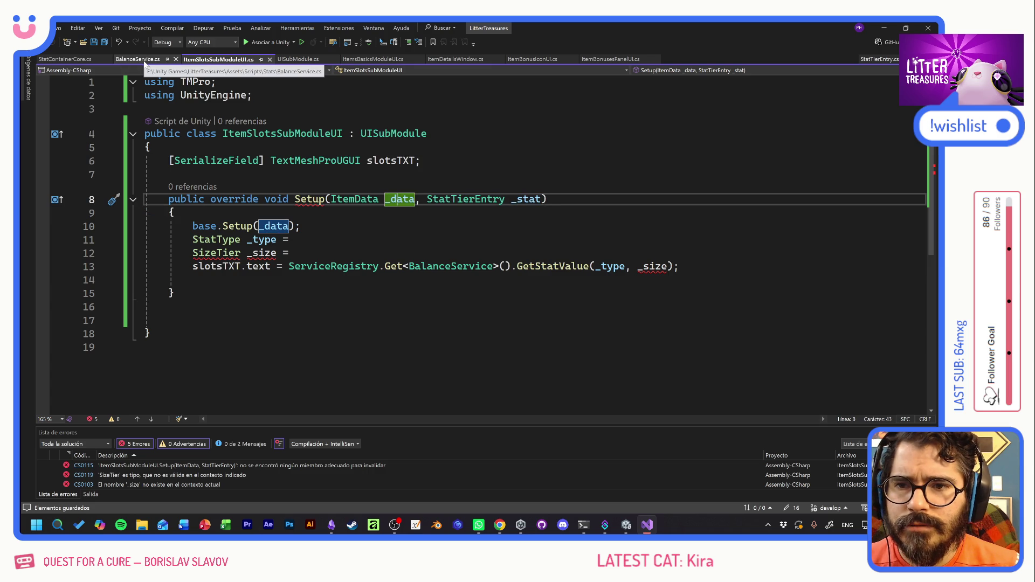
In UISubModule, strip base Setup's ItemData parameter and body to an empty { }, then save.
ctrl+click(388, 133)
click(321, 134)
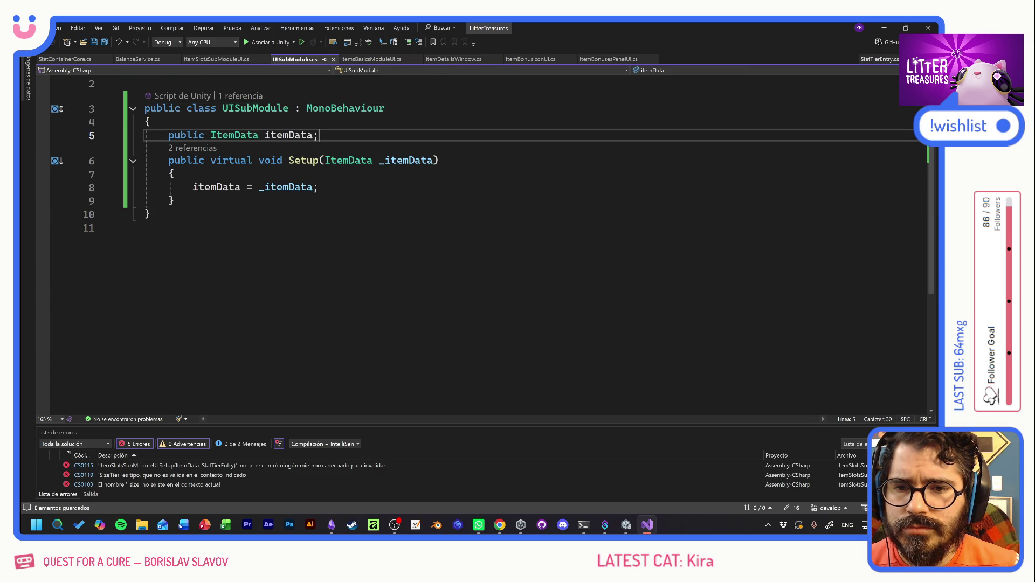
click(241, 160)
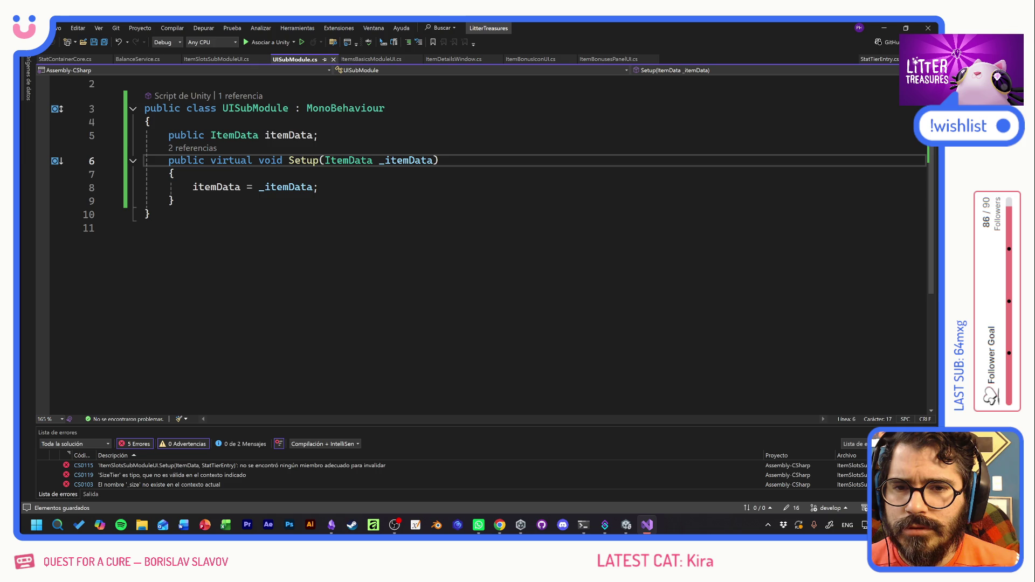
drag(325, 160, 429, 160)
key(BackSpace)
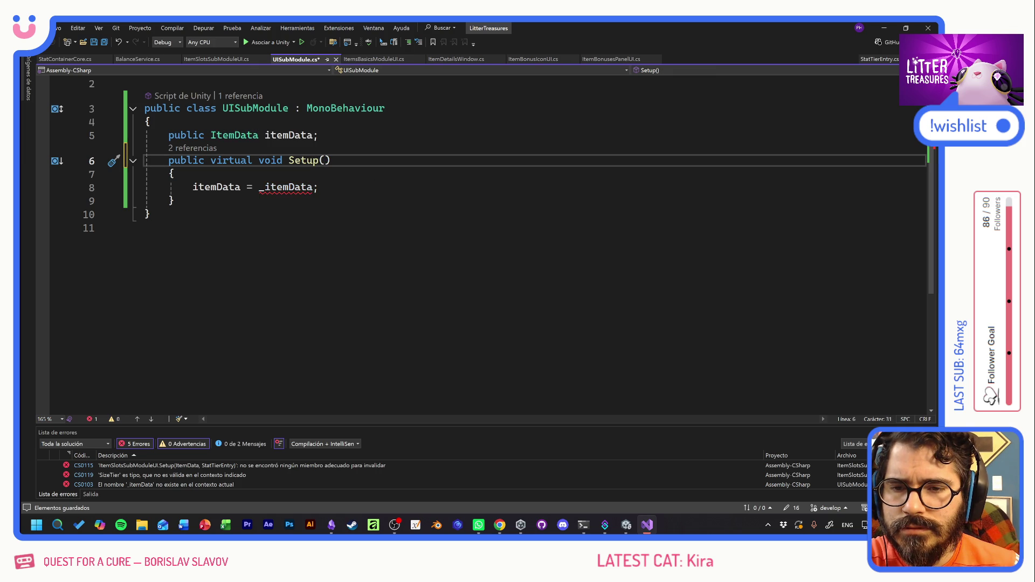
click(318, 187)
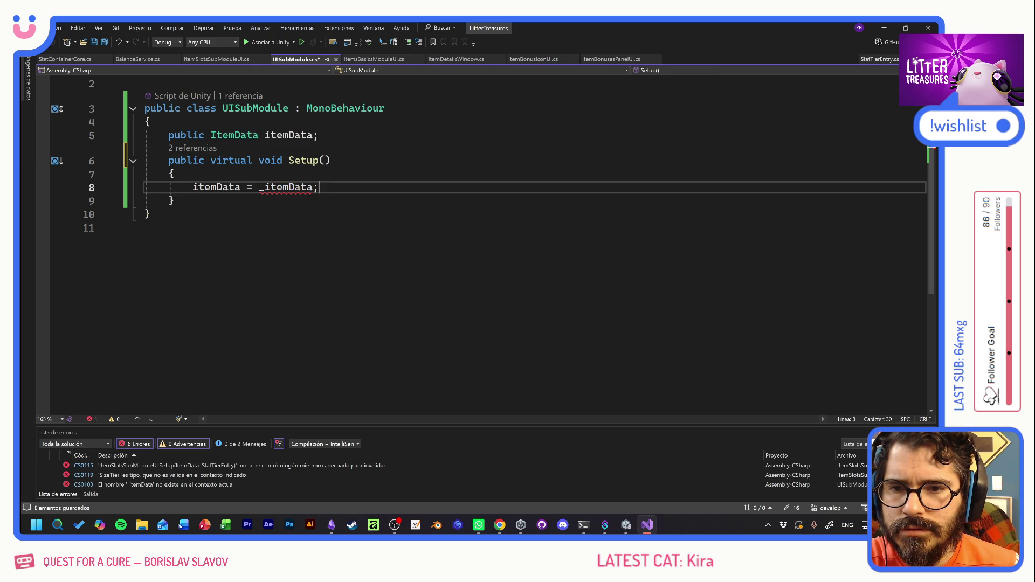
mouse_move(318, 187)
mouse_down()
mouse_move(130, 193)
mouse_move(120, 182)
mouse_up()
key(BackSpace)
key(BackSpace)
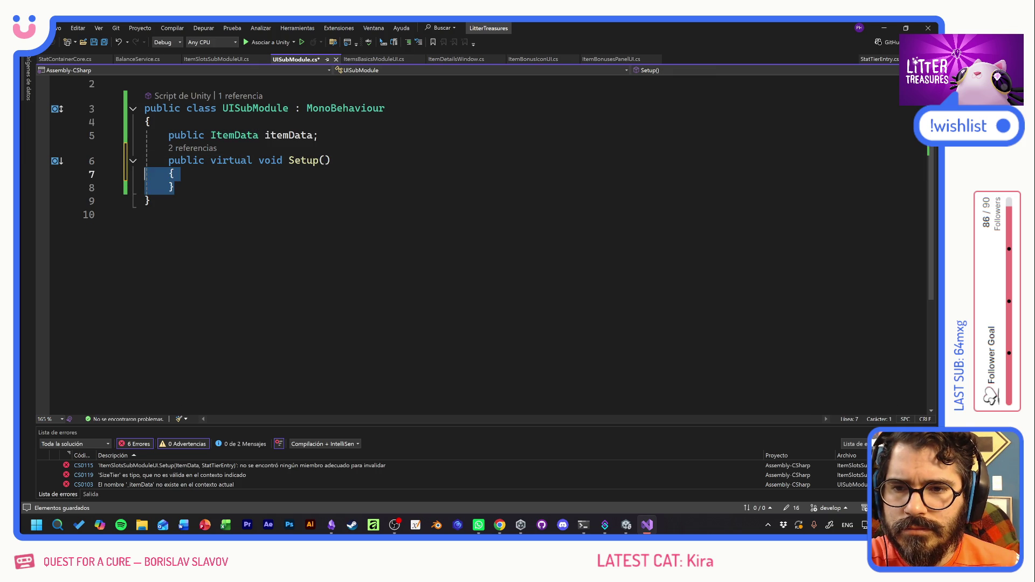
key(BackSpace)
key(BackSpace)
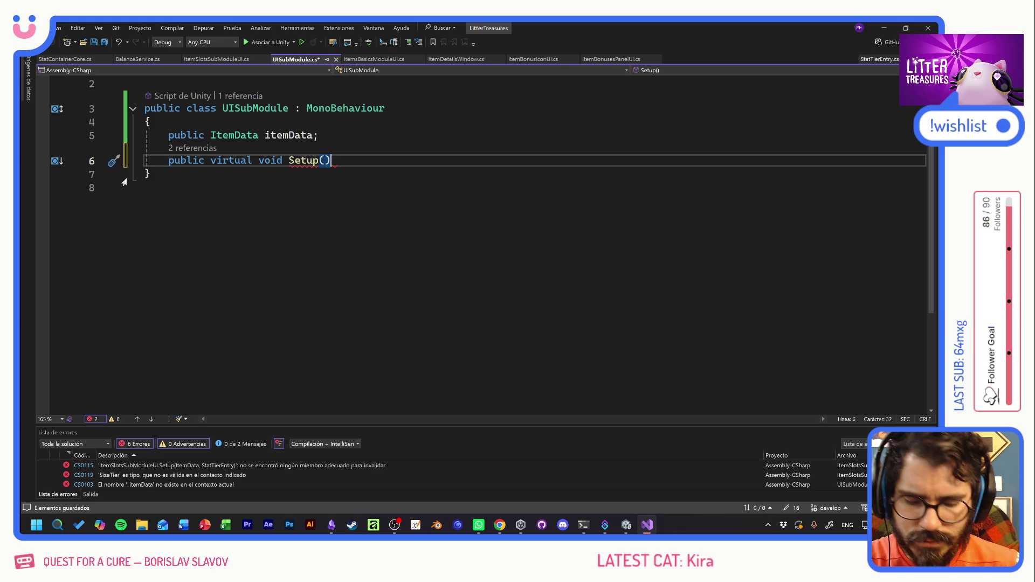
text( { })
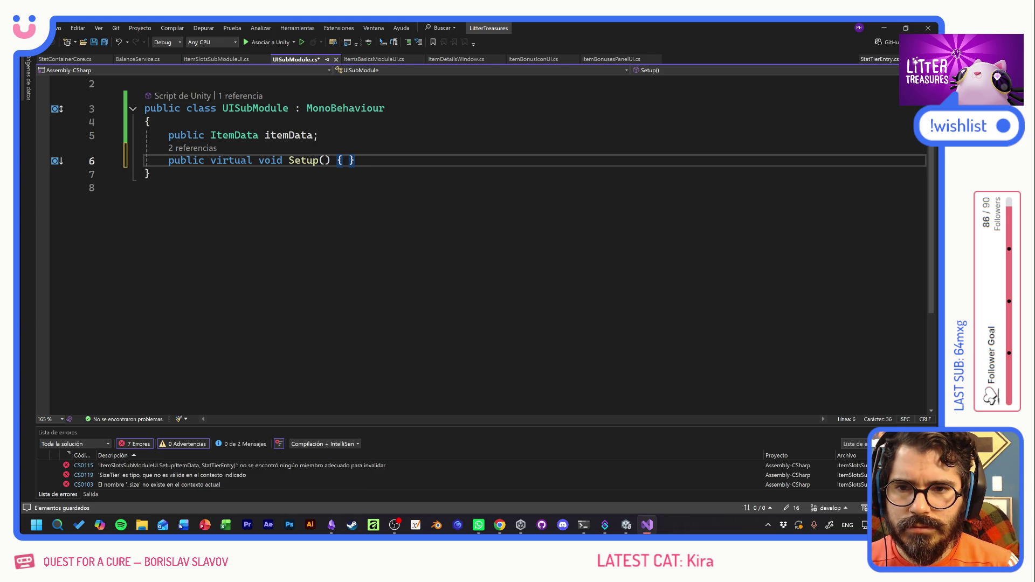
key(ctrl+s)
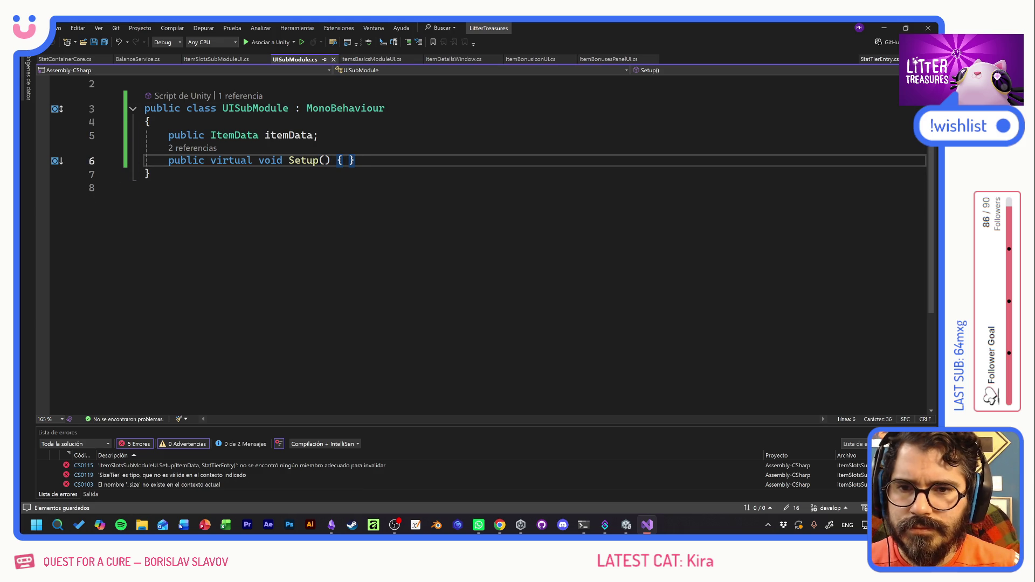
Delete UISubModule's itemData field, save, and return to ItemSlotsSubModuleUI.cs.
click(319, 135)
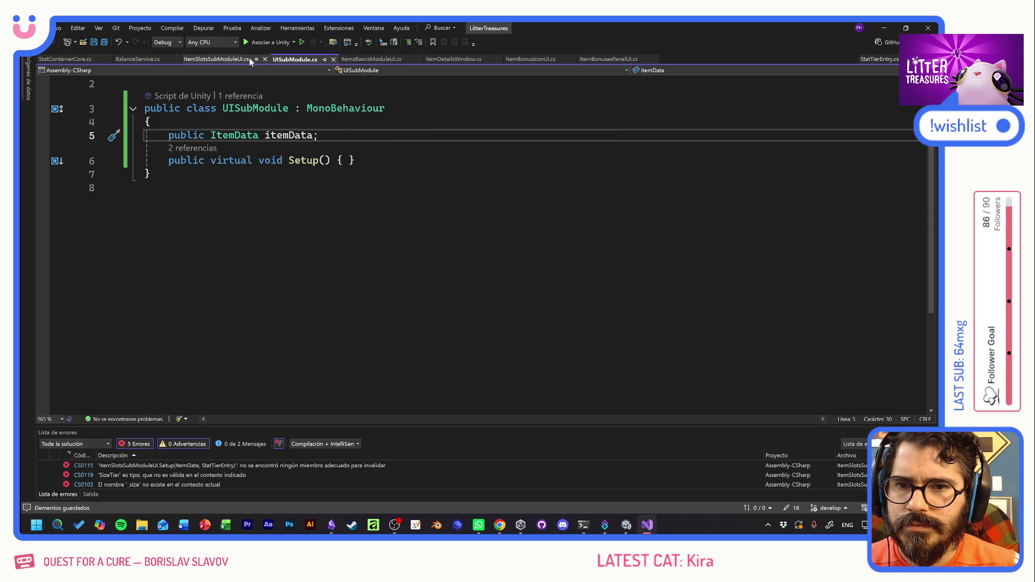
key(ctrl+shift+Left)
key(ctrl+shift+Left)
key(ctrl+shift+Left)
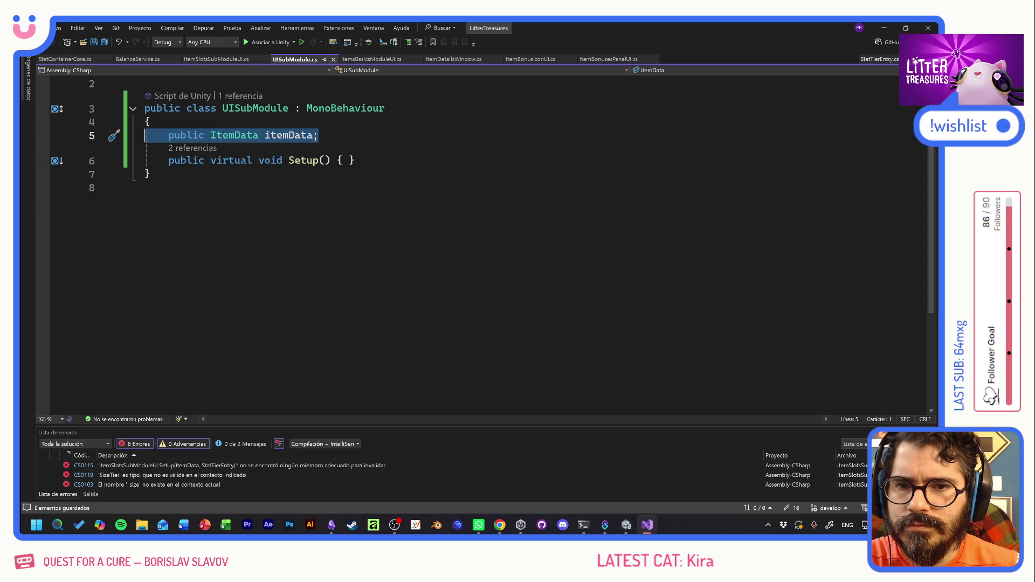
key(BackSpace)
key(ctrl+s)
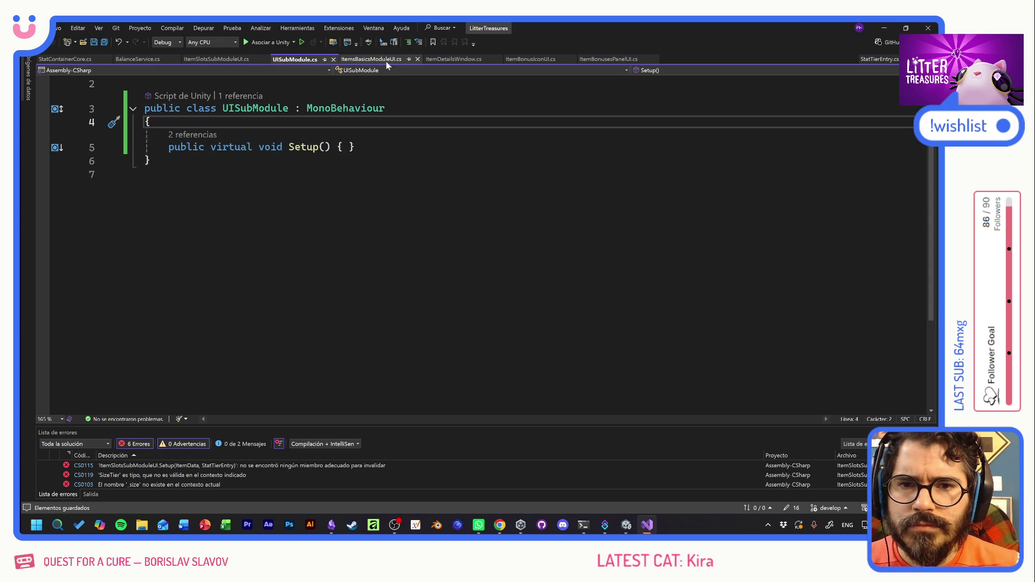
click(386, 62)
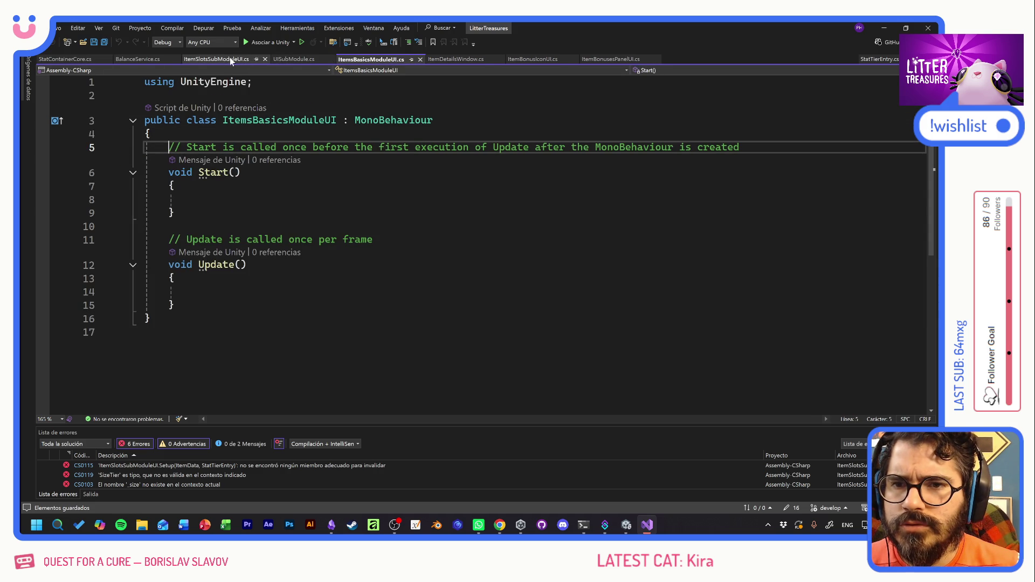
click(230, 59)
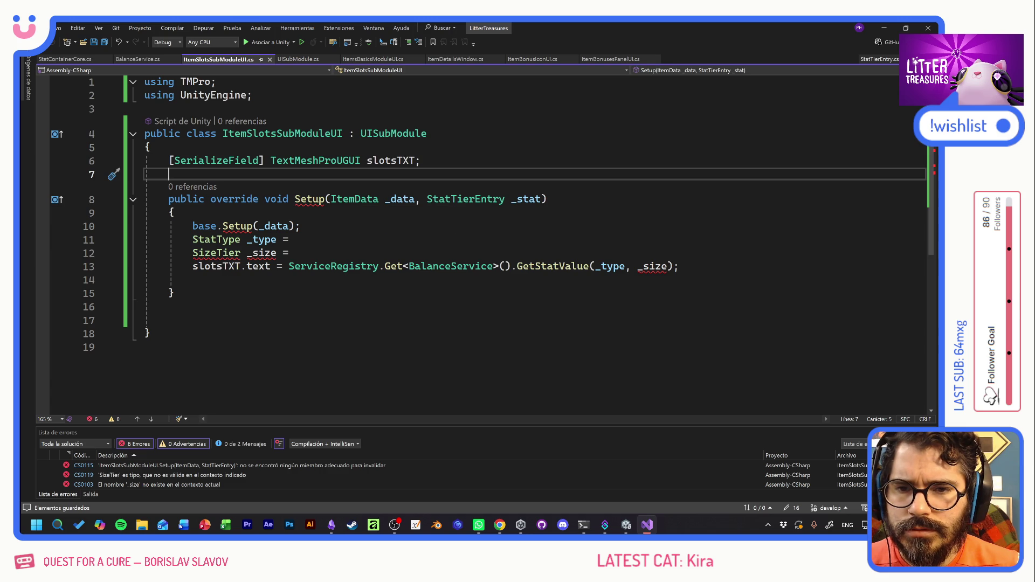
Delete the override keyword so Setup reads 'public void Setup'.
mouse_move(309, 200)
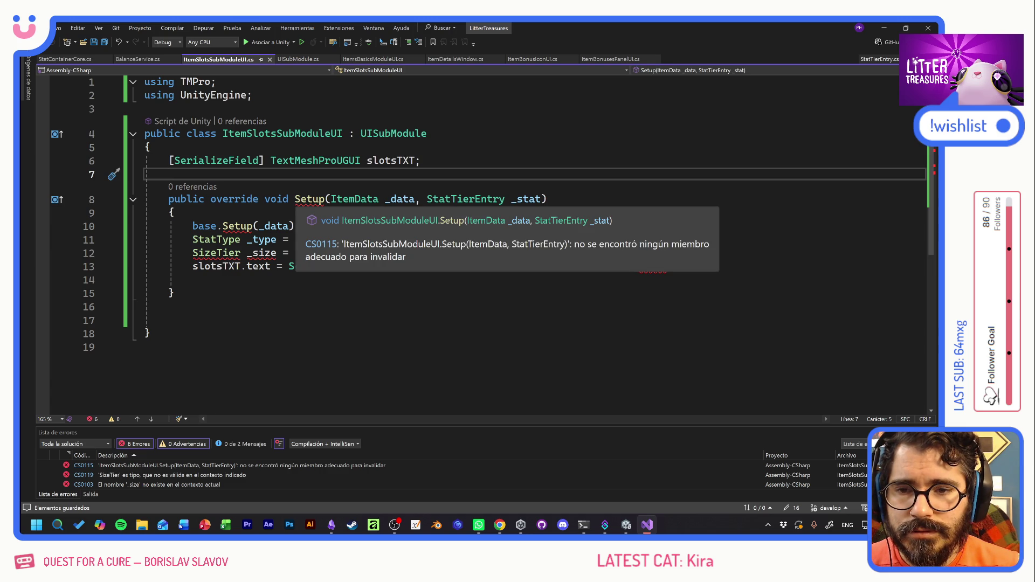
double_click(235, 199)
key(Delete)
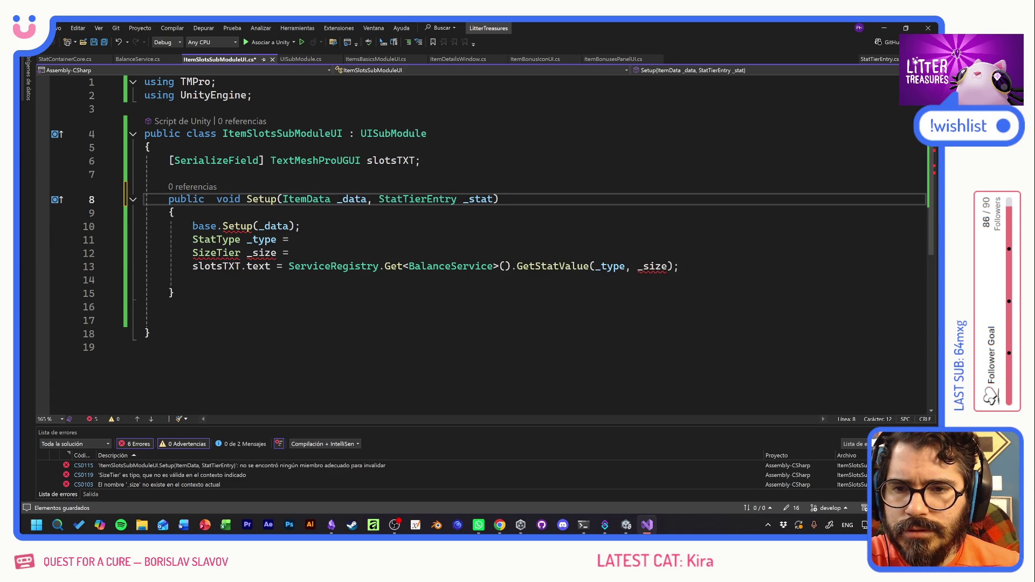
key(Delete)
click(301, 226)
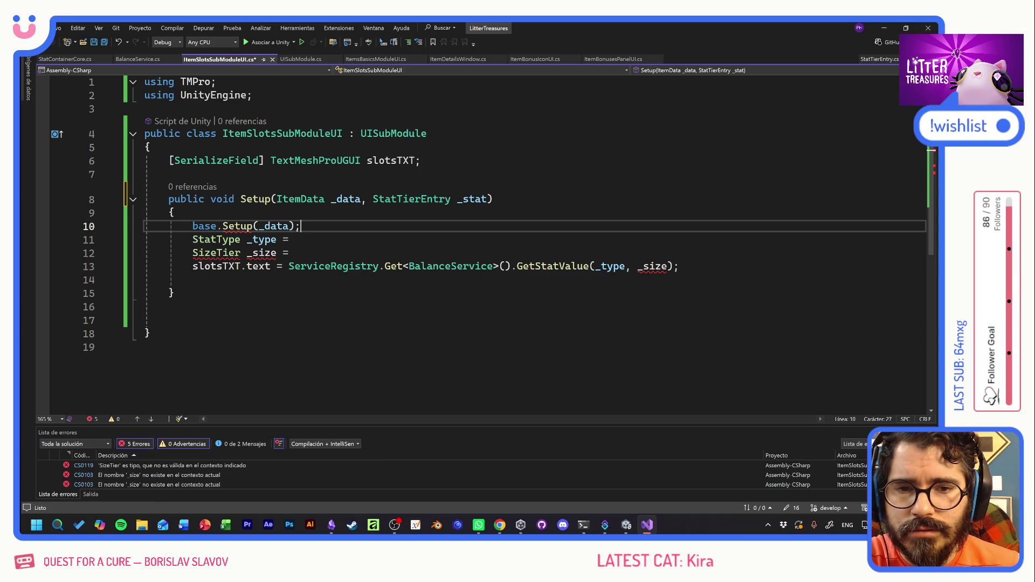
key(shift+Home)
key(shift+Home)
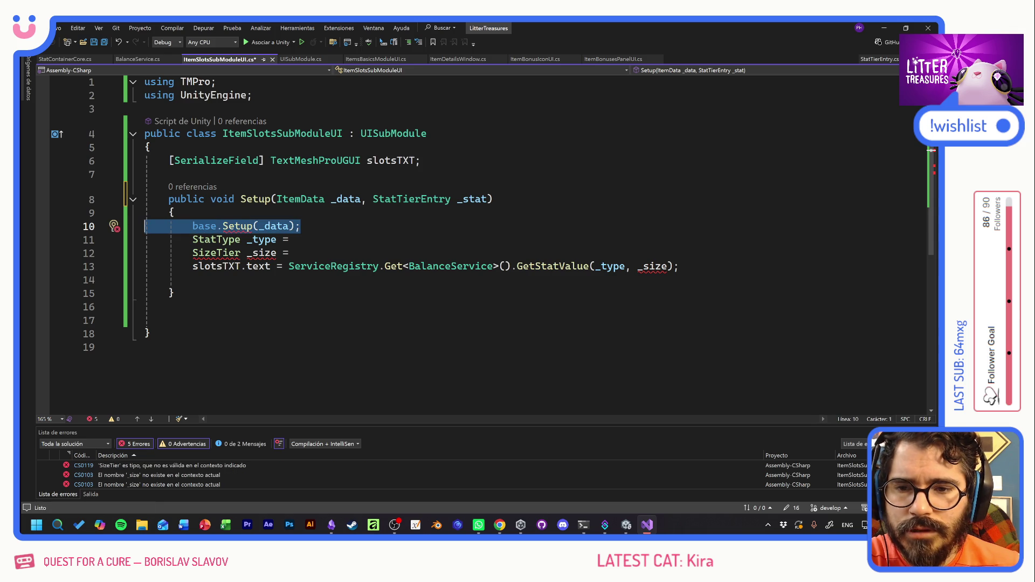
click(151, 147)
Add an 'ItemData itemData;' field under the class brace, correcting the itemDta typo.
key(Return)
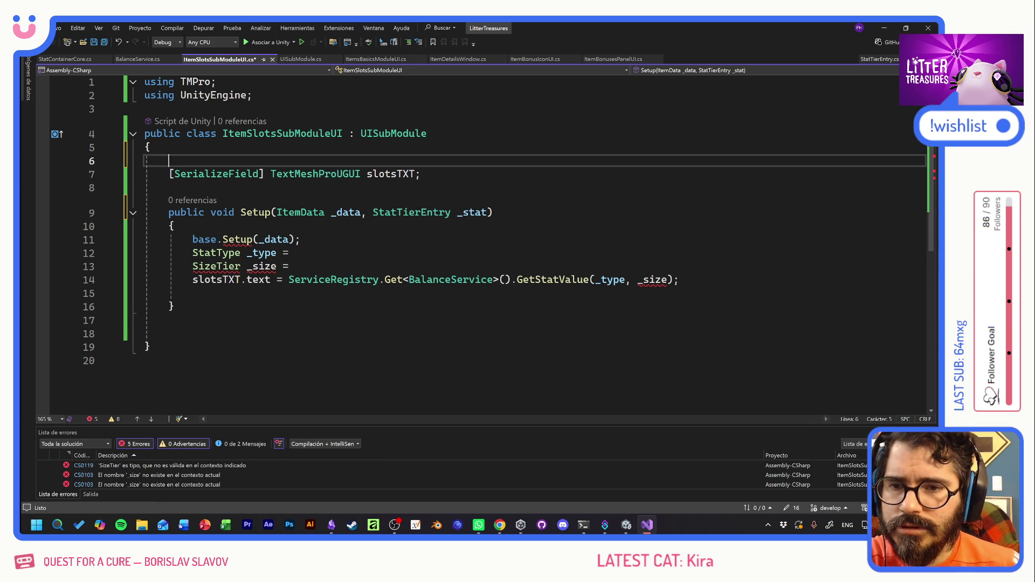
text(ItemDa)
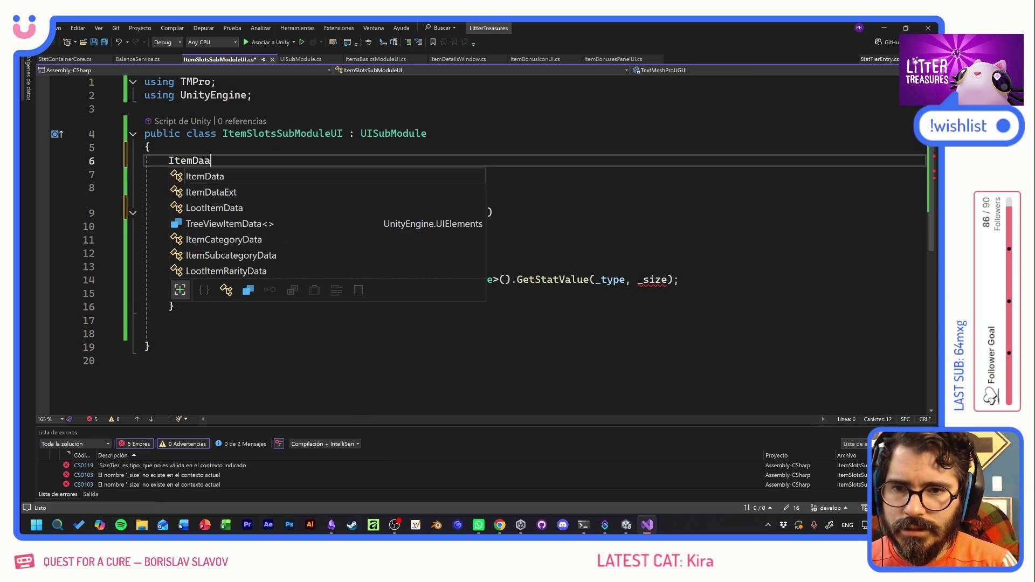
text(ta ite)
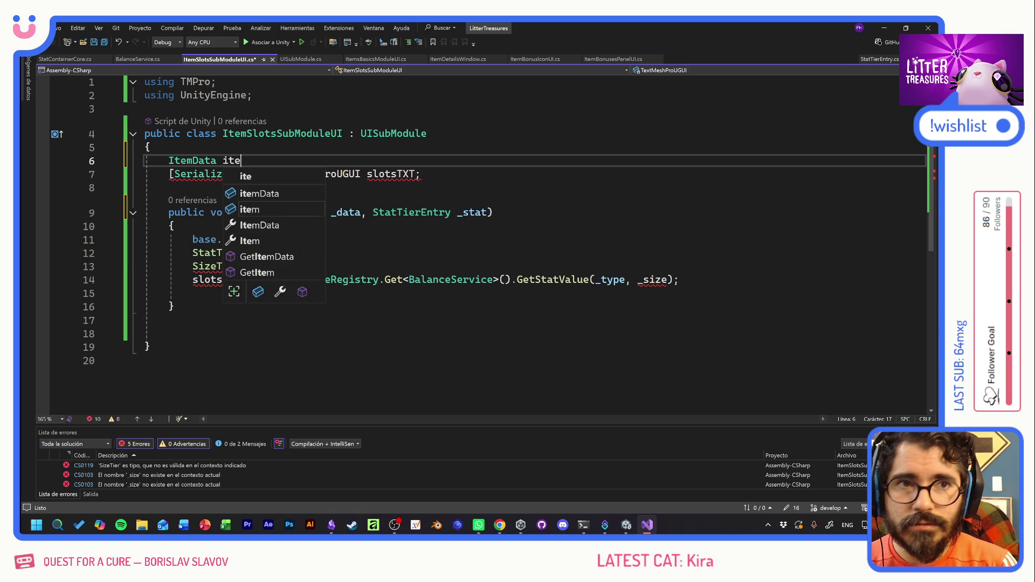
text(mDta;)
key(ctrl+s)
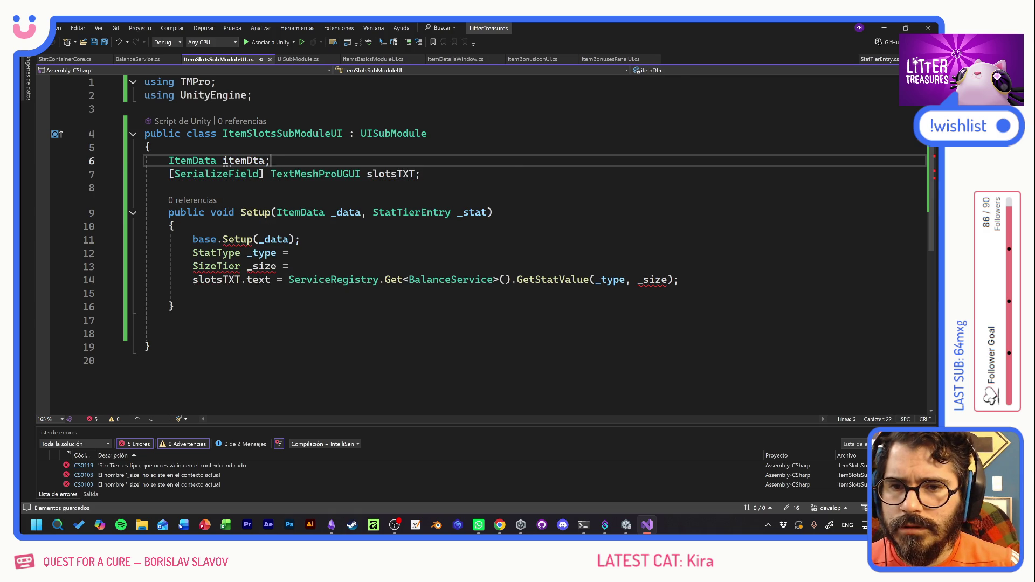
key(Left)
key(Left)
key(Left)
text(a)
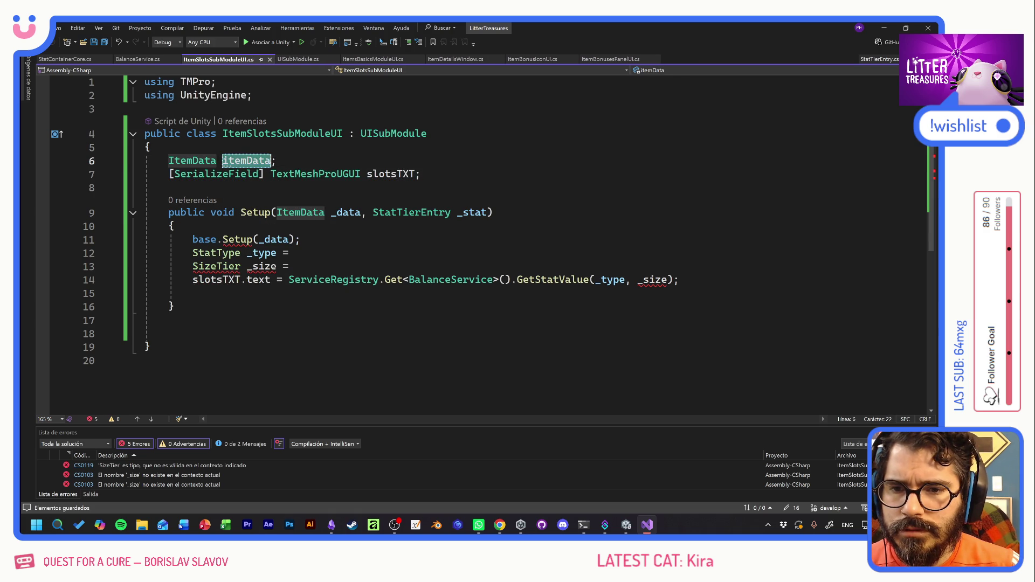
Replace base.Setup(_data) with 'itemData = _data;' in Setup and save.
click(175, 226)
key(Return)
key(Tab)
text(itemData = _data;)
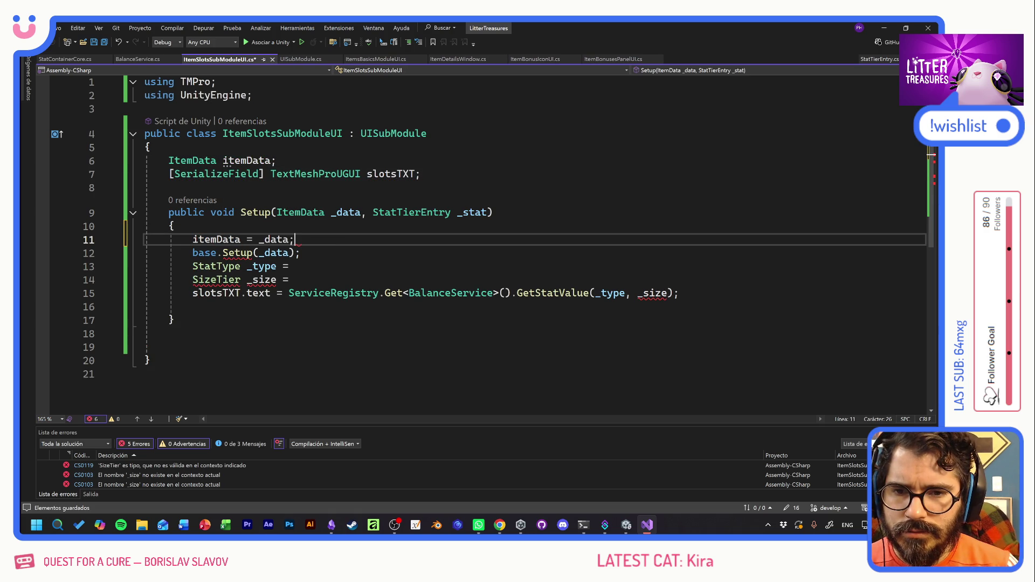
key(shift+Down)
key(shift+End)
key(Delete)
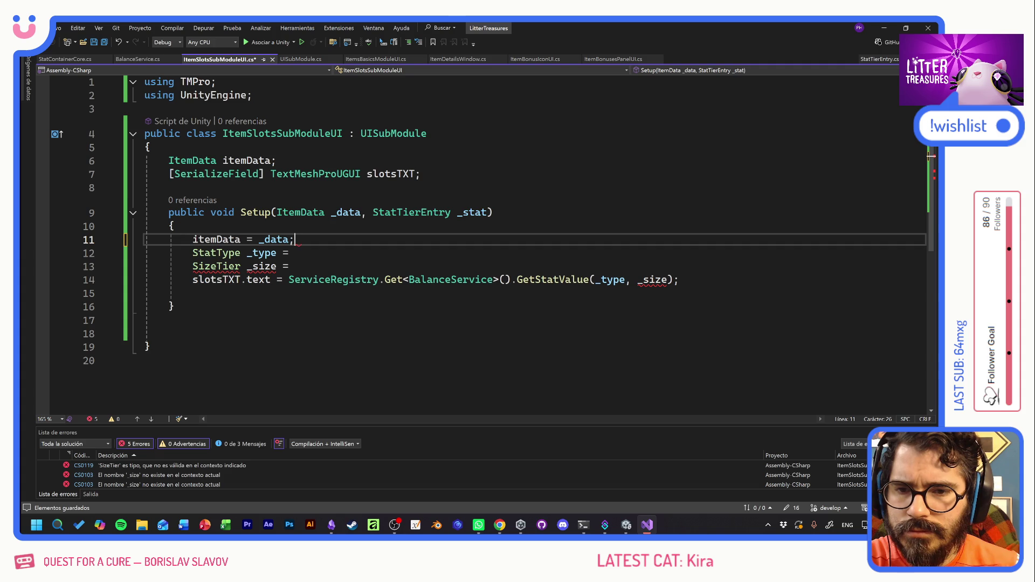
key(ctrl+s)
key(Down)
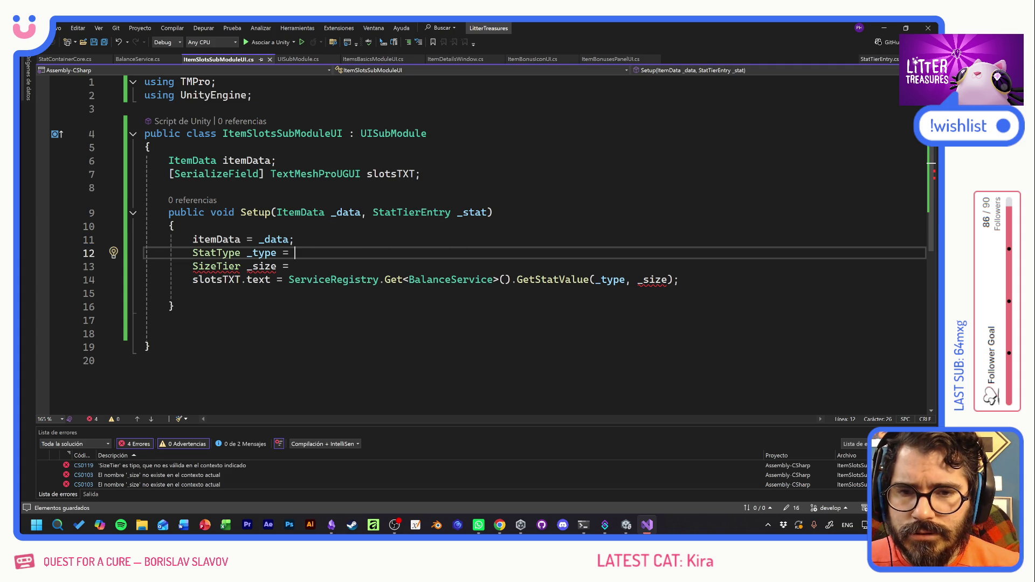
drag(397, 213, 495, 212)
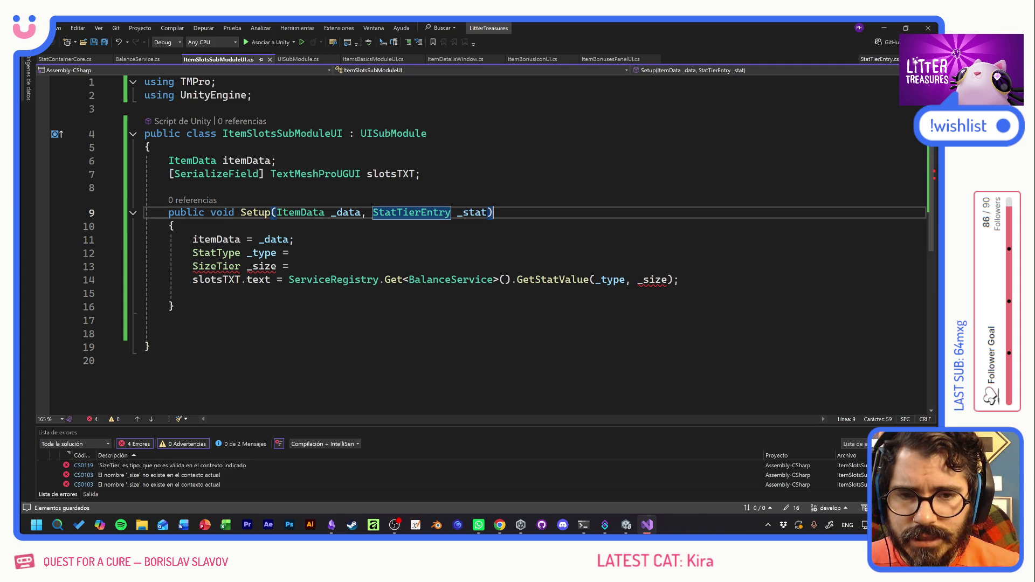
Complete the line as 'StatType _type = _stat.type;'.
click(494, 212)
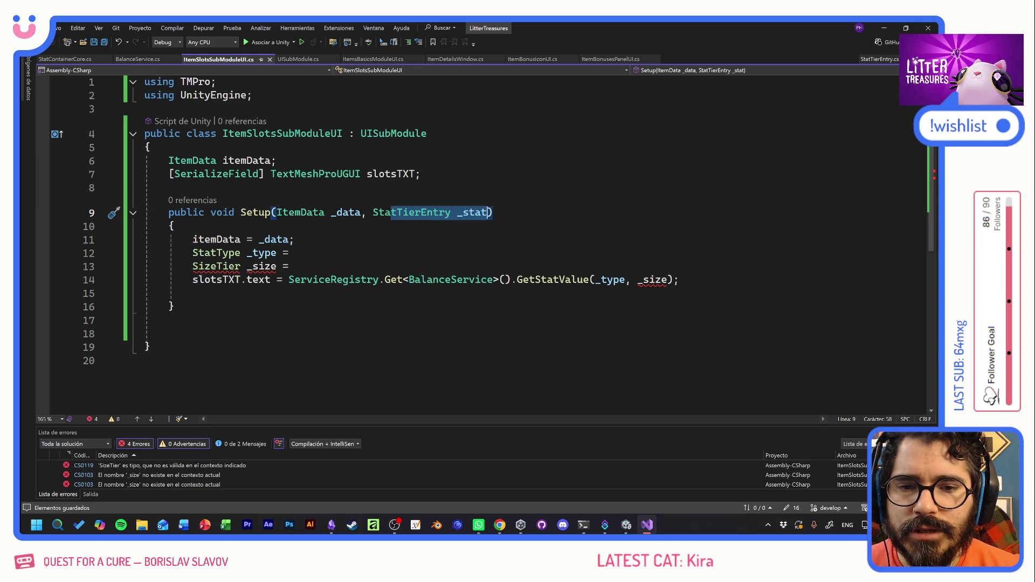
click(295, 252)
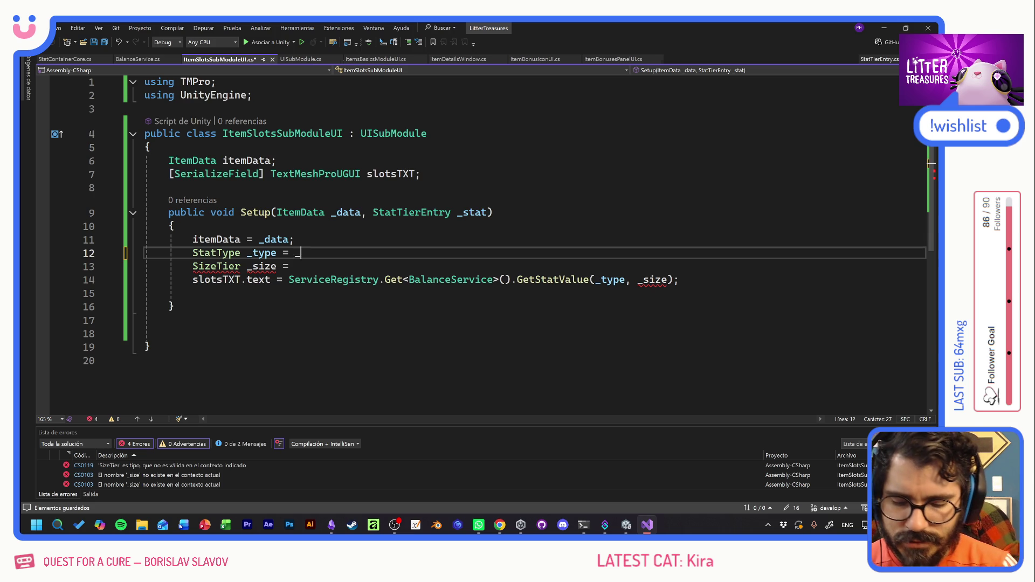
text(_stat.)
key(Tab)
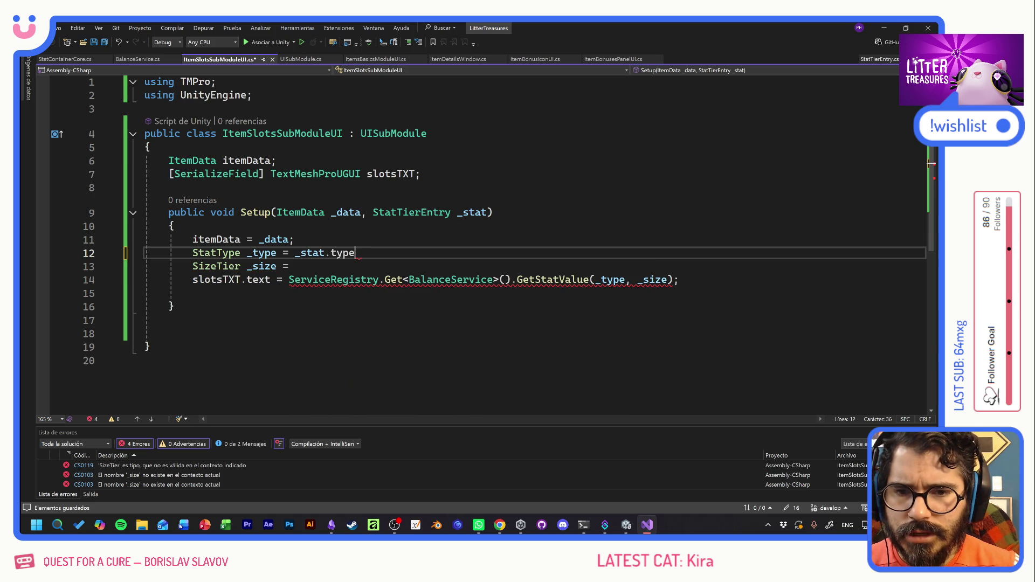
text(;)
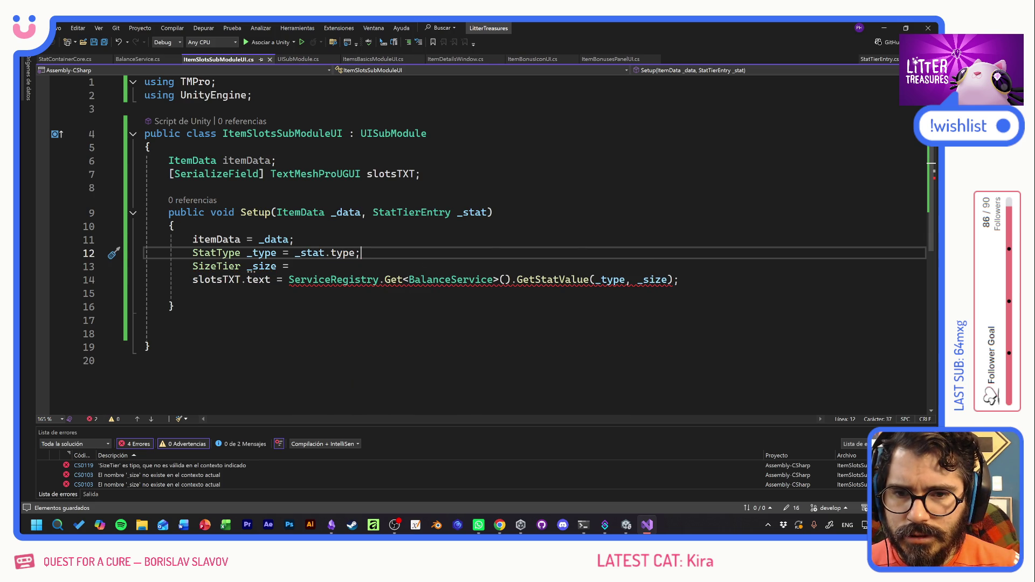
Change GetStatValue's arguments to _stat.type and _stat.tier.
click(298, 253)
drag(297, 254, 355, 254)
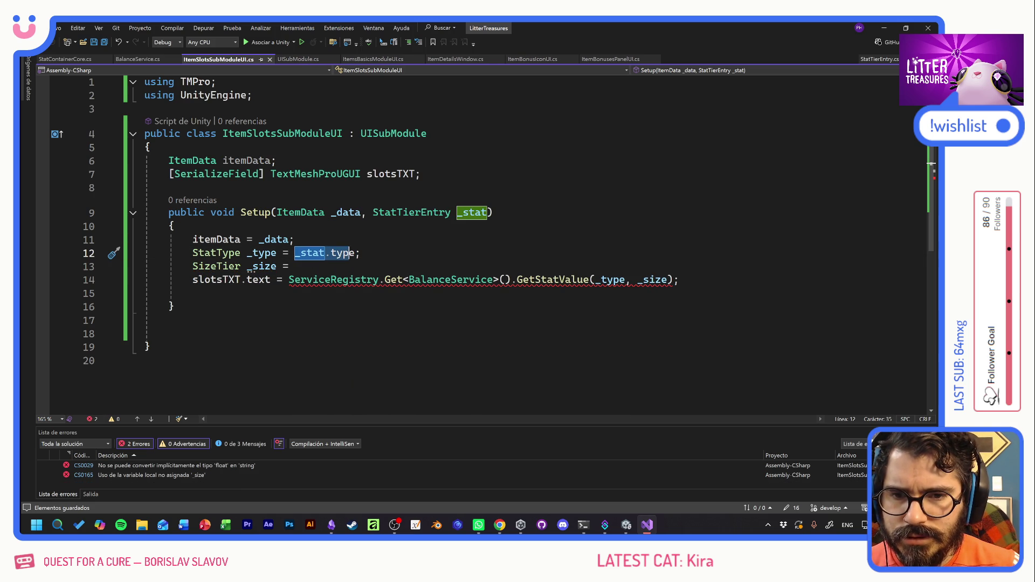
key(ctrl+c)
double_click(611, 280)
key(ctrl+v)
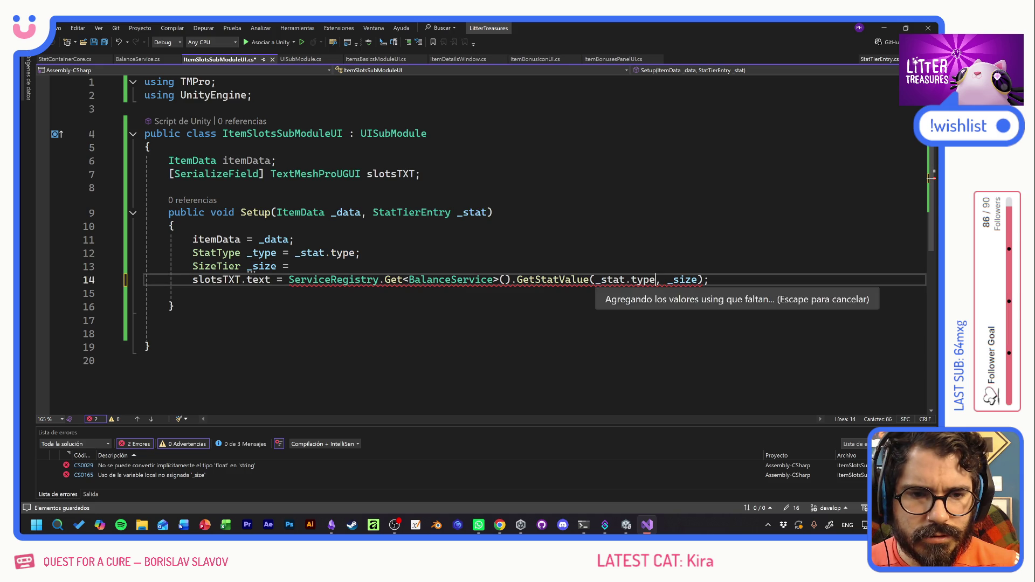
double_click(686, 279)
key(ctrl+v)
key(BackSpace)
key(BackSpace)
key(BackSpace)
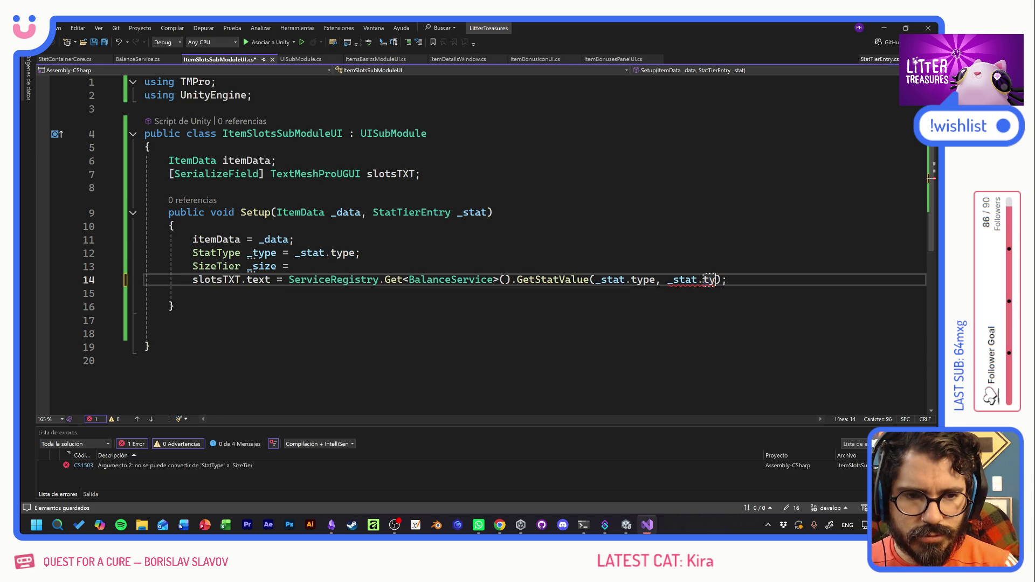
text(si)
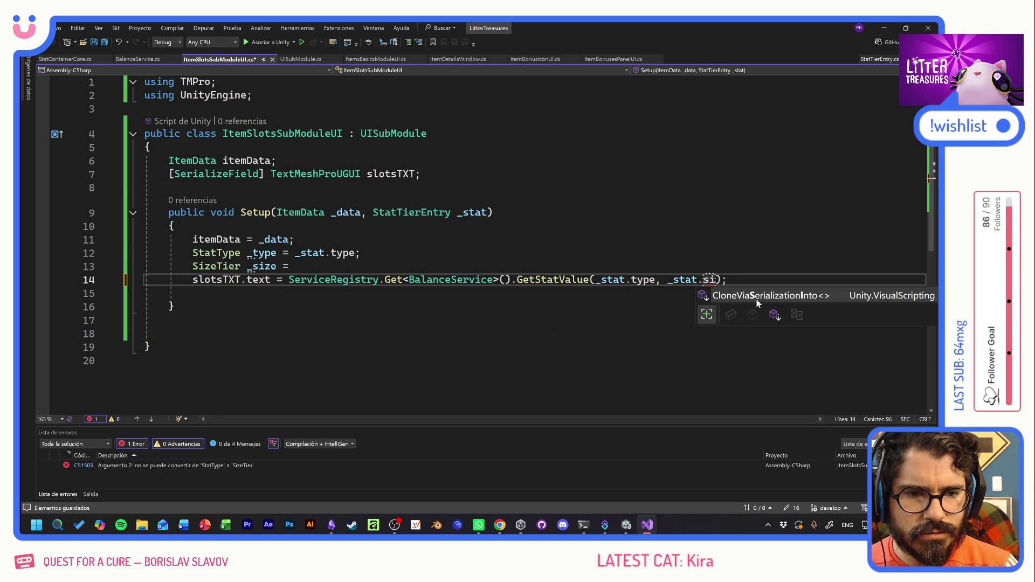
key(BackSpace)
text(ti)
key(Tab)
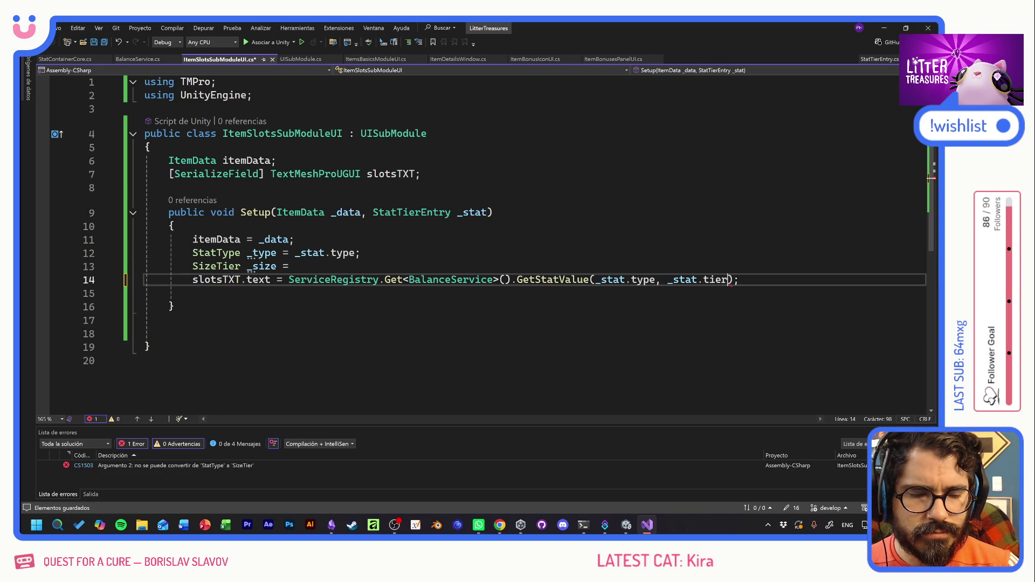
click(361, 253)
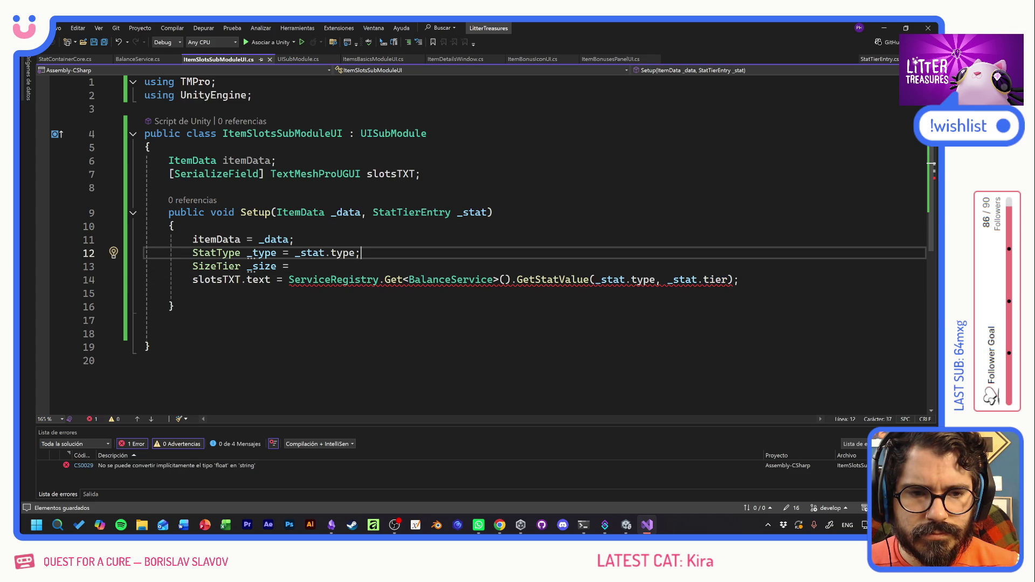
Read the CS0029 error, start 'SizeTier _size = _stat.', and go to StatTierEntry's definition.
mouse_move(685, 280)
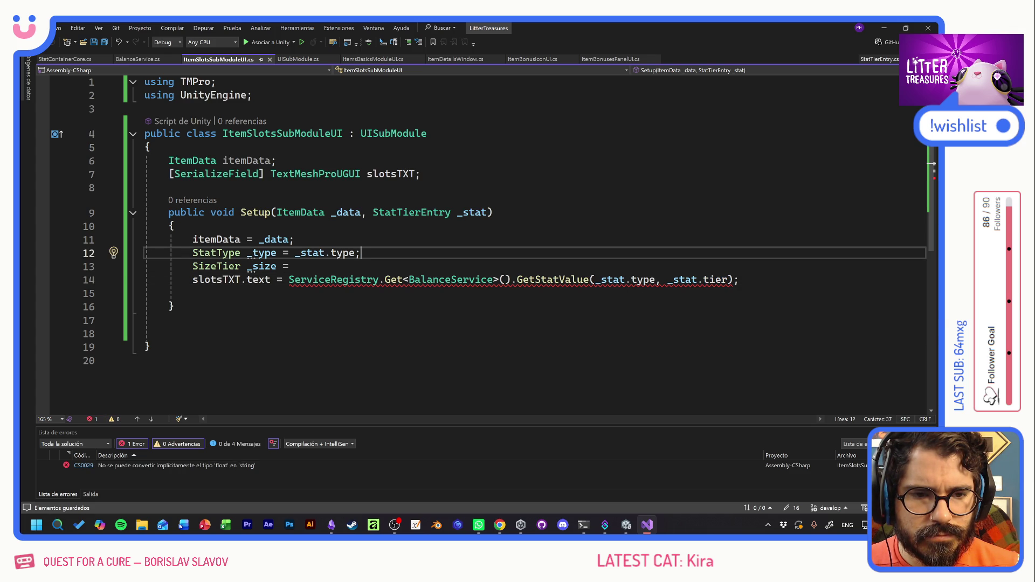
mouse_move(716, 279)
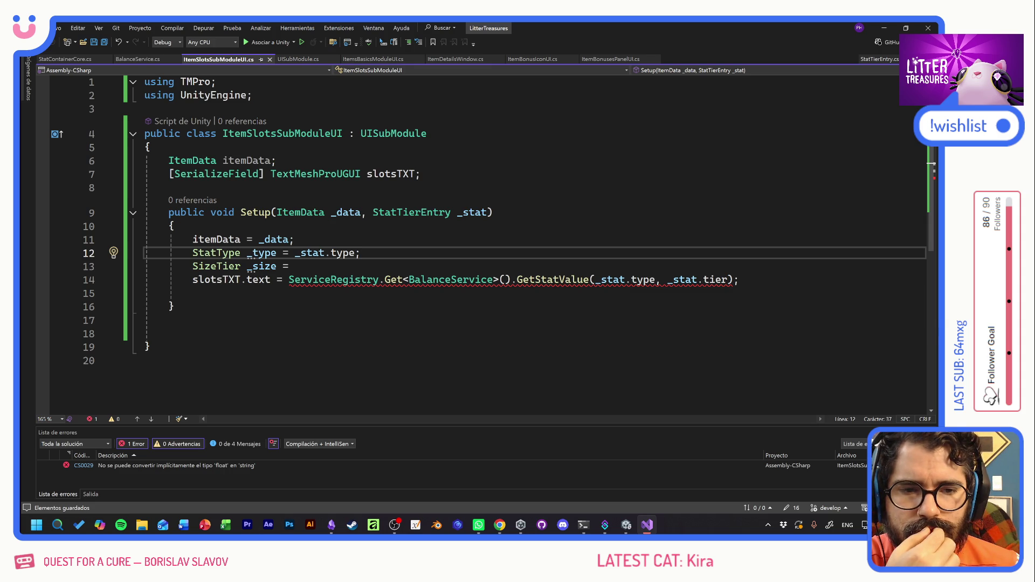
mouse_move(643, 280)
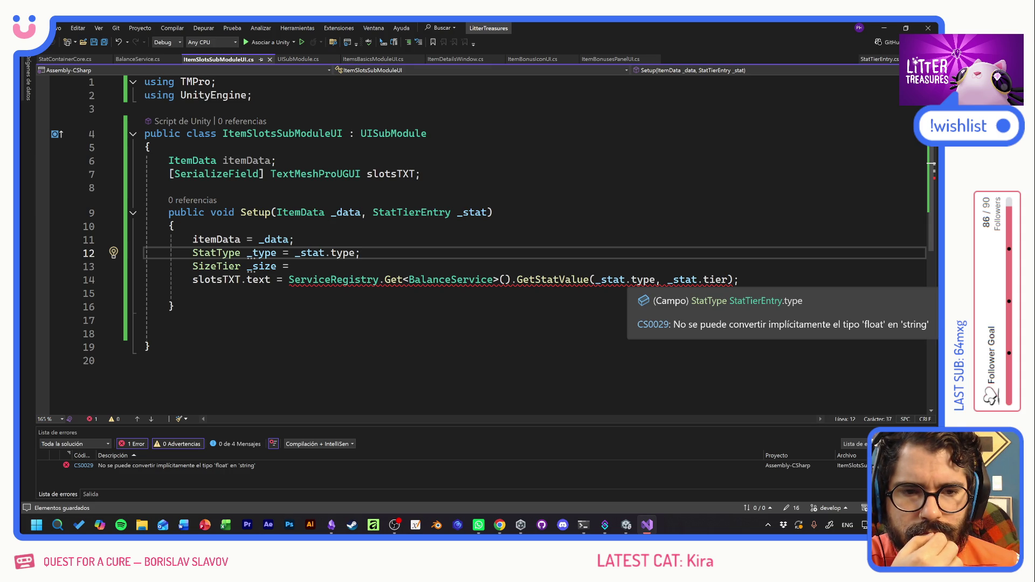
mouse_move(561, 280)
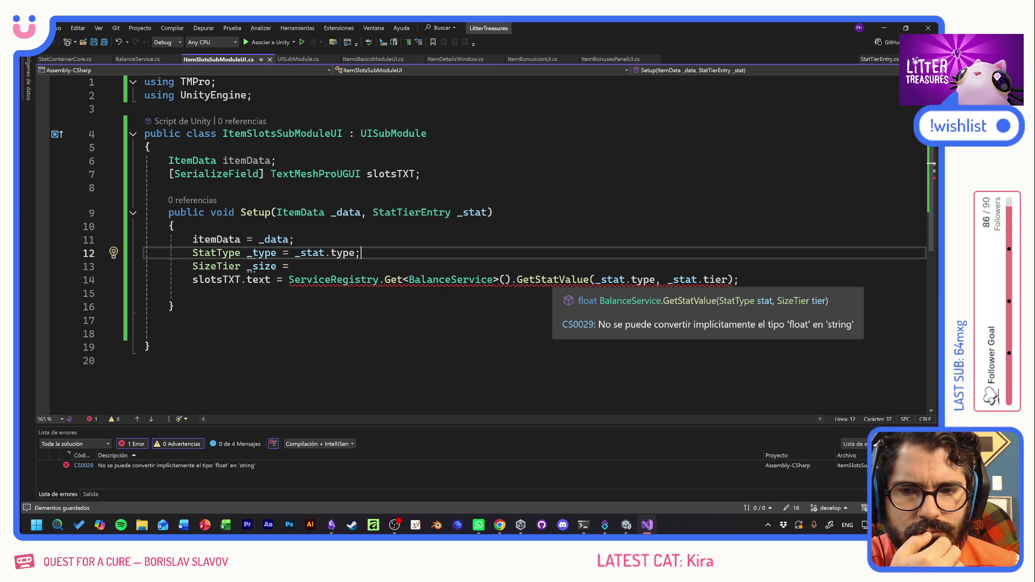
key(Down)
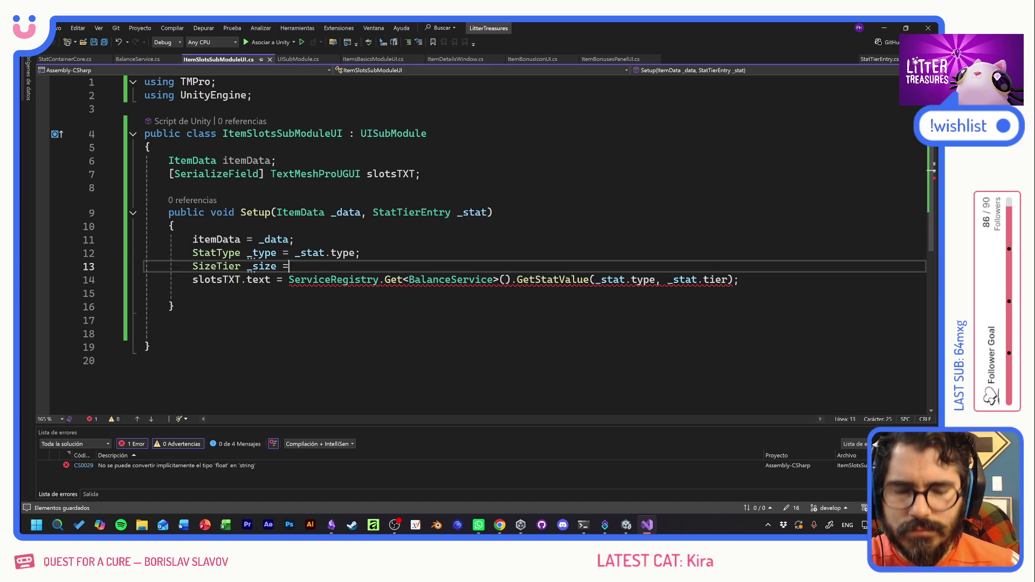
text(_stat.)
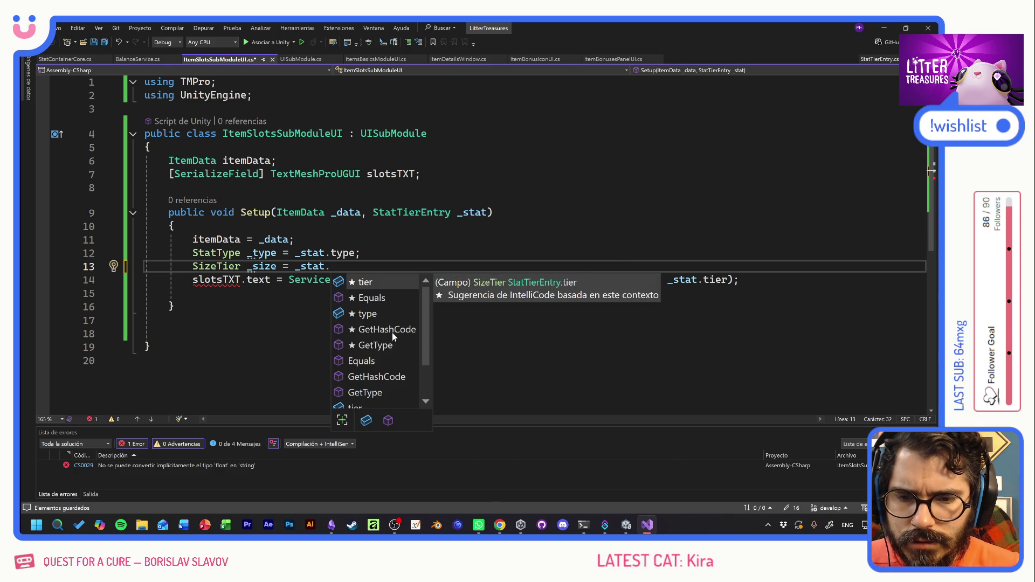
scroll(394, 334, down, 1)
click(361, 253)
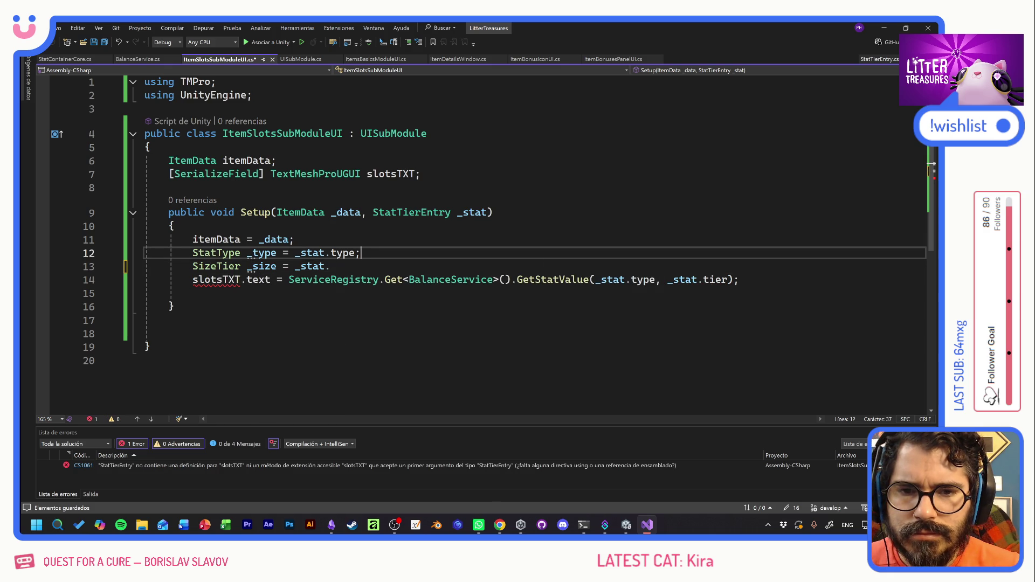
click(411, 212)
key(F12)
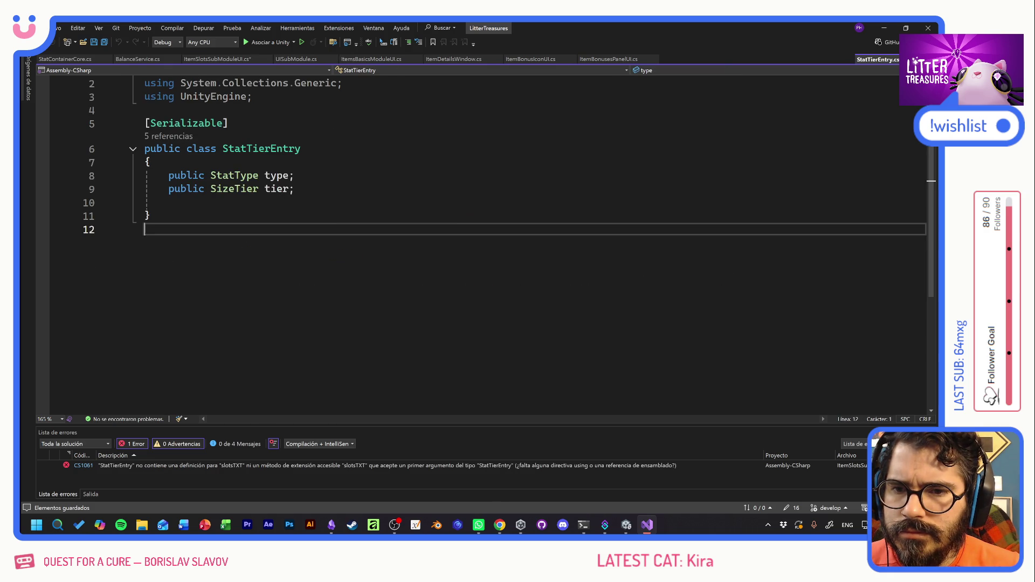
Check that StatTierEntry's tier field is a SizeTier, then go back to ItemSlotsSubModuleUI.cs.
double_click(235, 189)
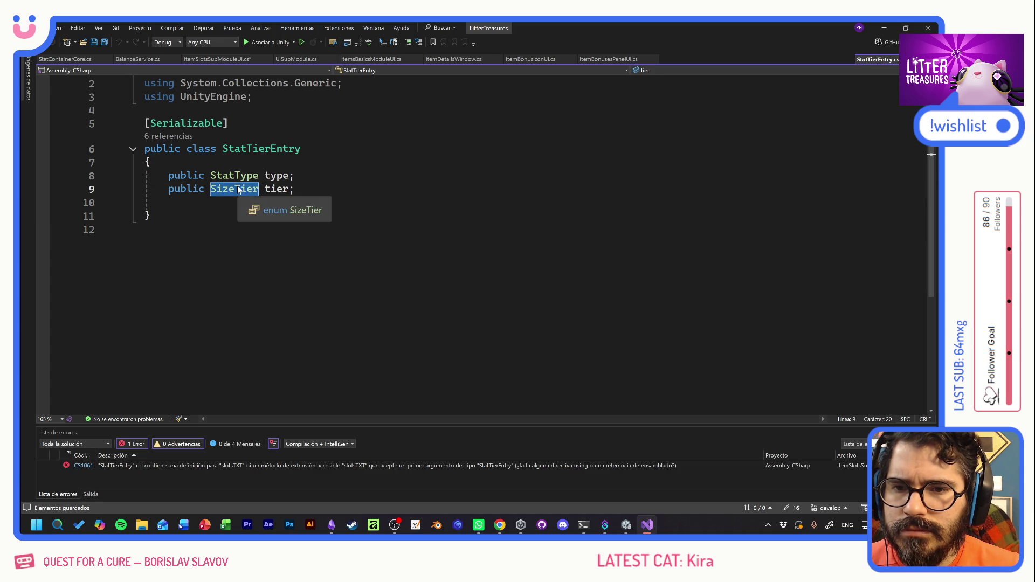
click(217, 58)
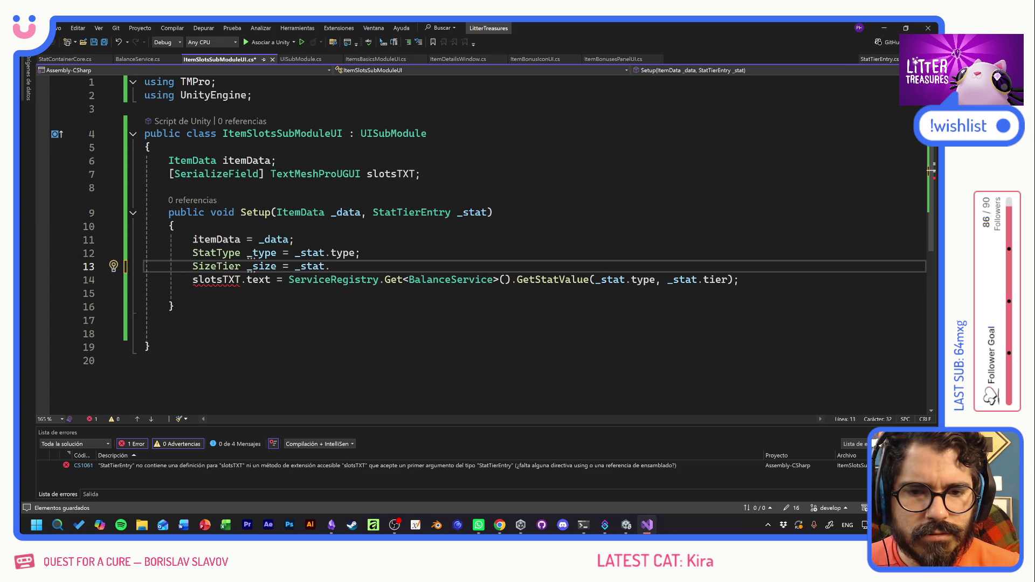
Delete the unused StatType _type and SizeTier _size lines from Setup.
click(205, 279)
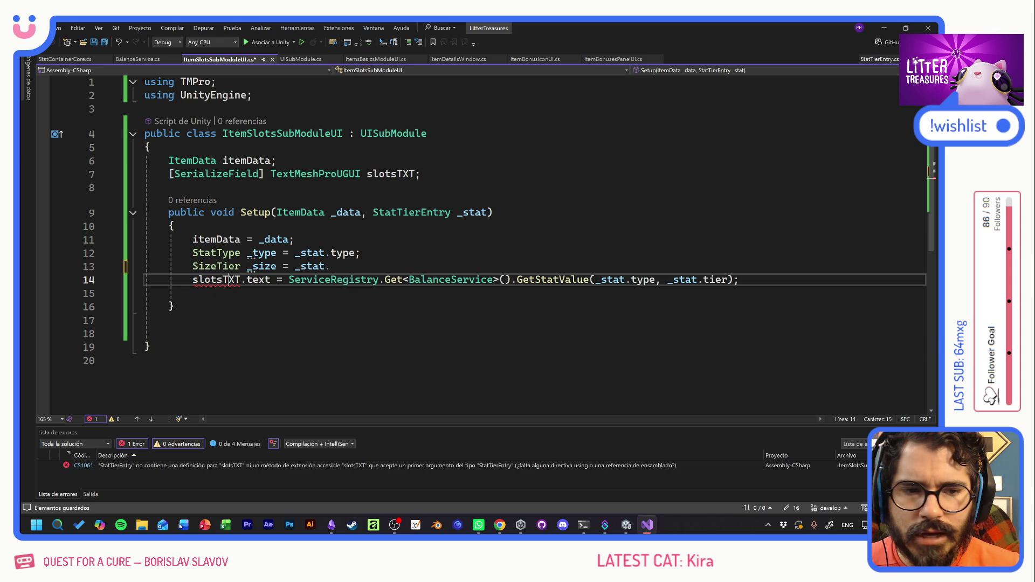
key(Home)
key(Home)
key(shift+Up)
key(shift+Up)
key(Delete)
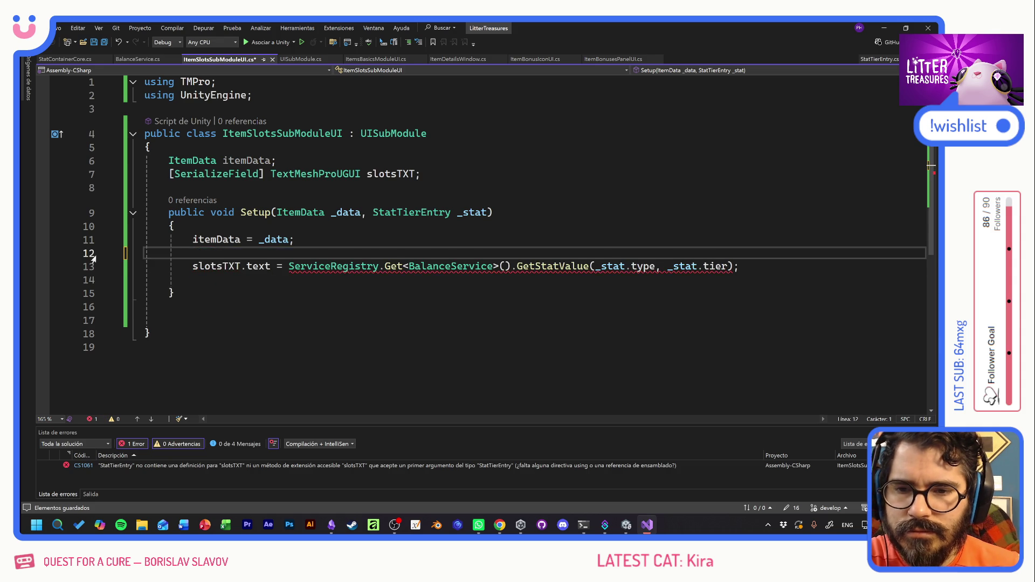
key(Left)
Append .ToString() to the GetStatValue(_stat.type, _stat.tier) call and save.
key(Down)
key(End)
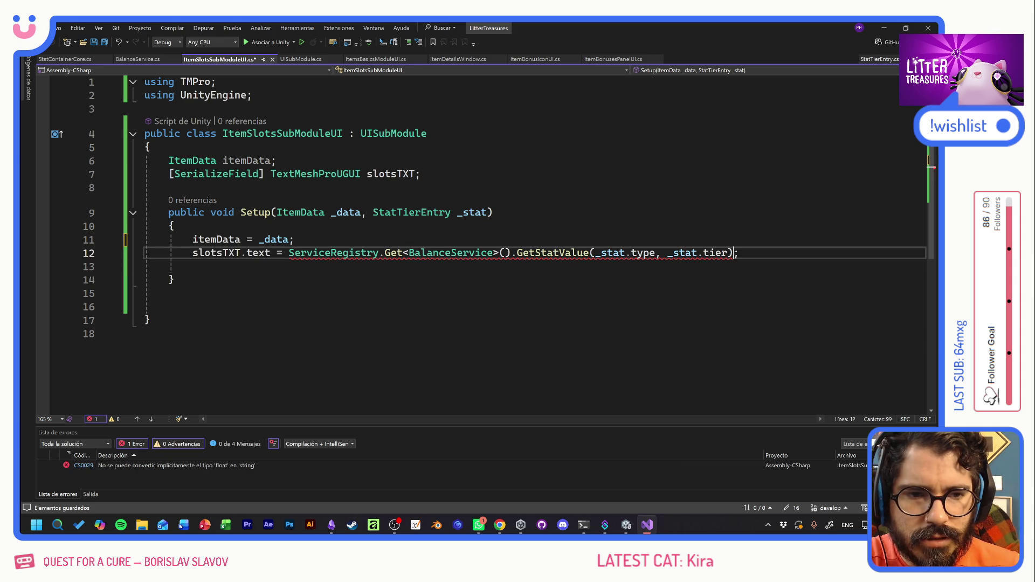
key(Left)
text(.)
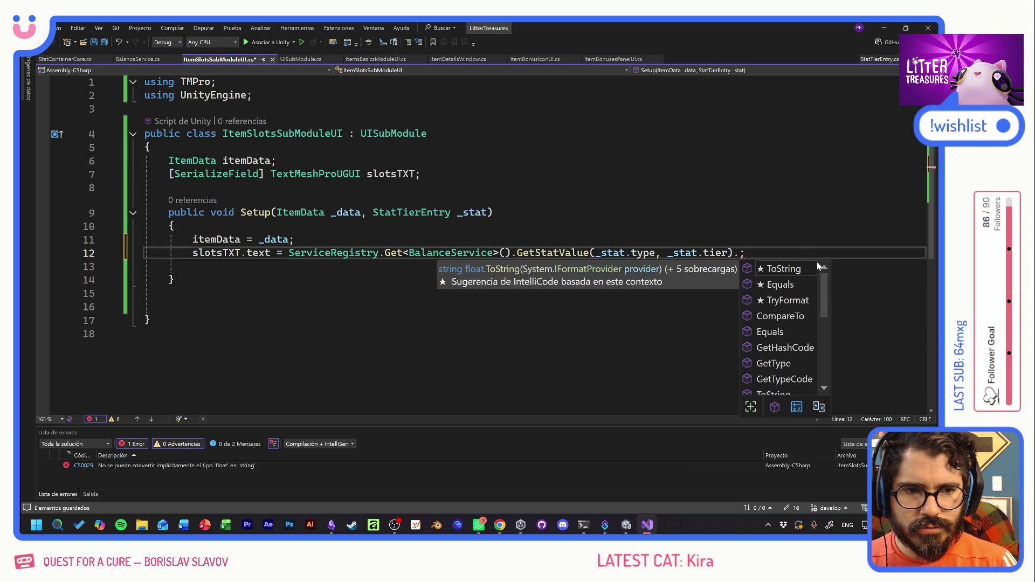
key(Tab)
text(())
key(ctrl+s)
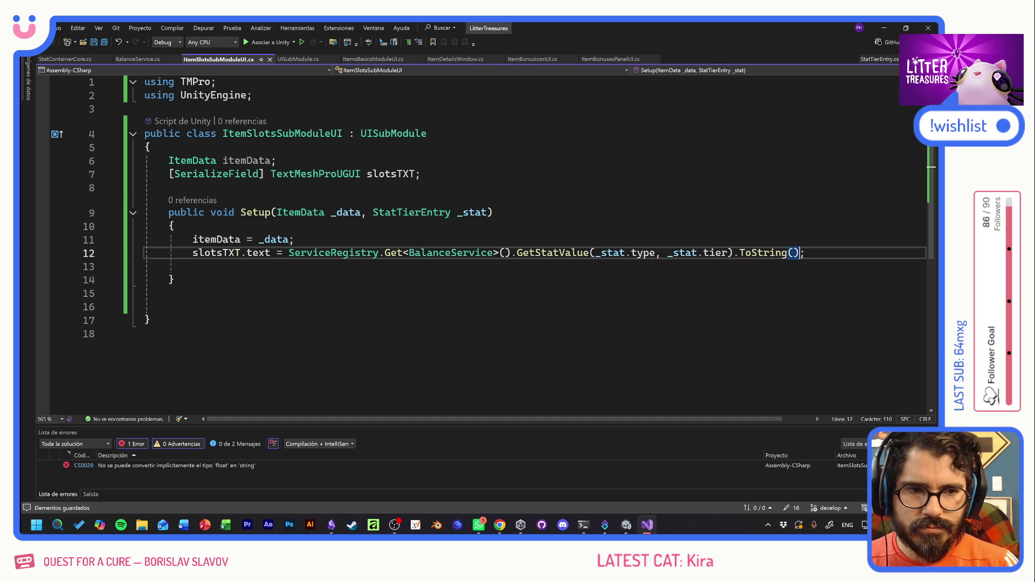
click(175, 226)
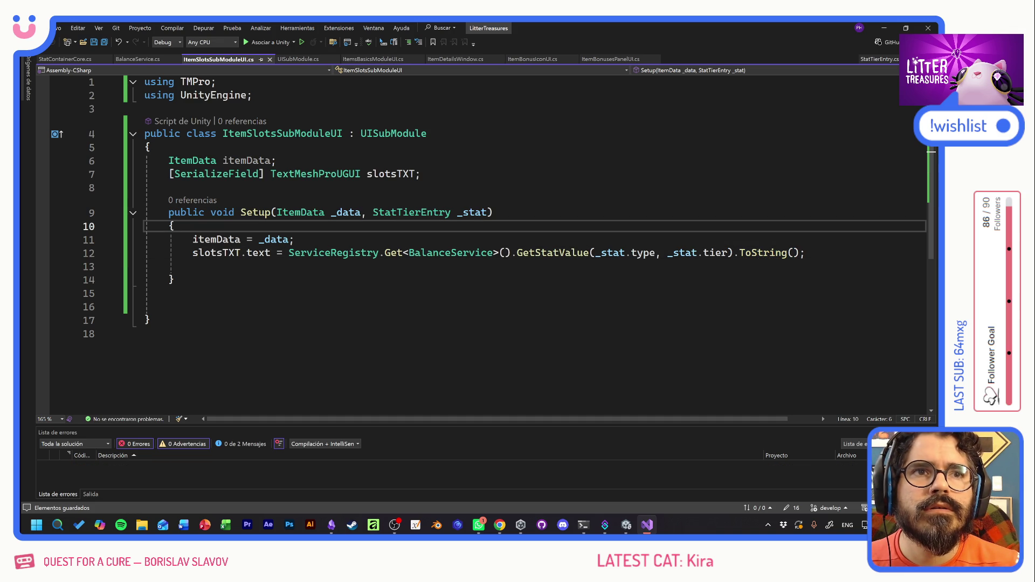
Delete the empty line between the slotsTXT.text assignment and Setup's closing brace.
key(alt+Tab)
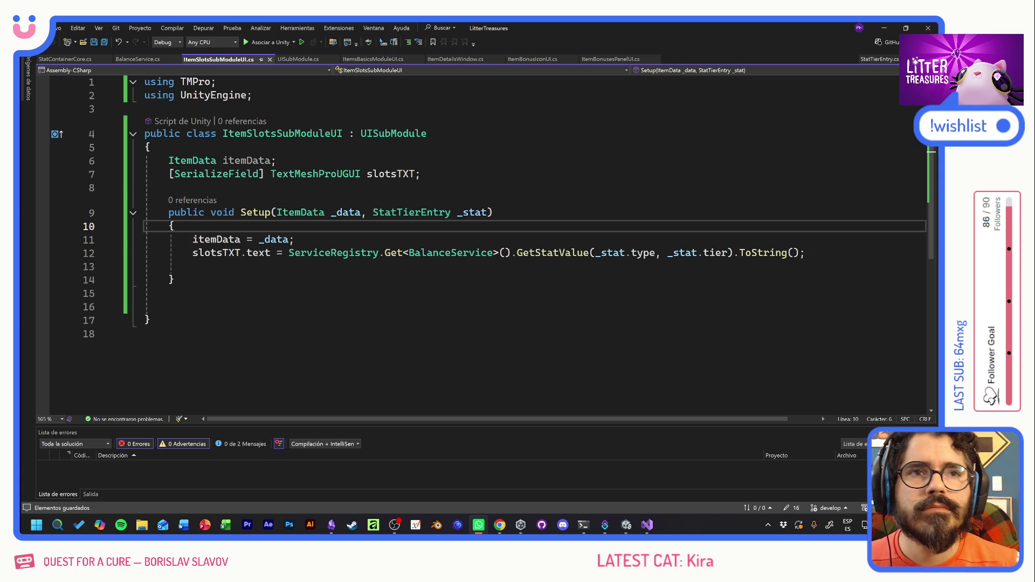
click(172, 187)
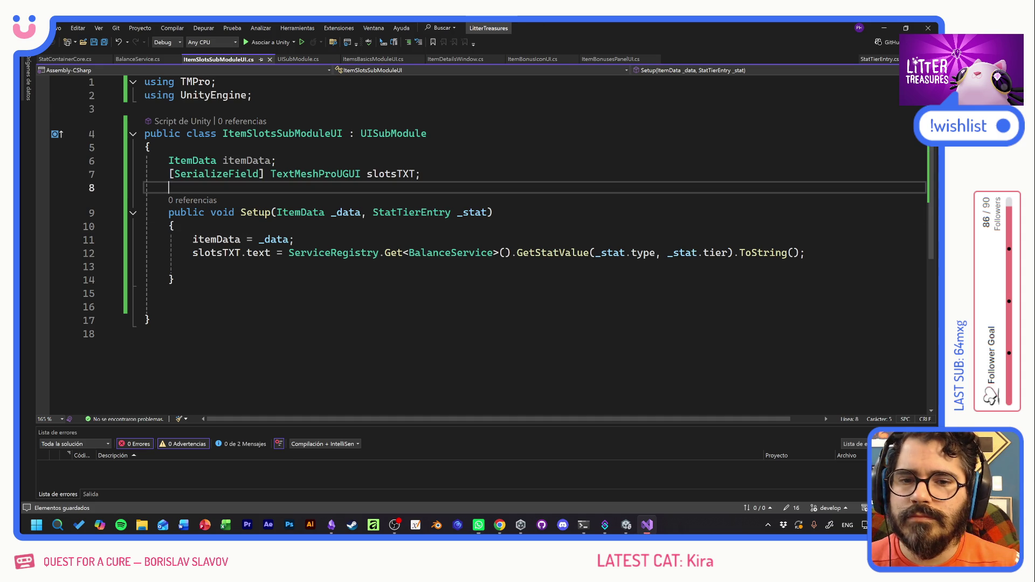
click(174, 279)
click(307, 253)
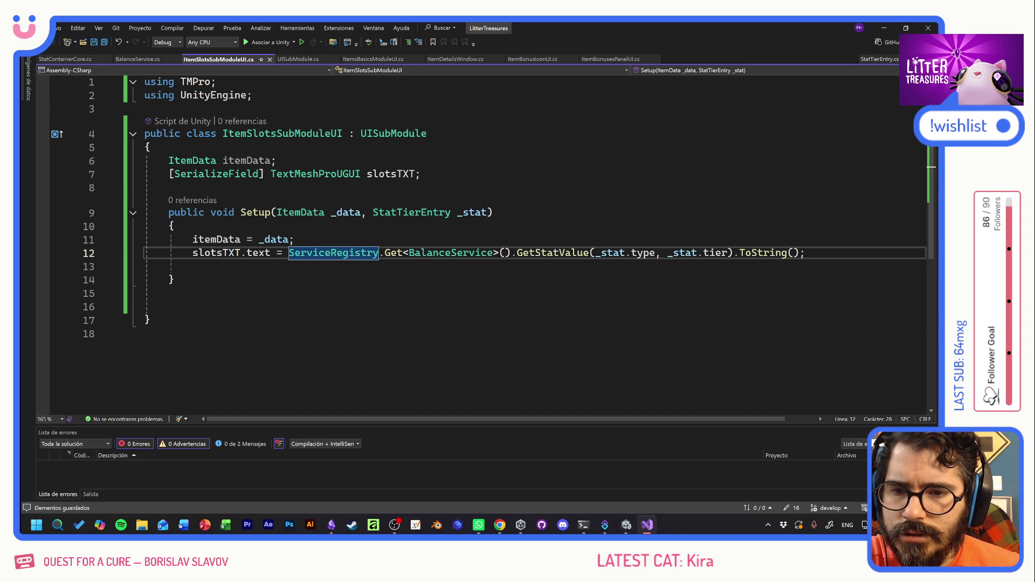
drag(179, 226, 295, 239)
click(193, 266)
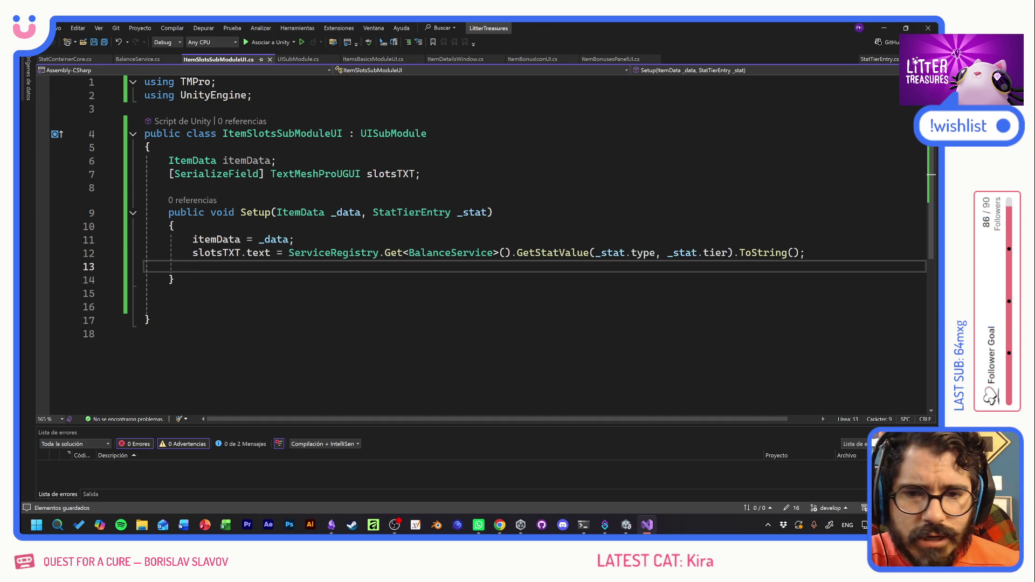
key(BackSpace)
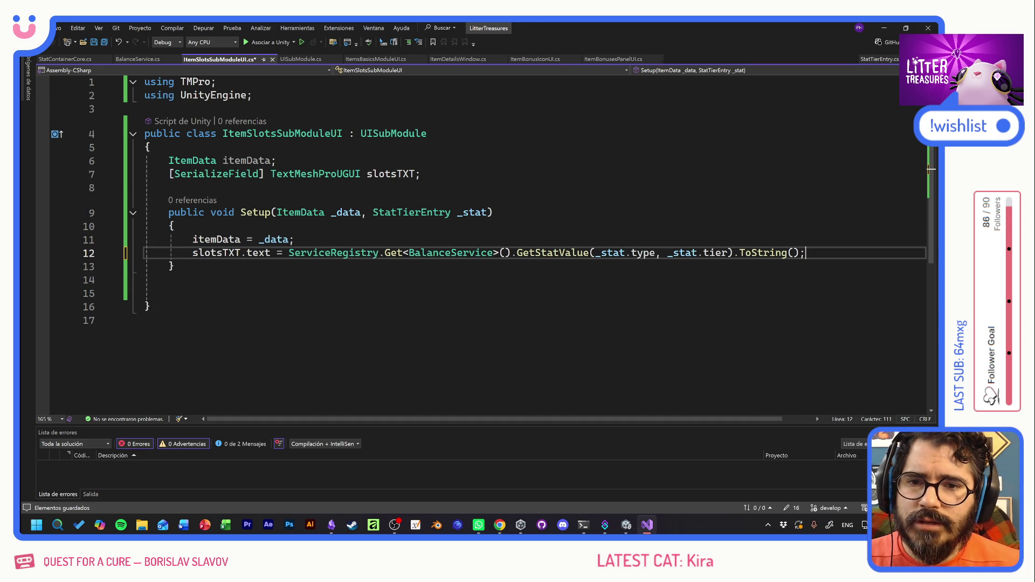